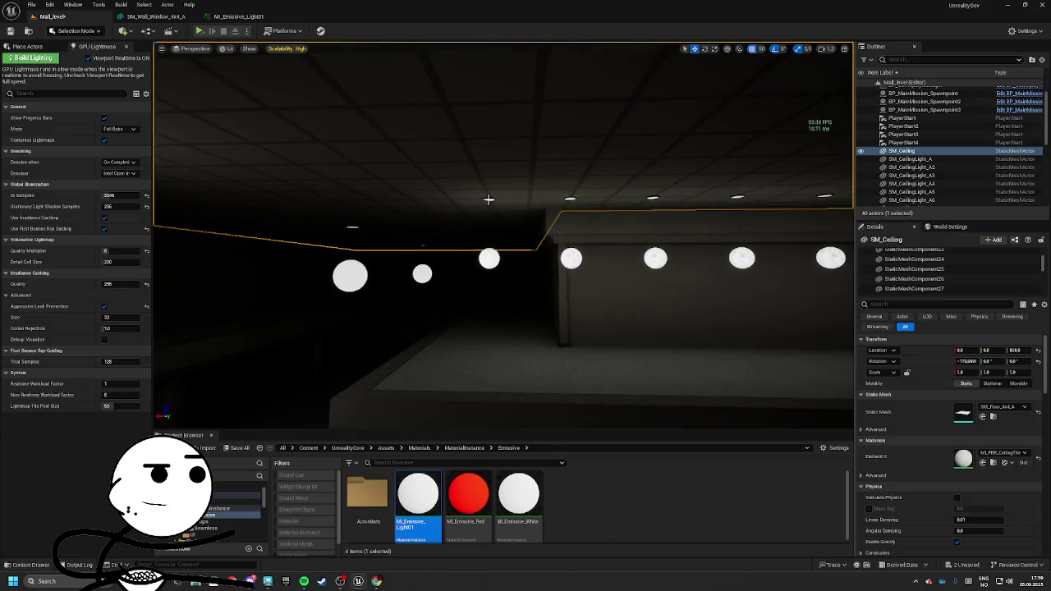
Duplicate two ceiling lights, slide the copies along the ceiling row, and switch the viewport to Unlit
ctrl+click(541, 204)
ctrl+click(620, 203)
scroll(601, 206, down, 3)
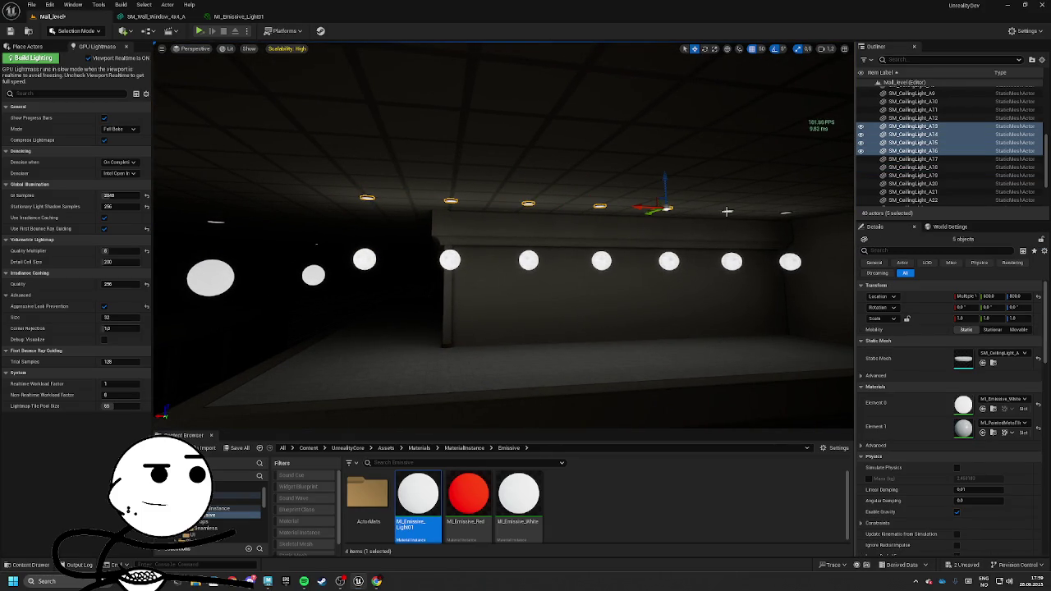
drag(785, 212, 587, 212)
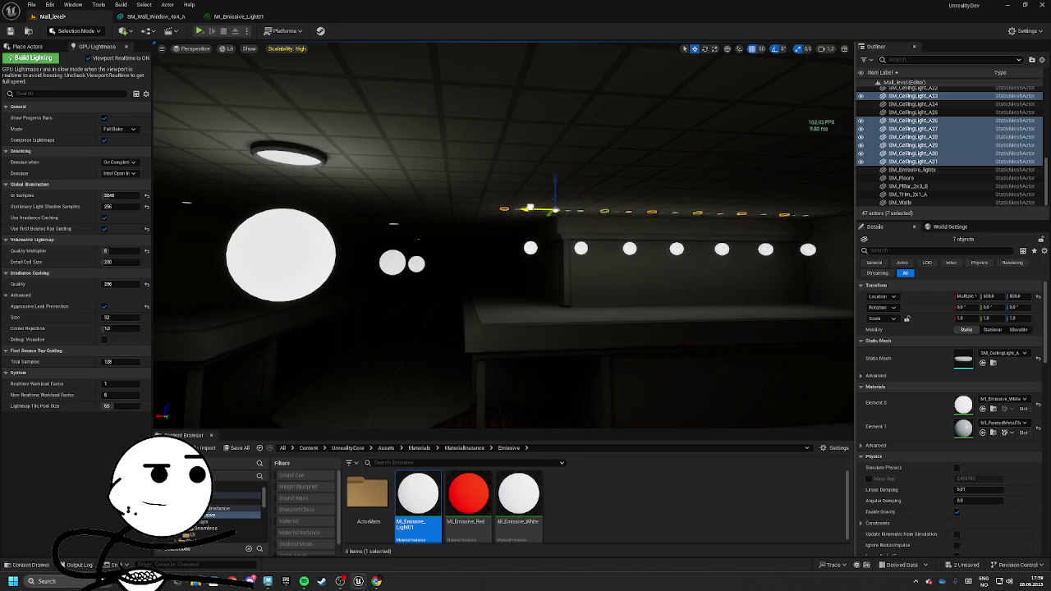
key(w)
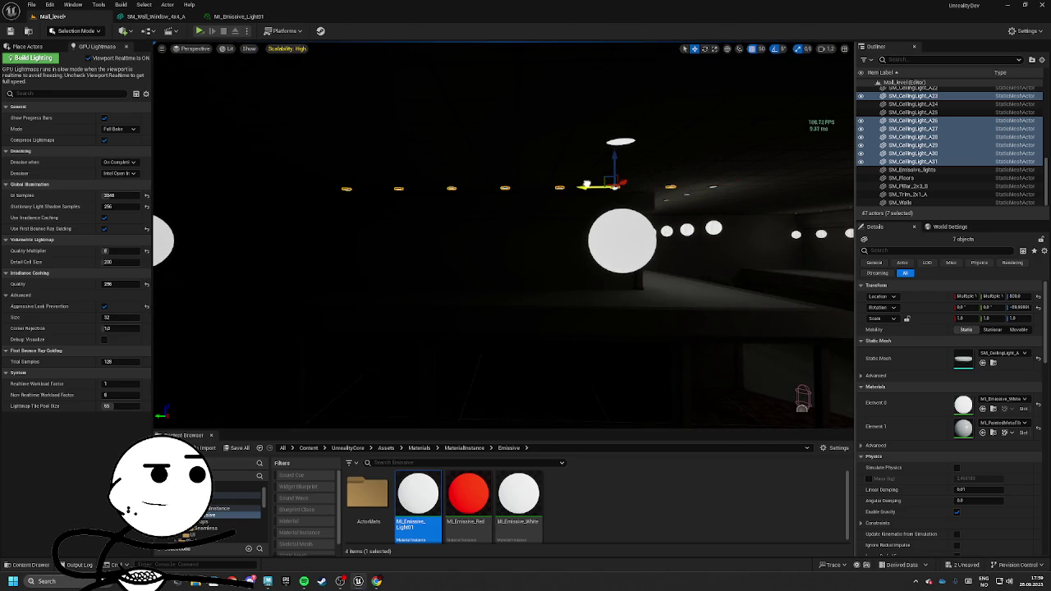
drag(582, 184, 538, 197)
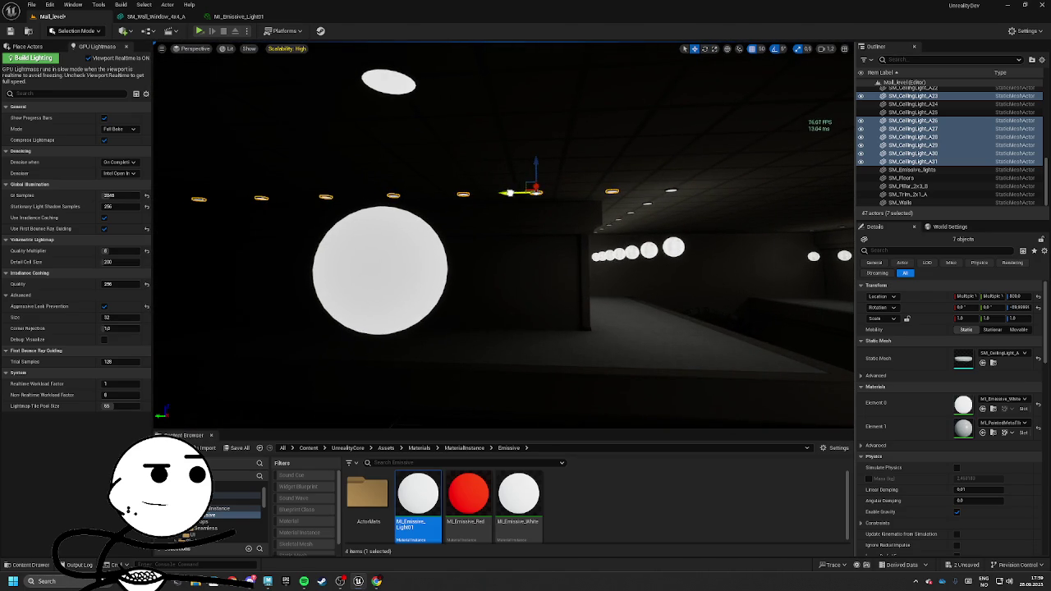
click(227, 48)
click(250, 90)
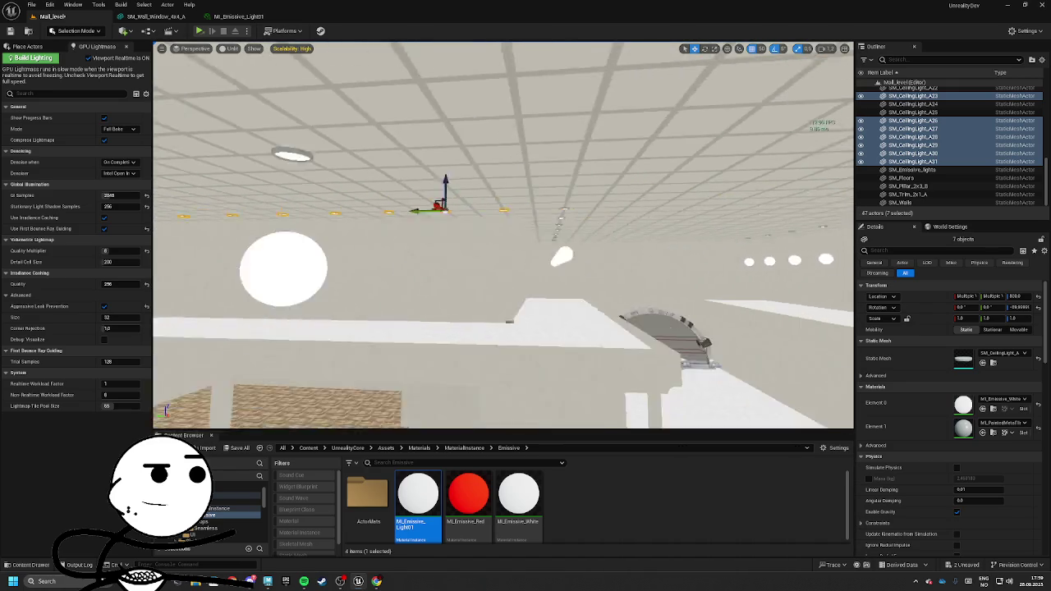
Fly through the hall toward the ceiling and duplicate the selected lights further along
scroll(316, 213, down, 2)
mouse_move(589, 215)
mouse_down()
mouse_move(836, 194)
mouse_move(369, 197)
mouse_move(761, 194)
mouse_up()
drag(195, 183, 600, 175)
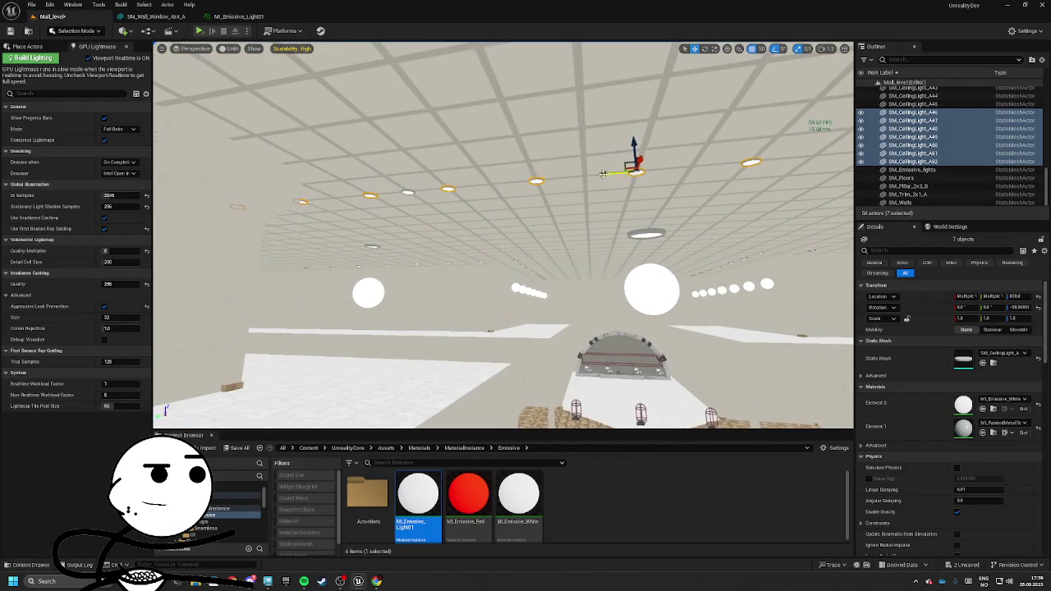
drag(348, 210, 328, 189)
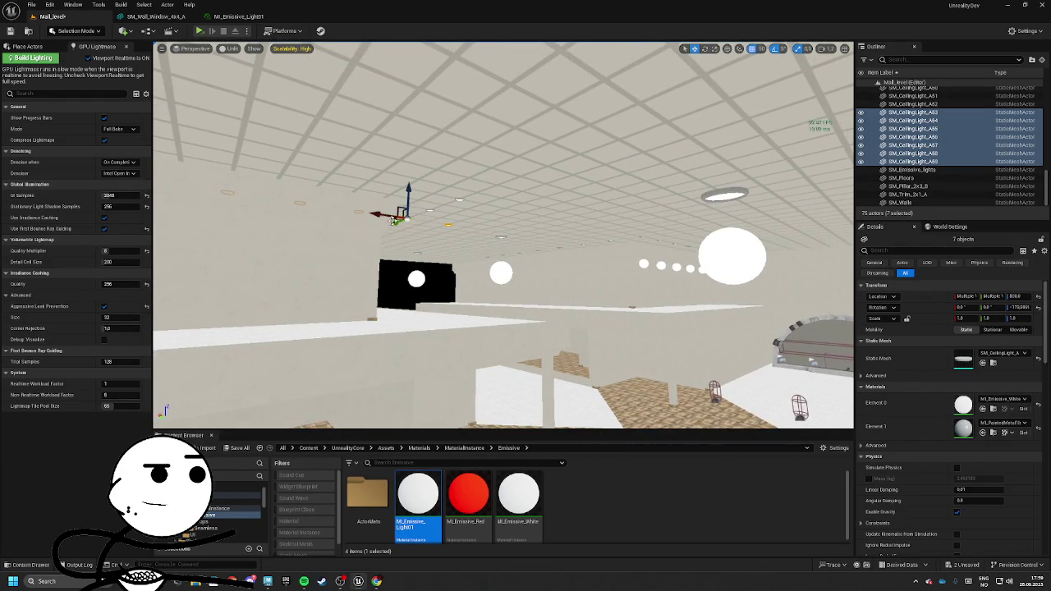
drag(444, 205, 704, 233)
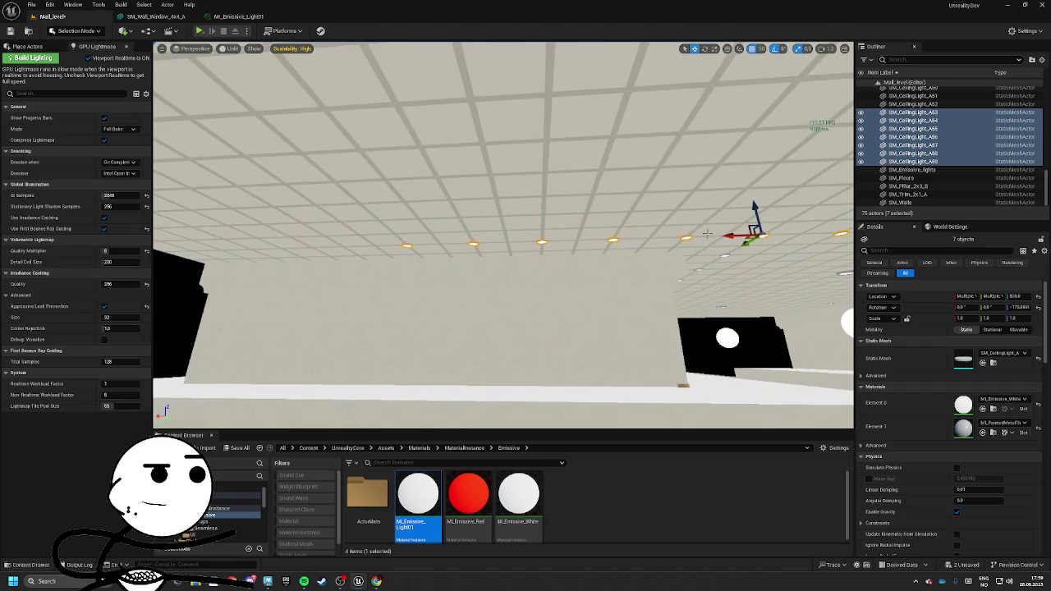
mouse_move(502, 238)
mouse_down()
mouse_move(476, 214)
mouse_move(476, 225)
mouse_move(385, 191)
mouse_move(522, 193)
mouse_move(564, 175)
mouse_move(563, 156)
mouse_move(473, 124)
mouse_move(493, 205)
mouse_move(526, 229)
mouse_move(484, 223)
mouse_move(513, 221)
mouse_up()
key(ctrl+d)
Copy a pair of ceiling lights twice along the row, undoing the unwanted copy
click(385, 192)
click(563, 174)
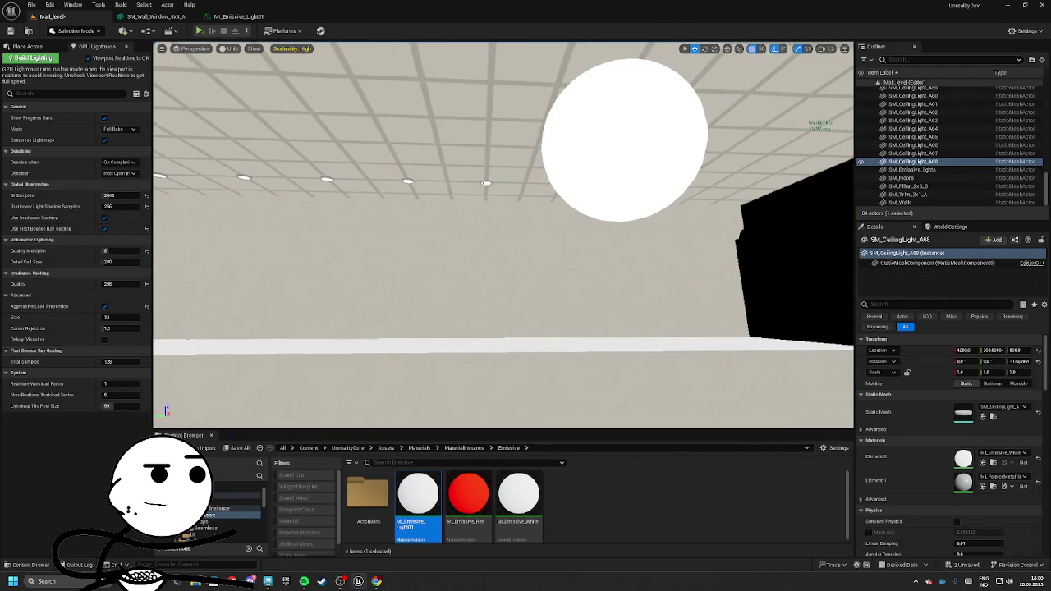
click(485, 182)
ctrl+click(408, 181)
alt+drag(383, 181, 521, 178)
drag(525, 246, 460, 246)
alt+drag(422, 181, 563, 185)
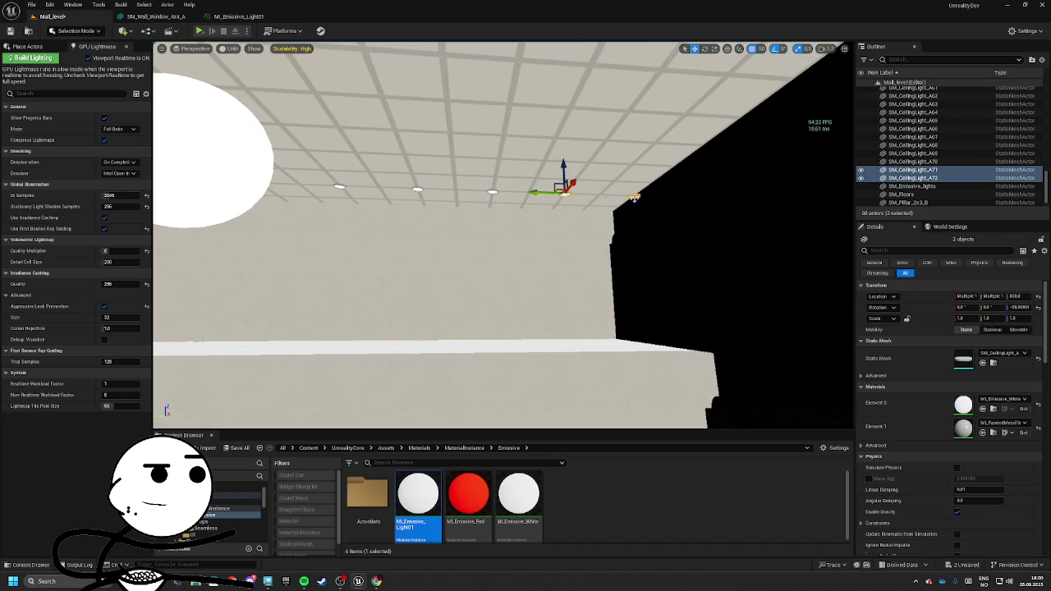
key(ctrl+z)
Copy two more ceiling lights leftward and delete the misplaced copies
mouse_move(718, 212)
mouse_down()
mouse_move(707, 182)
mouse_move(754, 167)
mouse_up()
click(654, 164)
ctrl+click(762, 163)
alt+drag(818, 137, 401, 177)
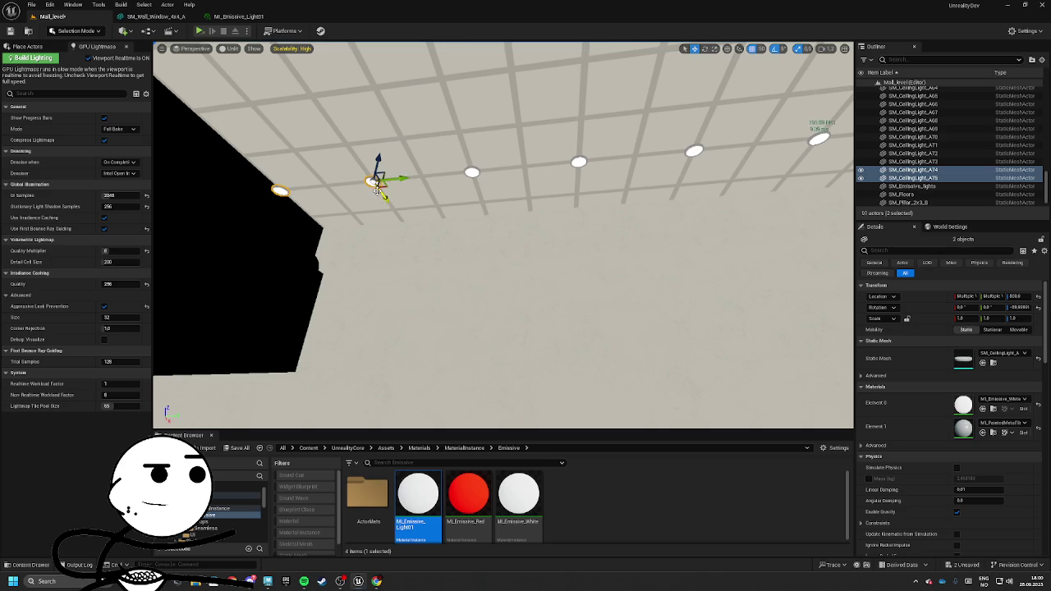
key(Delete)
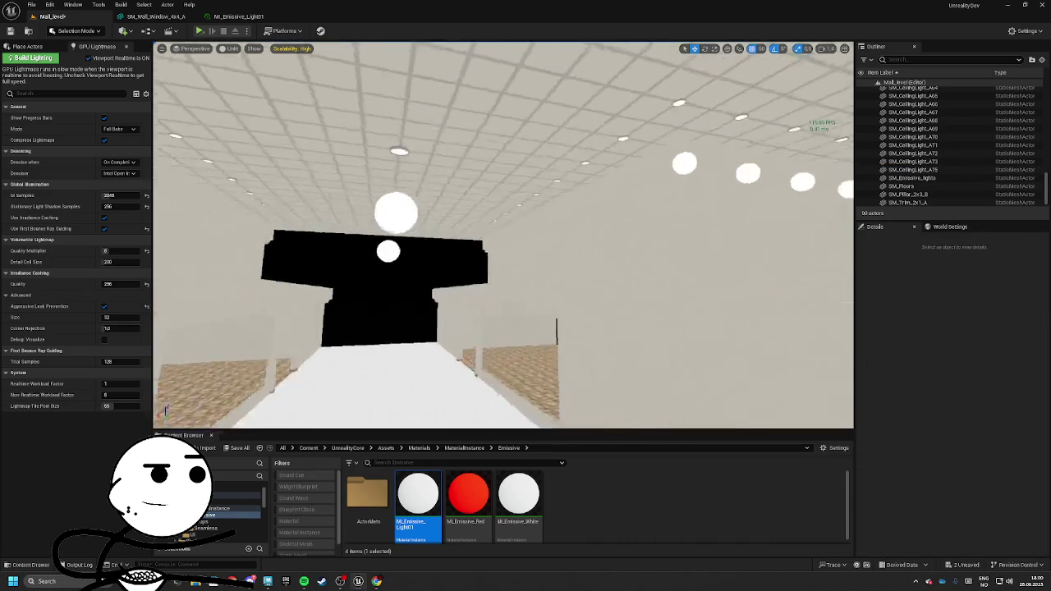
Copy two ceiling lights further left along the left wall and delete a stray light
click(626, 198)
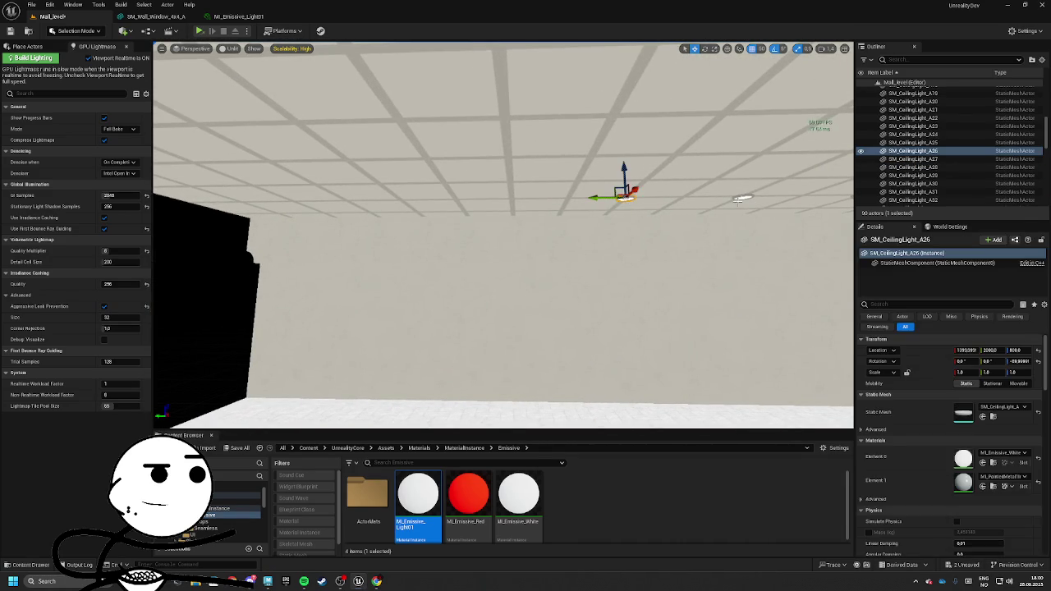
ctrl+click(743, 197)
right_click(743, 197)
alt+drag(743, 197, 561, 187)
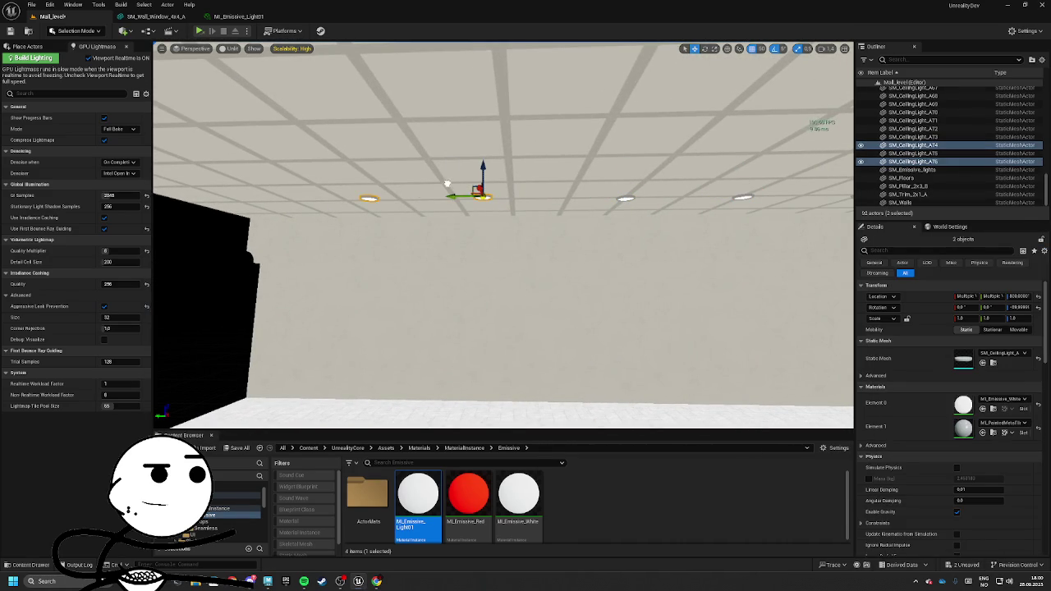
drag(491, 190, 634, 212)
mouse_move(714, 196)
alt+mouse_down()
mouse_move(390, 195)
mouse_move(607, 115)
mouse_move(574, 133)
alt+mouse_up()
click(438, 207)
key(Delete)
Delete the two extra ceiling lights at the end of the row
click(542, 204)
click(390, 194)
ctrl+click(359, 205)
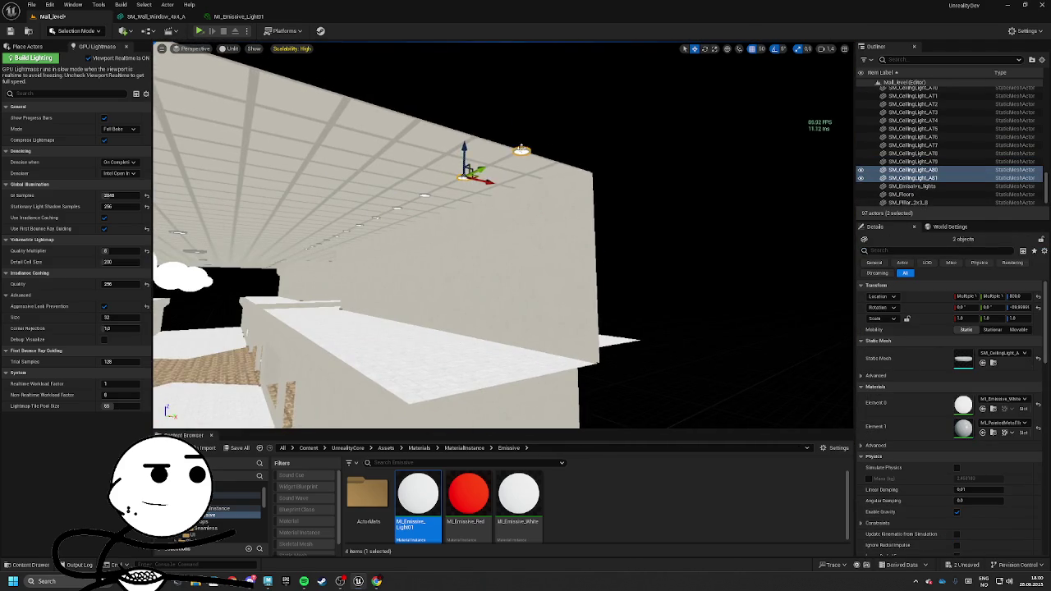
key(Delete)
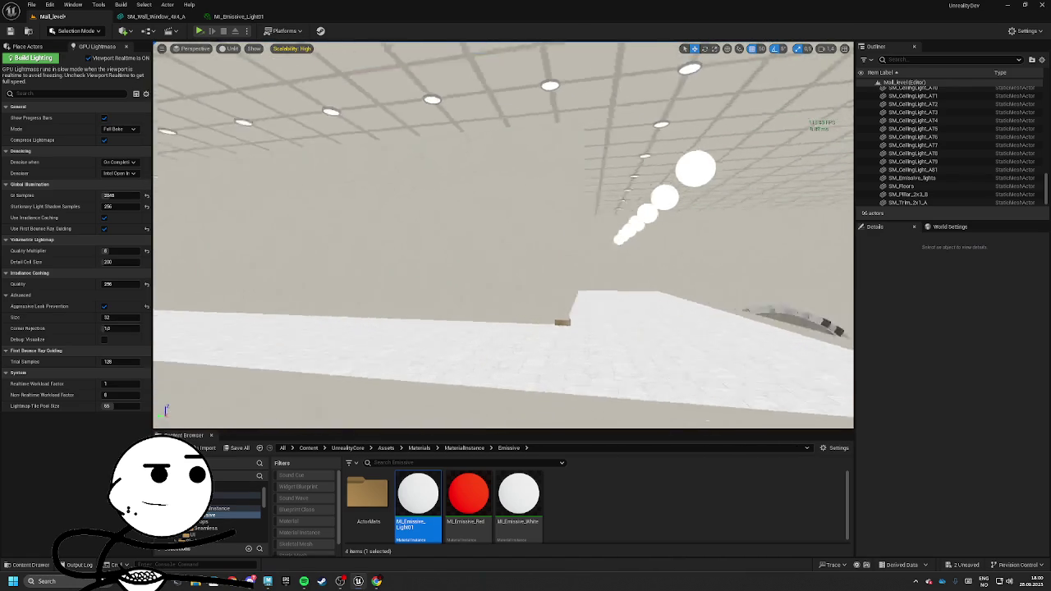
click(824, 242)
ctrl+click(520, 199)
ctrl+click(608, 212)
ctrl+click(673, 220)
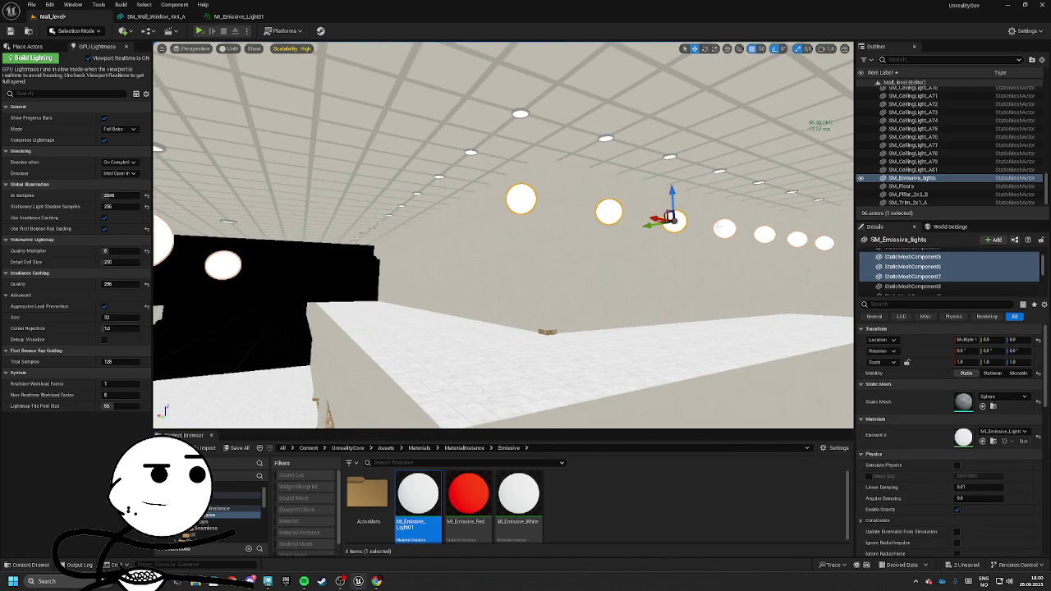
ctrl+click(722, 227)
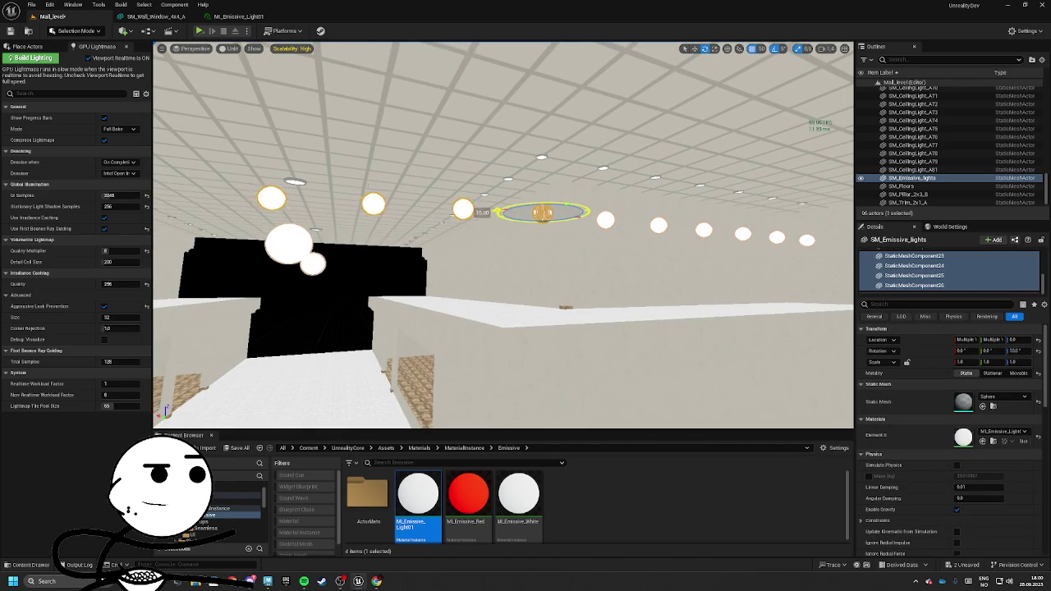
mouse_move(493, 205)
mouse_down()
mouse_move(476, 197)
mouse_move(525, 222)
mouse_up()
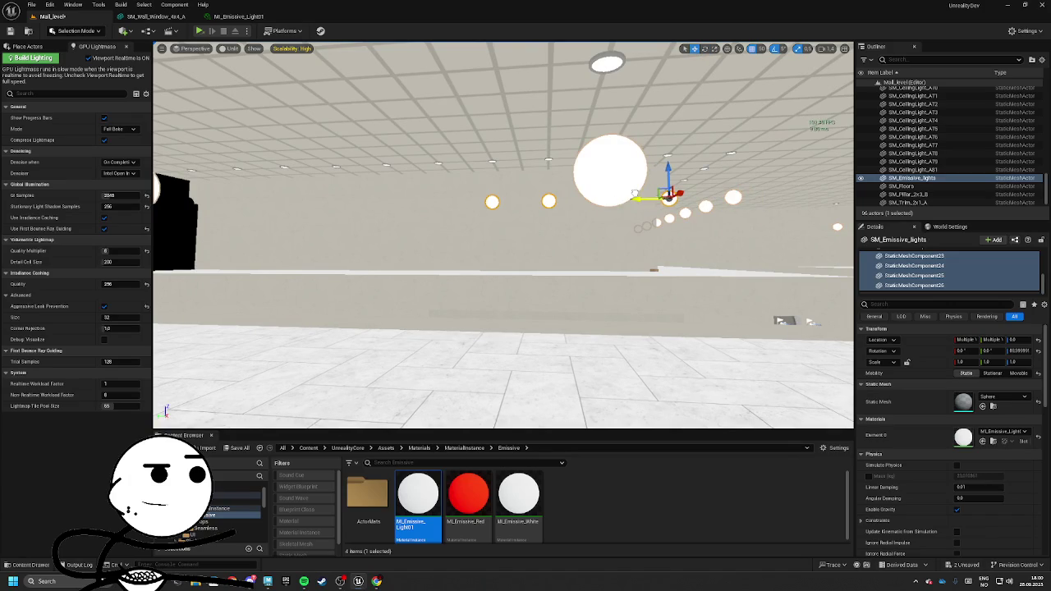
drag(643, 198, 413, 194)
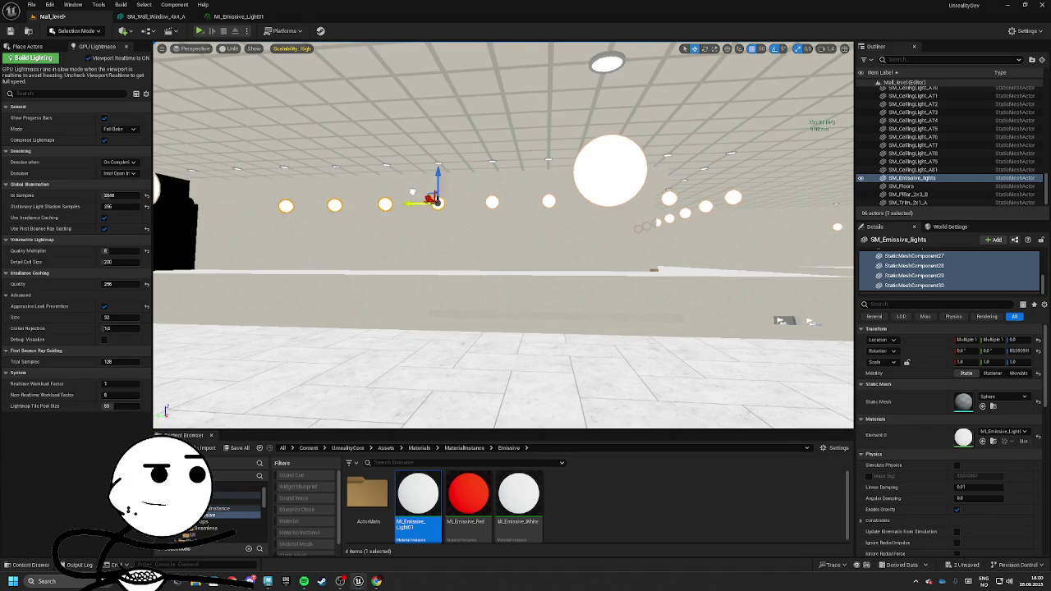
ctrl+click(491, 203)
ctrl+click(549, 201)
drag(548, 201, 676, 205)
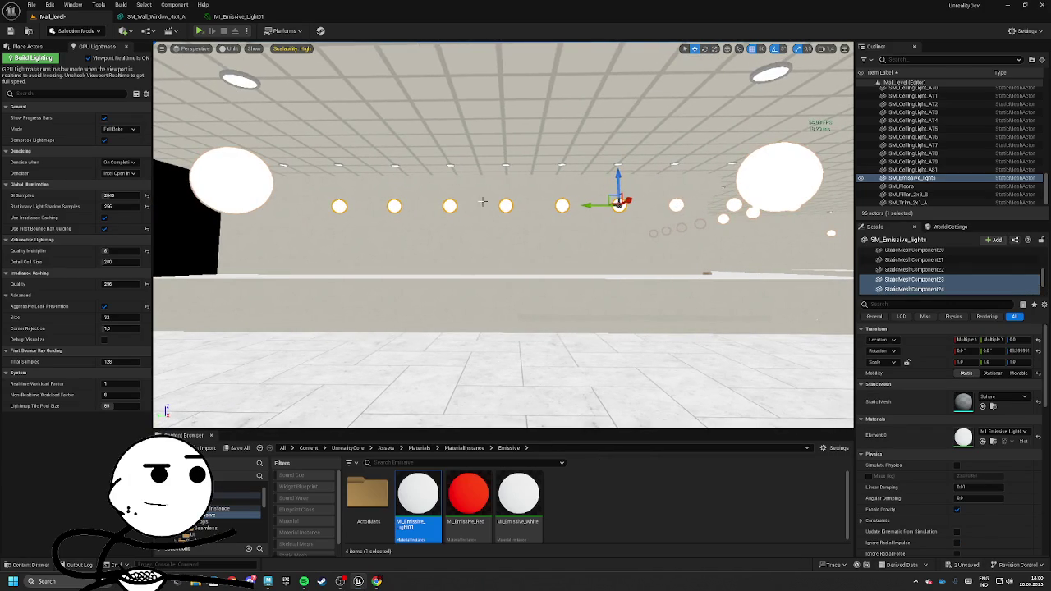
click(347, 207)
ctrl+click(447, 205)
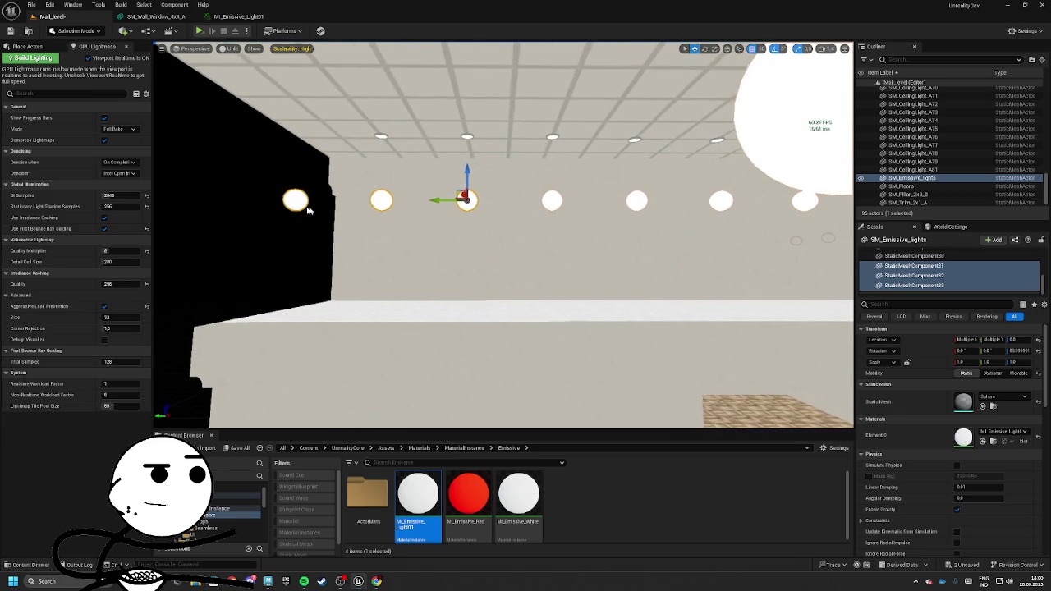
click(296, 200)
click(379, 201)
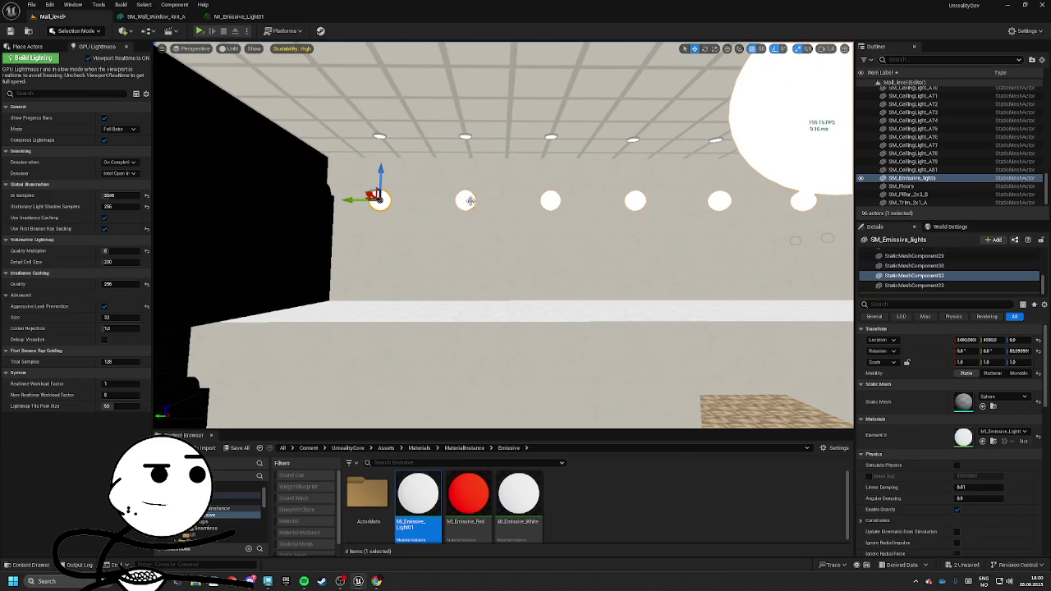
click(504, 197)
key(ctrl+z)
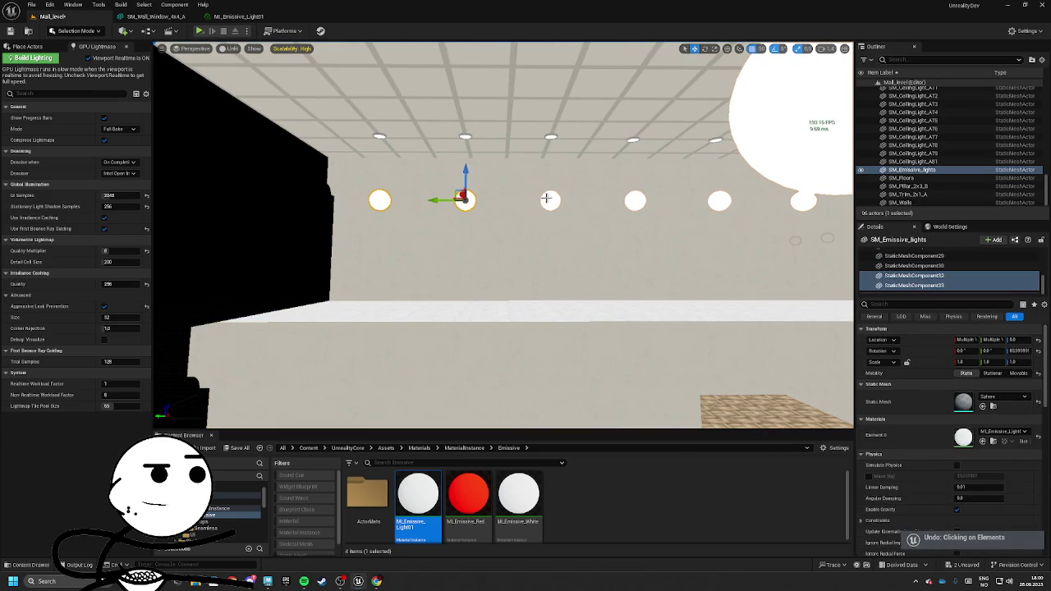
click(550, 201)
mouse_move(716, 207)
mouse_down()
mouse_move(698, 239)
mouse_move(598, 208)
mouse_up()
click(577, 206)
ctrl+click(684, 215)
mouse_move(730, 215)
mouse_down()
mouse_move(770, 220)
mouse_move(706, 223)
mouse_move(731, 215)
mouse_move(722, 164)
mouse_move(706, 210)
mouse_move(739, 230)
mouse_up()
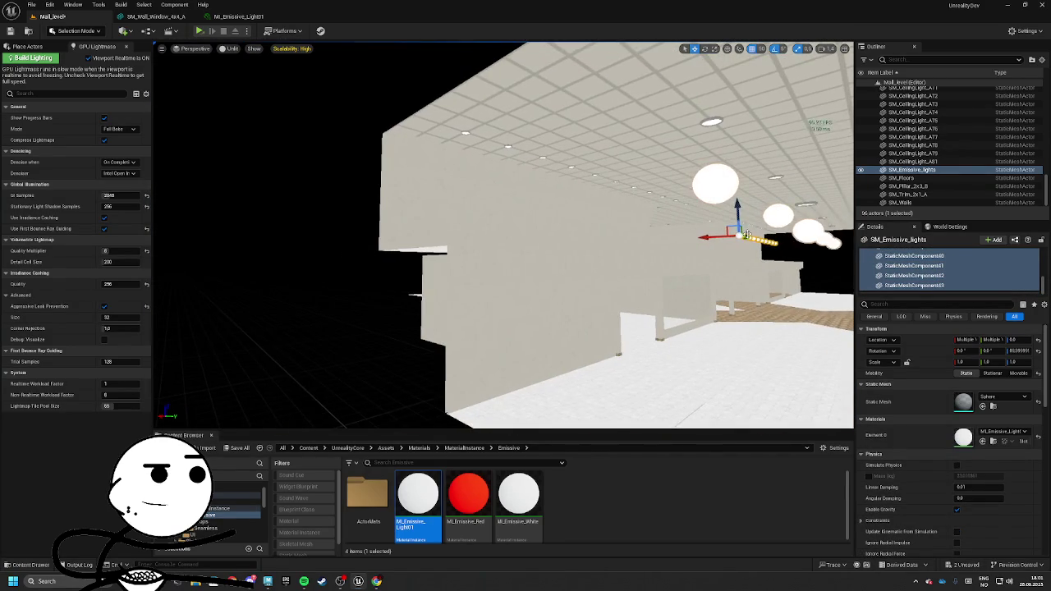
click(496, 196)
mouse_move(533, 194)
mouse_down()
mouse_move(501, 201)
mouse_move(526, 205)
mouse_move(476, 206)
mouse_up()
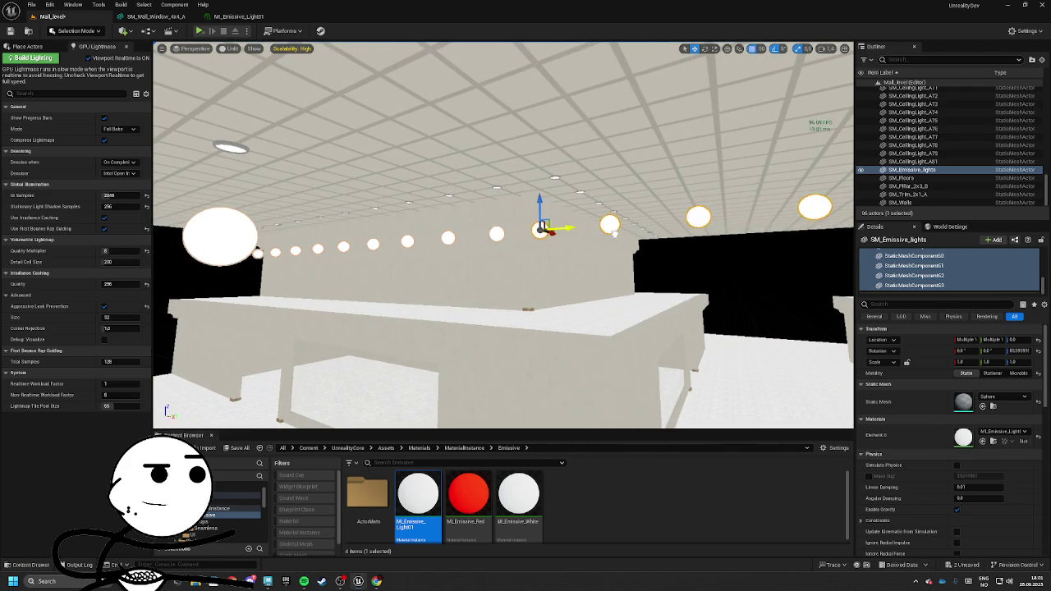
drag(477, 207, 525, 207)
drag(483, 244, 201, 217)
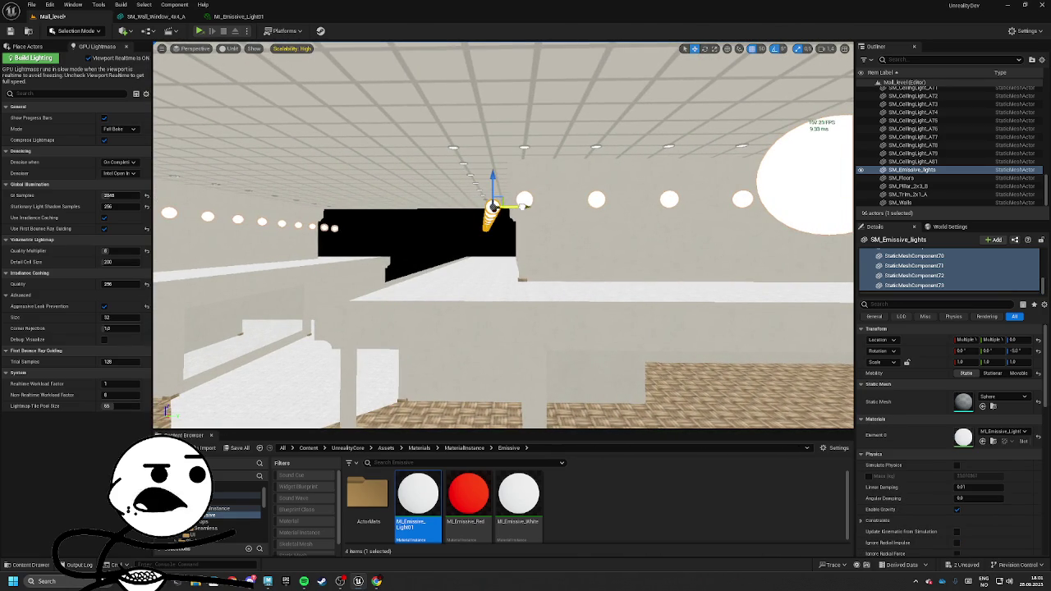
drag(509, 205, 548, 203)
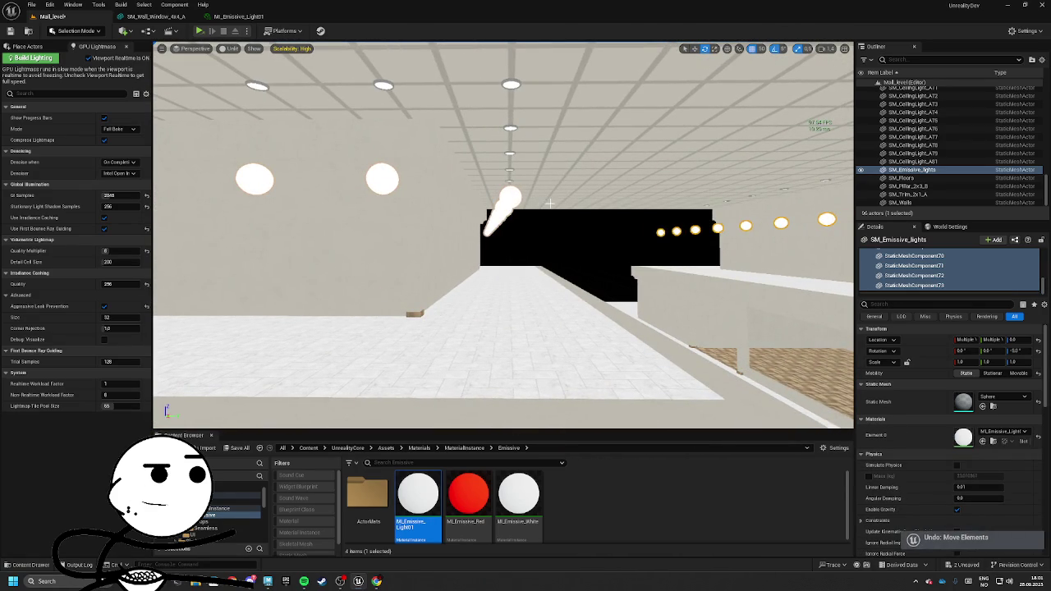
key(Delete)
key(w)
mouse_move(509, 230)
mouse_down()
mouse_move(480, 230)
mouse_move(533, 229)
mouse_up()
drag(532, 194, 501, 228)
click(503, 215)
click(492, 228)
click(357, 210)
drag(356, 209, 377, 226)
mouse_move(645, 210)
mouse_down()
mouse_move(637, 212)
mouse_move(645, 210)
mouse_up()
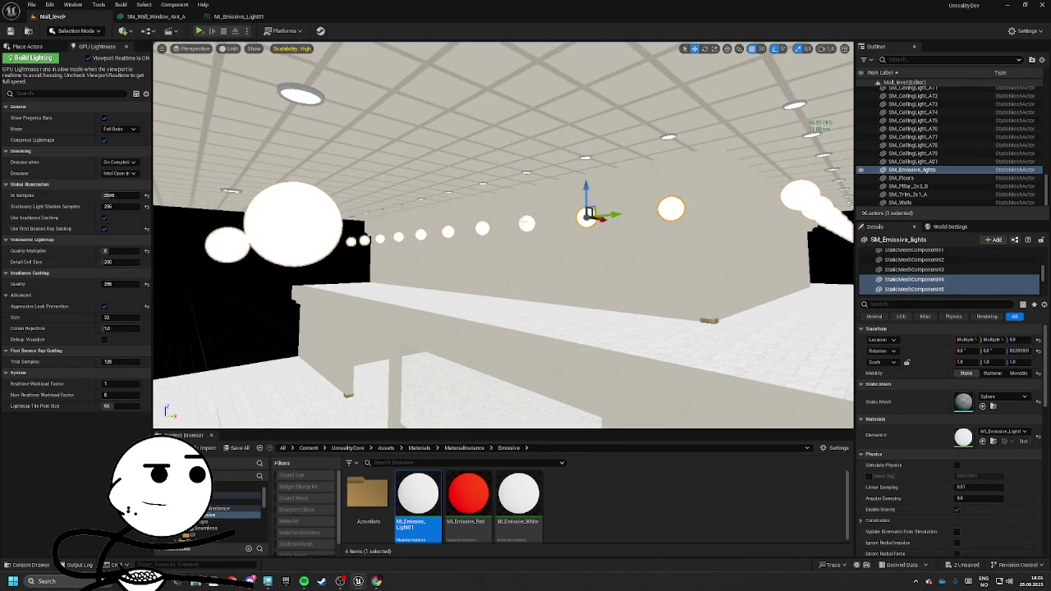
ctrl+click(527, 221)
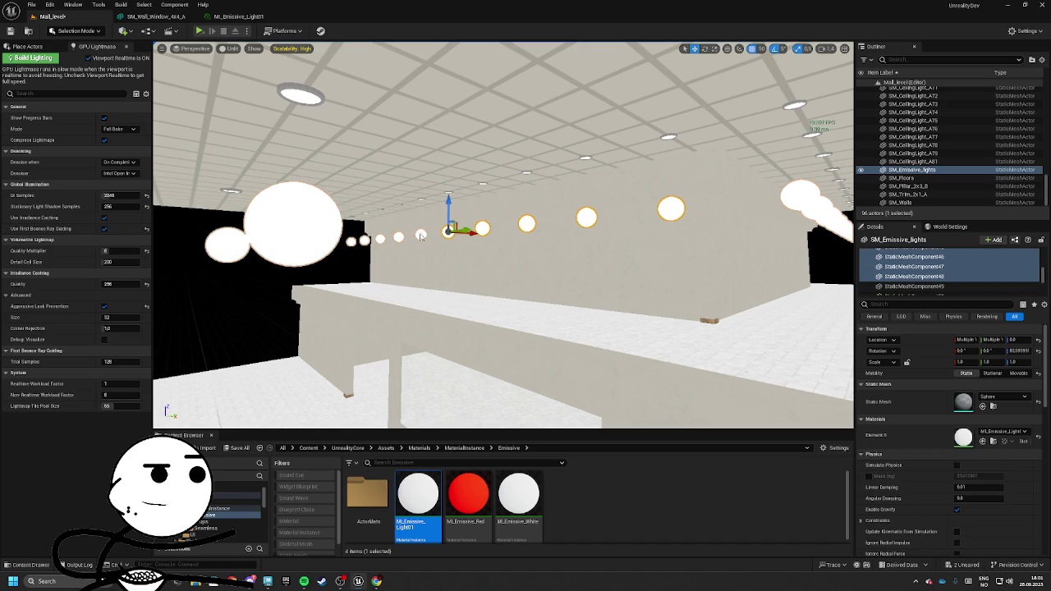
ctrl+click(351, 240)
key(f)
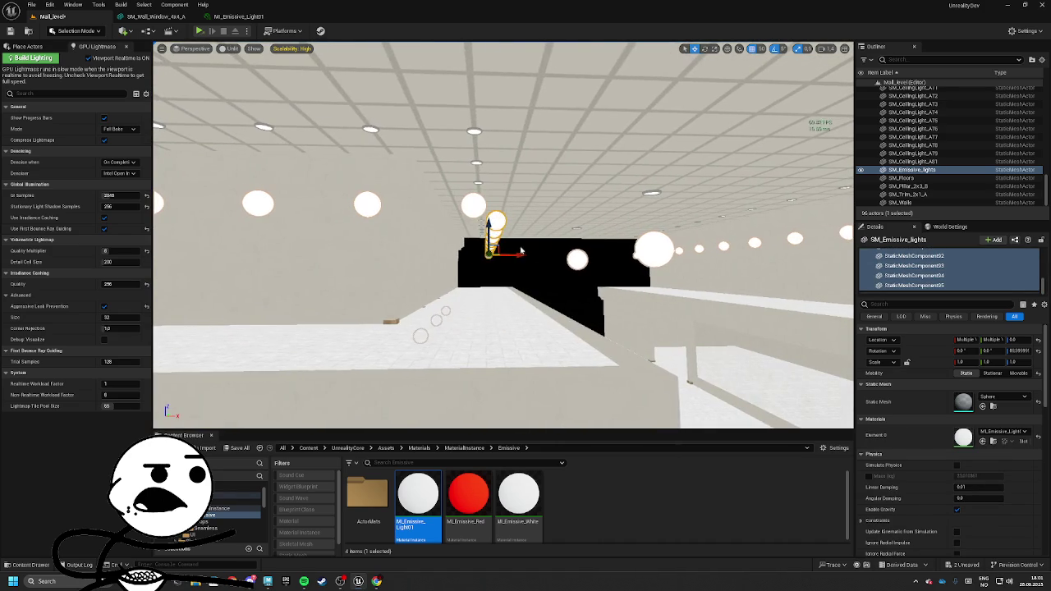
drag(518, 248, 518, 248)
click(525, 156)
click(623, 190)
click(344, 162)
drag(328, 220, 328, 220)
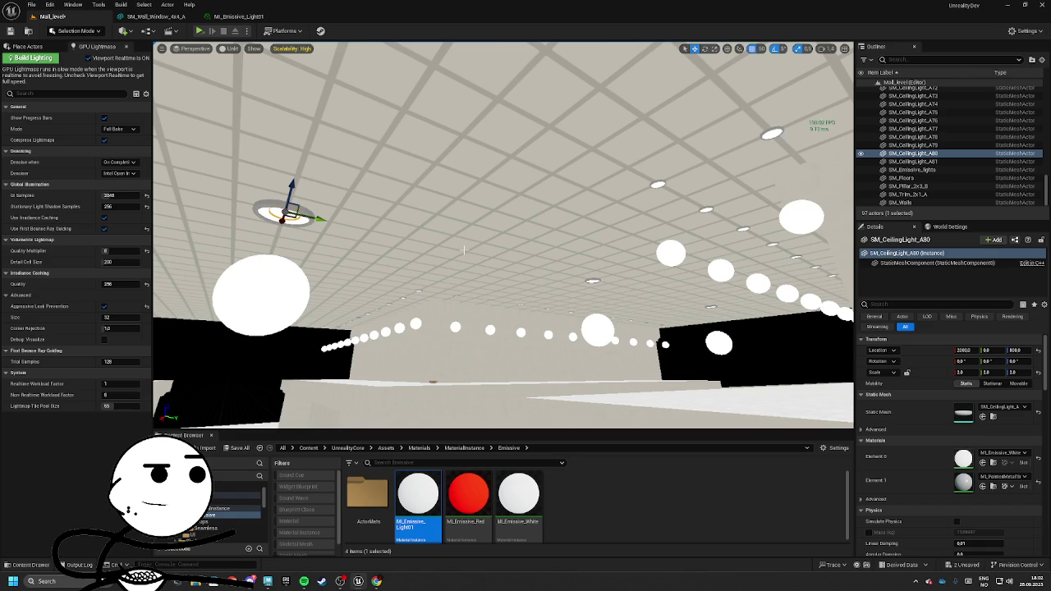
drag(577, 276, 578, 276)
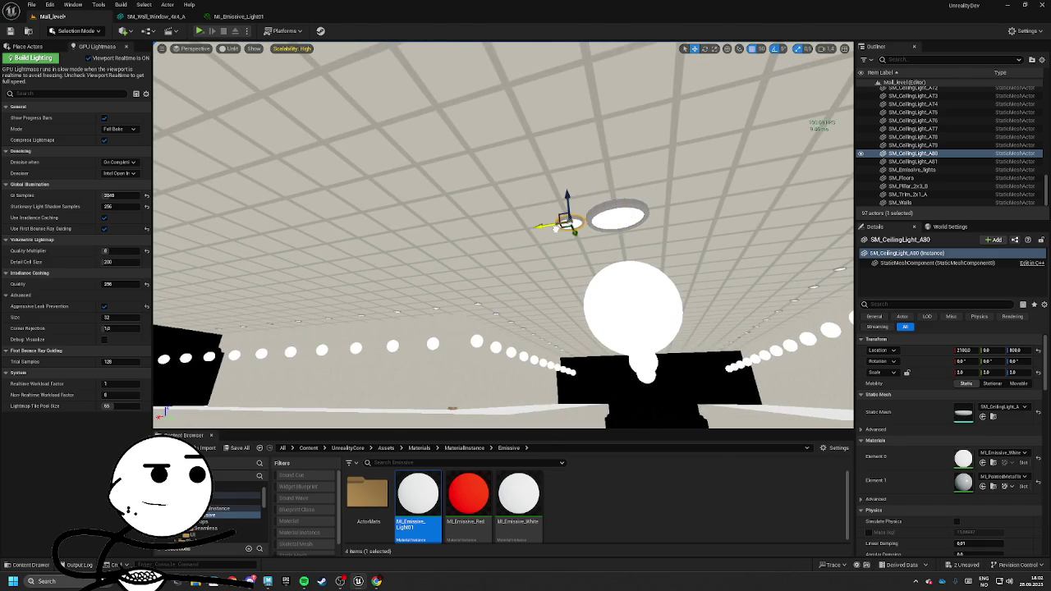
click(698, 123)
click(763, 49)
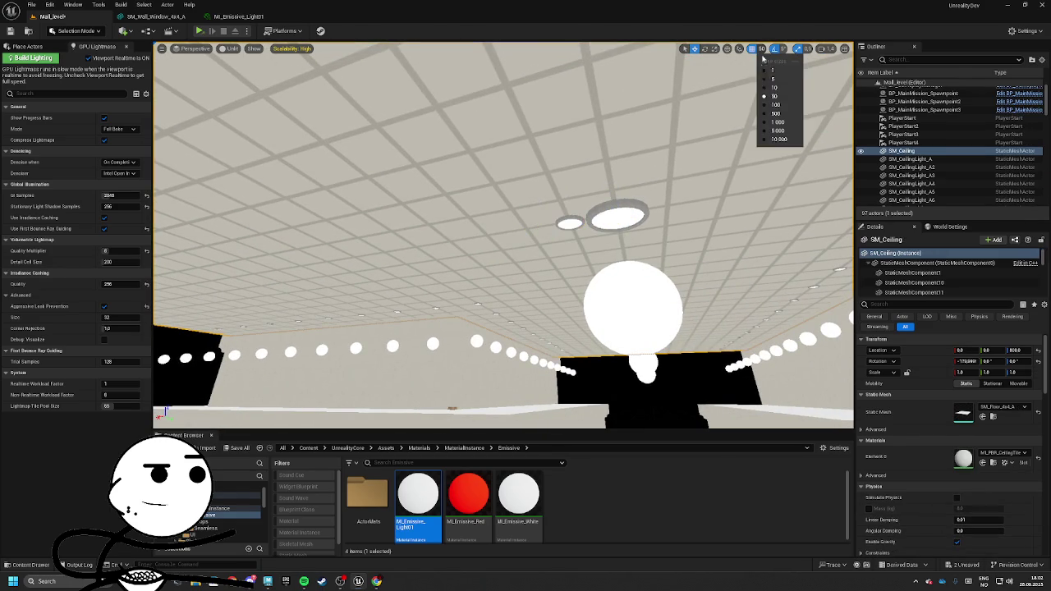
click(589, 220)
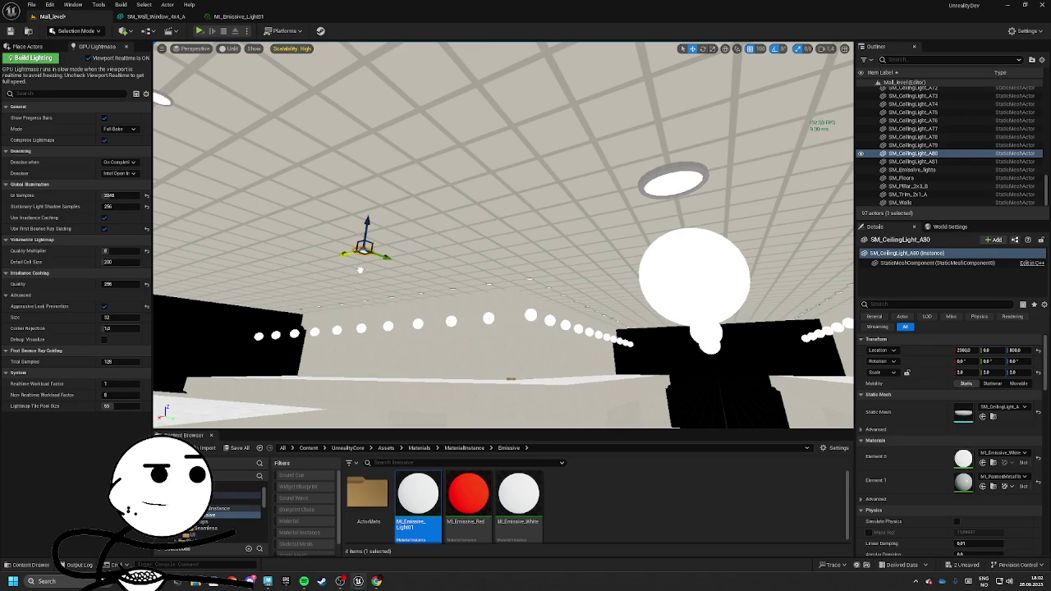
key(f)
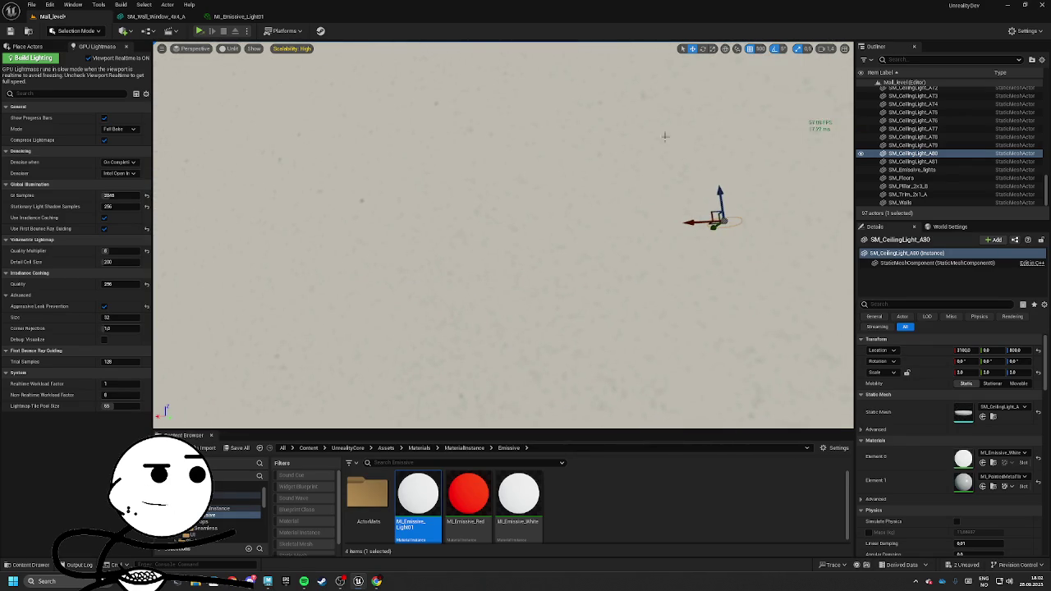
scroll(724, 114, down, 5)
click(176, 109)
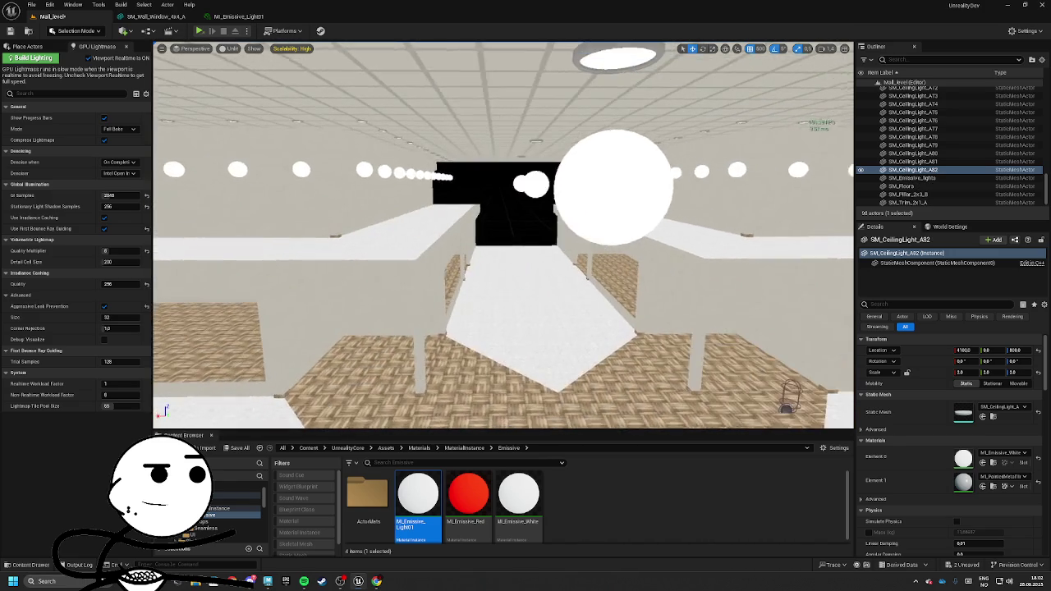
click(611, 186)
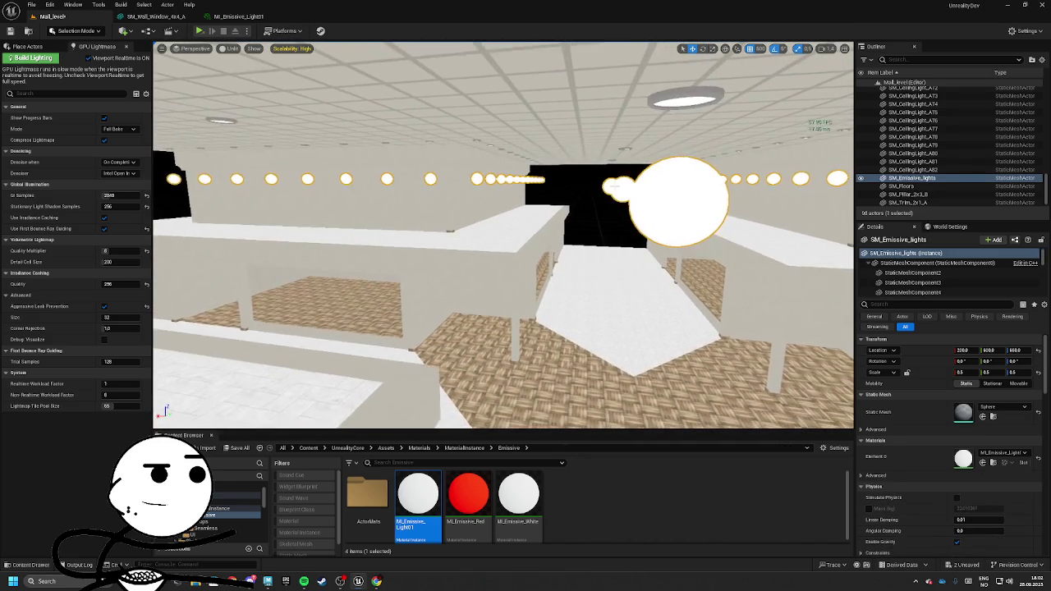
click(614, 186)
click(345, 178)
key(f)
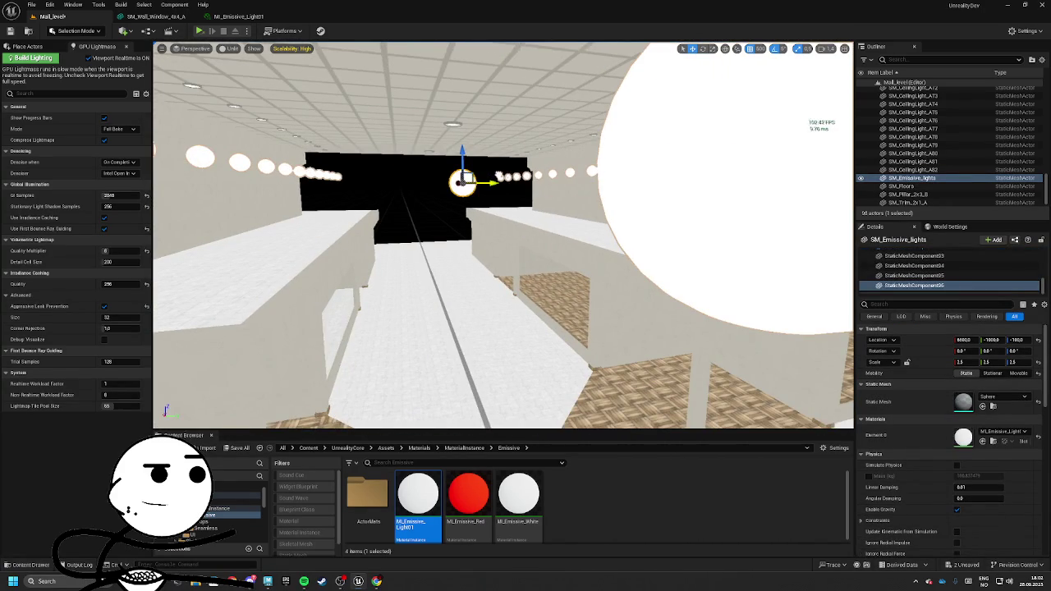
click(771, 51)
click(775, 49)
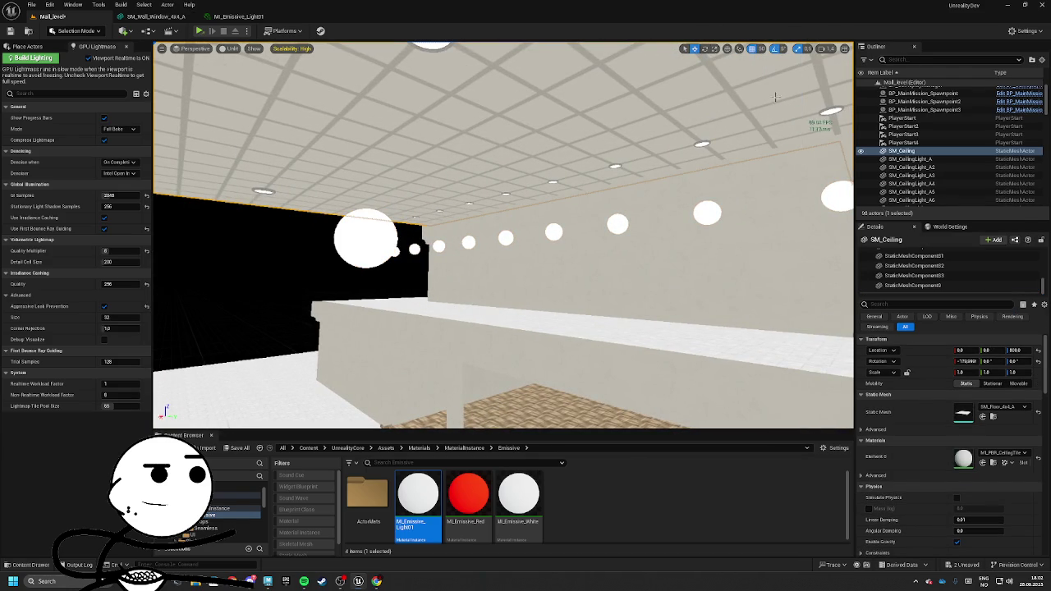
Select the emissive spheres and focus the view on them
click(400, 235)
key(f)
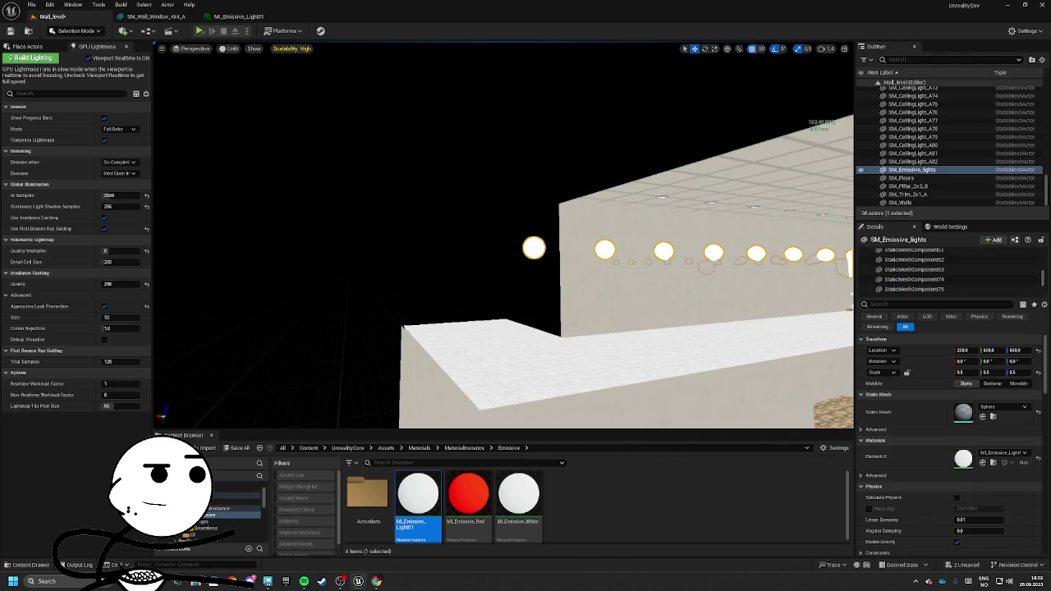
click(533, 248)
key(e)
key(f)
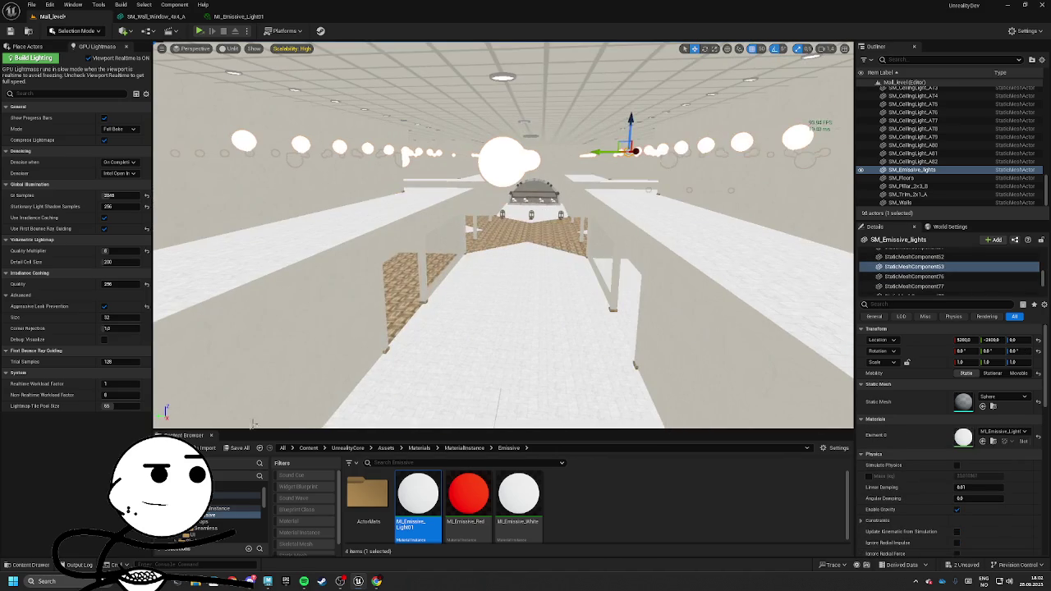
Save the level and its built data via Save All, then switch the viewport to Lit
click(238, 448)
click(591, 383)
click(227, 48)
click(246, 82)
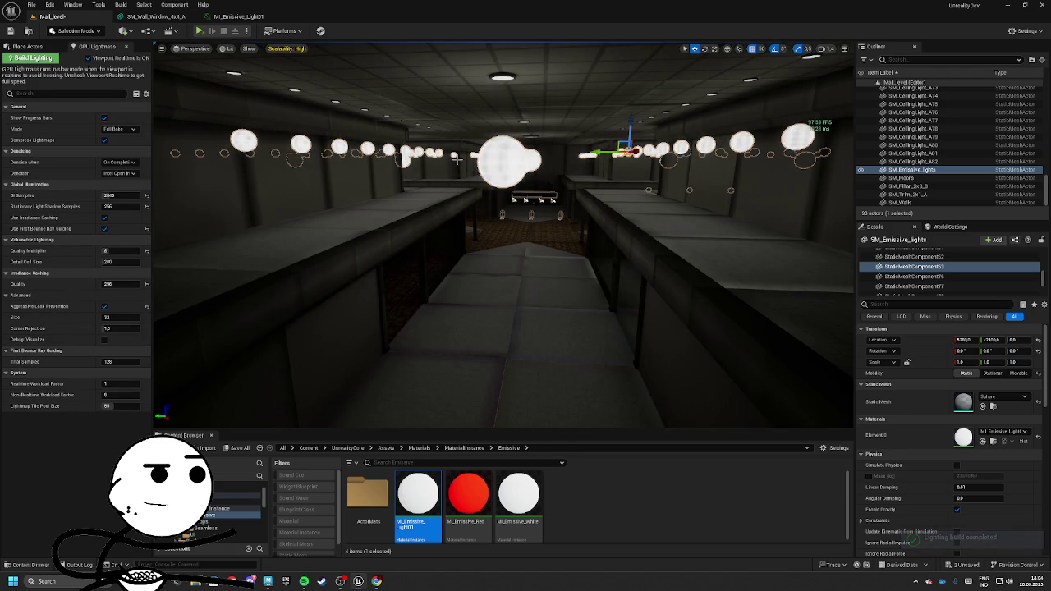
Fly through the baked hall inspecting floors and ceiling, then launch a standalone game preview
key(w)
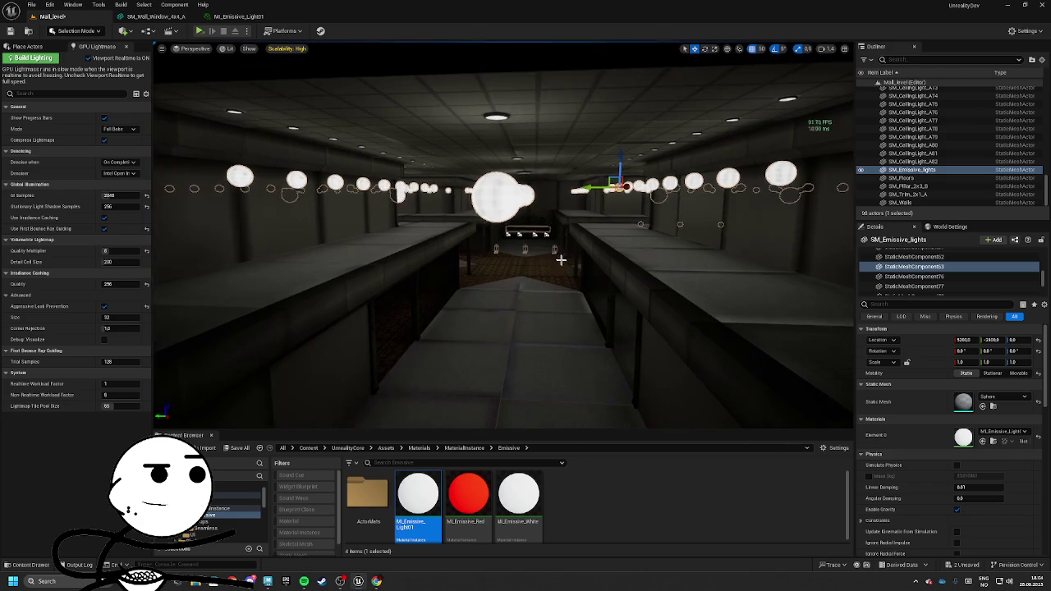
key(s)
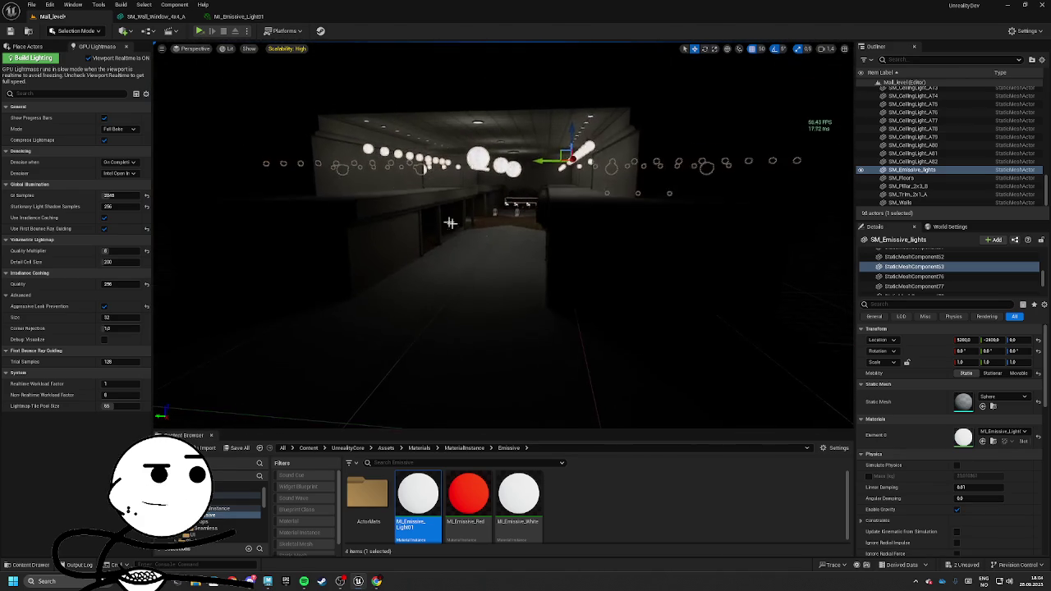
click(583, 206)
scroll(579, 198, up, 3)
scroll(591, 202, down, 3)
click(328, 144)
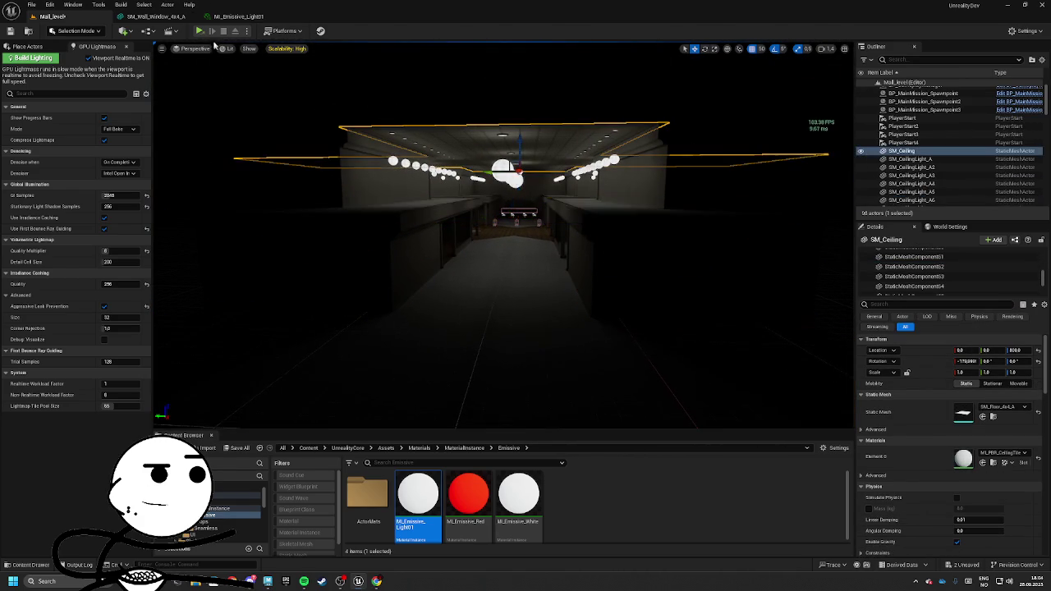
click(245, 33)
click(287, 73)
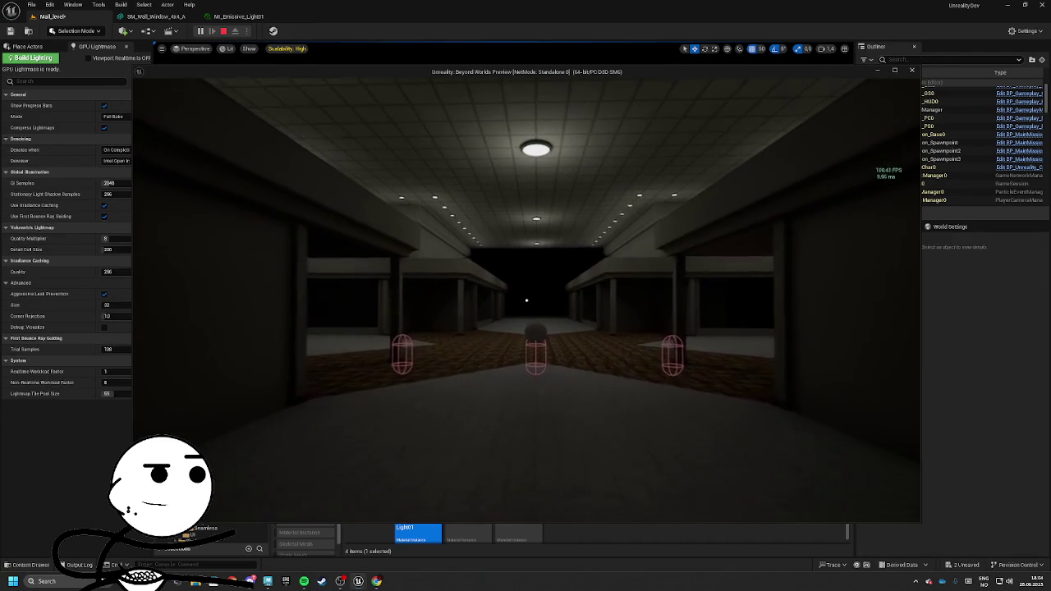
Walk through the corridor, hall and ledge up to the mission sphere
key(w)
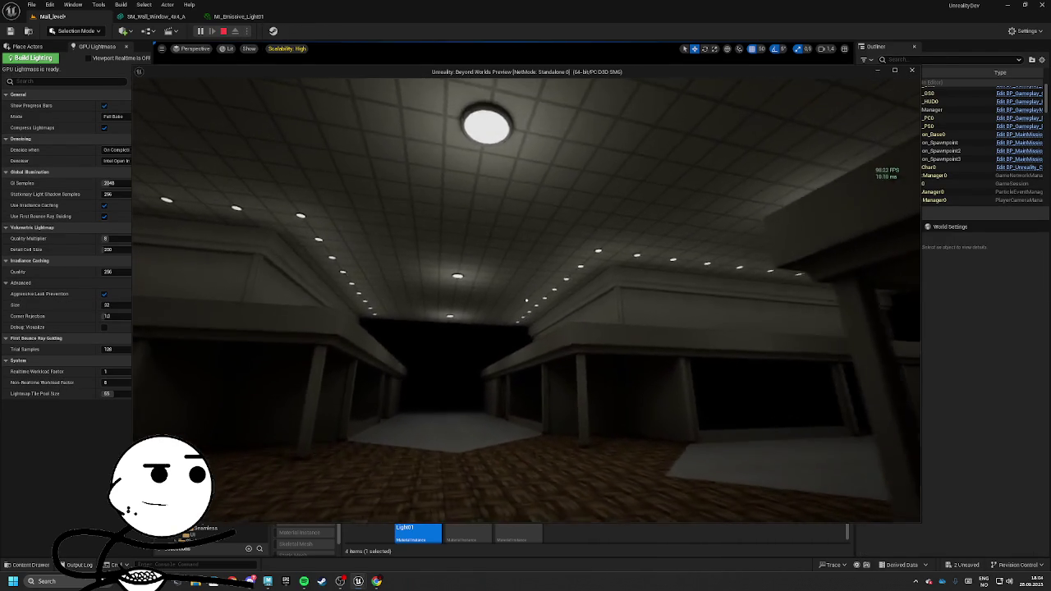
key(w)
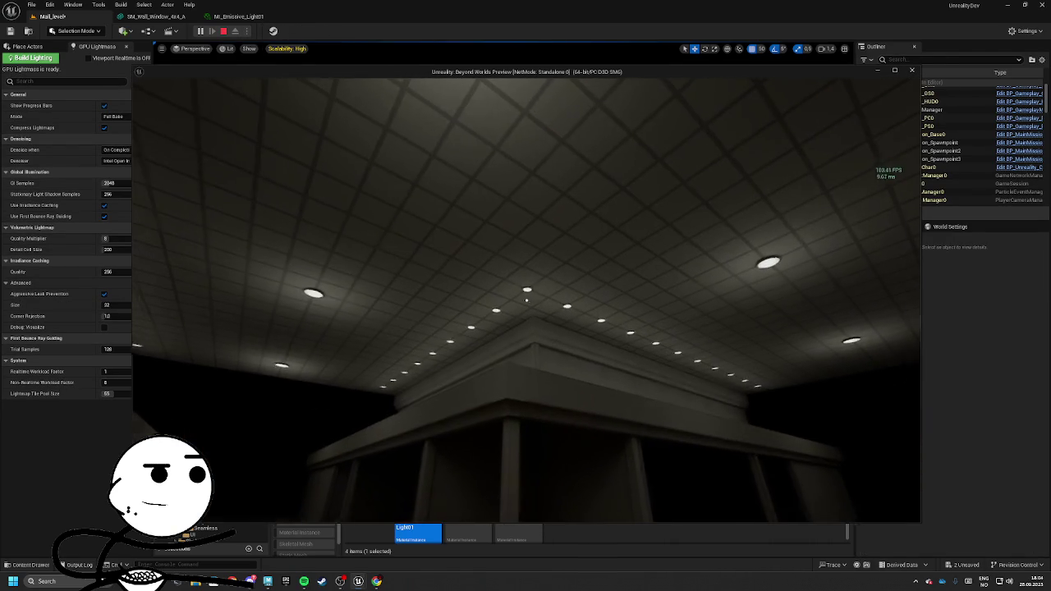
key(w)
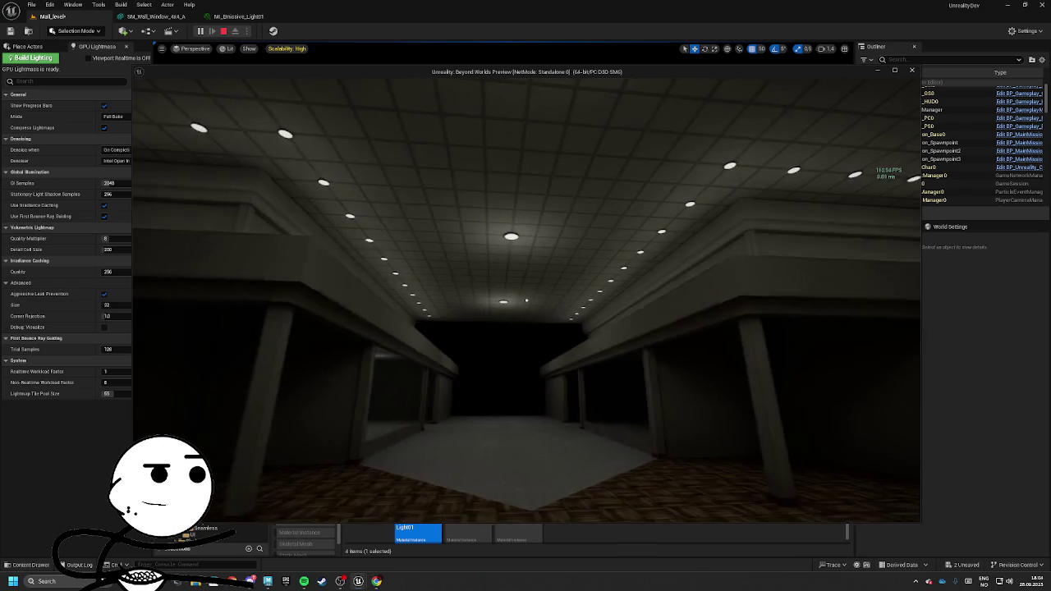
key(w)
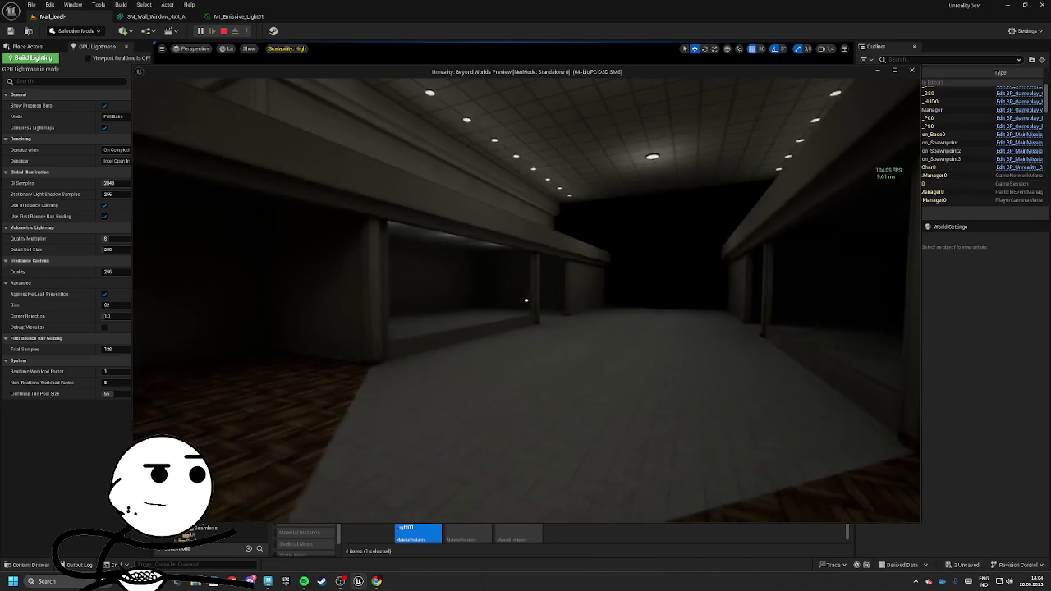
key(w)
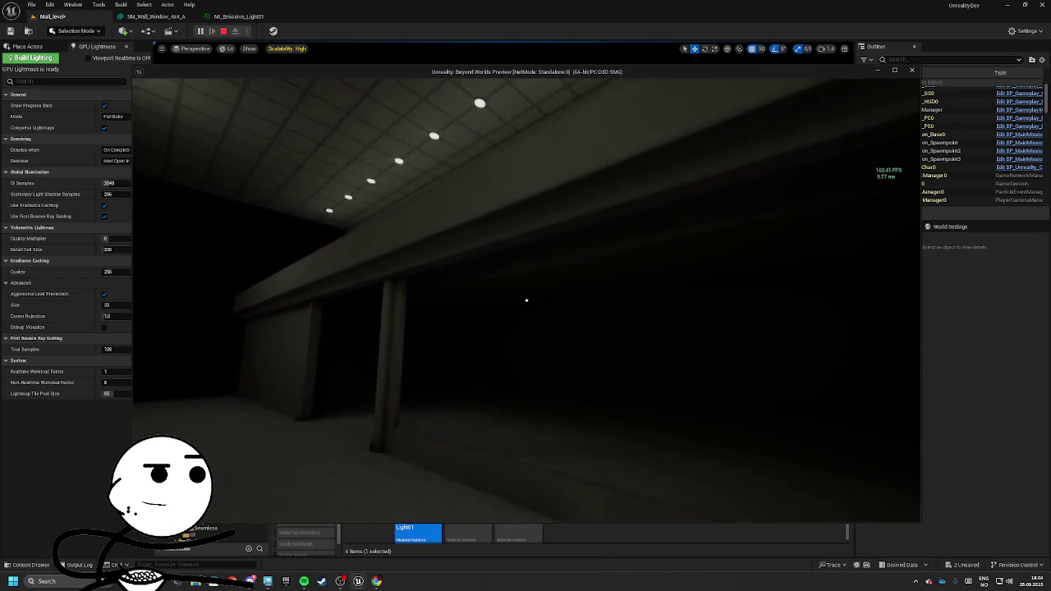
key(w)
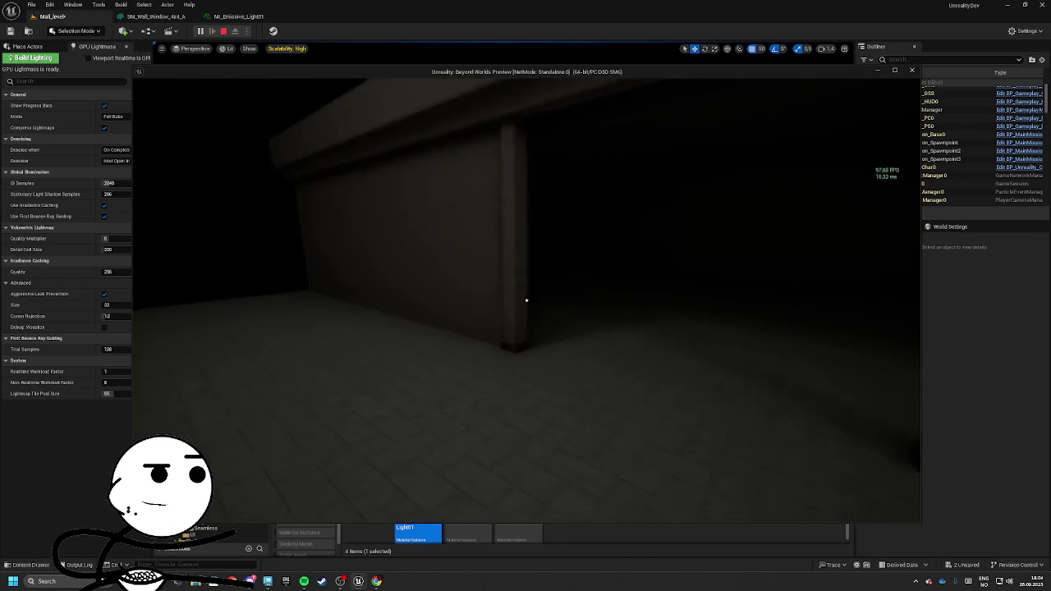
key(w)
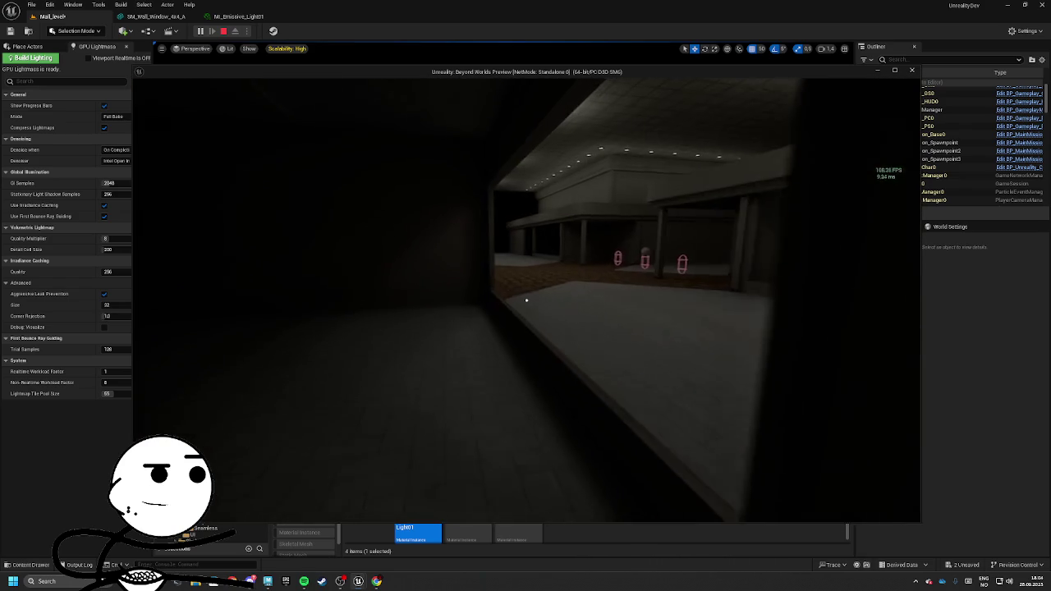
key(w)
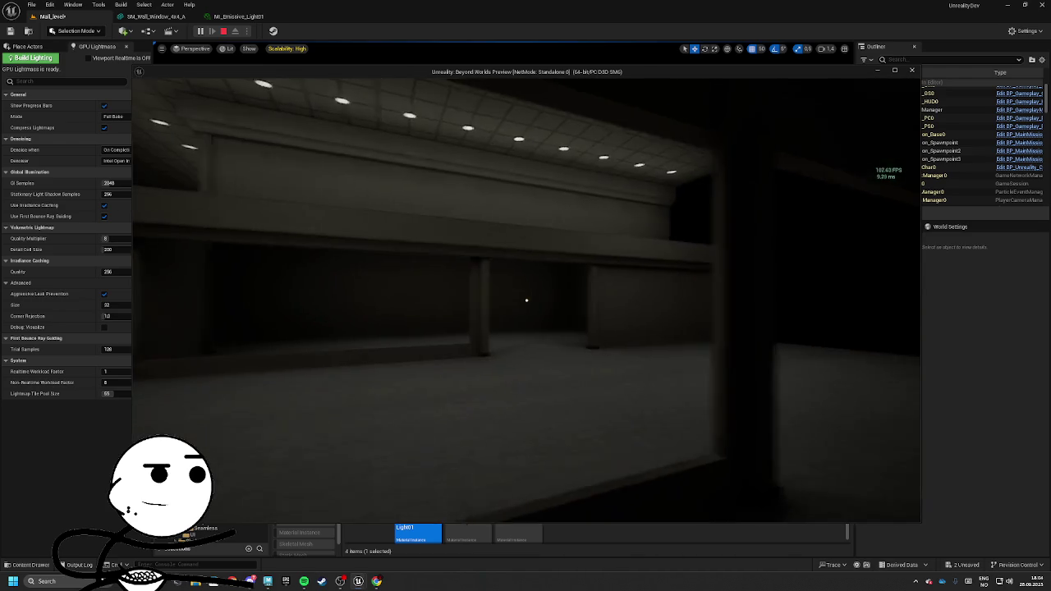
key(w)
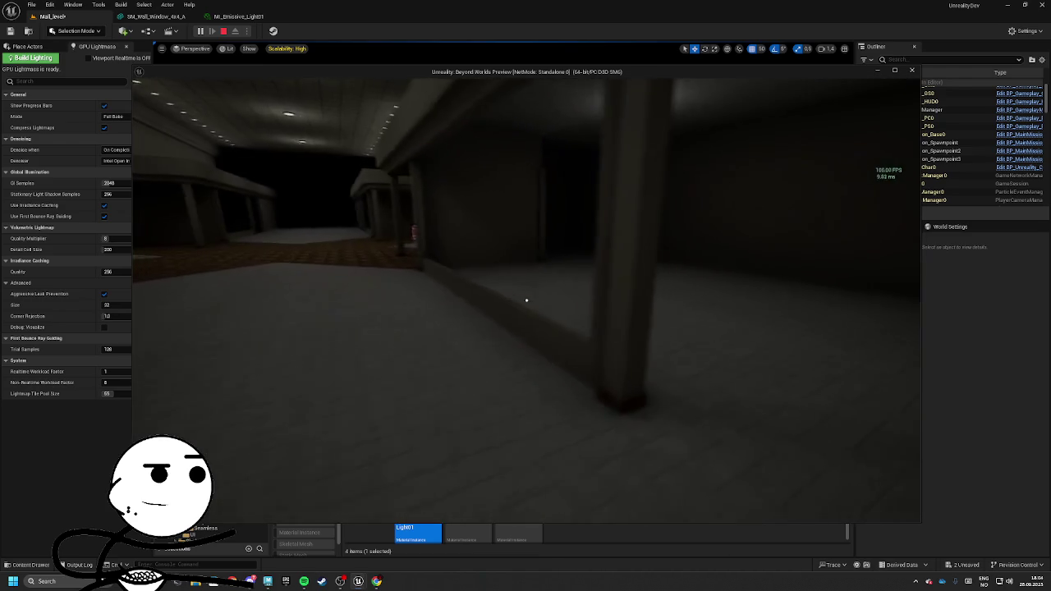
key(w)
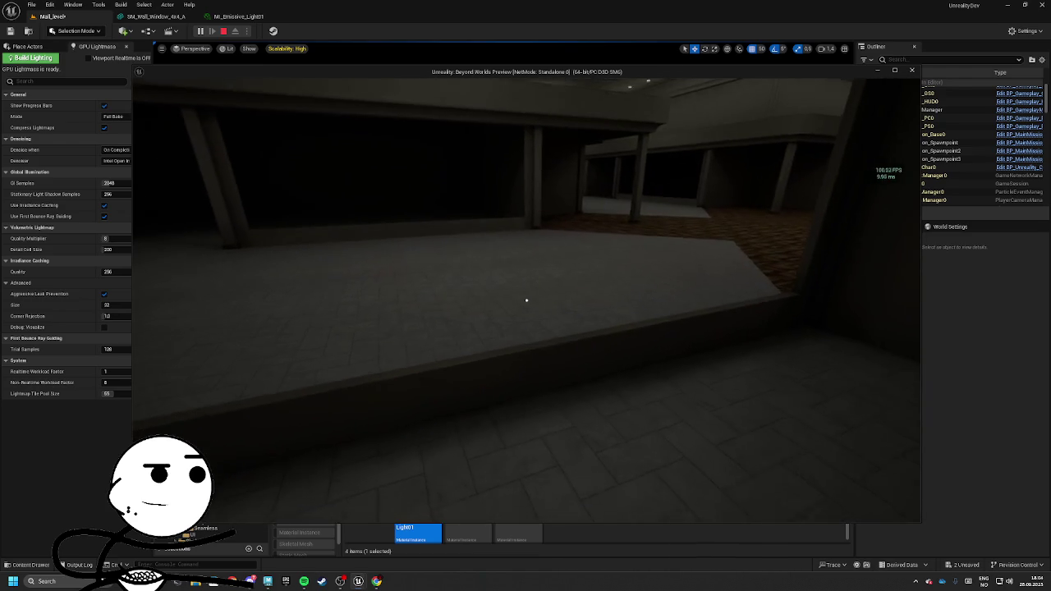
key(w)
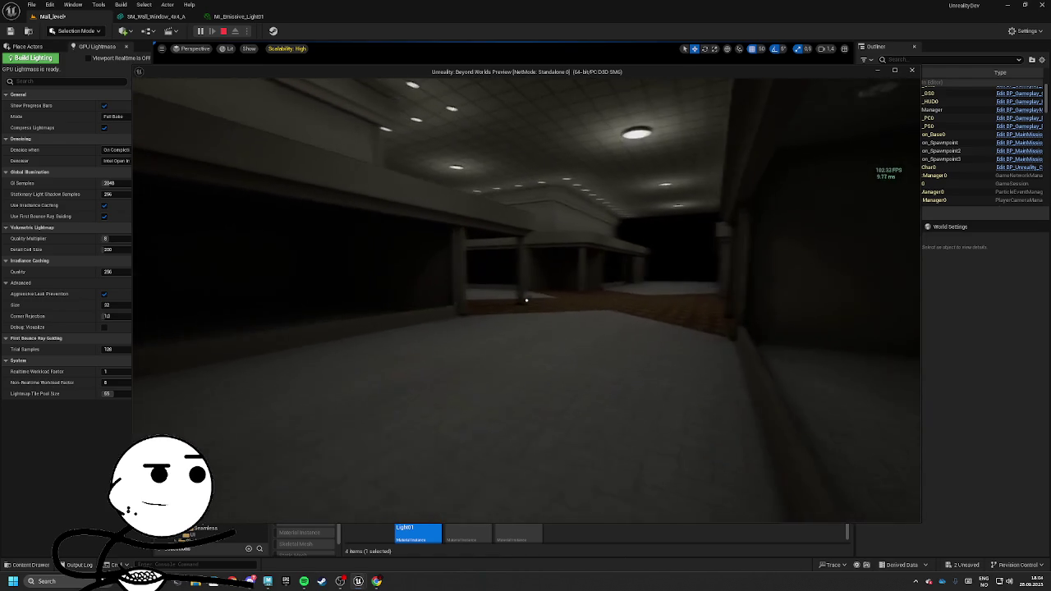
key(w)
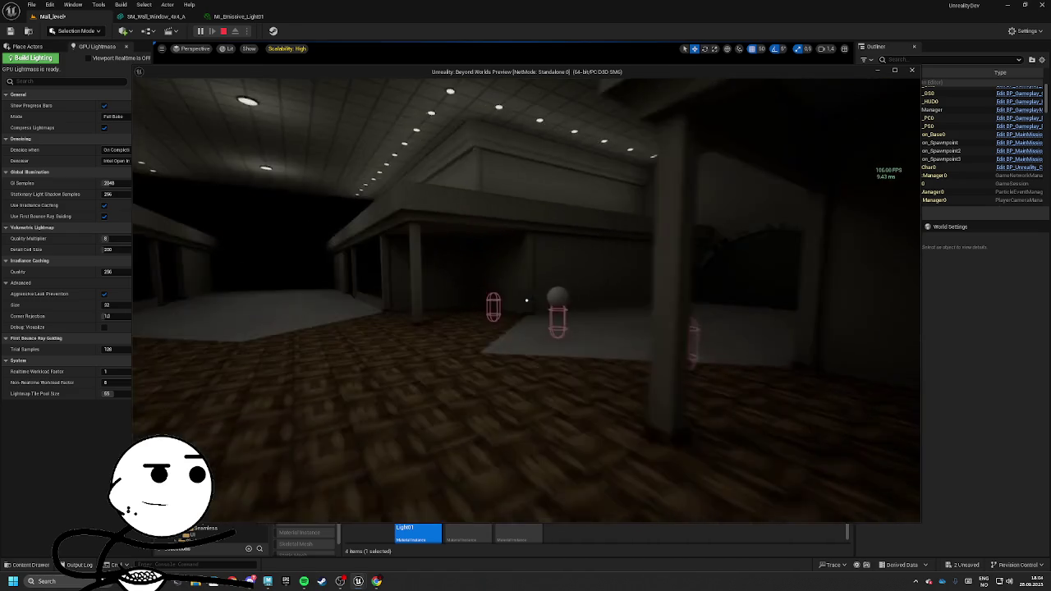
key(w)
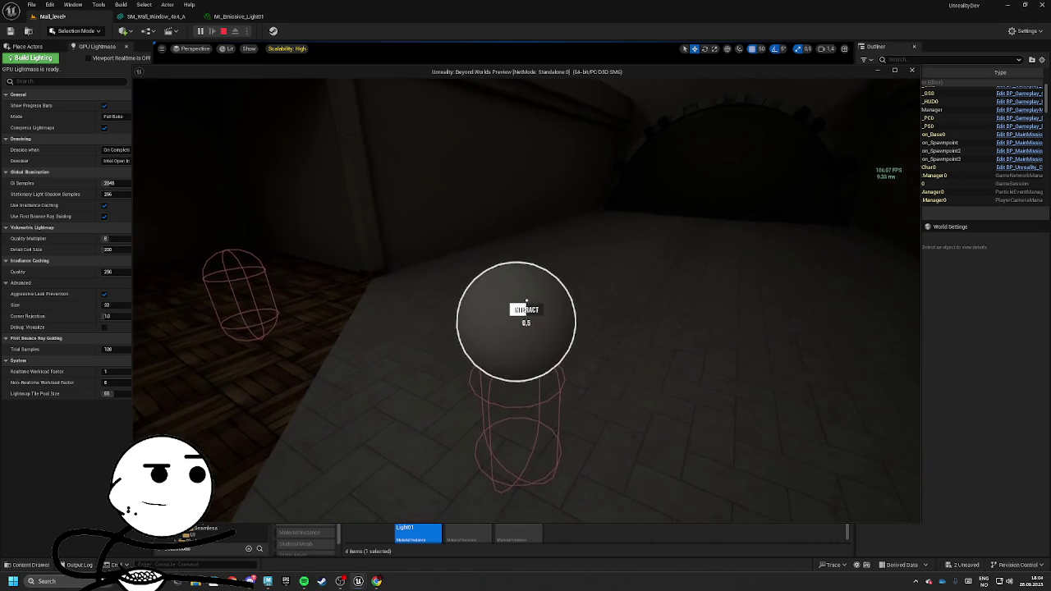
Activate the mission sphere with E, walk into the extraction dome, and end the session
key(e)
key(w)
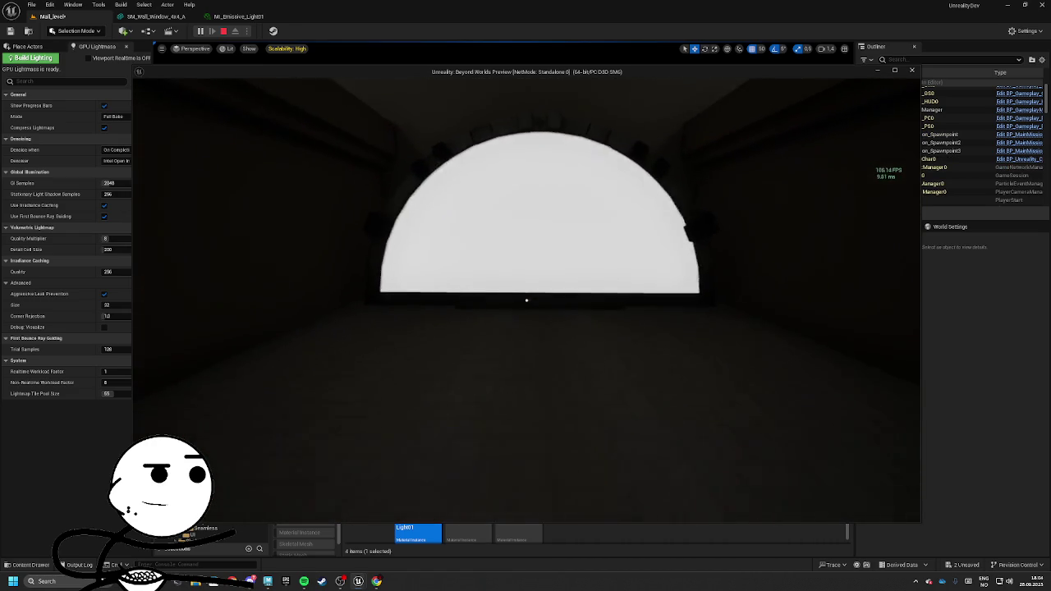
key(w)
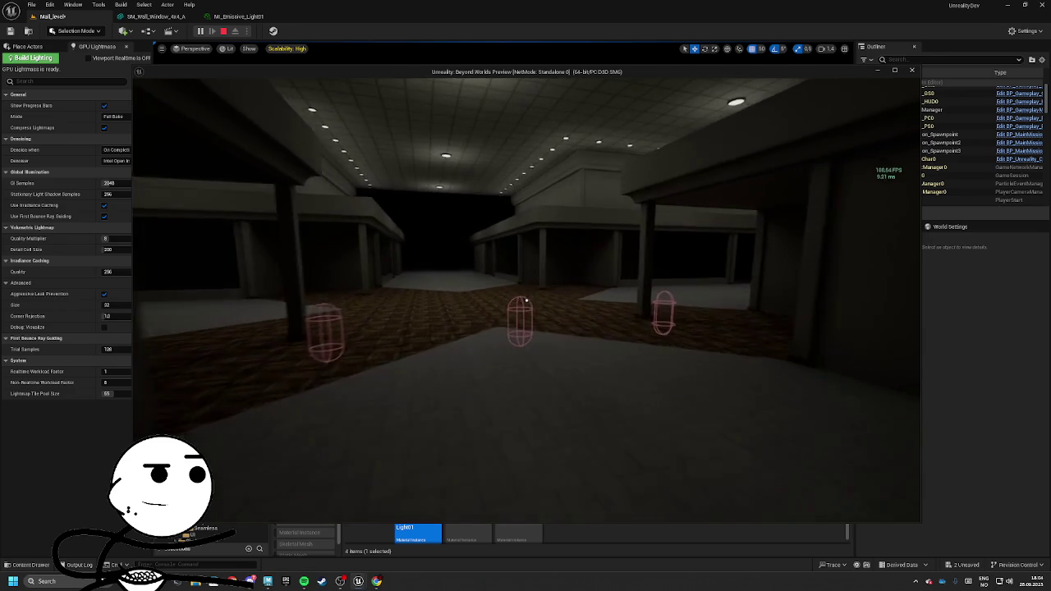
key(Escape)
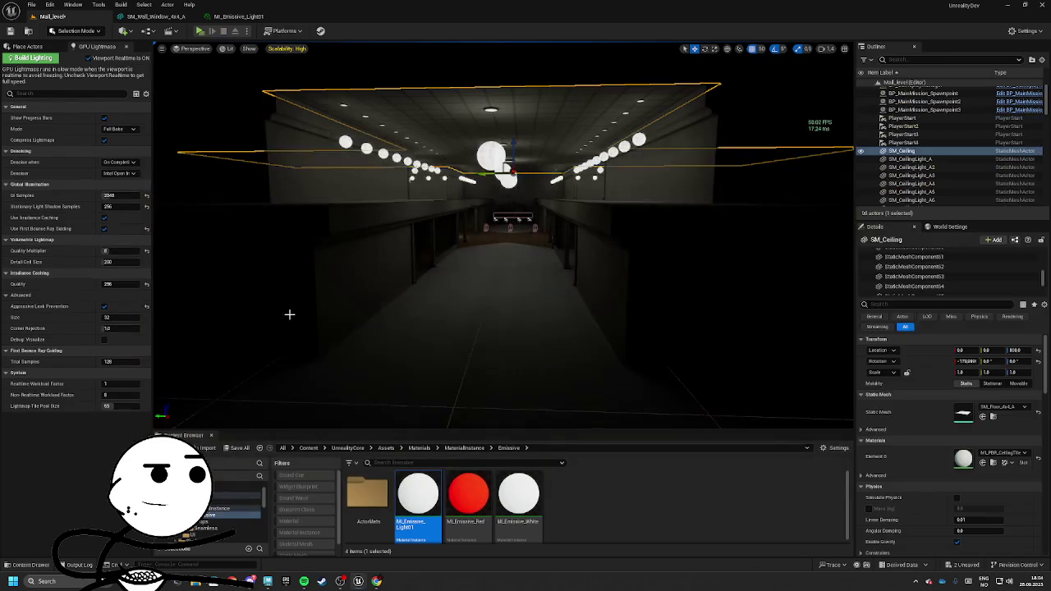
Select the third mission spawnpoint and move it across the floor
key(w)
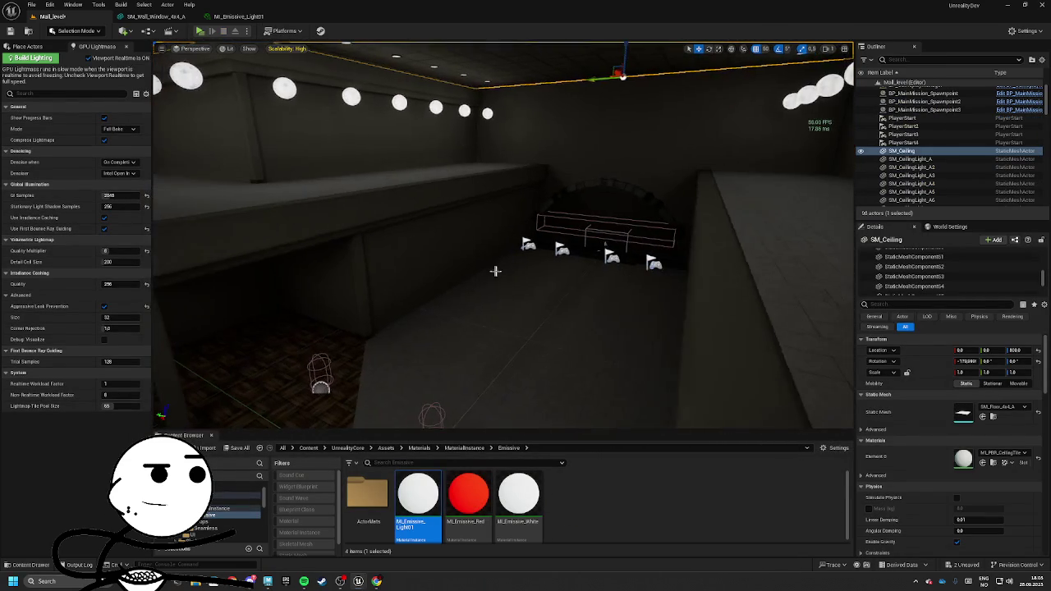
click(591, 250)
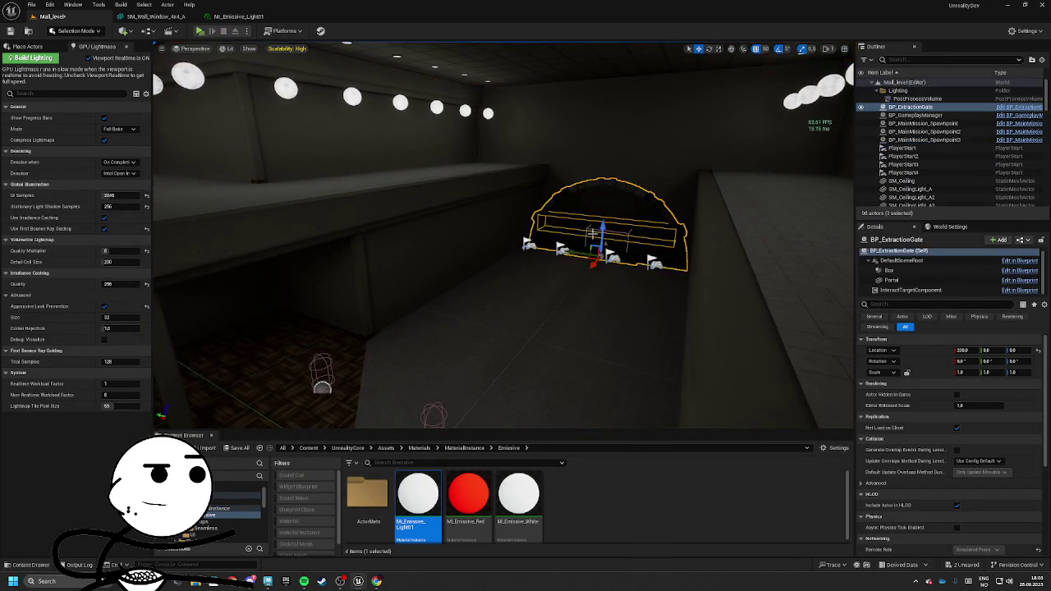
click(621, 271)
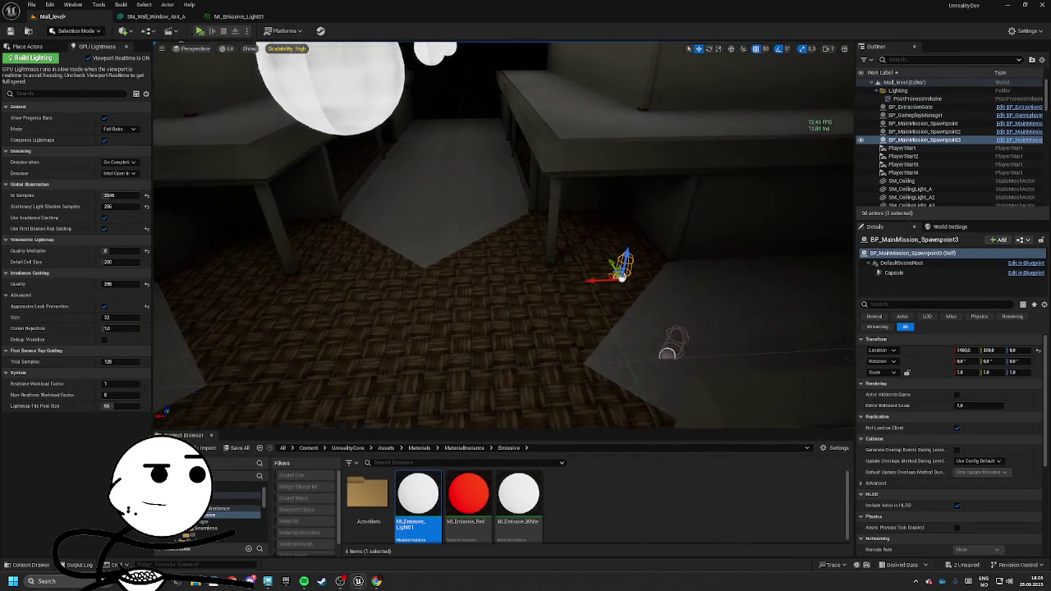
mouse_move(630, 297)
mouse_down()
mouse_move(386, 297)
mouse_move(528, 296)
mouse_move(670, 166)
mouse_up()
Open the spawnpoint's Blueprint and browse to its asset with Ctrl+B
key(w)
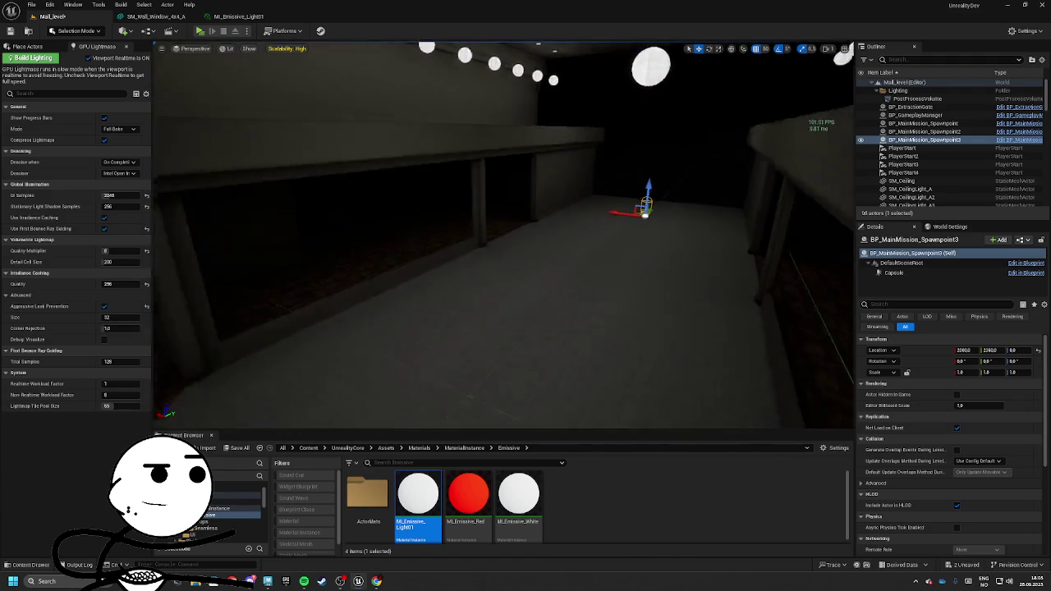
key(d)
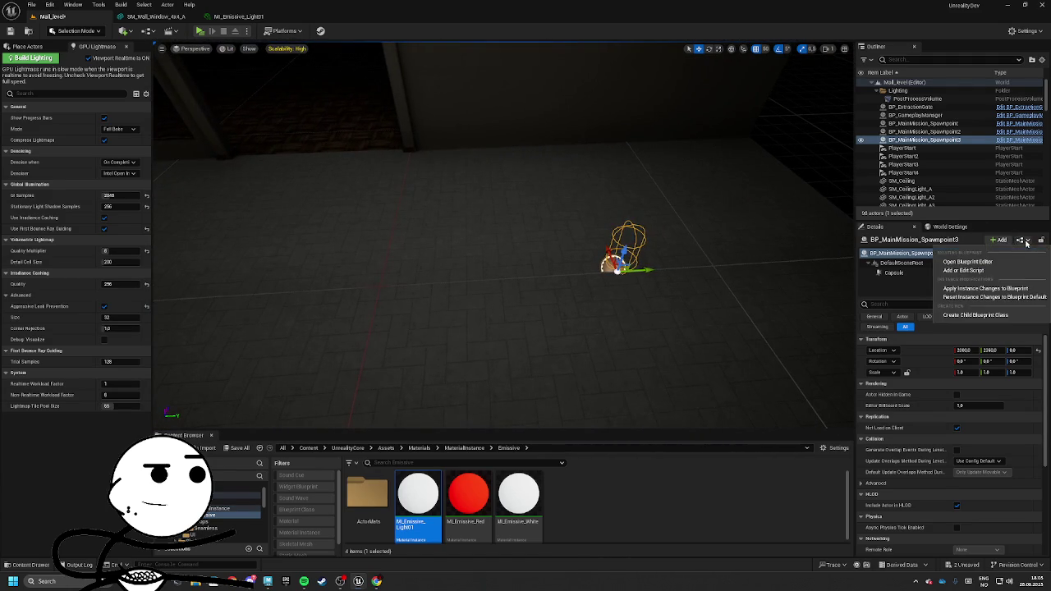
double_click(941, 264)
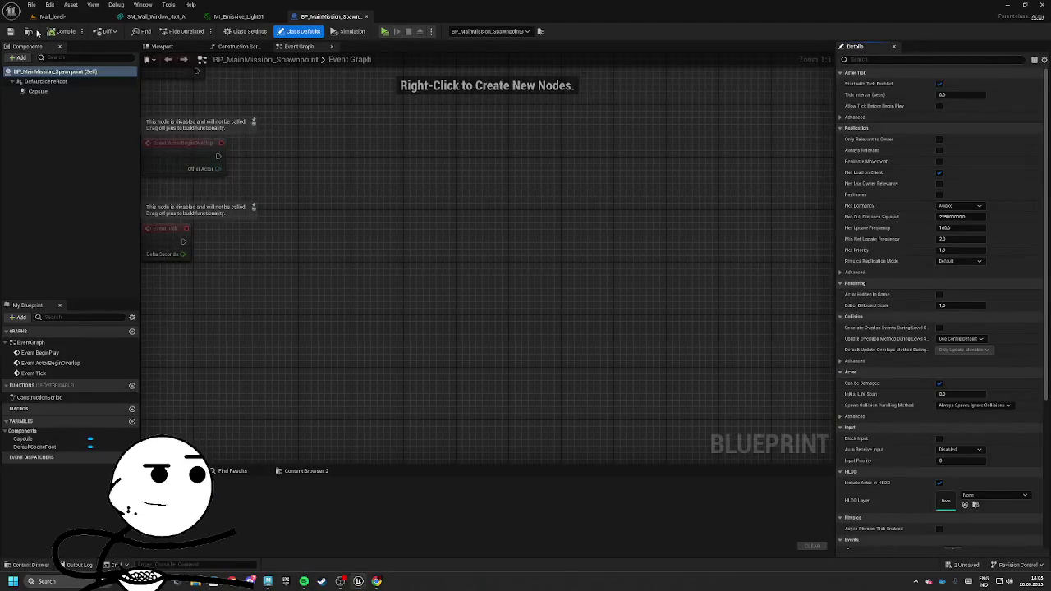
key(ctrl+b)
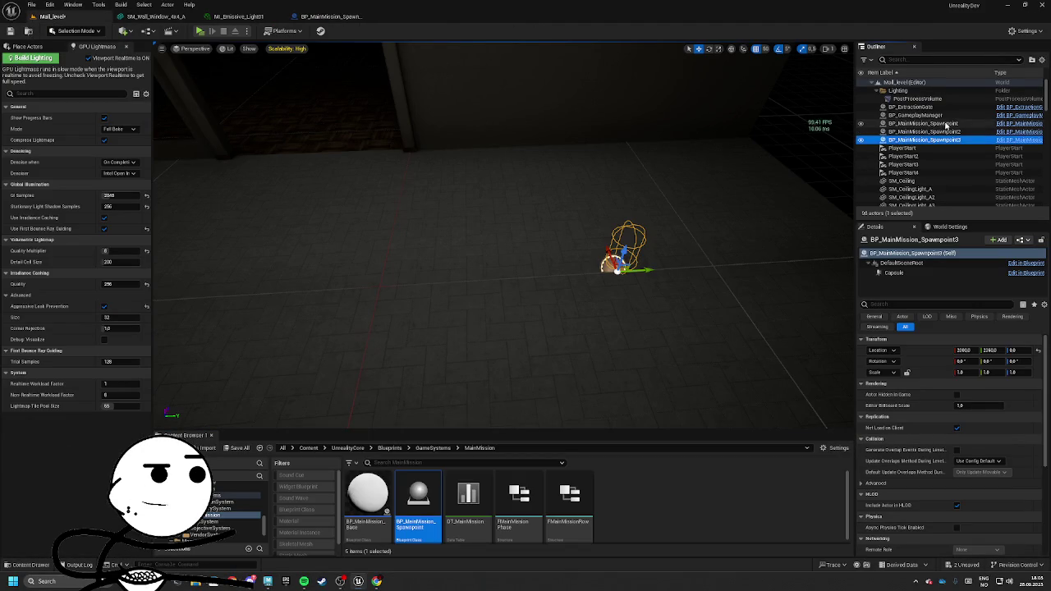
Delete the three old mission spawnpoints and set grid snapping to 100
shift+click(923, 124)
key(Delete)
mouse_move(417, 496)
mouse_down()
mouse_move(459, 493)
mouse_move(715, 246)
mouse_up()
key(Delete)
click(766, 49)
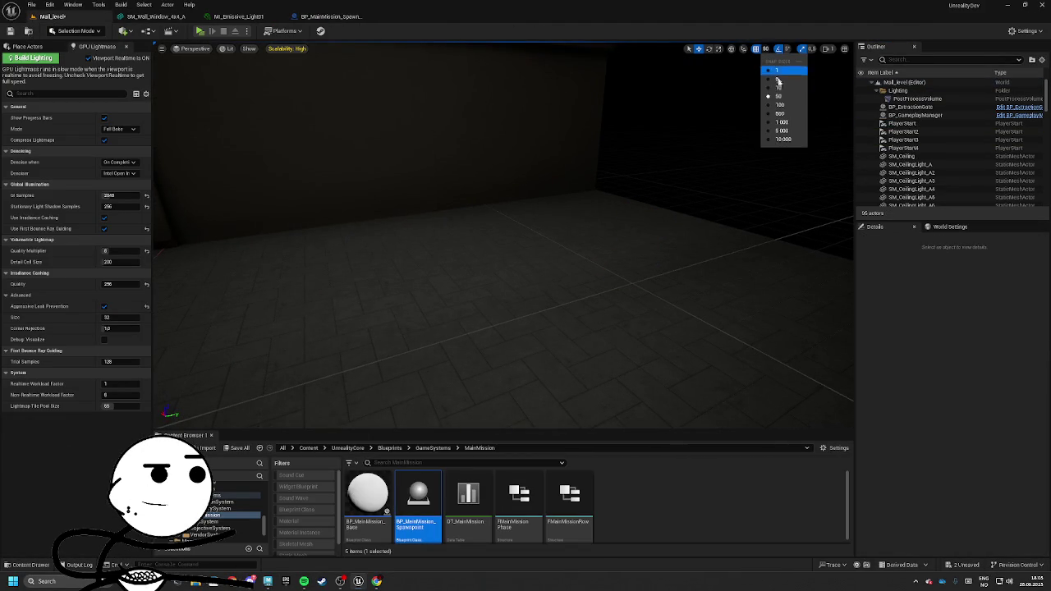
click(784, 102)
click(764, 48)
Drag a new BP_MainMission_Spawnpoint from the Content Browser onto the floor
click(784, 105)
mouse_move(418, 497)
mouse_down()
mouse_move(629, 266)
mouse_move(607, 291)
mouse_move(625, 275)
mouse_move(616, 222)
mouse_move(632, 193)
mouse_move(481, 359)
mouse_up()
mouse_move(422, 493)
mouse_down()
mouse_move(514, 305)
mouse_move(525, 296)
mouse_move(671, 301)
mouse_move(611, 308)
mouse_up()
click(657, 298)
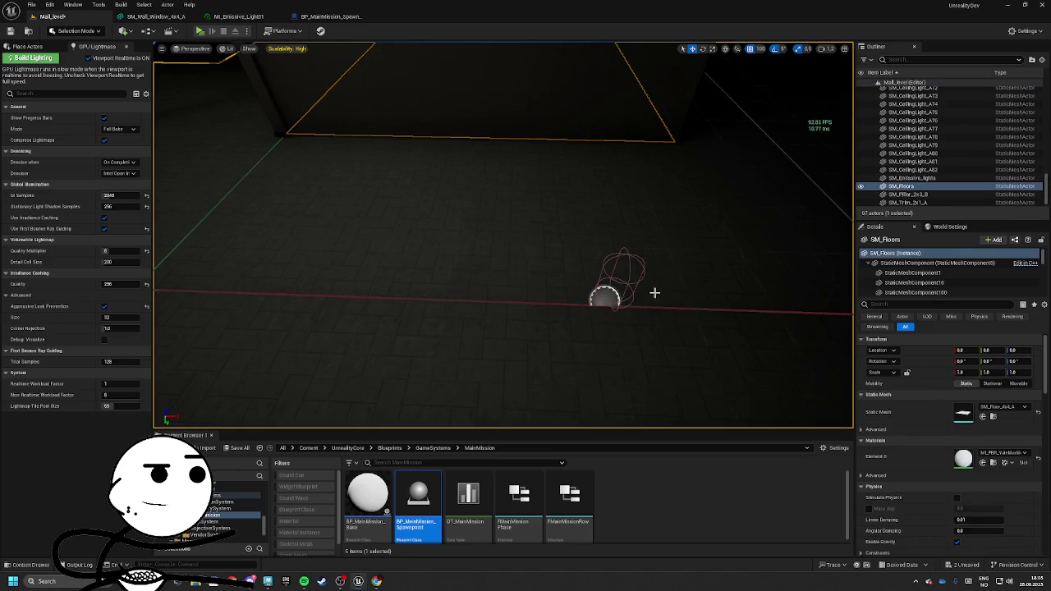
click(624, 275)
Place another spawnpoint on the floor tile and start a playtest
click(492, 300)
mouse_move(492, 300)
mouse_down()
mouse_move(516, 270)
mouse_move(501, 254)
mouse_up()
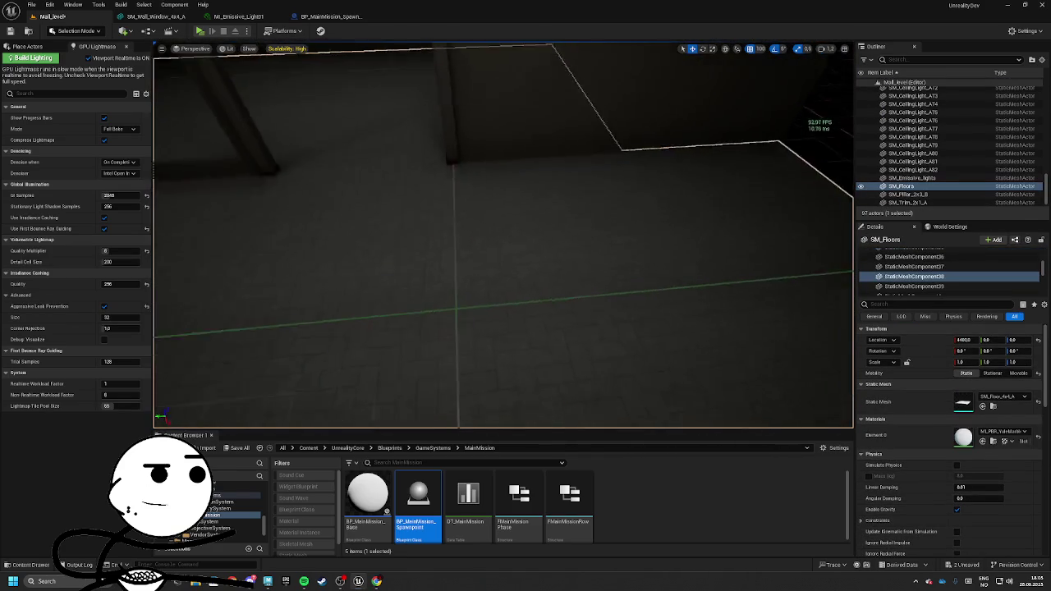
mouse_move(418, 495)
mouse_down()
mouse_move(492, 427)
mouse_move(563, 235)
mouse_up()
click(591, 270)
key(f)
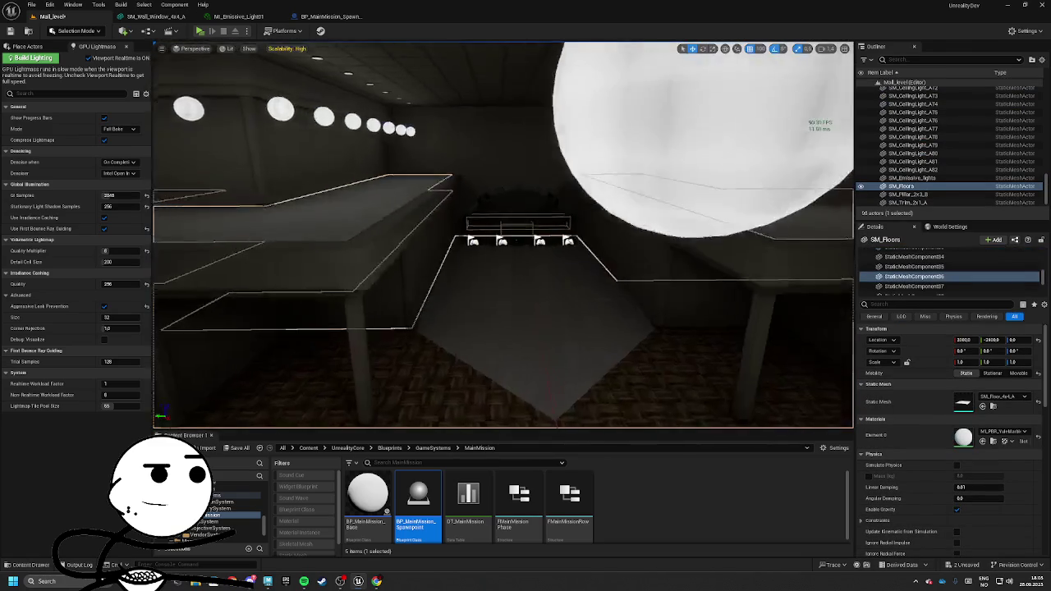
click(199, 31)
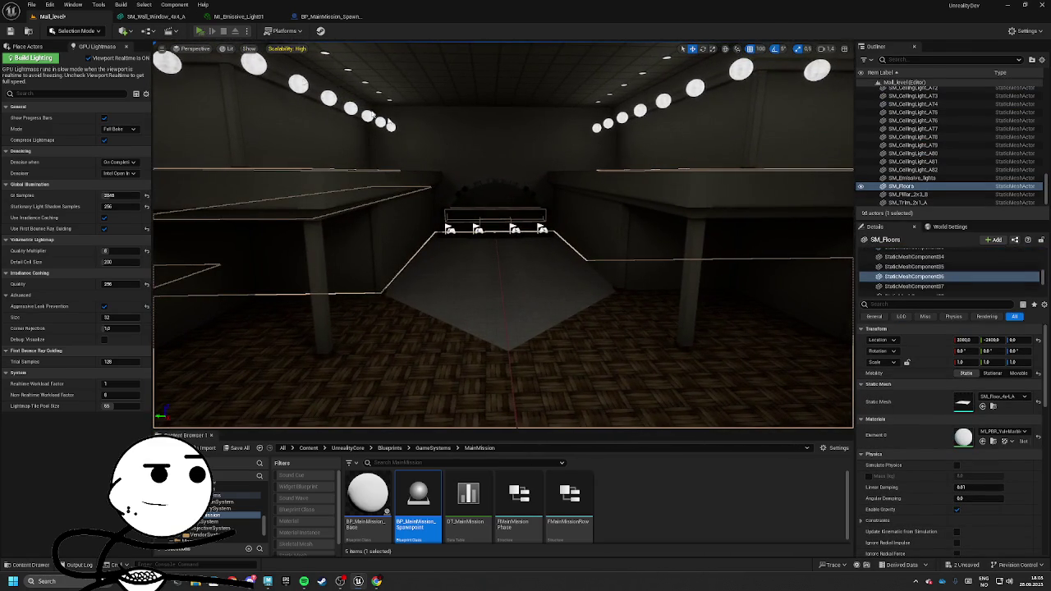
Walk down the mall corridor past the shopfronts and stop the playtest with Esc
key(w)
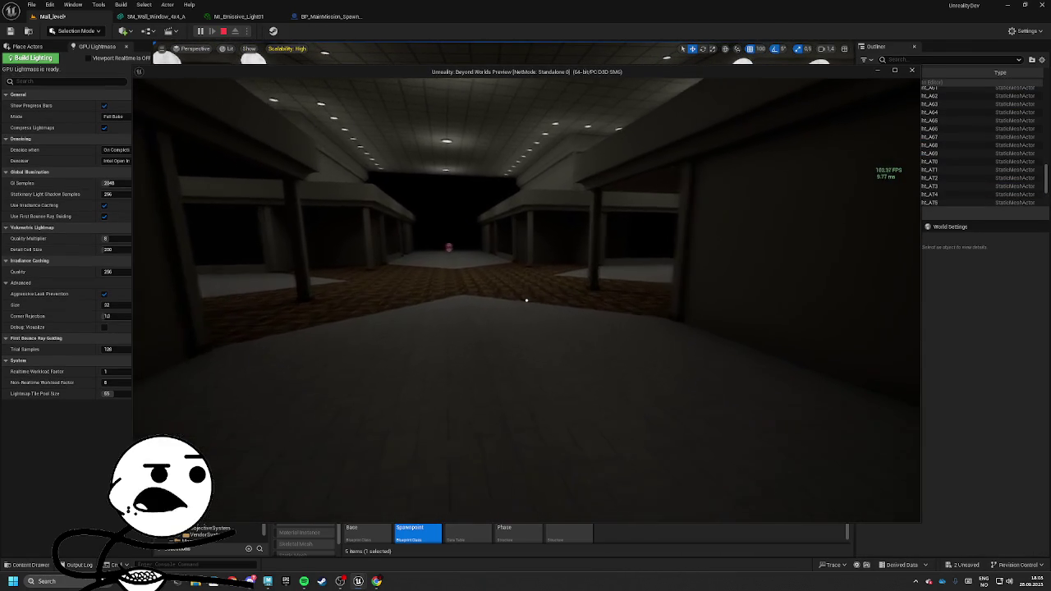
key(w)
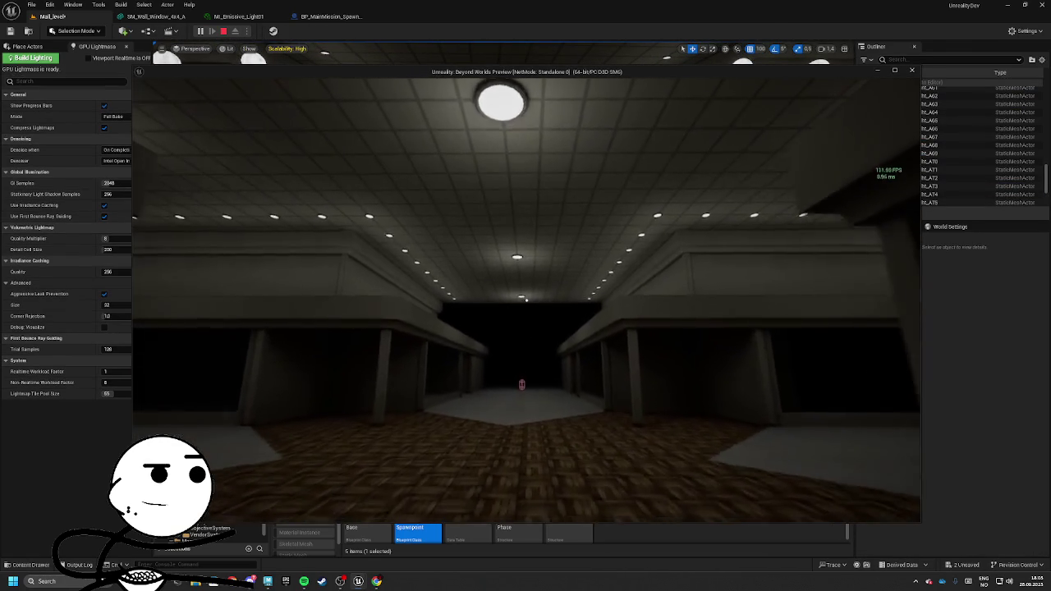
key(w)
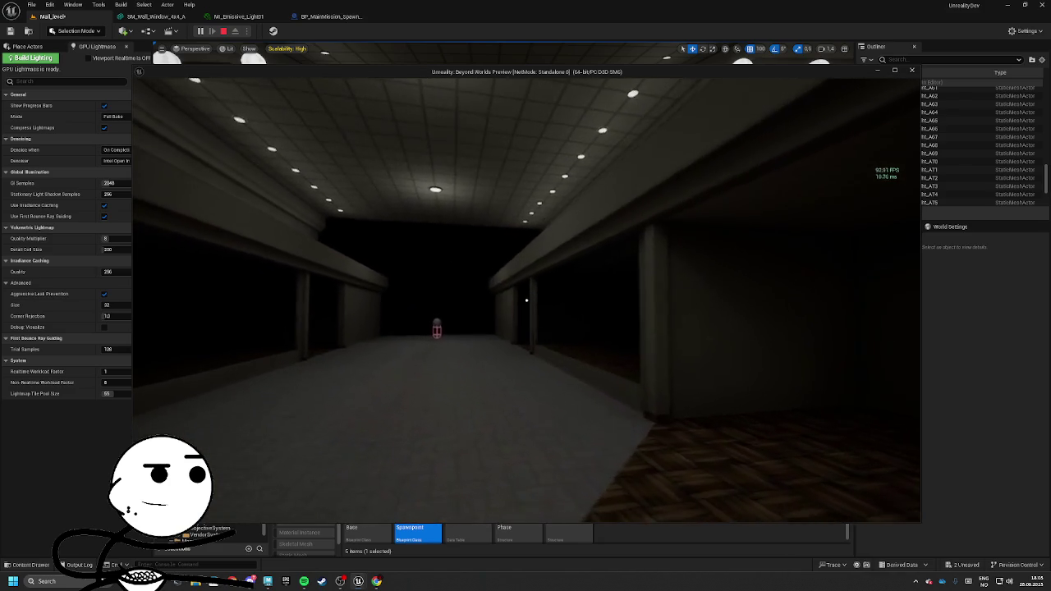
key(Escape)
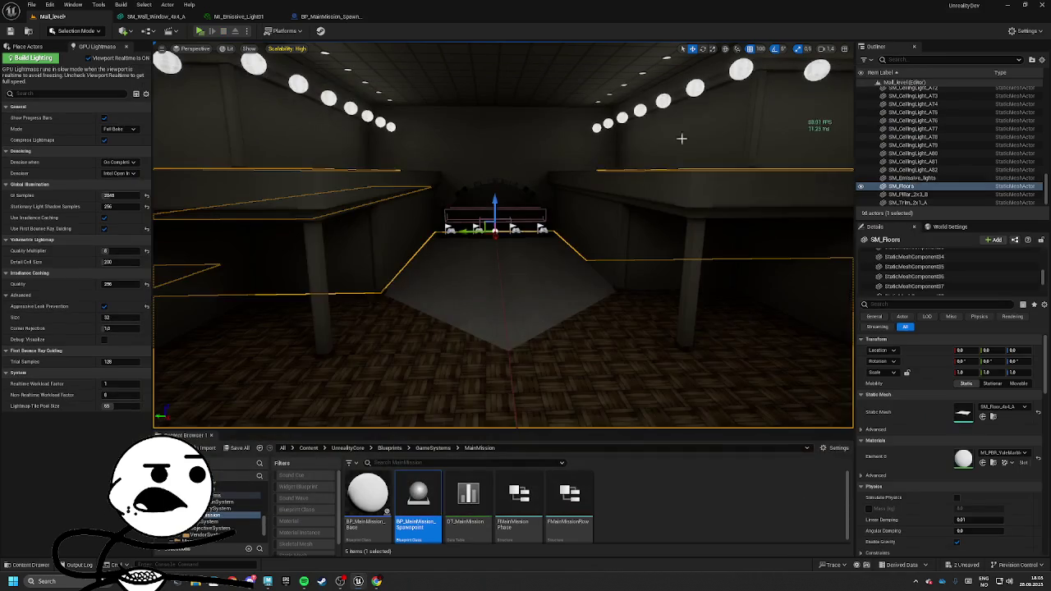
Enable Force No Precomputed Lighting in World Settings and run Build All Levels
click(950, 226)
scroll(952, 402, down, 5)
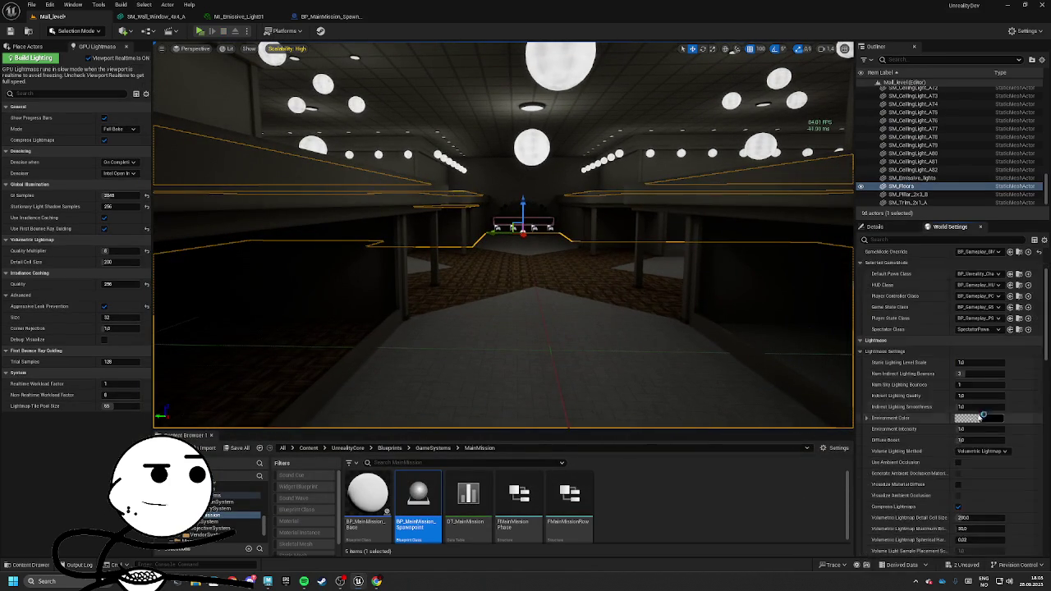
scroll(953, 369, down, 2)
click(958, 337)
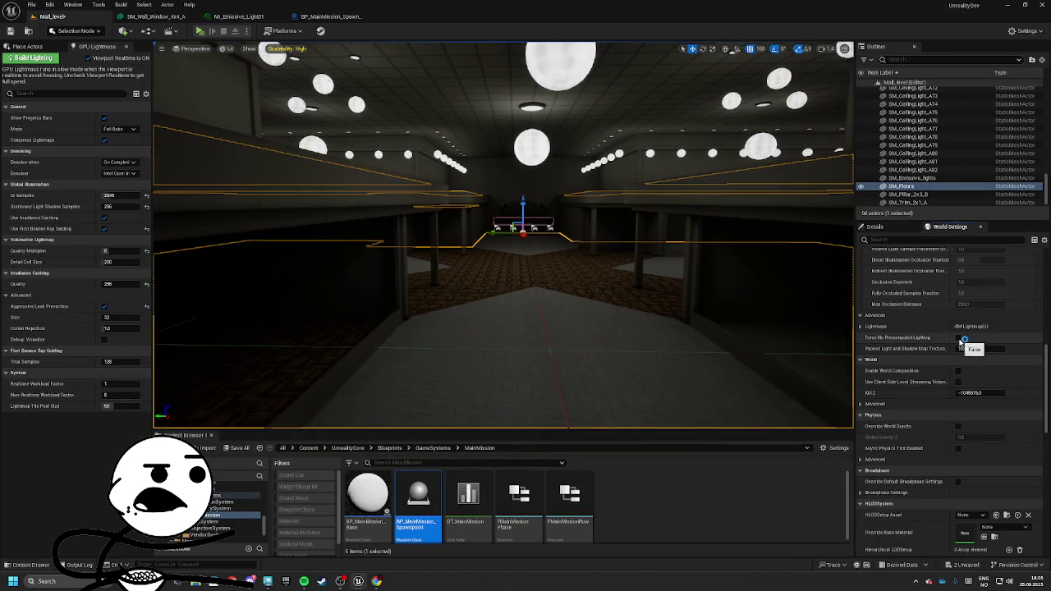
click(616, 307)
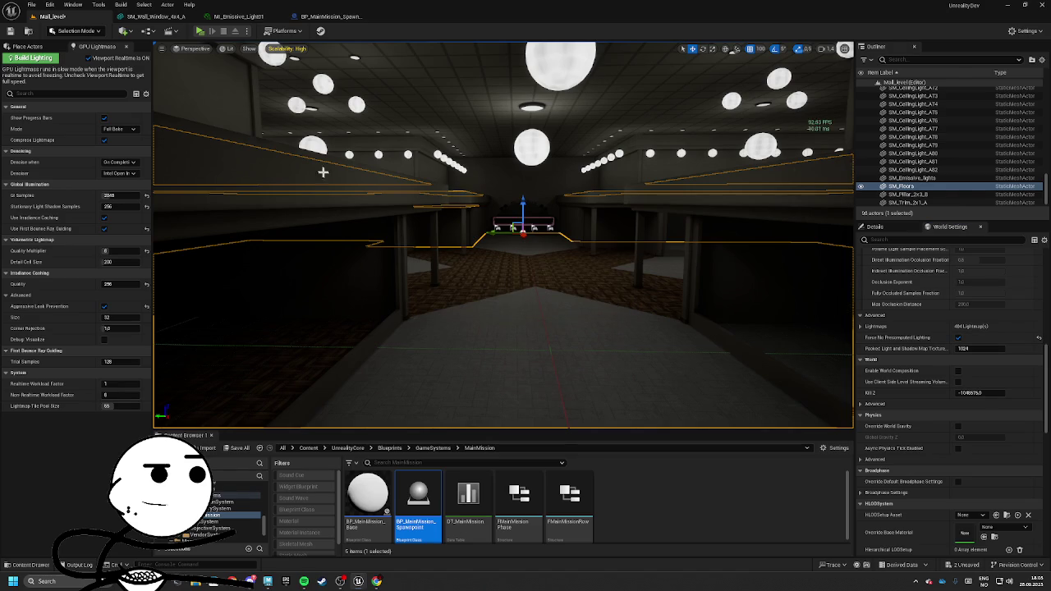
click(121, 5)
click(148, 40)
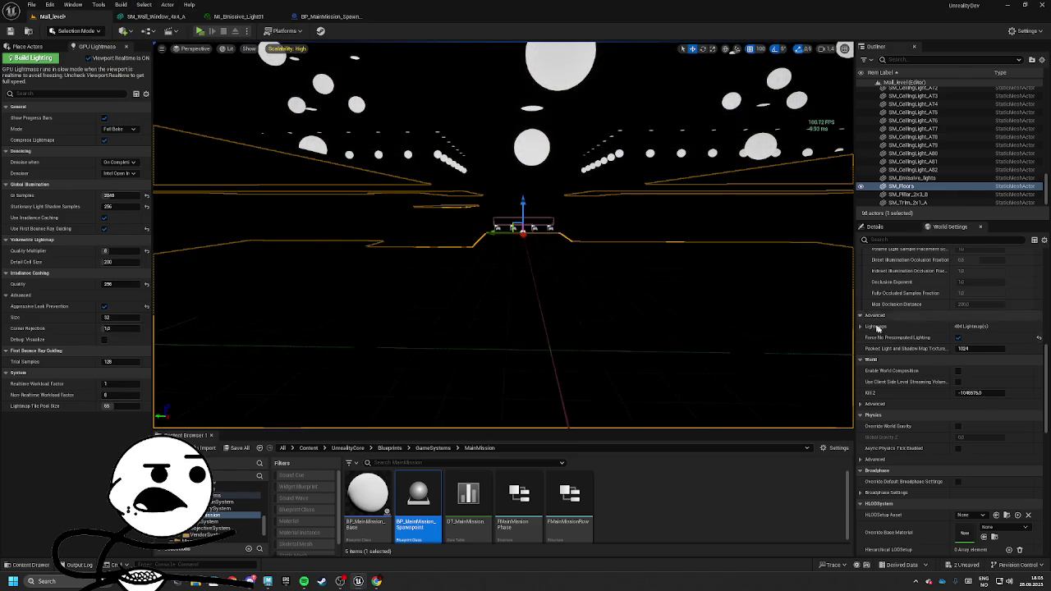
Turn realtime viewport updates off and back on while checking the view mode menu
mouse_move(271, 143)
mouse_down()
mouse_move(316, 181)
mouse_move(269, 143)
mouse_move(218, 55)
mouse_up()
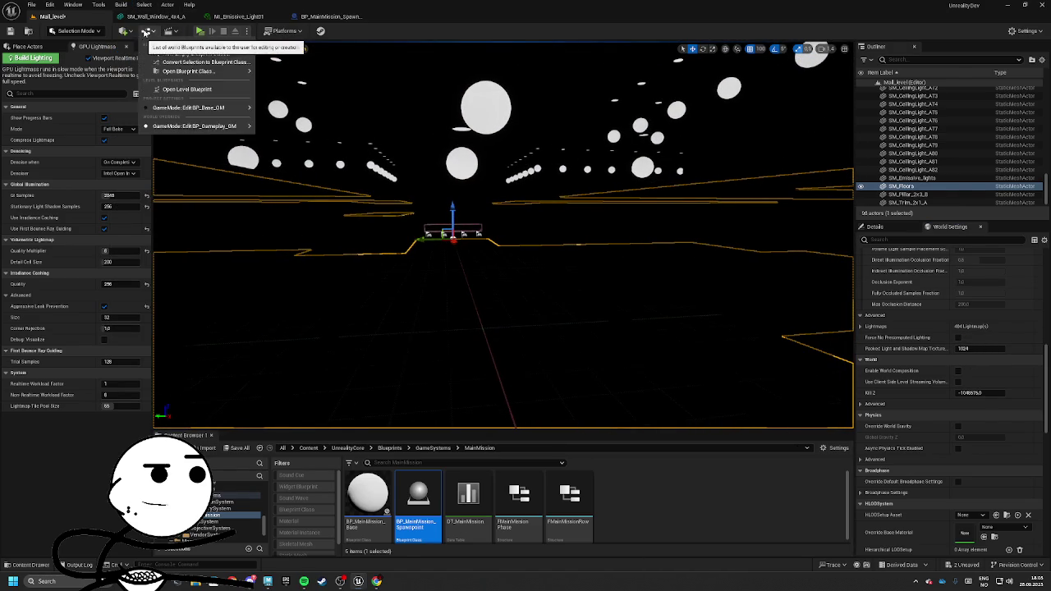
click(88, 59)
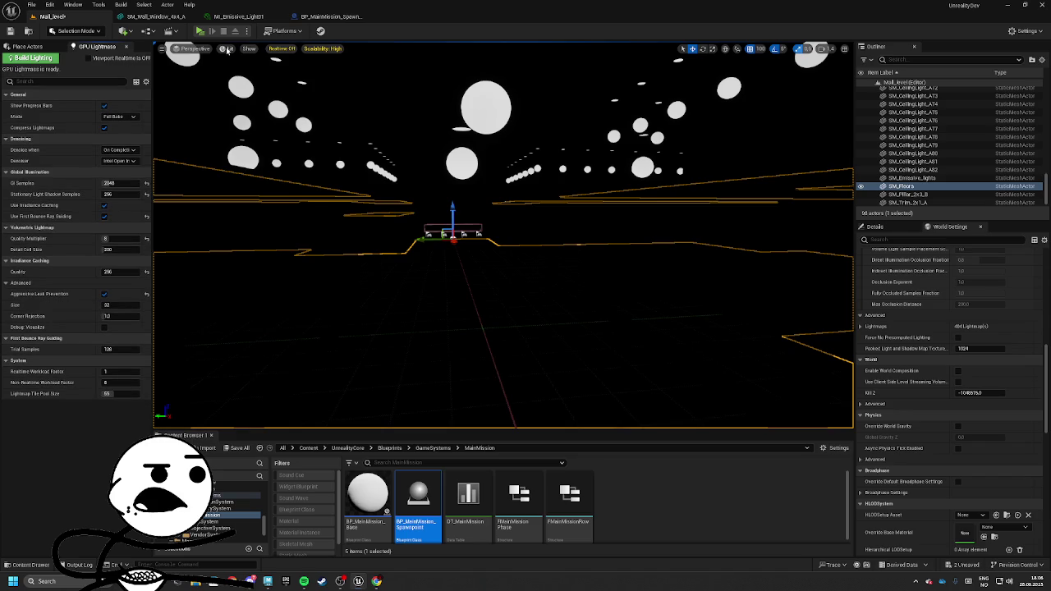
click(223, 51)
click(173, 51)
click(89, 59)
click(226, 50)
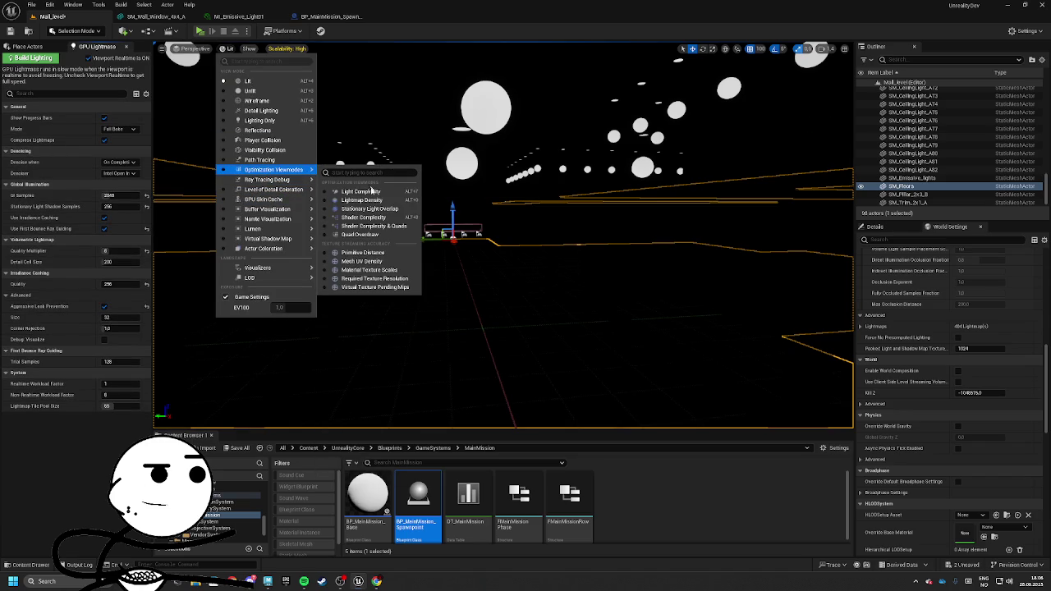
Show lightmap density and inspect the floor and walls of the corridor
click(361, 201)
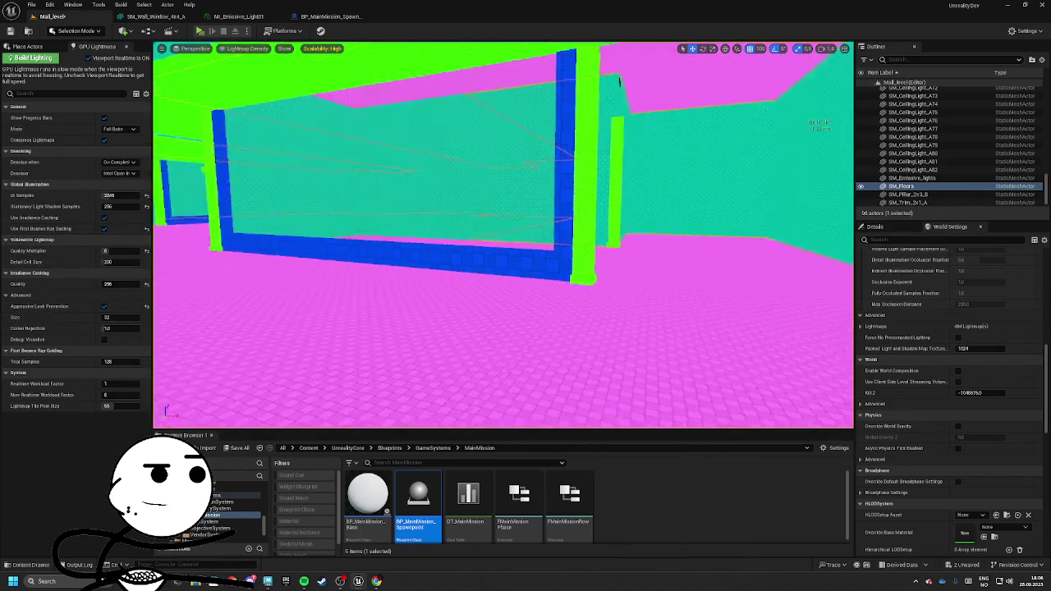
click(545, 210)
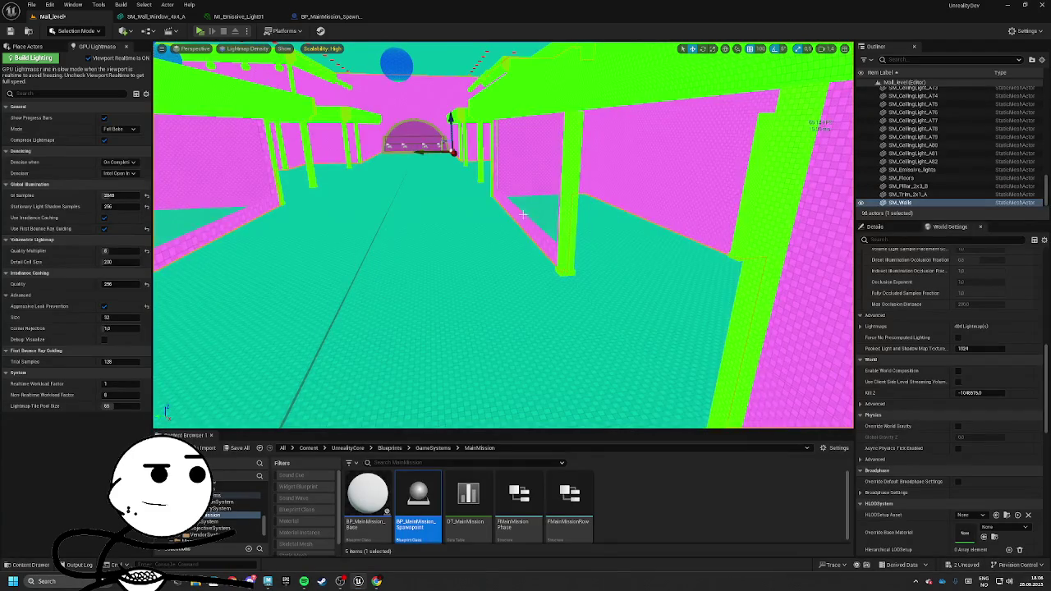
drag(543, 191, 544, 191)
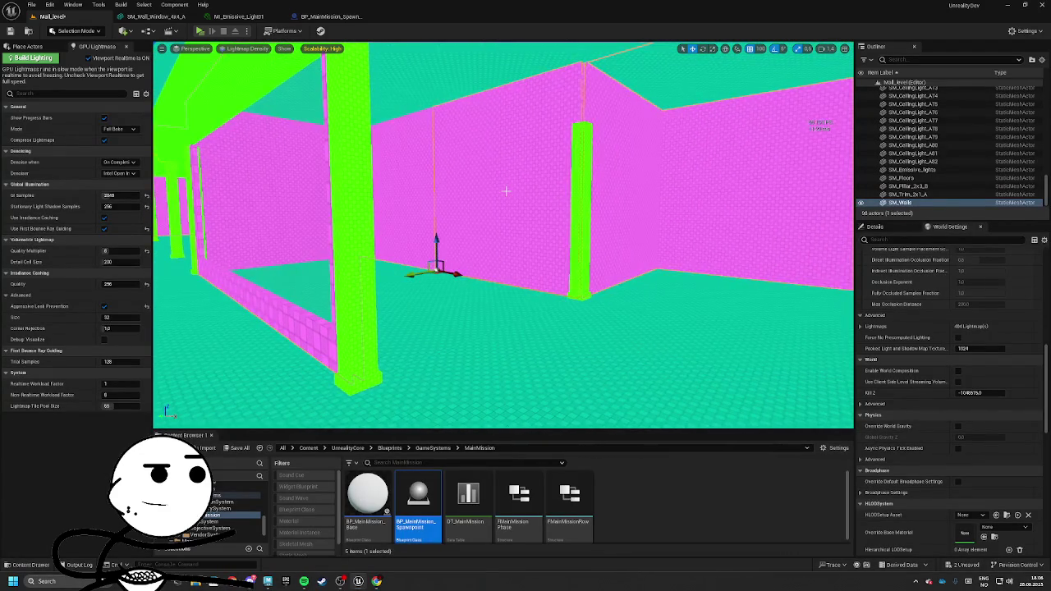
right_click(529, 192)
click(481, 336)
drag(481, 336, 509, 310)
drag(582, 206, 582, 206)
click(582, 206)
click(582, 206)
drag(632, 247, 632, 247)
Change the selected wall piece's static mesh to SM_Wall_4x4_A
drag(599, 285, 409, 280)
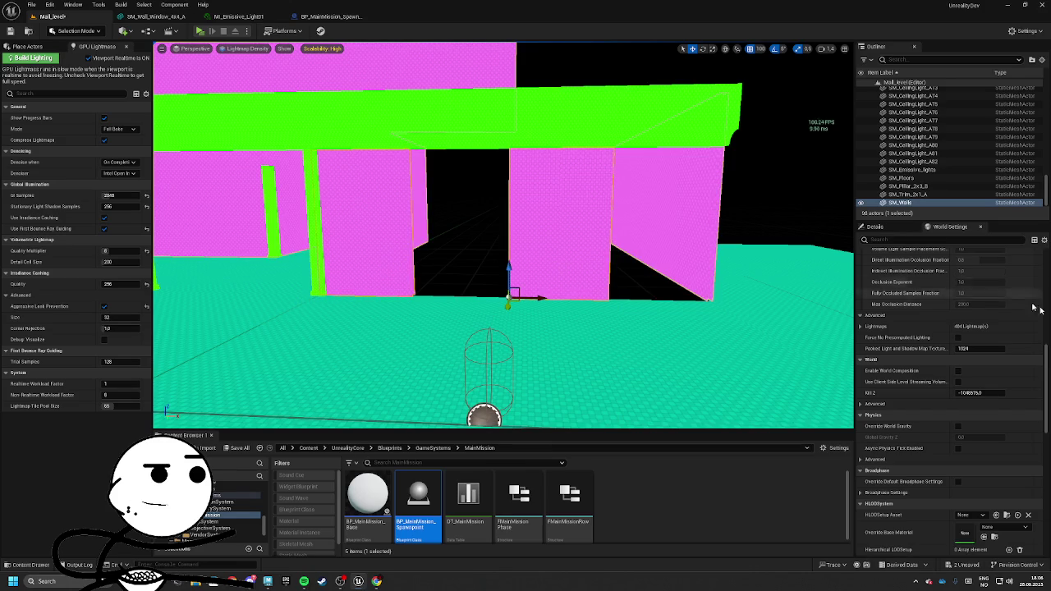
scroll(944, 303, up, 3)
click(874, 227)
click(997, 396)
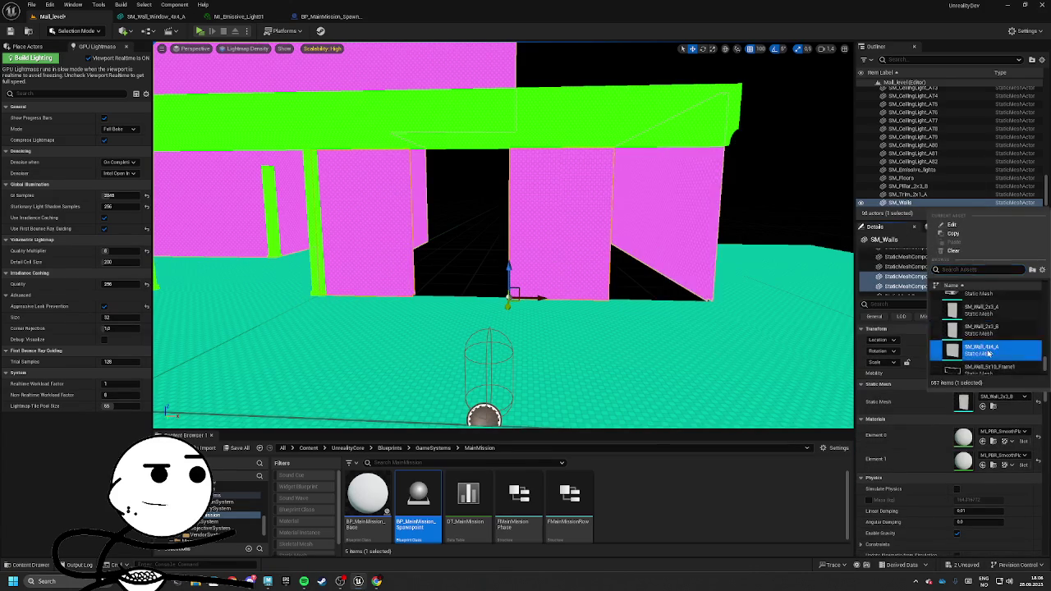
click(985, 362)
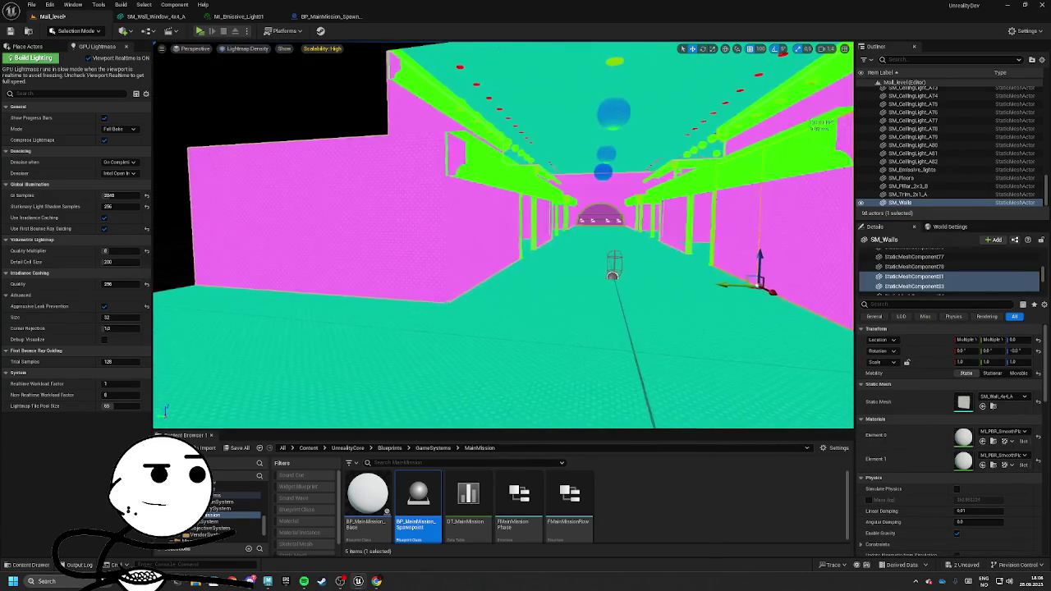
Browse to the wall's SM_Wall_4x4_A asset with Ctrl+B and open it in the Static Mesh Editor
click(402, 261)
mouse_move(403, 261)
mouse_down()
mouse_move(353, 238)
mouse_move(328, 205)
mouse_move(545, 334)
mouse_move(529, 292)
mouse_move(558, 302)
mouse_up()
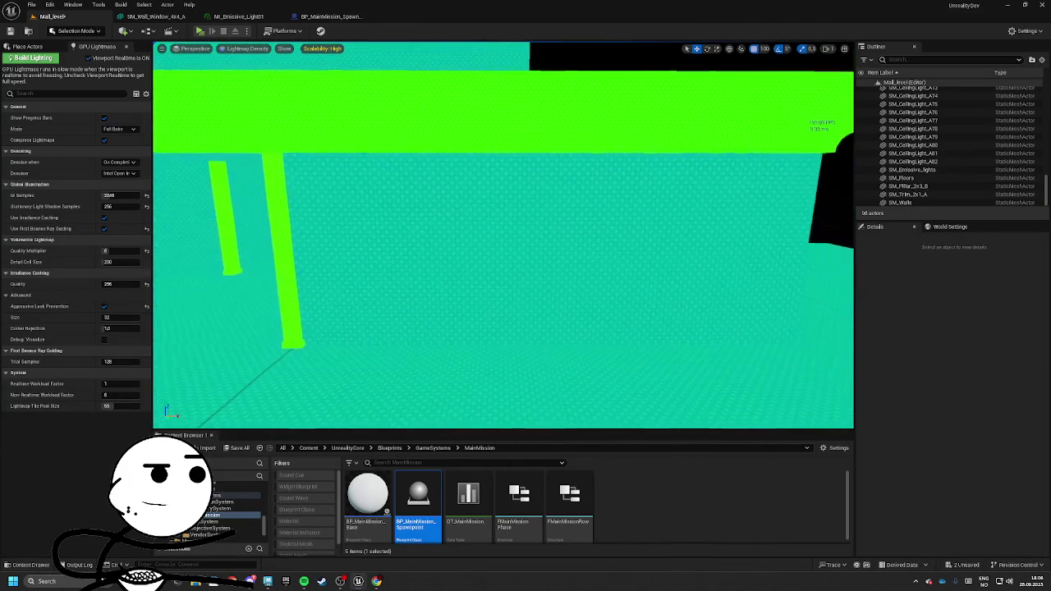
click(558, 301)
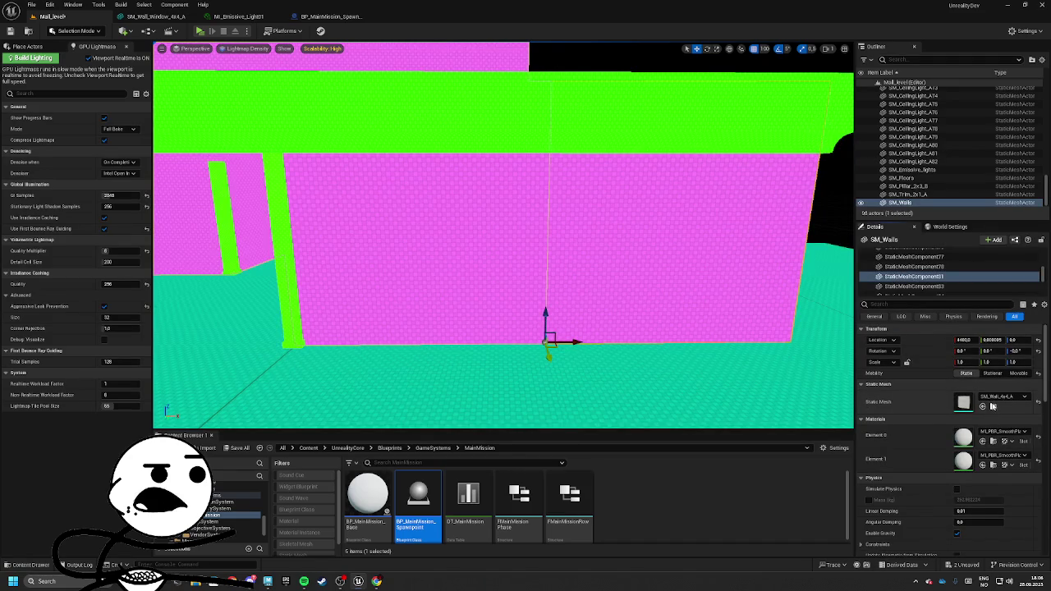
key(ctrl+b)
click(517, 386)
double_click(472, 497)
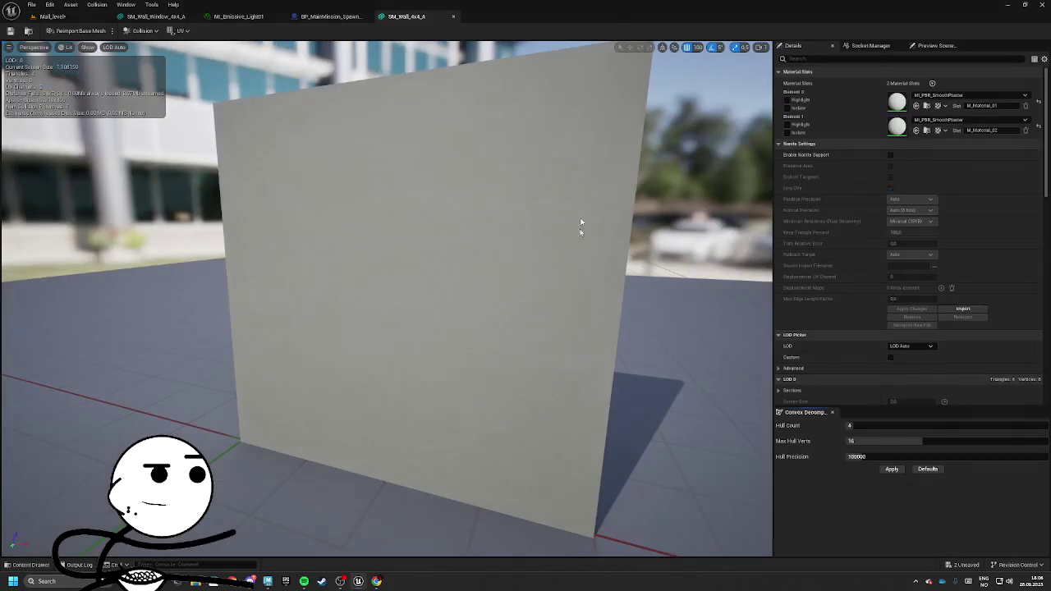
Float the SM_Wall_4x4_A mesh editor beside the level view and select the wall and trim beam
drag(406, 25, 538, 90)
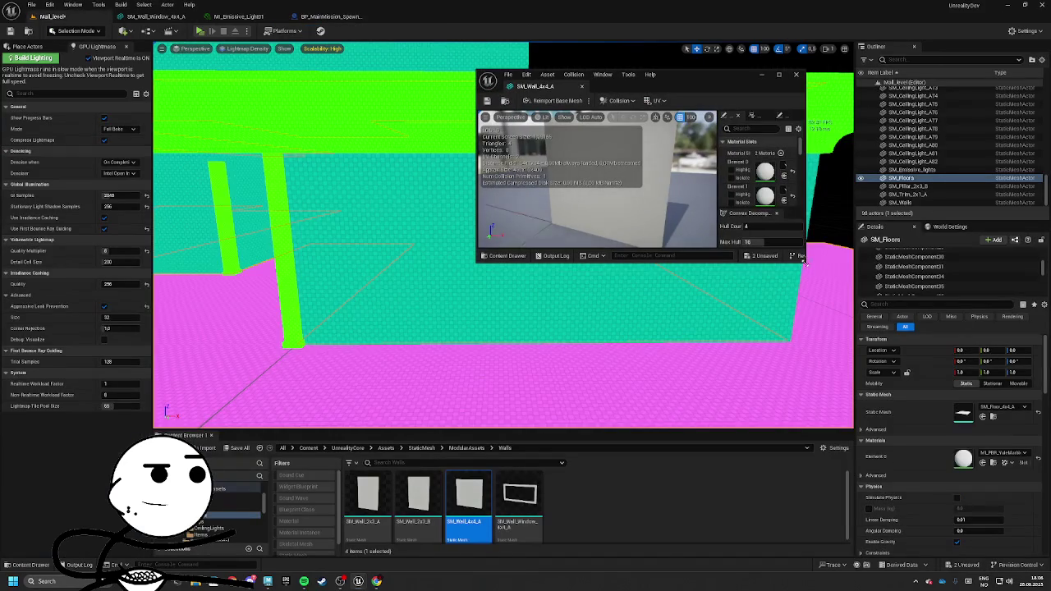
drag(803, 261, 985, 480)
mouse_move(739, 79)
mouse_down()
mouse_move(403, 196)
mouse_move(330, 171)
mouse_up()
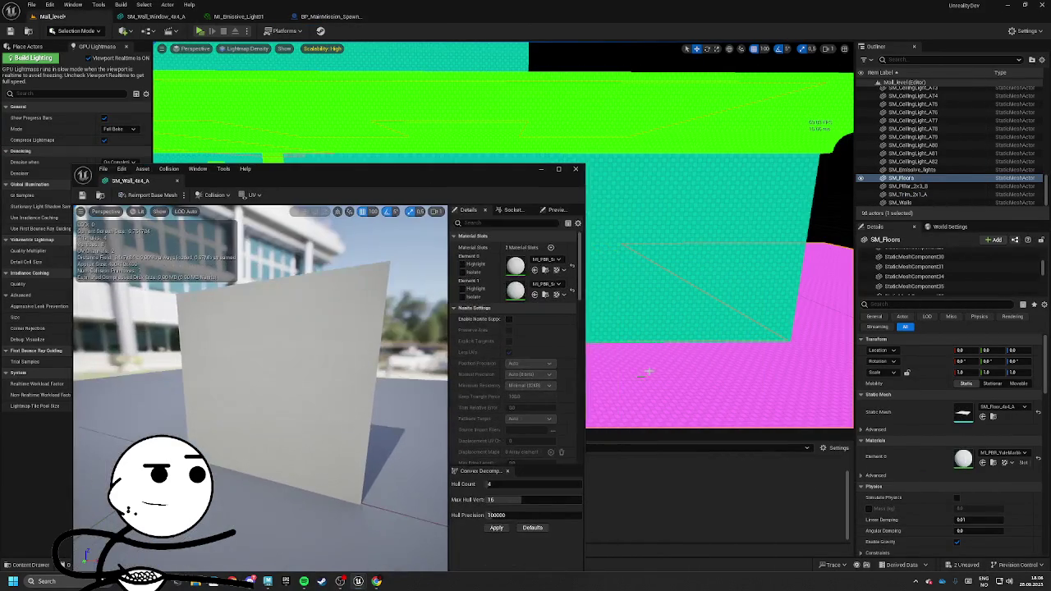
click(616, 403)
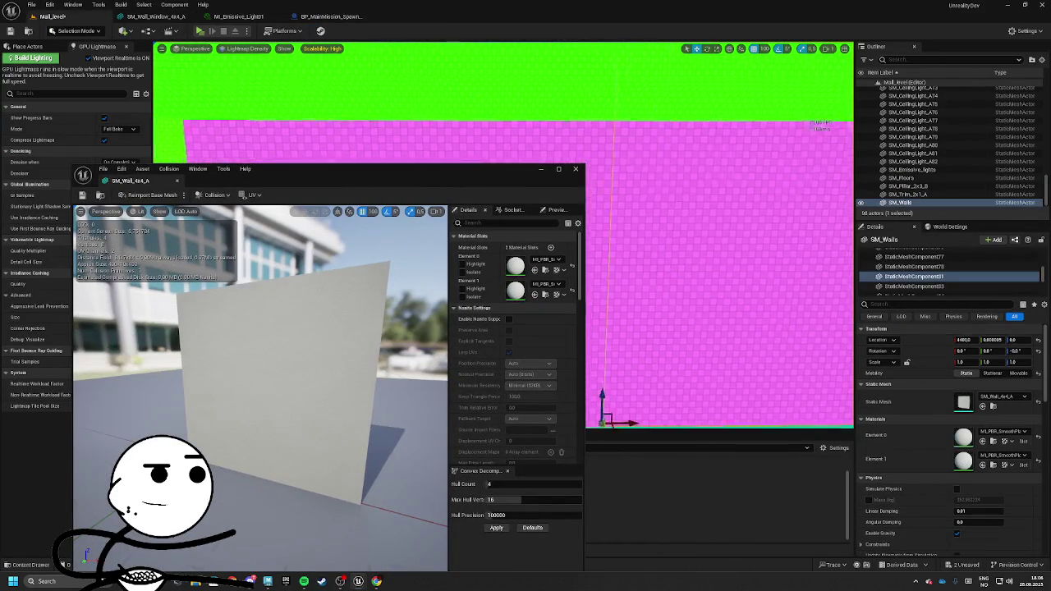
scroll(616, 402, up, 10)
drag(664, 276, 619, 277)
mouse_move(187, 95)
mouse_down()
mouse_move(369, 88)
mouse_move(499, 106)
mouse_move(479, 78)
mouse_up()
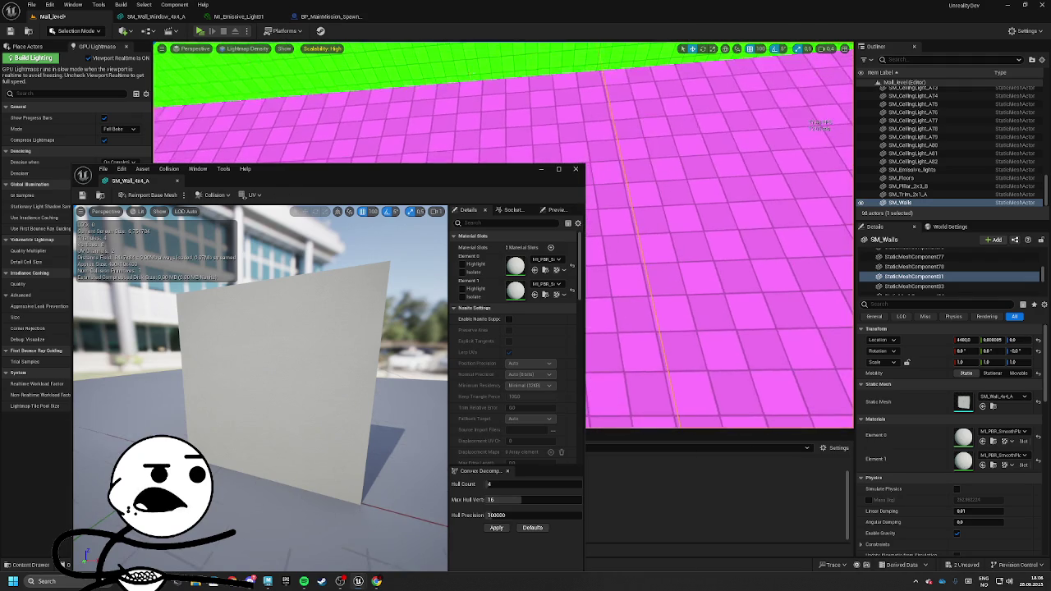
click(478, 78)
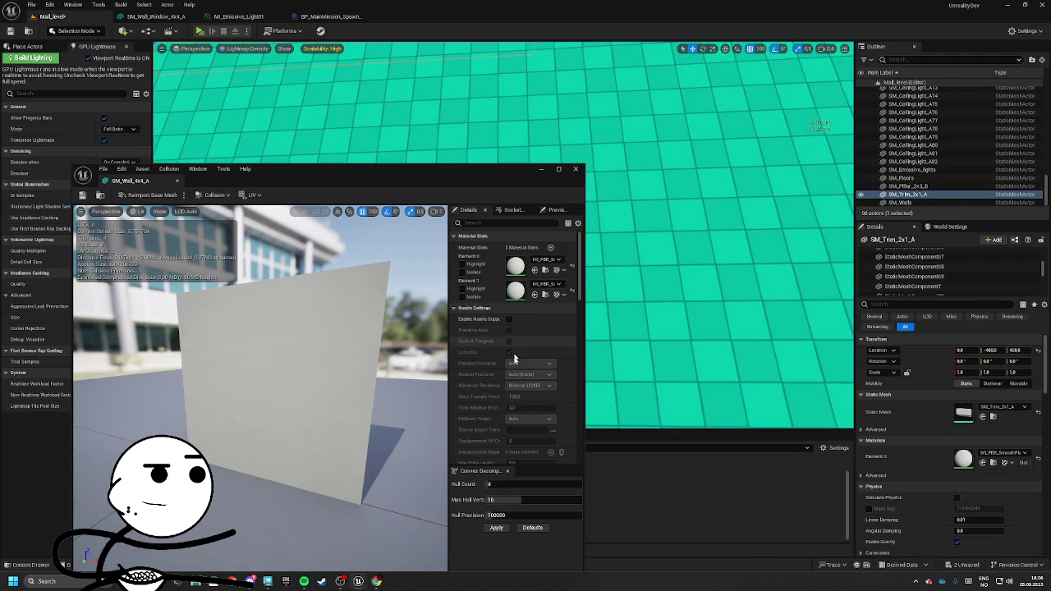
scroll(525, 370, down, 6)
scroll(530, 392, down, 2)
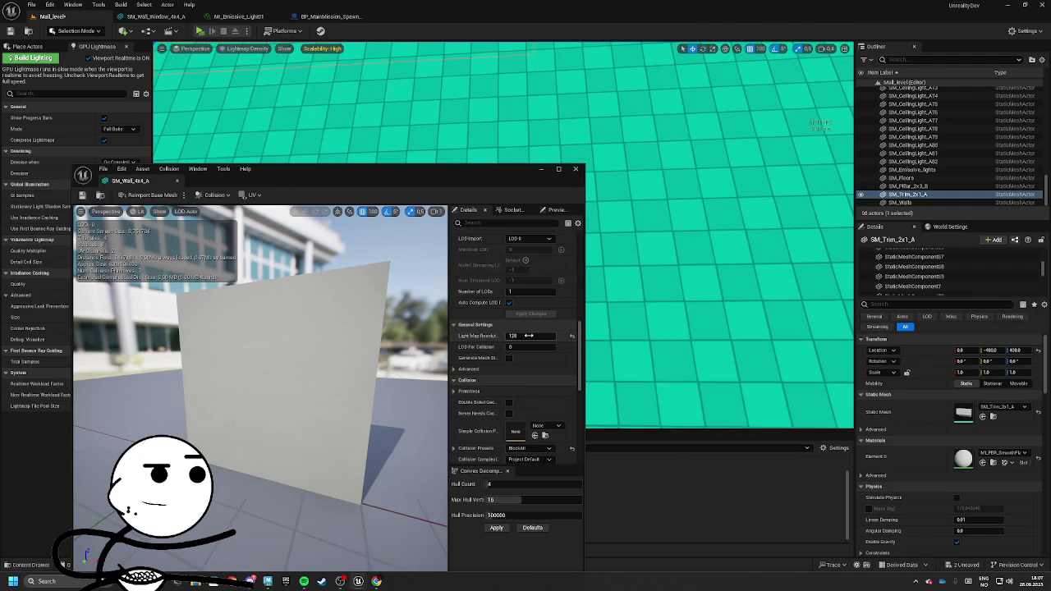
Try Light Map Resolution values of 192, 256 and 64 on SM_Wall_4x4_A
key(Return)
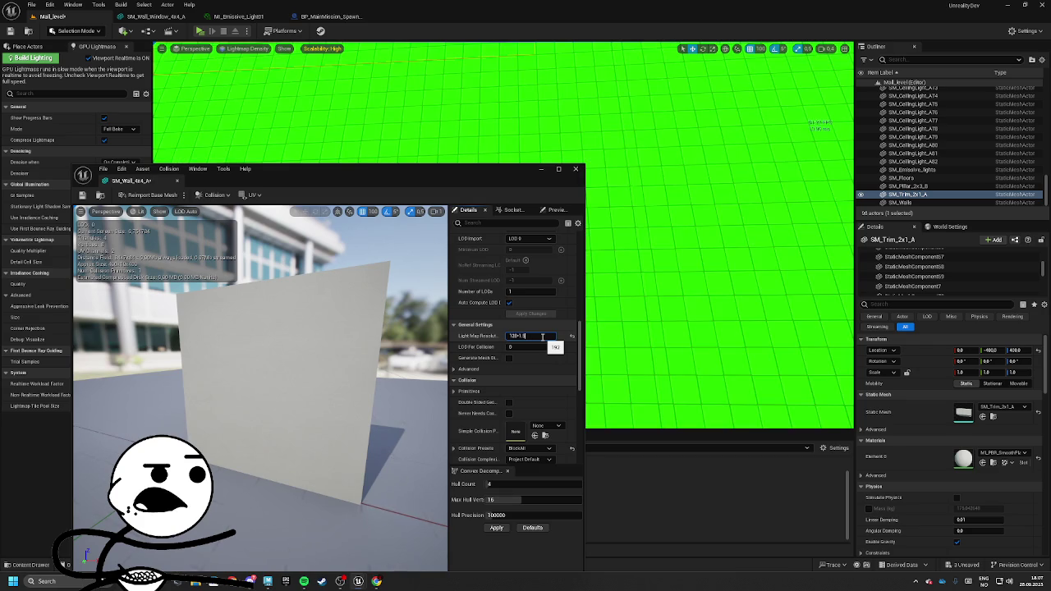
text(*2)
key(Return)
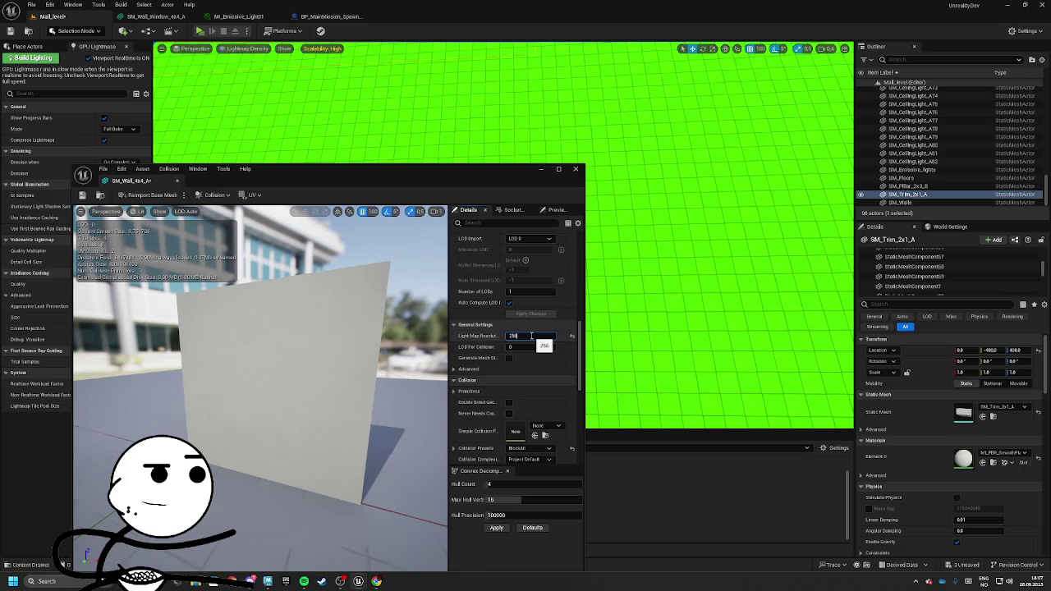
click(571, 338)
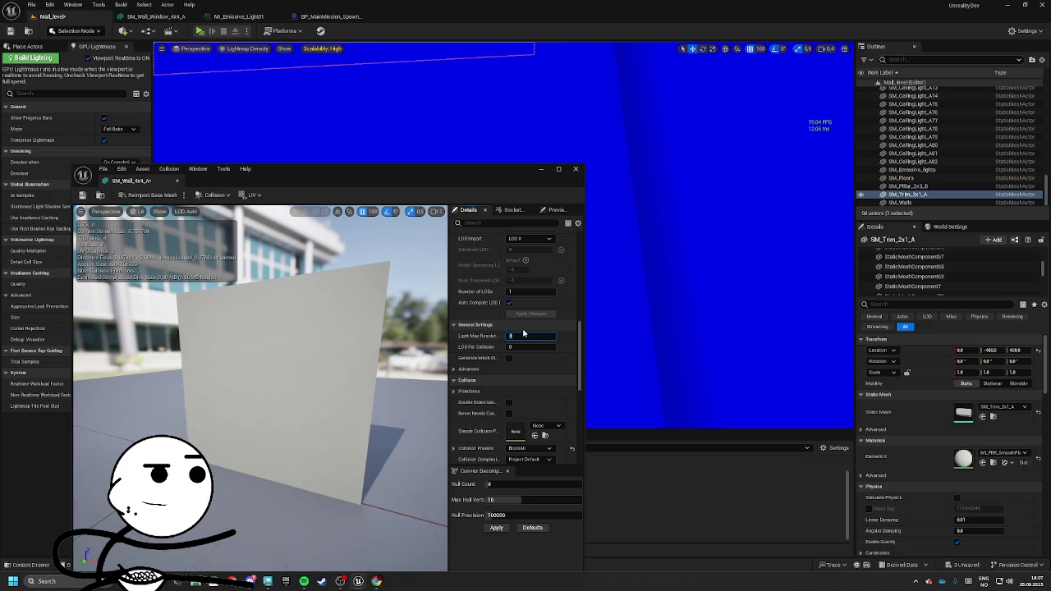
text(64)
key(Return)
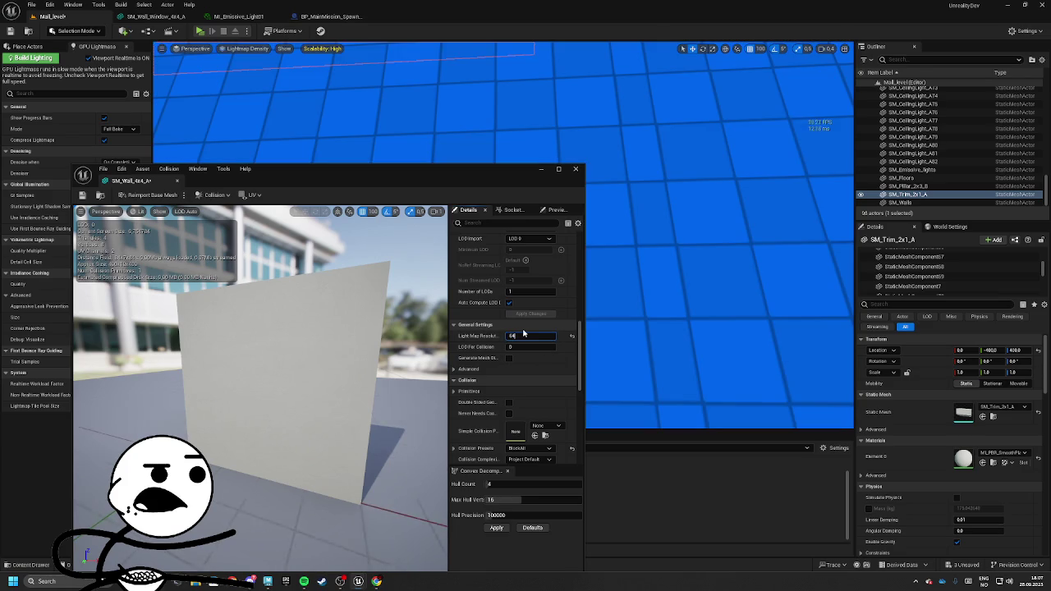
Try resolutions of 16, 90 and 180, then settle at 128 while comparing lightmap density
text(6)
key(Return)
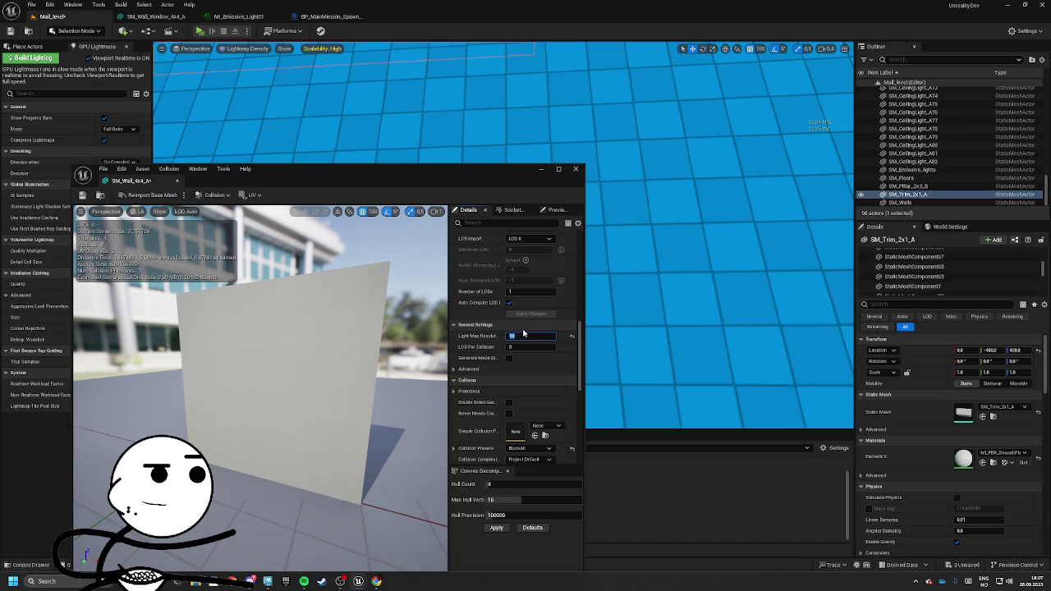
text(90)
key(Return)
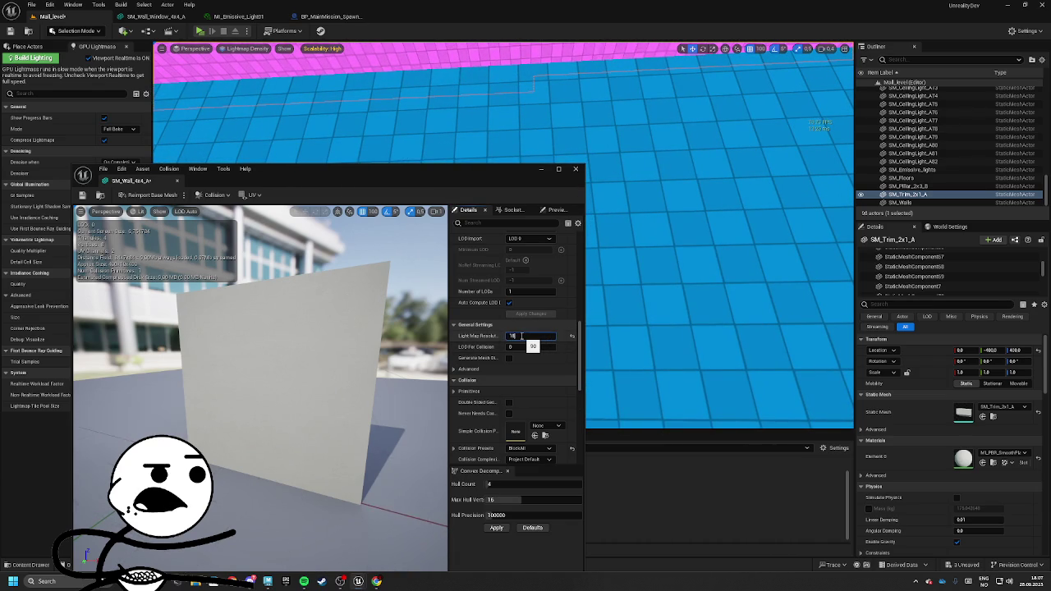
key(Return)
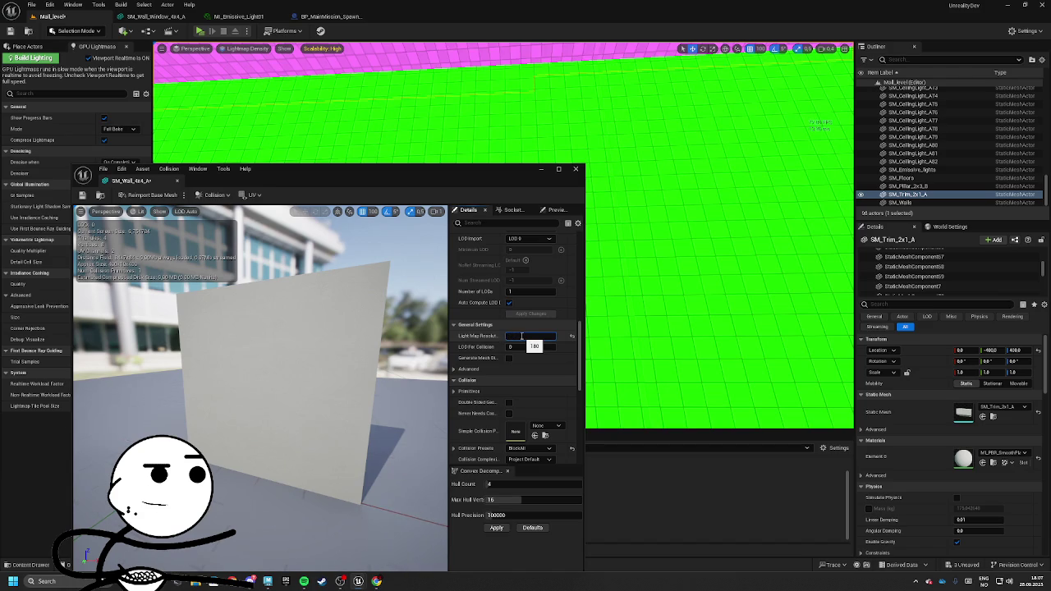
text(128)
key(Return)
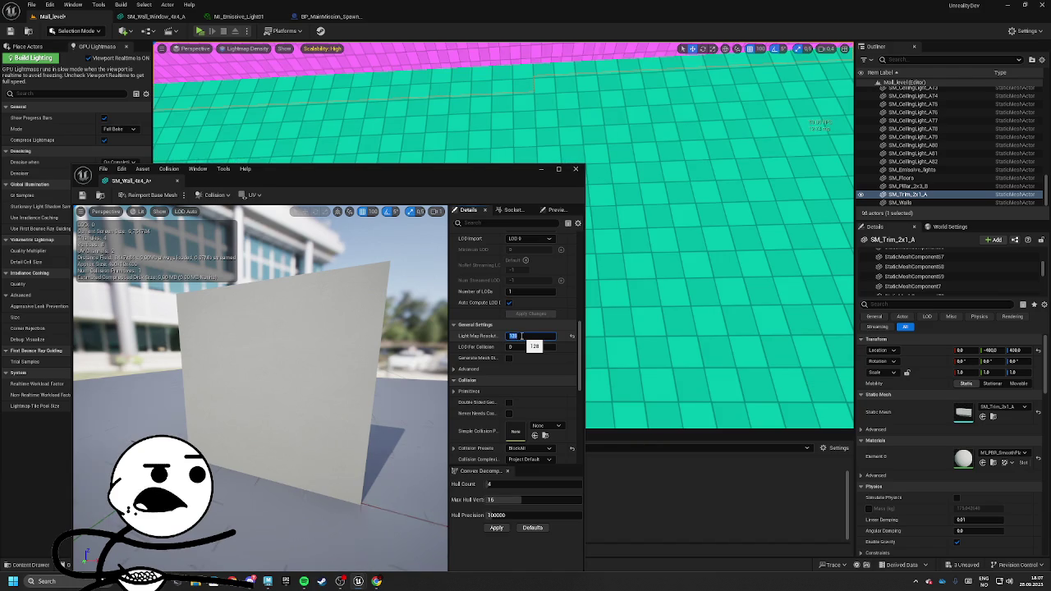
mouse_move(600, 123)
mouse_down()
mouse_move(599, 148)
mouse_move(599, 119)
mouse_move(538, 148)
mouse_up()
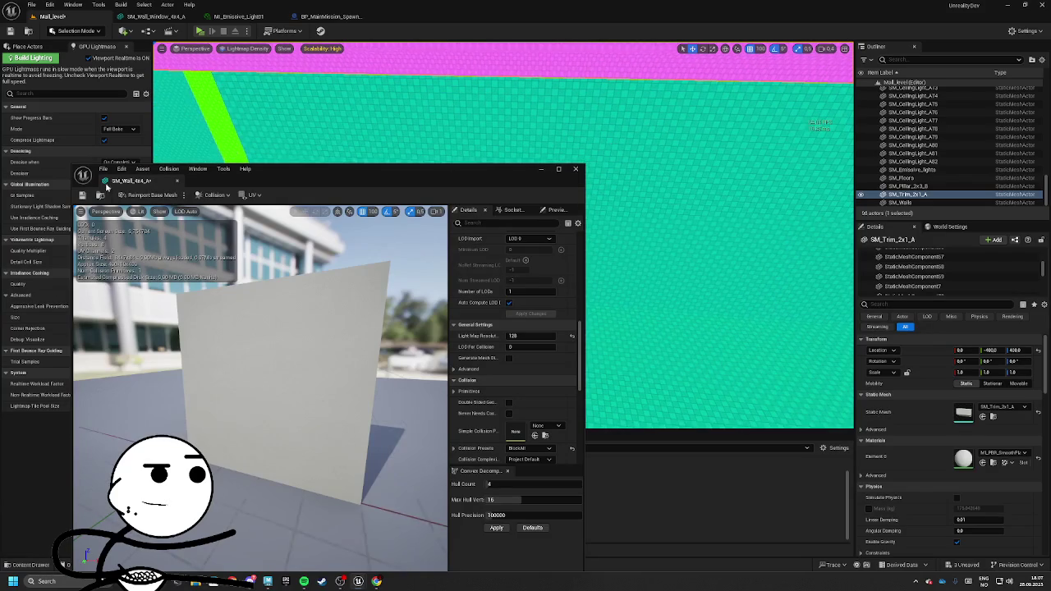
Save the SM_Wall_4x4_A mesh and close its editor
drag(263, 378, 296, 367)
click(88, 200)
click(176, 180)
Select the ceiling trim beam and open its SM_Trim_2x1_A mesh from the assets
mouse_move(502, 238)
mouse_down()
mouse_move(484, 238)
mouse_move(492, 234)
mouse_up()
drag(512, 189, 512, 190)
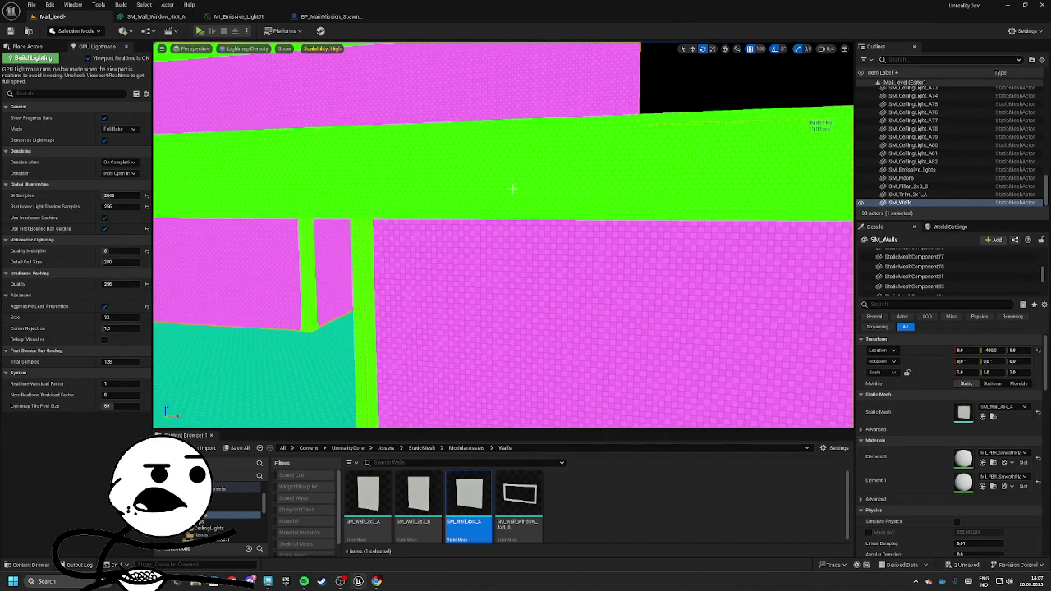
click(512, 189)
click(993, 416)
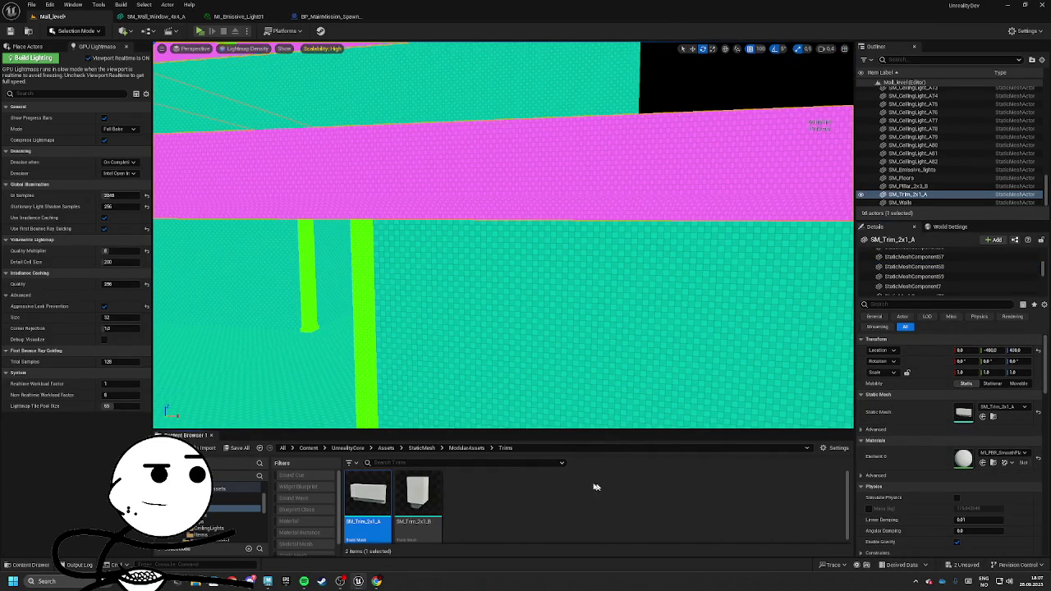
double_click(361, 503)
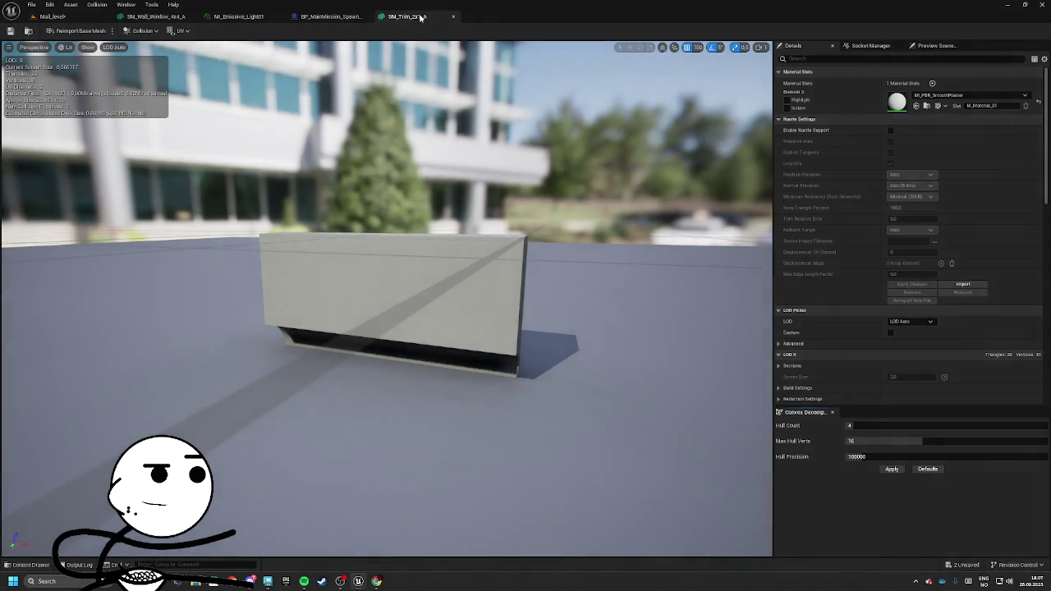
Float the SM_Trim_2x1_A editor, select the walls and scroll to General Settings
drag(406, 16, 90, 18)
click(91, 18)
click(484, 267)
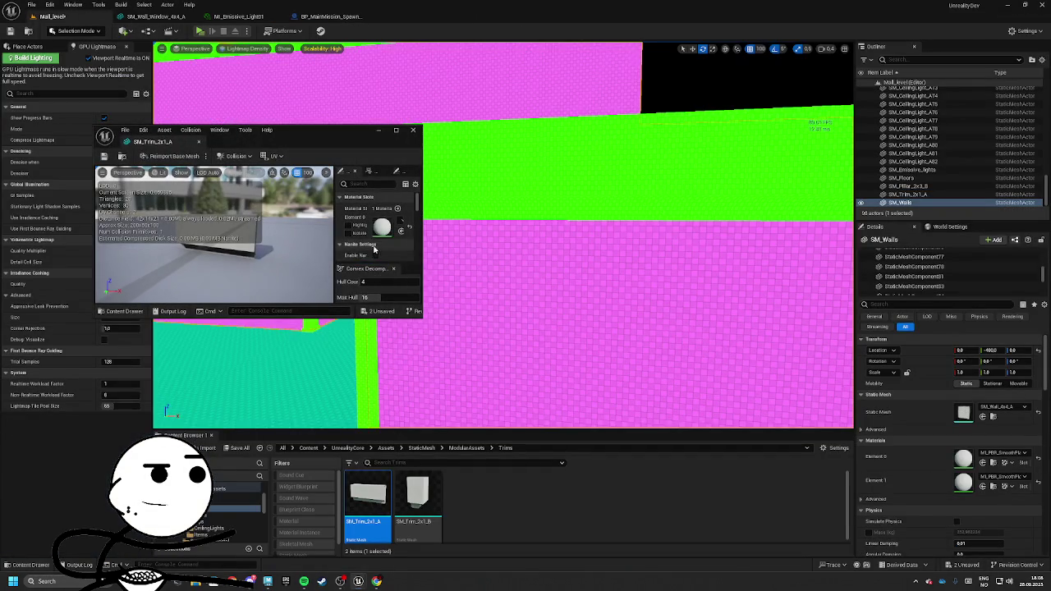
scroll(377, 245, down, 3)
drag(419, 314, 637, 512)
scroll(581, 304, down, 3)
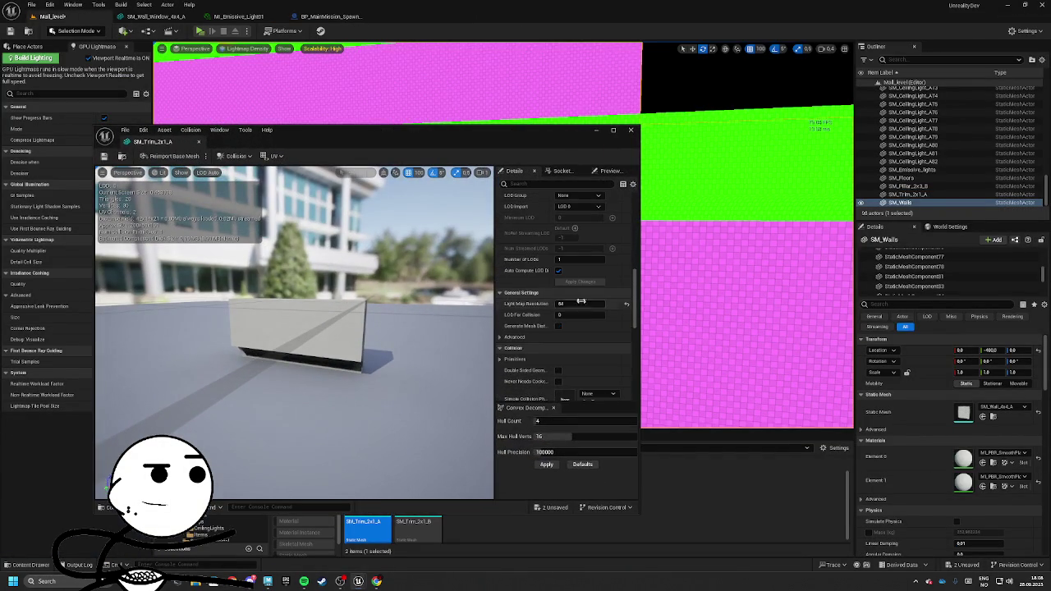
text(32)
Try trim lightmap resolutions of 32, 48 and 64
key(Return)
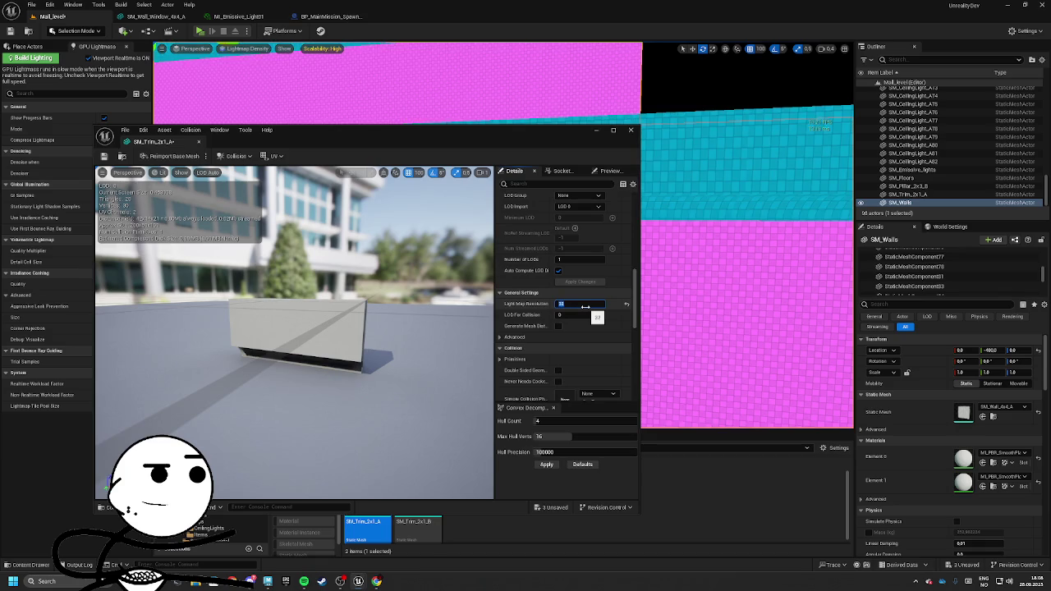
drag(460, 131, 440, 229)
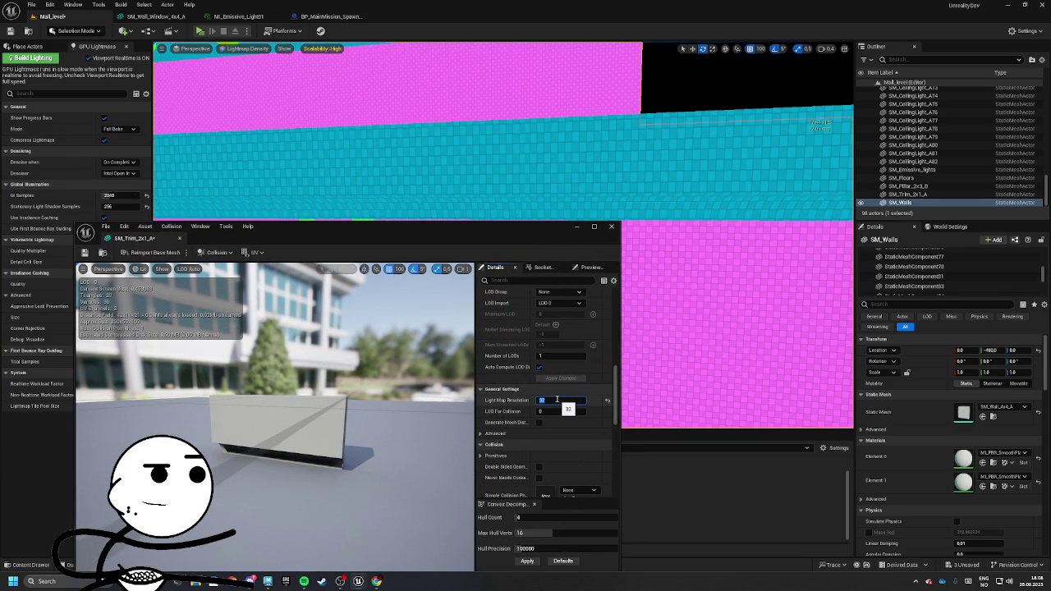
text(*8)
key(Return)
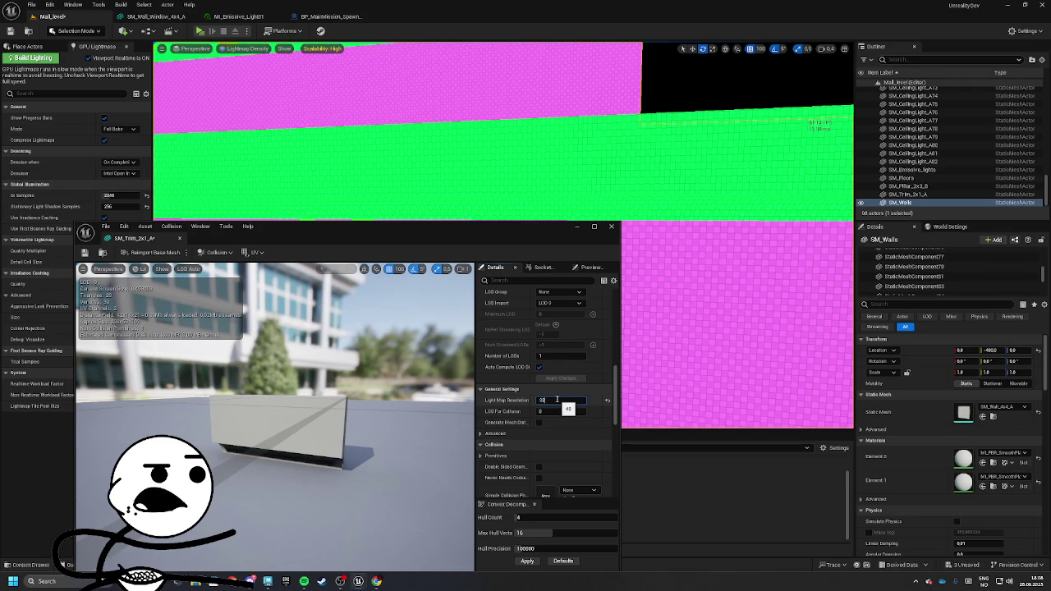
text(32)
key(Return)
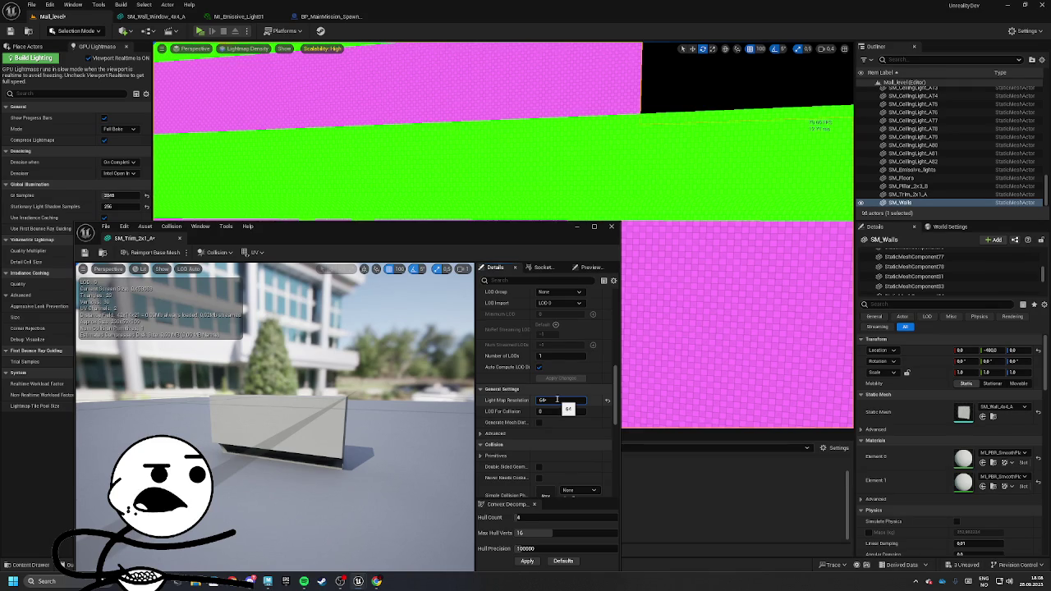
Double the trim resolution to 128 and 256, then try 32, 48, 452 and 52
text(+64)
key(Return)
text(+128)
key(Return)
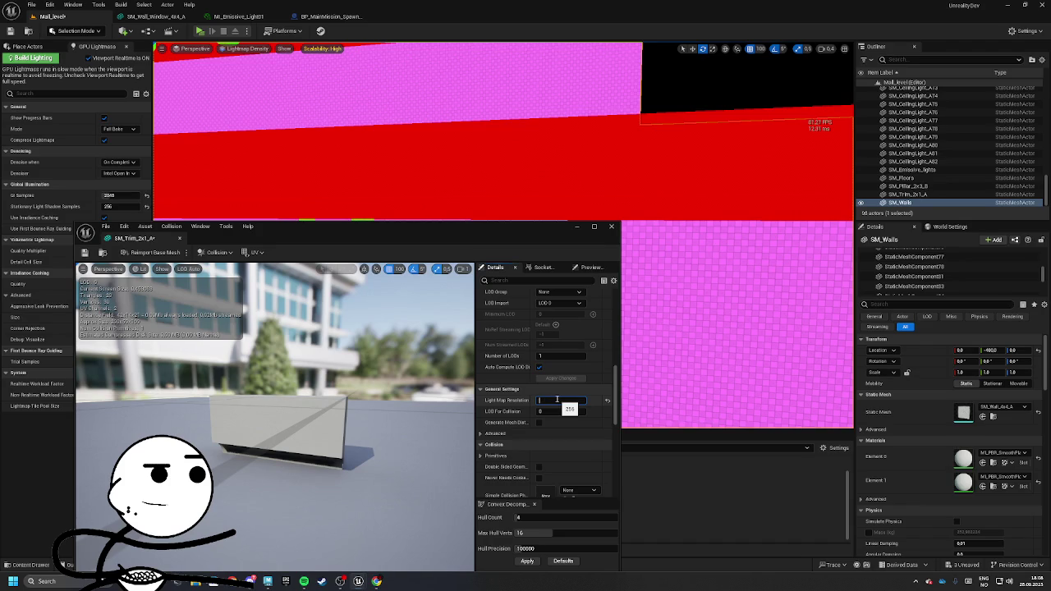
key(Return)
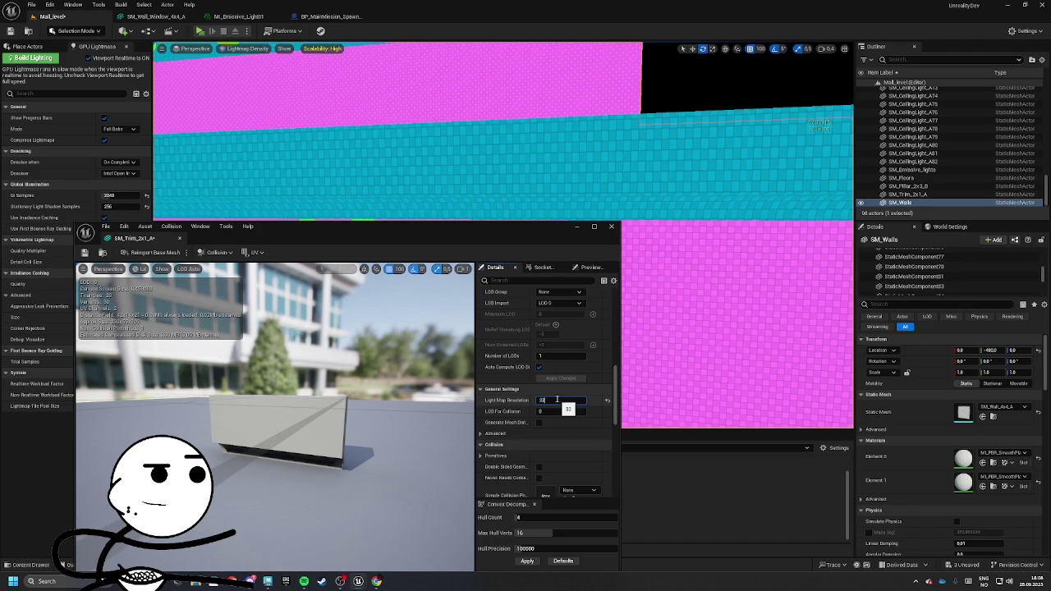
key(Return)
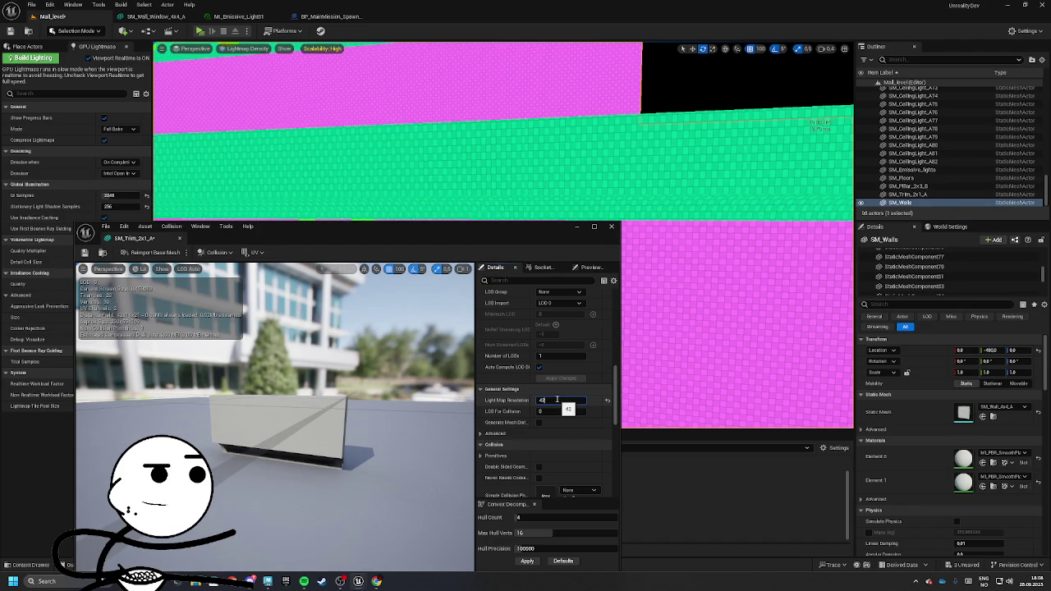
text(52)
key(Return)
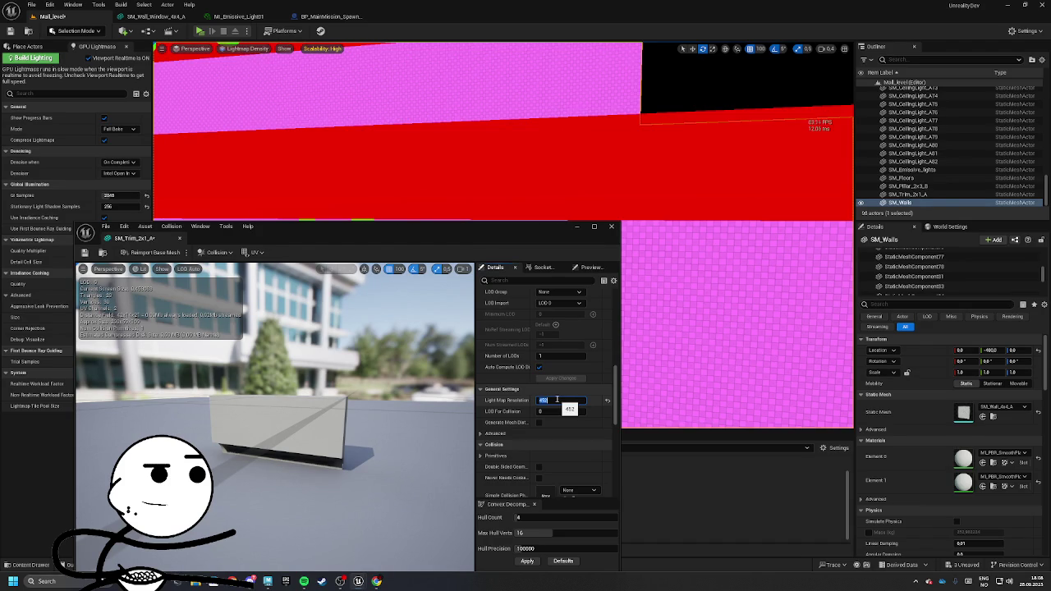
text(32)
key(Return)
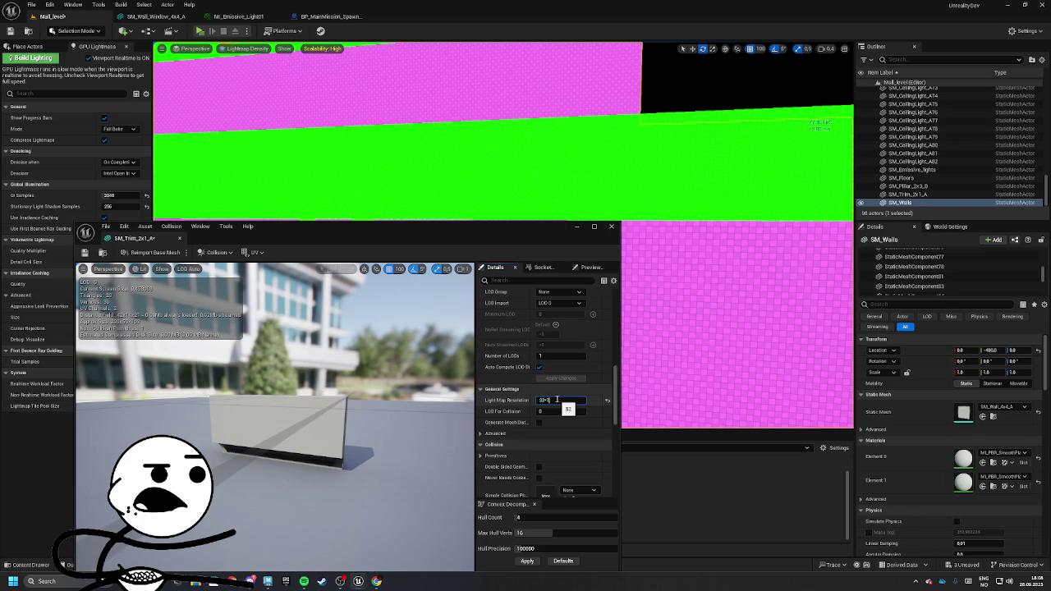
Compare density on the wall trim and SM_Walls, then re-edit the trim's lightmap resolution
drag(815, 281, 816, 248)
drag(565, 149, 565, 149)
click(565, 150)
drag(671, 319, 671, 318)
click(671, 318)
drag(587, 101, 587, 101)
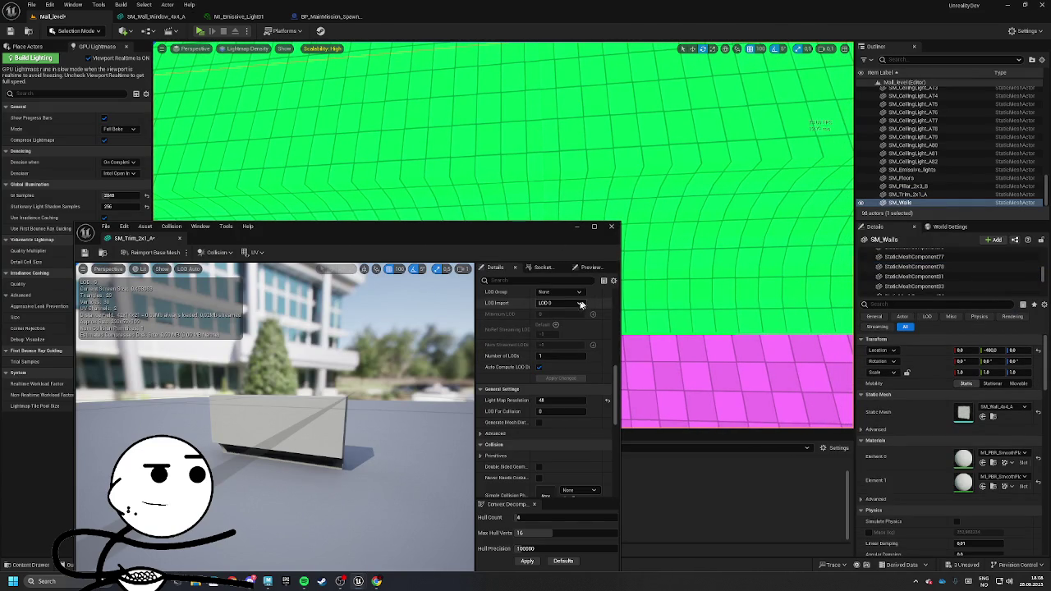
click(563, 401)
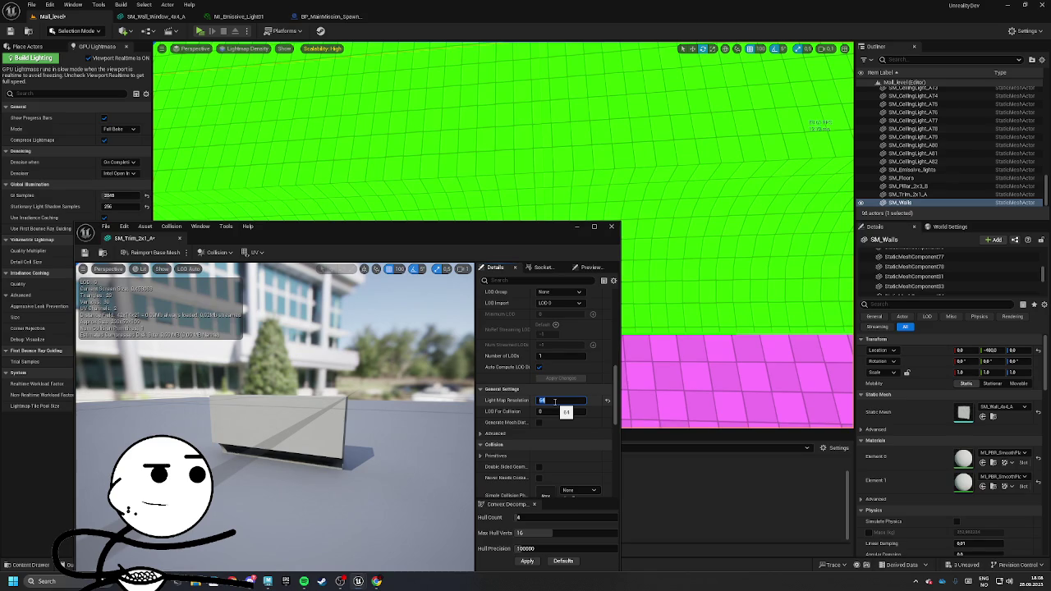
drag(629, 411, 629, 411)
drag(715, 304, 617, 172)
Inspect the SM_Floors pieces and open SM_Floor_4x4_A from the Content Drawer
click(716, 304)
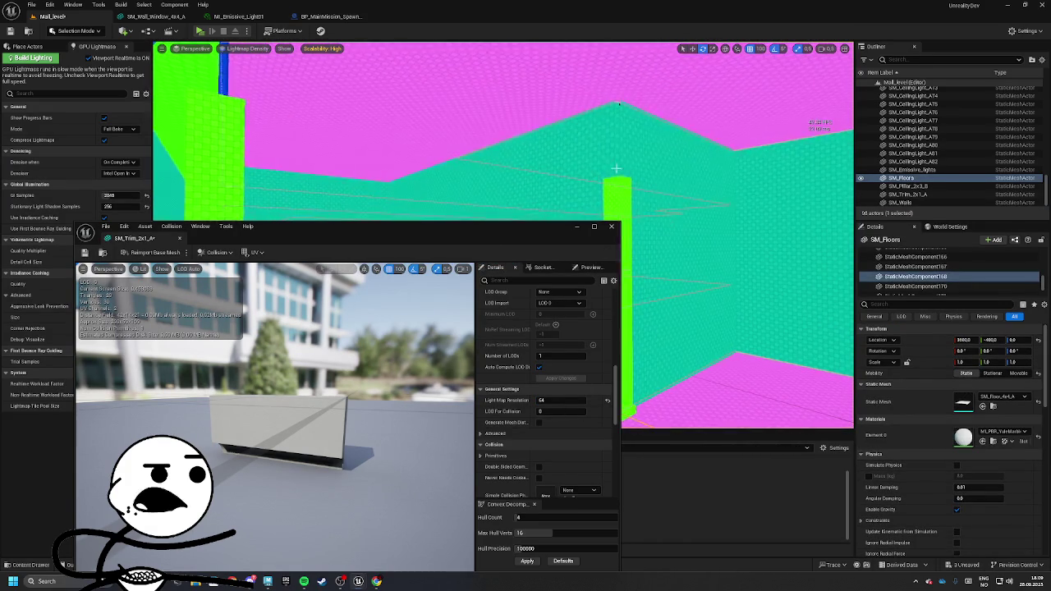
drag(620, 123, 652, 233)
click(652, 233)
click(651, 233)
click(652, 233)
drag(622, 177, 622, 177)
click(626, 178)
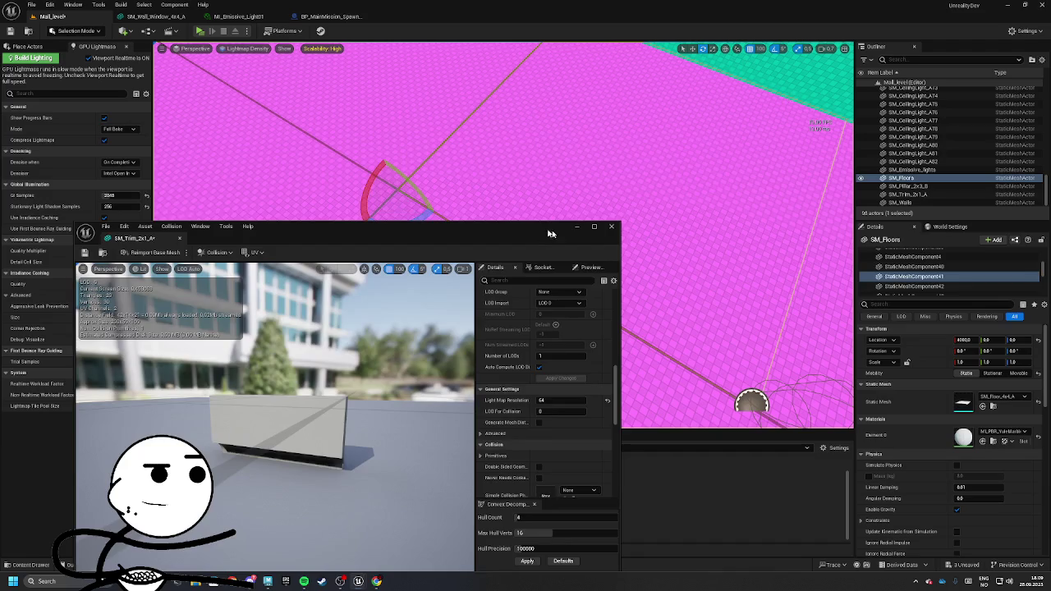
key(ctrl+space)
double_click(419, 493)
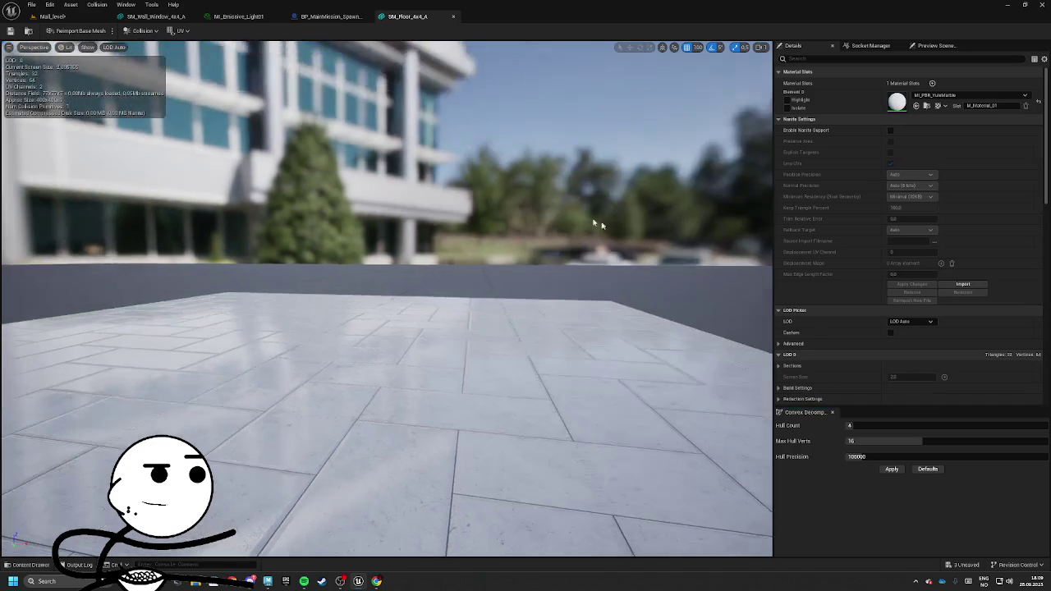
Float the SM_Floor_4x4_A editor aside and set its lightmap resolution to 96
drag(416, 15, 463, 170)
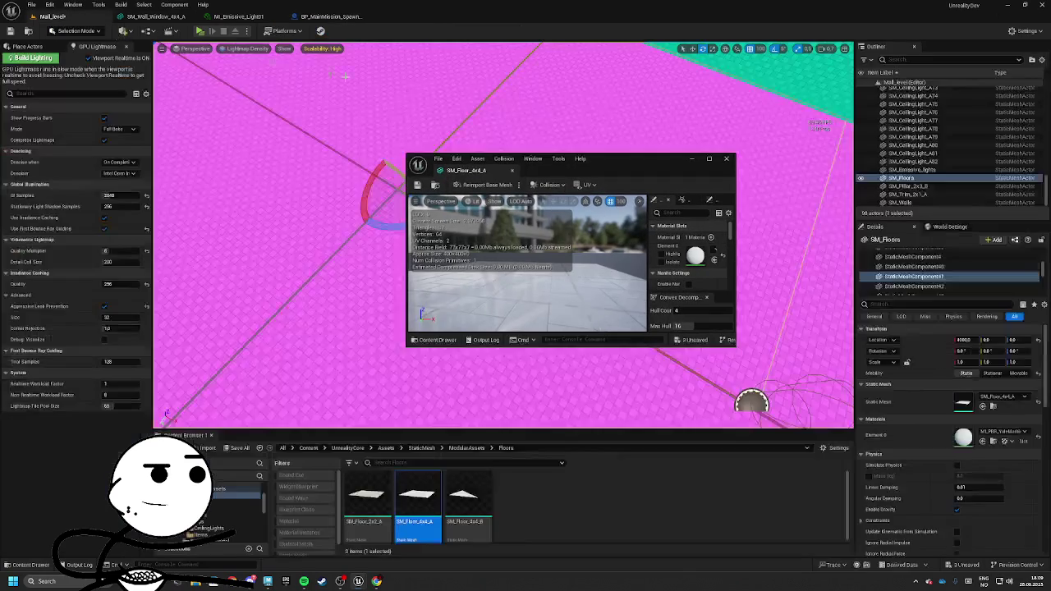
mouse_move(731, 345)
mouse_down()
mouse_move(746, 357)
mouse_move(763, 455)
mouse_up()
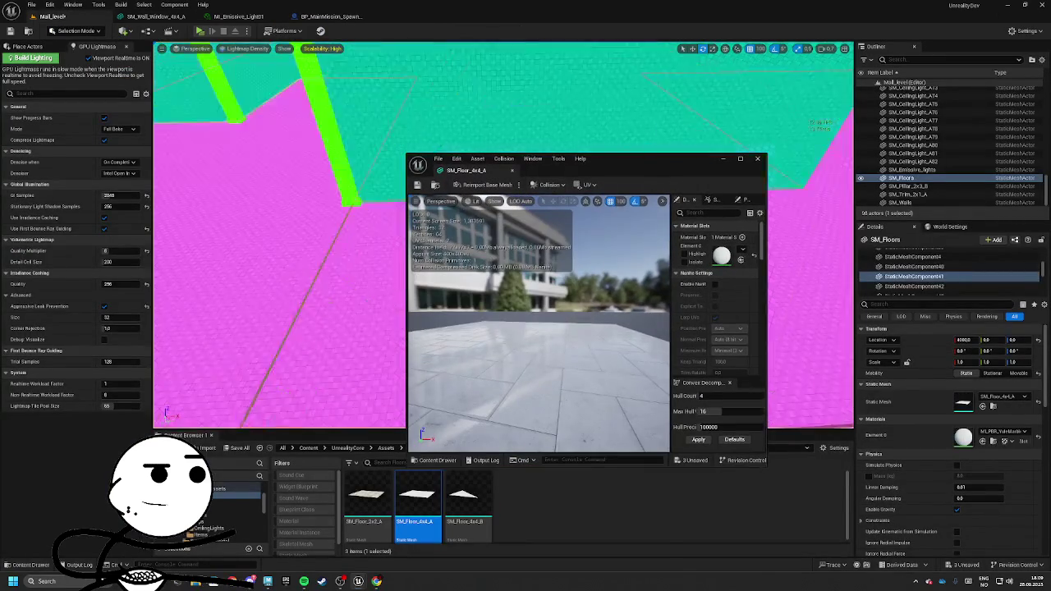
mouse_move(686, 165)
mouse_down()
mouse_move(444, 168)
mouse_move(409, 185)
mouse_up()
scroll(450, 353, down, 5)
click(446, 321)
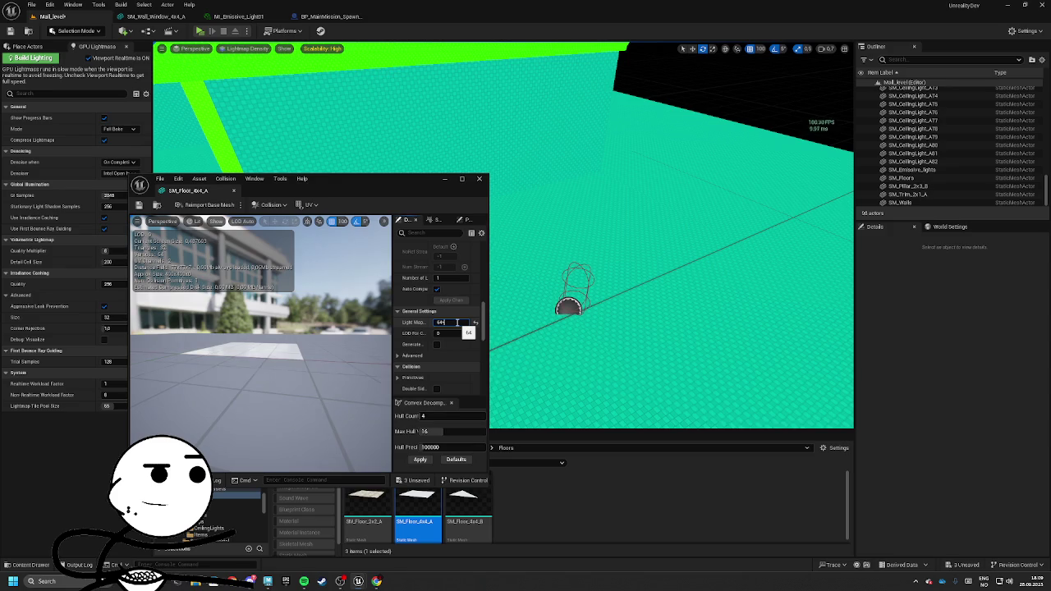
text(96)
key(Return)
Revert the floor lightmap resolution to 64 and close the mesh editor
drag(535, 307, 535, 343)
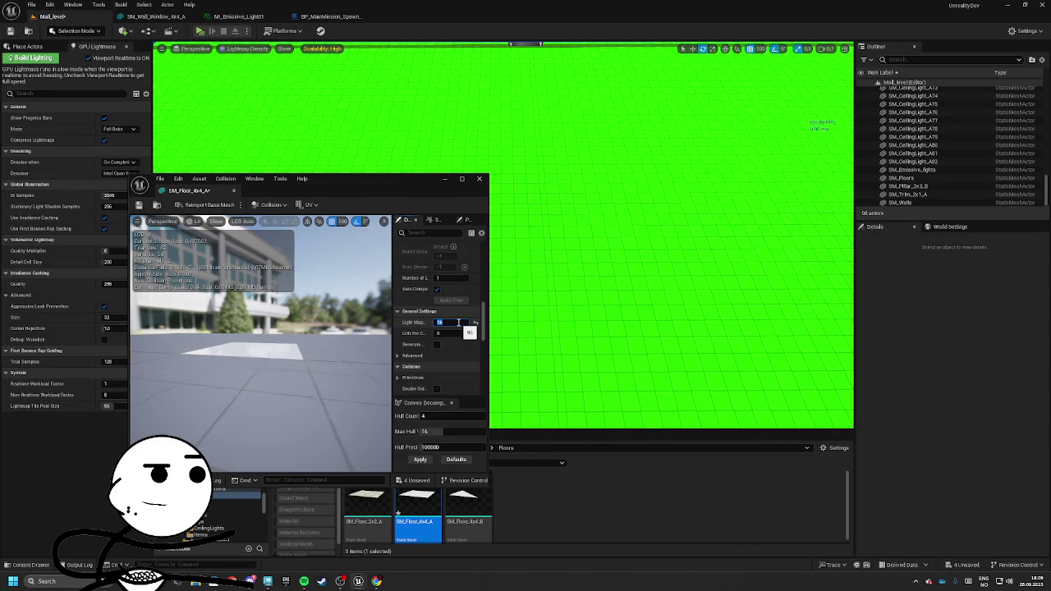
text(4)
key(Return)
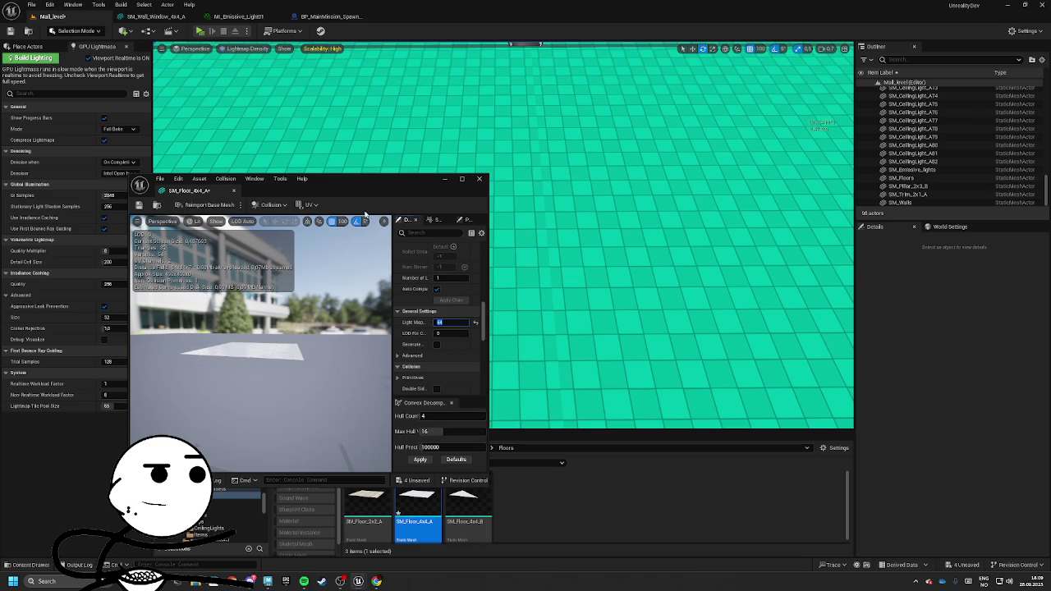
click(480, 178)
key(w)
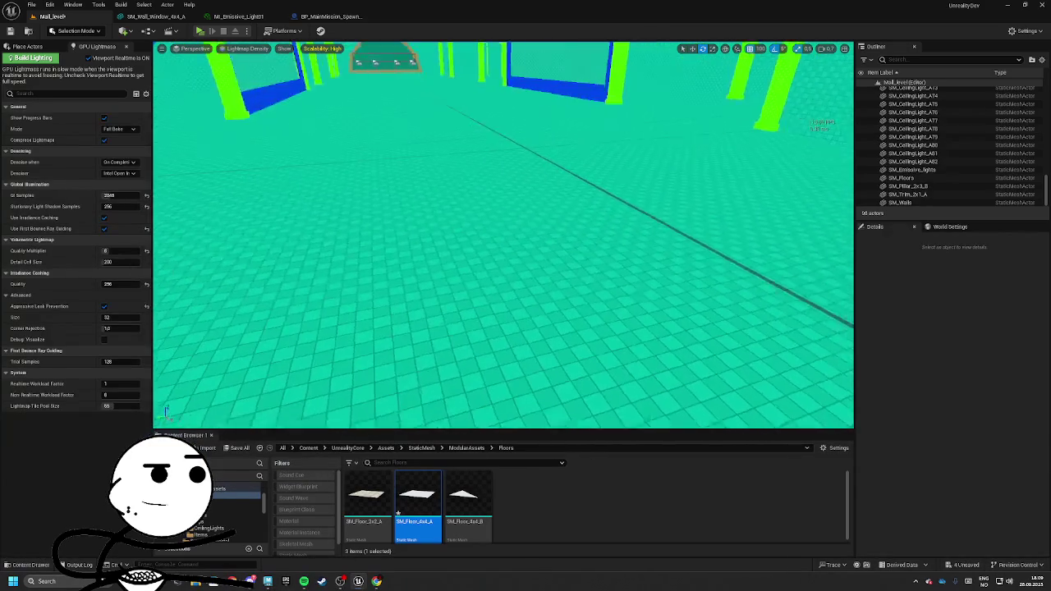
Select a window wall piece and open its SM_Wall_Window_4x4_A mesh
click(542, 265)
click(564, 276)
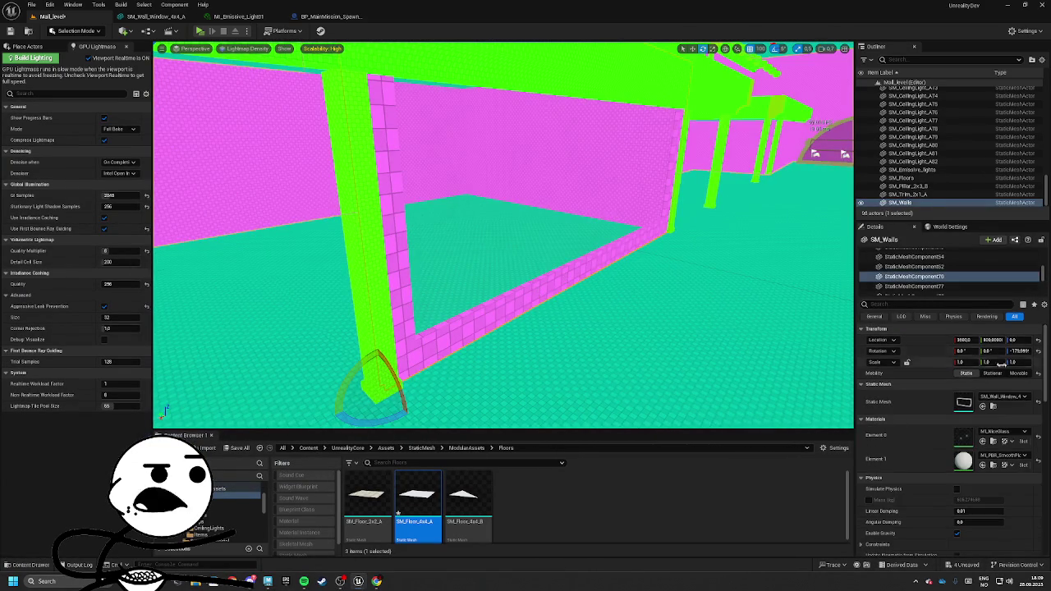
key(ctrl+b)
key(ctrl+e)
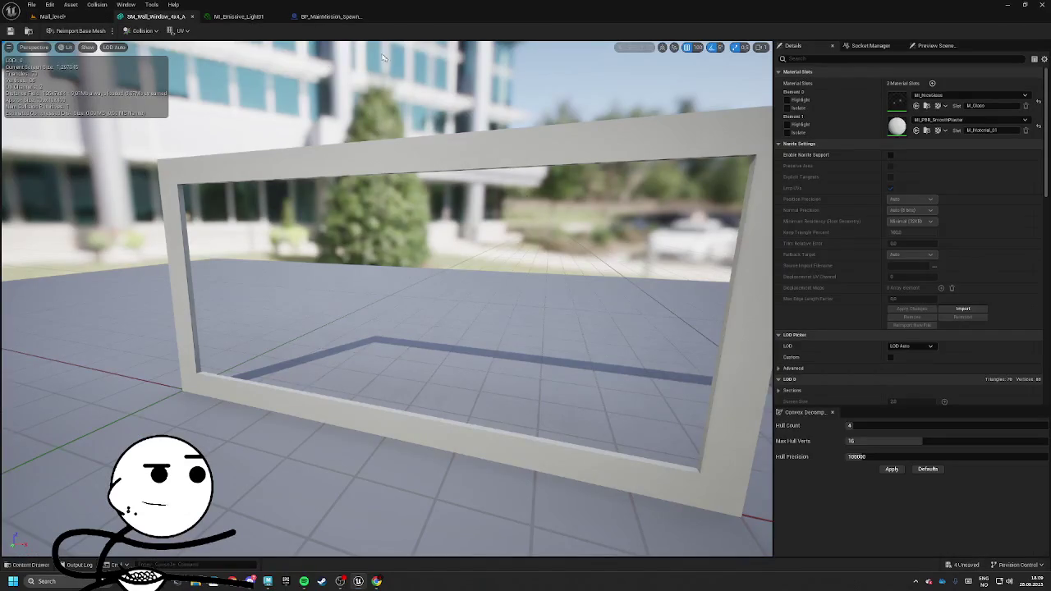
Float the window wall editor and raise its lightmap resolution to 128, then 192
click(53, 16)
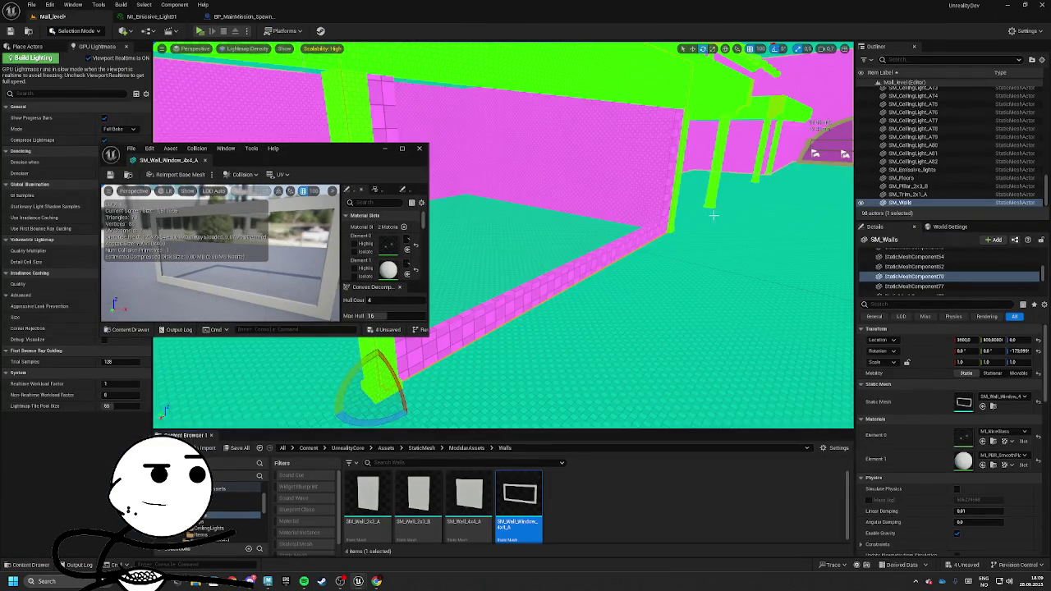
click(711, 215)
drag(313, 154, 302, 183)
drag(415, 367, 564, 500)
scroll(516, 359, down, 5)
scroll(516, 359, down, 3)
click(520, 297)
text(128)
key(Return)
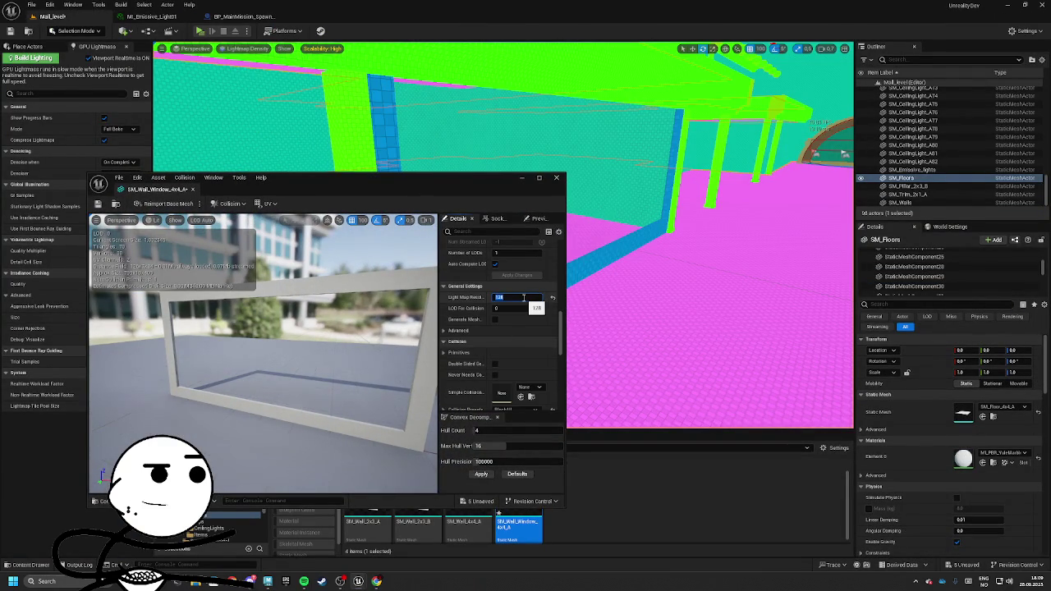
text(192)
key(Return)
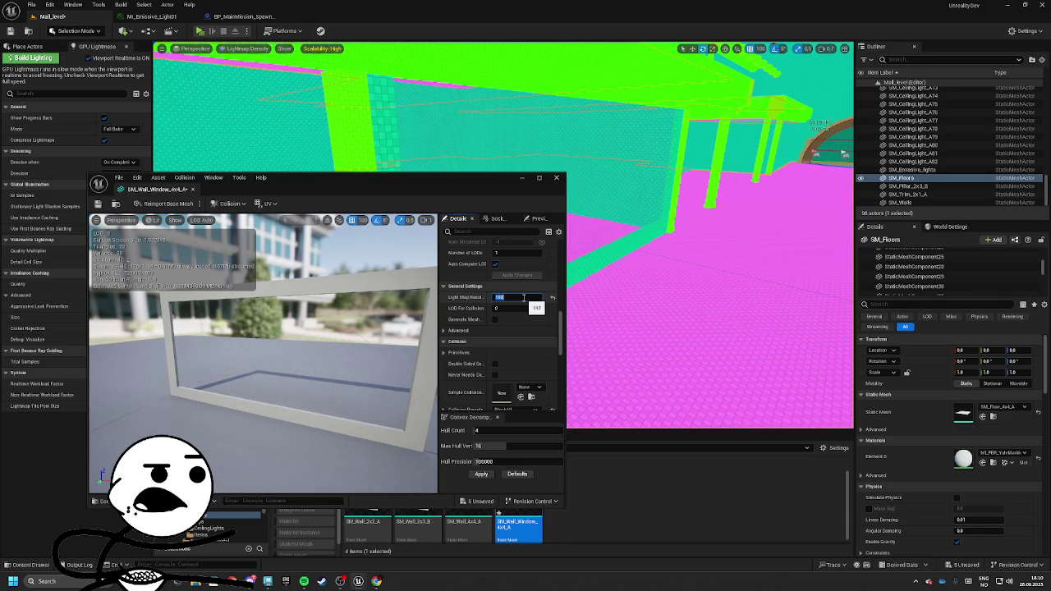
Close the window wall mesh editor and select the BP_ExtractionGate actor
drag(737, 201, 737, 201)
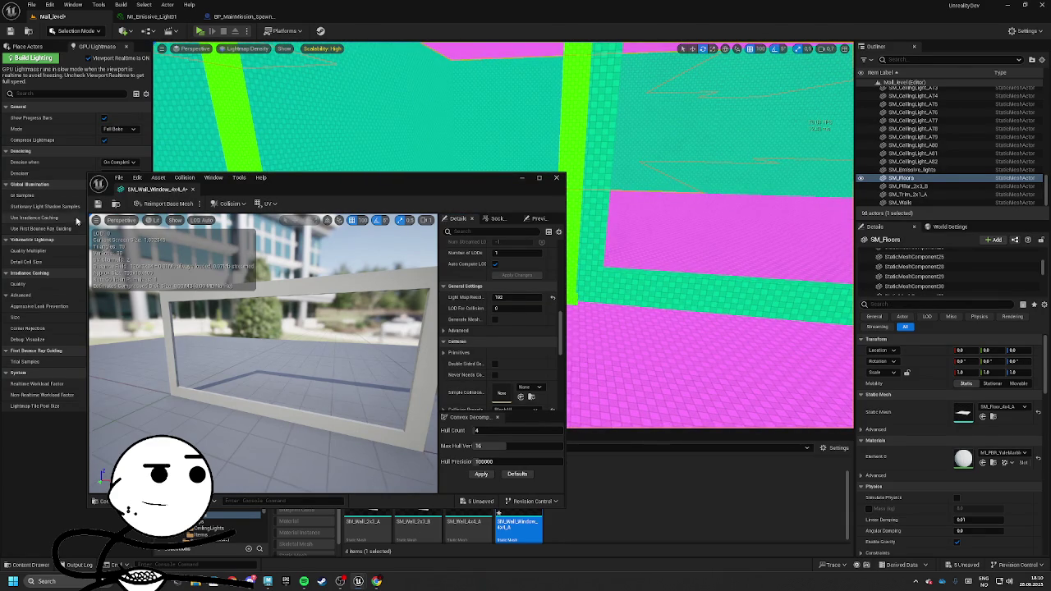
click(192, 188)
mouse_move(503, 235)
mouse_down()
mouse_move(448, 230)
mouse_move(487, 227)
mouse_up()
click(366, 261)
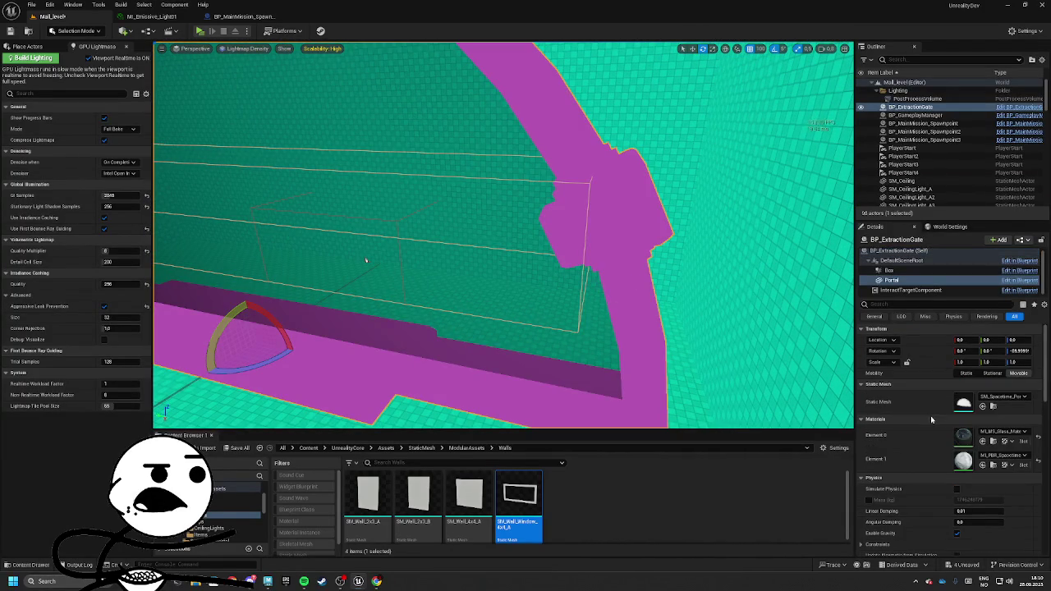
Open SM_Spacetime_Portal in a floating editor, then save and close it
click(982, 406)
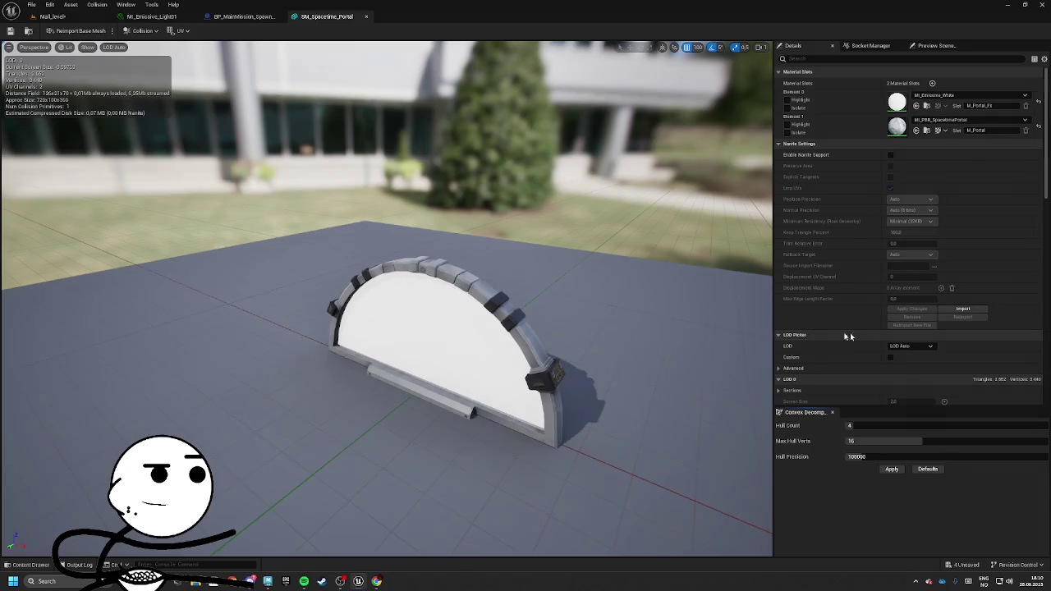
double_click(377, 493)
drag(331, 25, 185, 151)
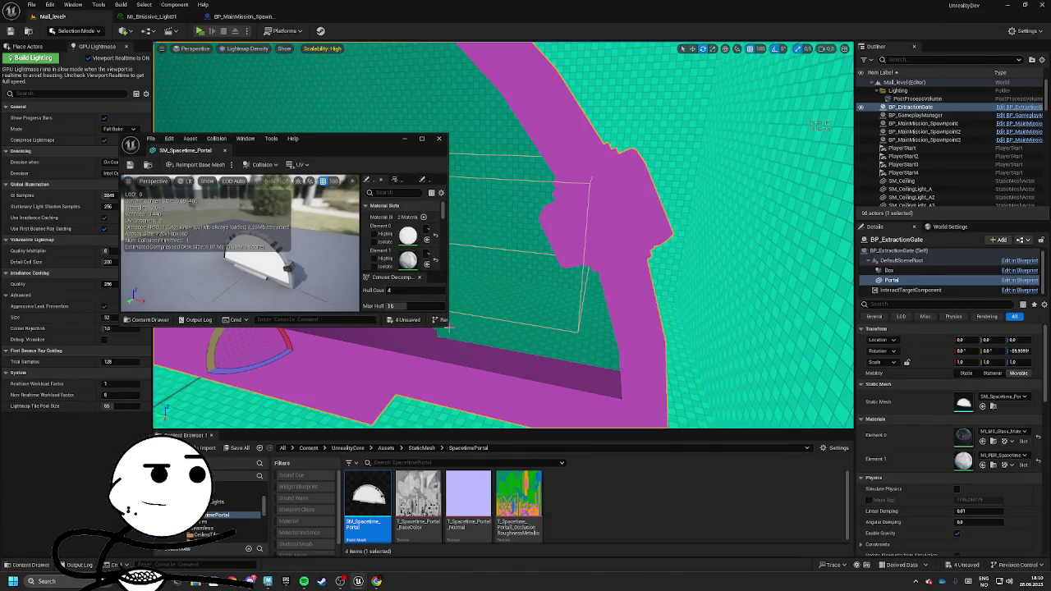
drag(447, 325, 520, 504)
scroll(460, 304, down, 5)
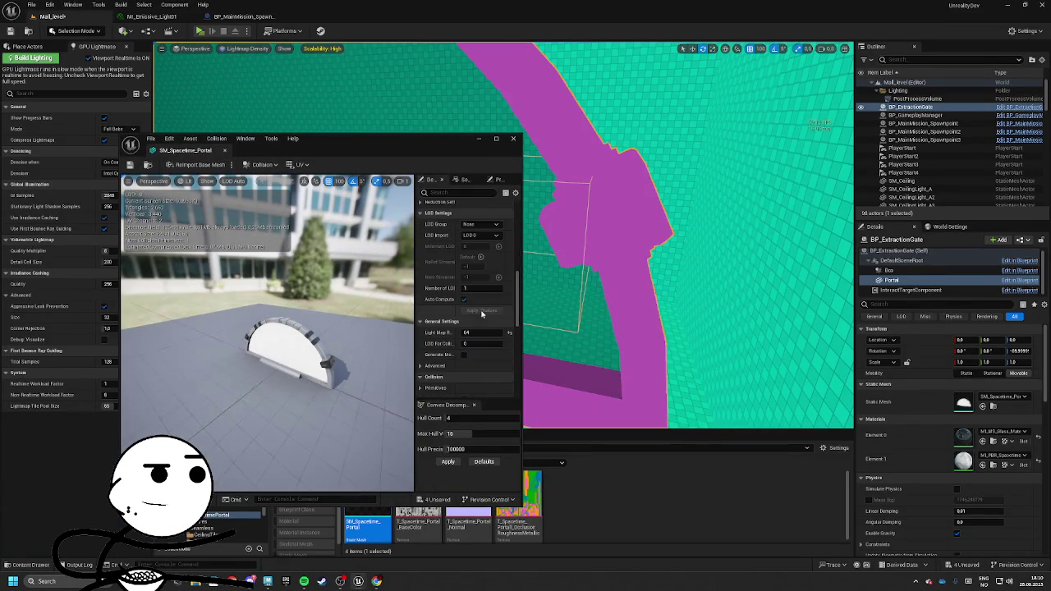
click(738, 320)
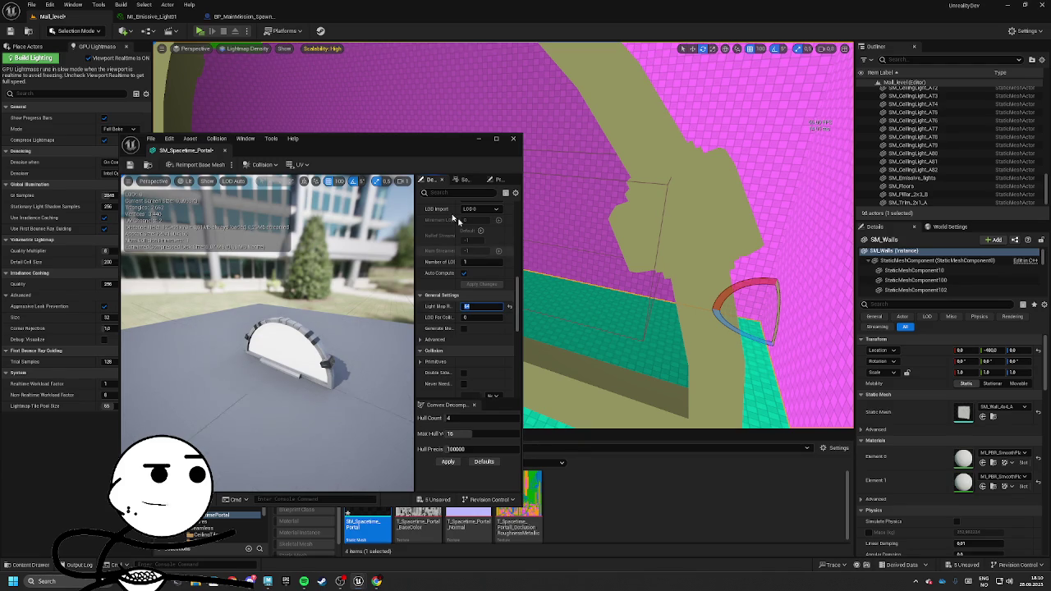
click(129, 165)
click(513, 138)
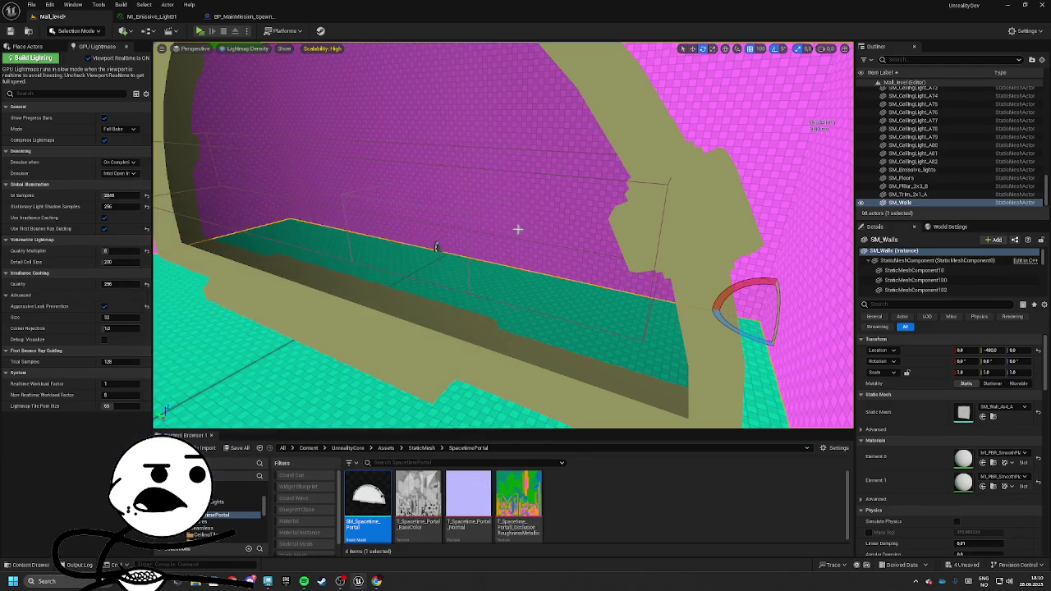
Select the Spacetime portal in the level and reopen its mesh in an enlarged floating editor
mouse_move(502, 246)
mouse_down()
mouse_move(460, 263)
mouse_move(492, 295)
mouse_up()
drag(368, 500, 499, 345)
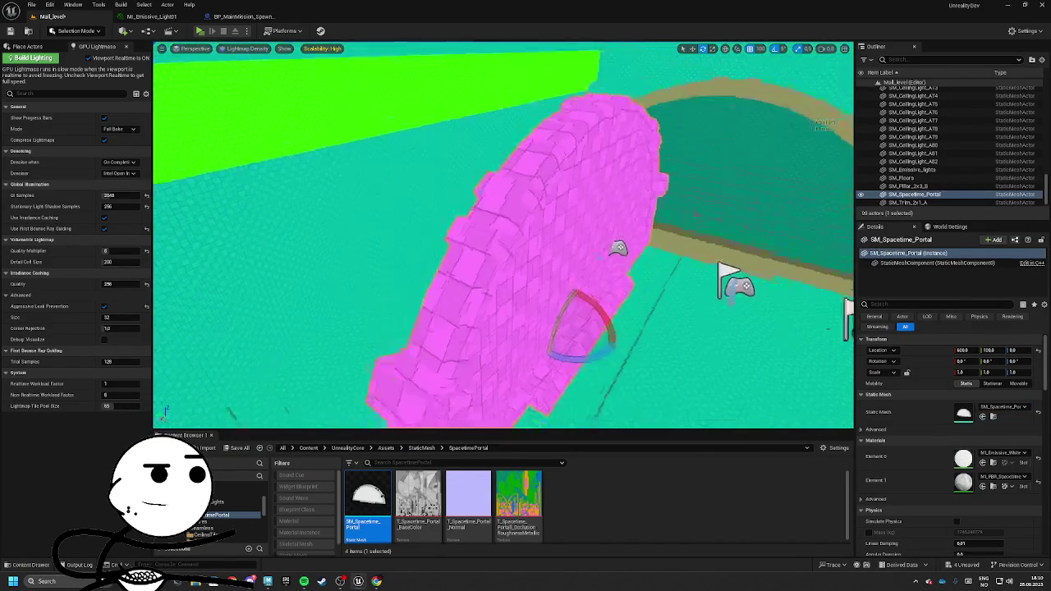
mouse_move(719, 328)
mouse_down()
mouse_move(713, 378)
mouse_move(719, 328)
mouse_up()
key(Escape)
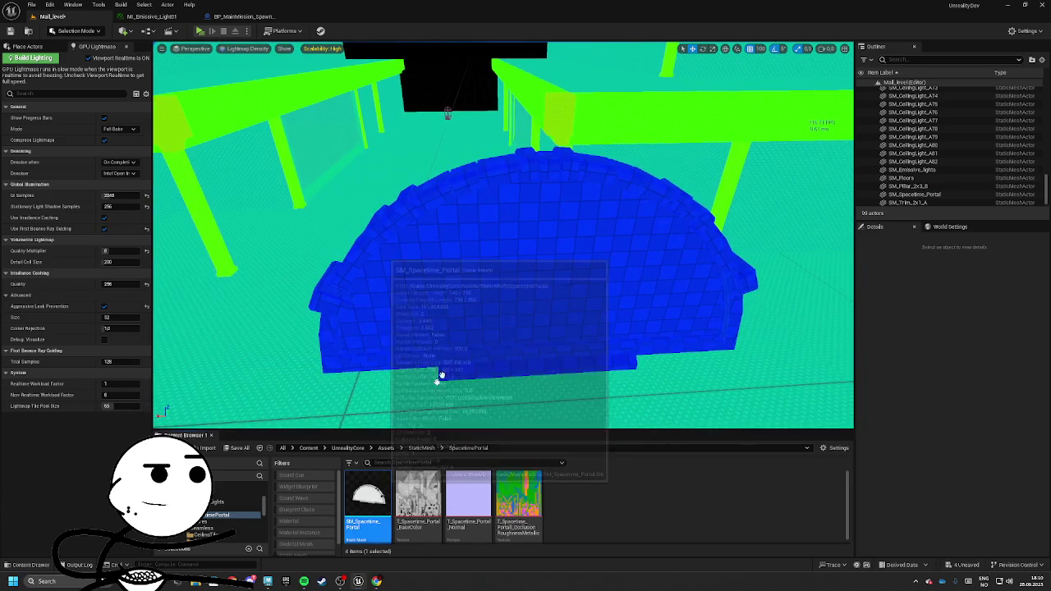
double_click(368, 497)
drag(314, 11, 558, 167)
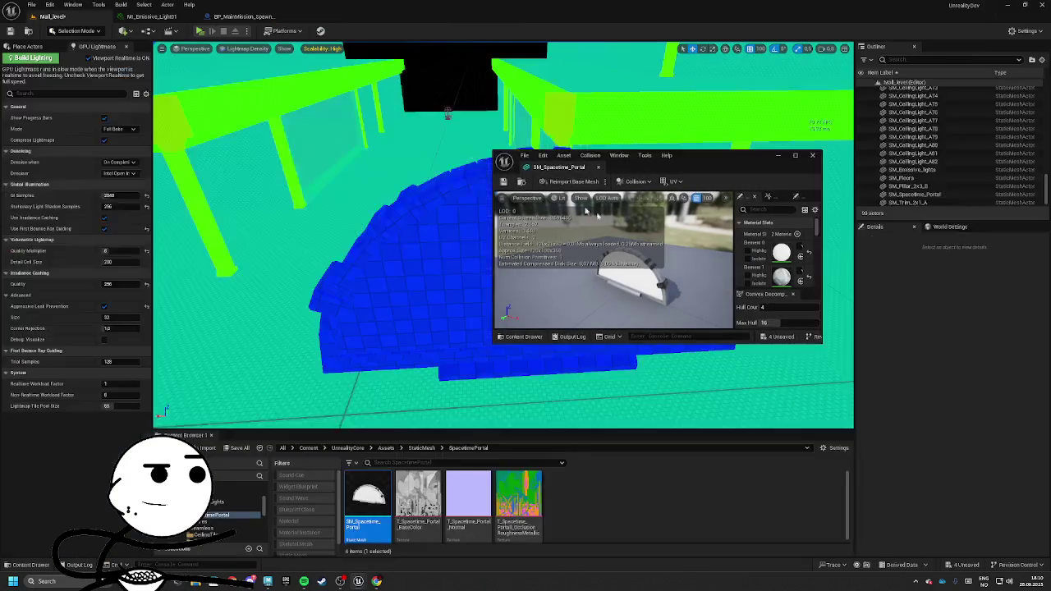
drag(821, 343, 970, 319)
drag(972, 281, 1003, 456)
Raise the portal's lightmap resolution to 128, close the editor and select the trims
scroll(954, 287, down, 3)
drag(966, 229, 967, 228)
click(750, 107)
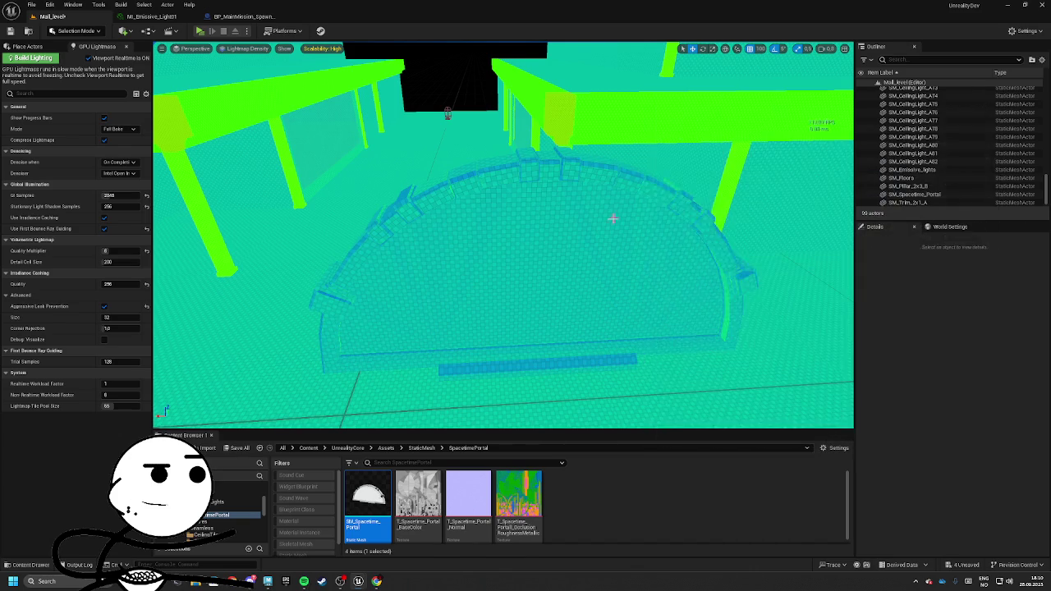
click(633, 214)
click(575, 108)
drag(744, 281, 744, 281)
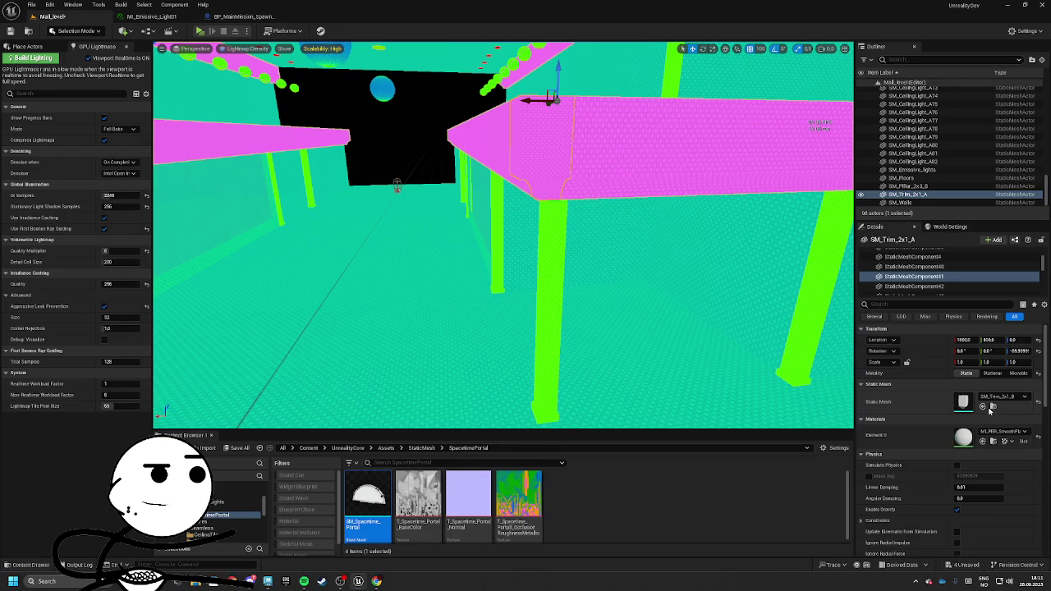
Open SM_Trim_2x1_B and place its floating editor beside the level at General Settings
key(ctrl+b)
key(Escape)
double_click(418, 496)
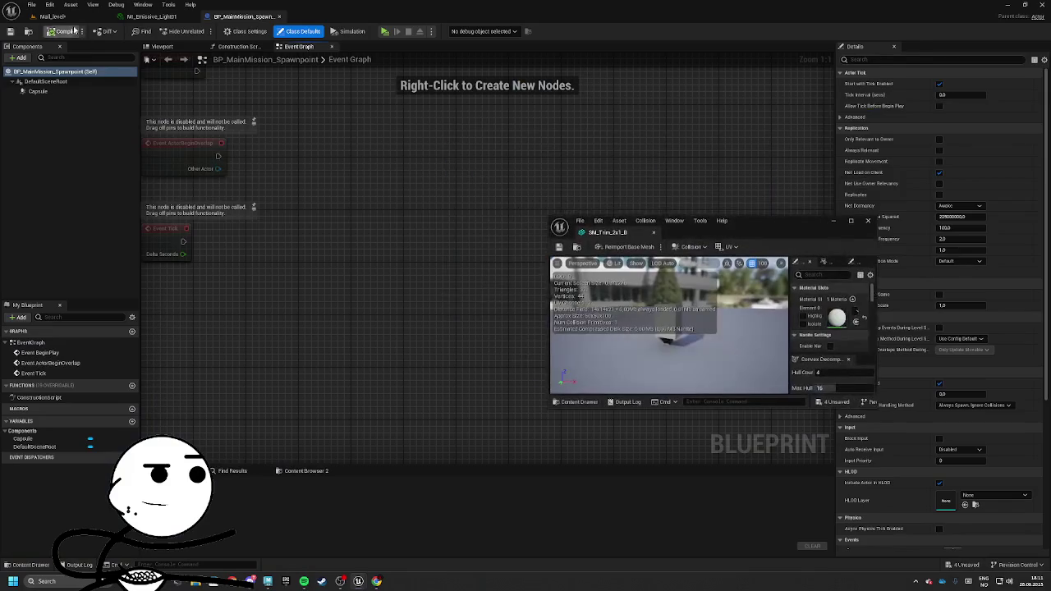
click(52, 15)
drag(738, 220, 691, 219)
mouse_move(826, 404)
mouse_down()
mouse_move(1042, 386)
mouse_move(1043, 329)
mouse_move(834, 189)
mouse_move(918, 199)
mouse_move(959, 394)
mouse_up()
scroll(903, 181, down, 3)
drag(834, 12, 910, 126)
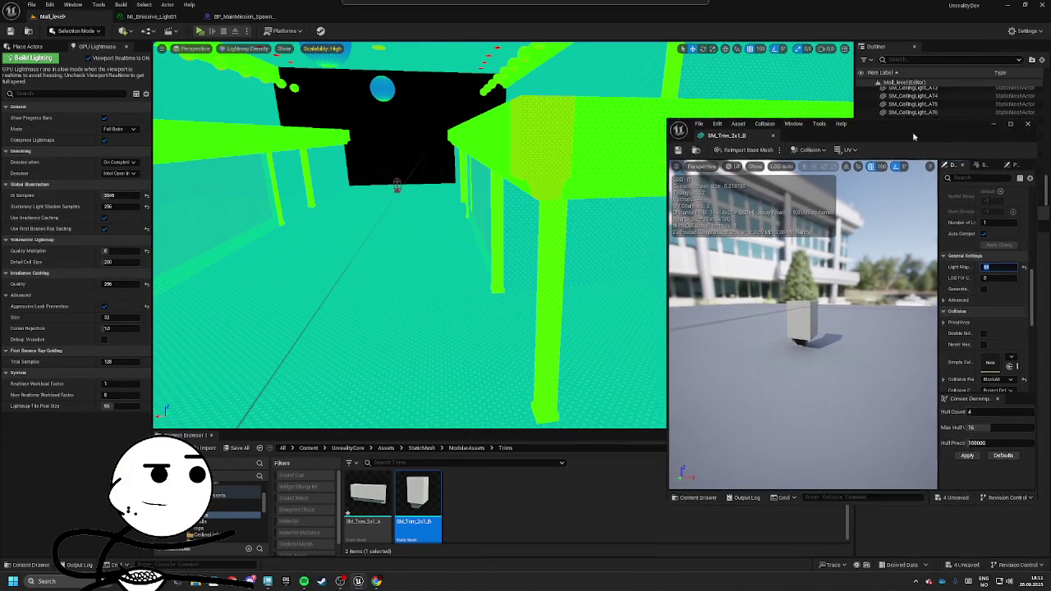
text(32)
Confirm the trim's new lightmap resolution, close the editor and select a ceiling light
key(Return)
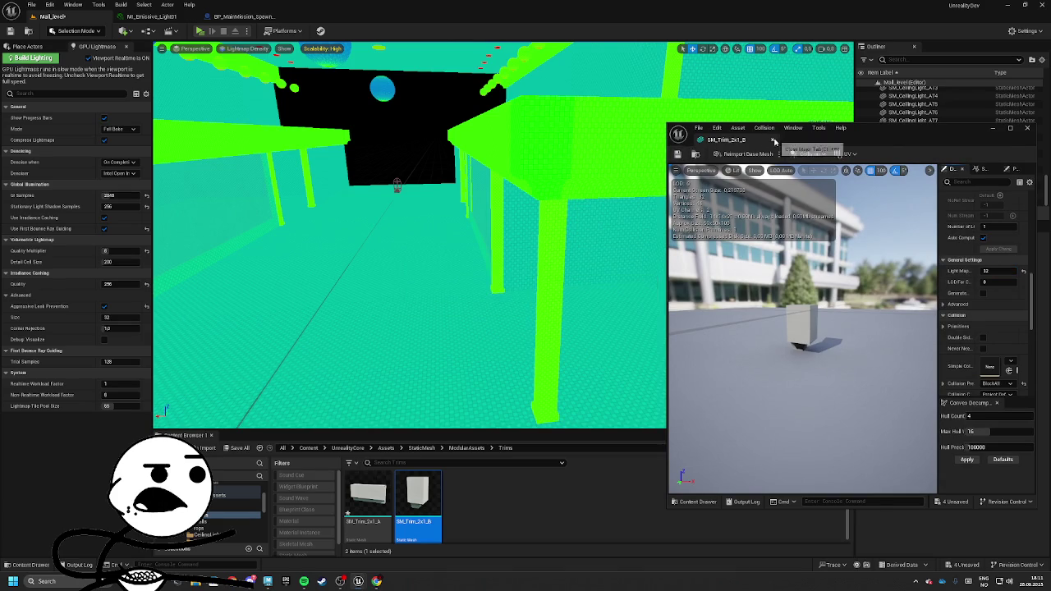
click(772, 140)
drag(563, 120, 563, 120)
click(563, 120)
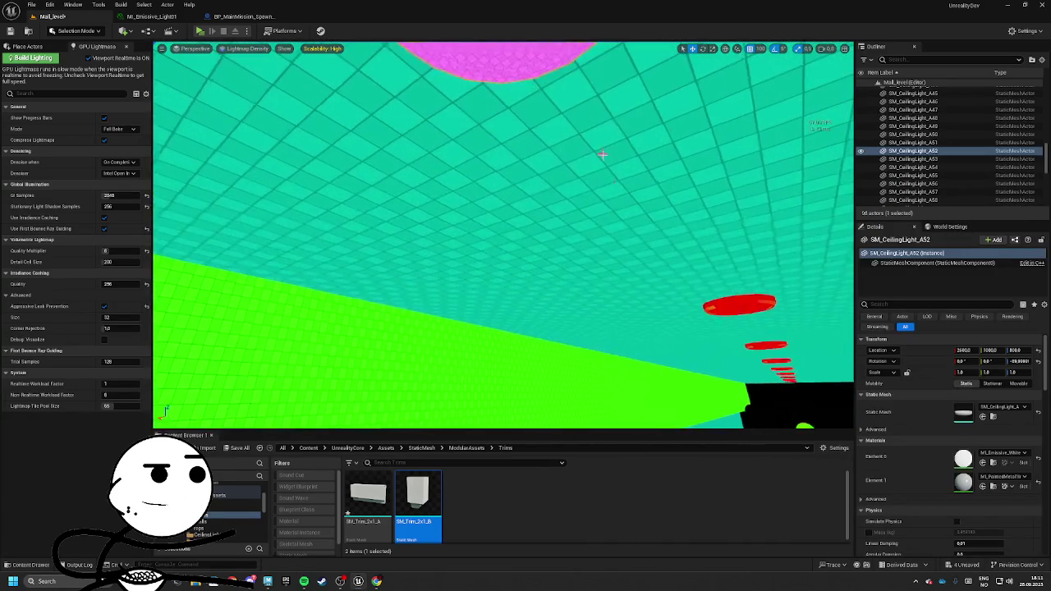
Find and open the SM_CeilingLight_A static mesh in the mesh editor
click(994, 417)
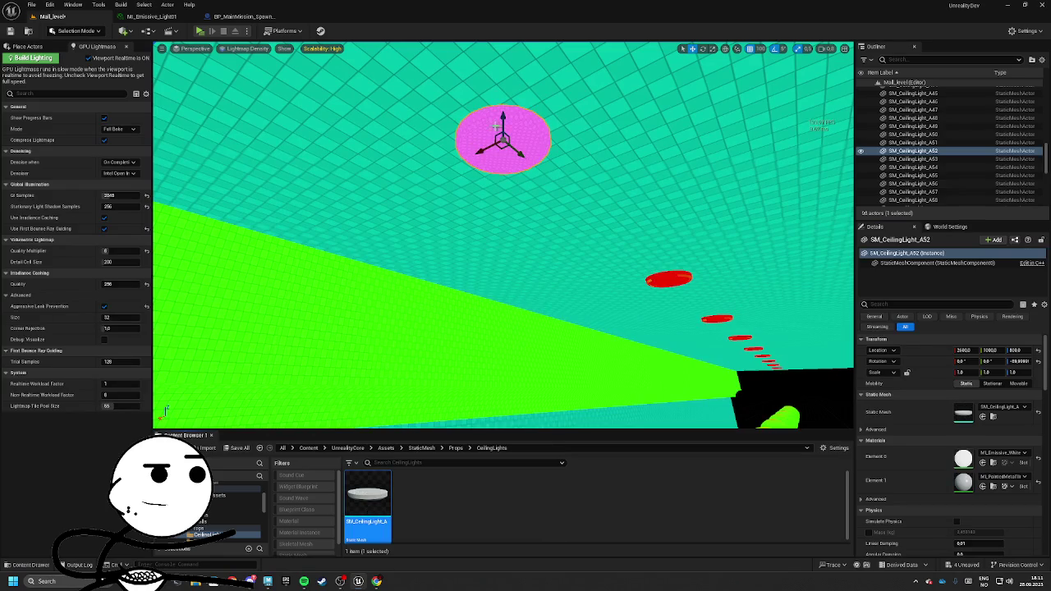
double_click(368, 492)
click(52, 15)
drag(821, 260, 817, 159)
scroll(851, 280, down, 10)
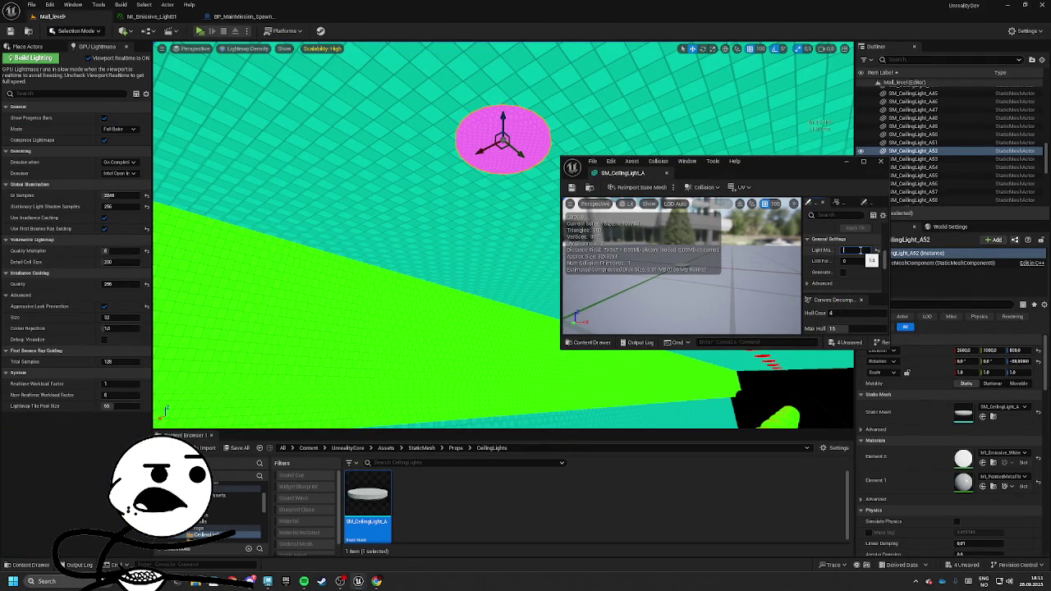
Set its Light Map Resolution to 32, then 16, and close the mesh editor
double_click(854, 249)
text(32)
key(Return)
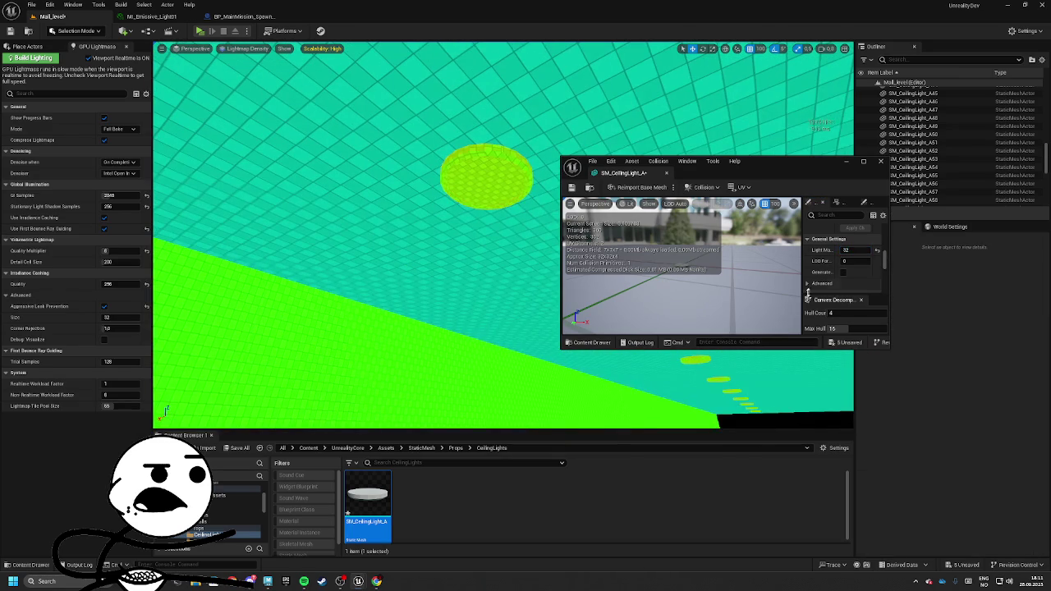
double_click(856, 249)
text(16)
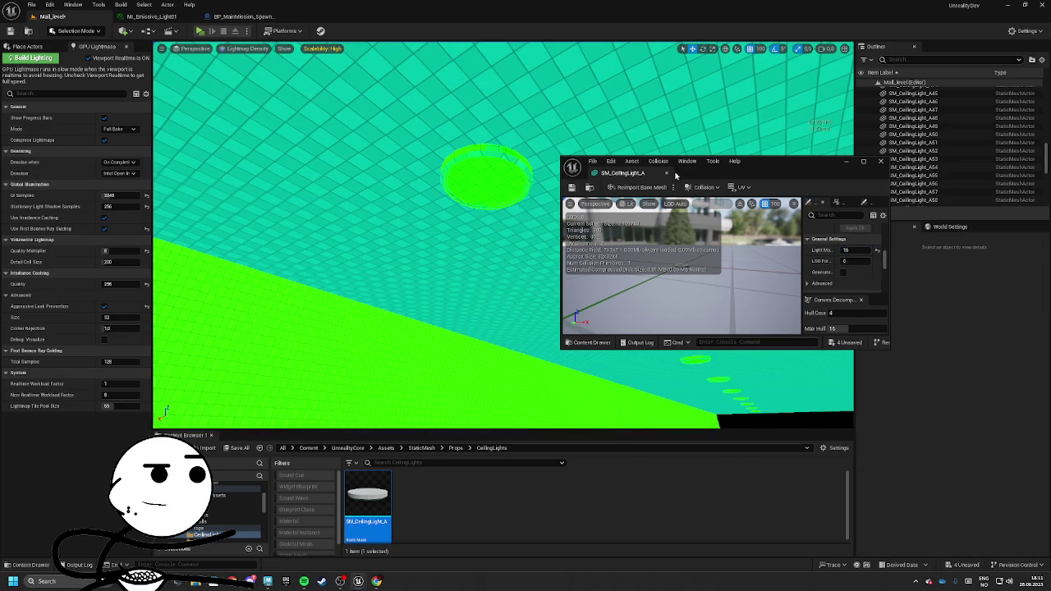
click(666, 173)
mouse_move(503, 236)
mouse_down()
mouse_move(526, 238)
mouse_move(493, 234)
mouse_move(541, 234)
mouse_move(493, 234)
mouse_move(498, 222)
mouse_move(468, 246)
mouse_move(493, 238)
mouse_up()
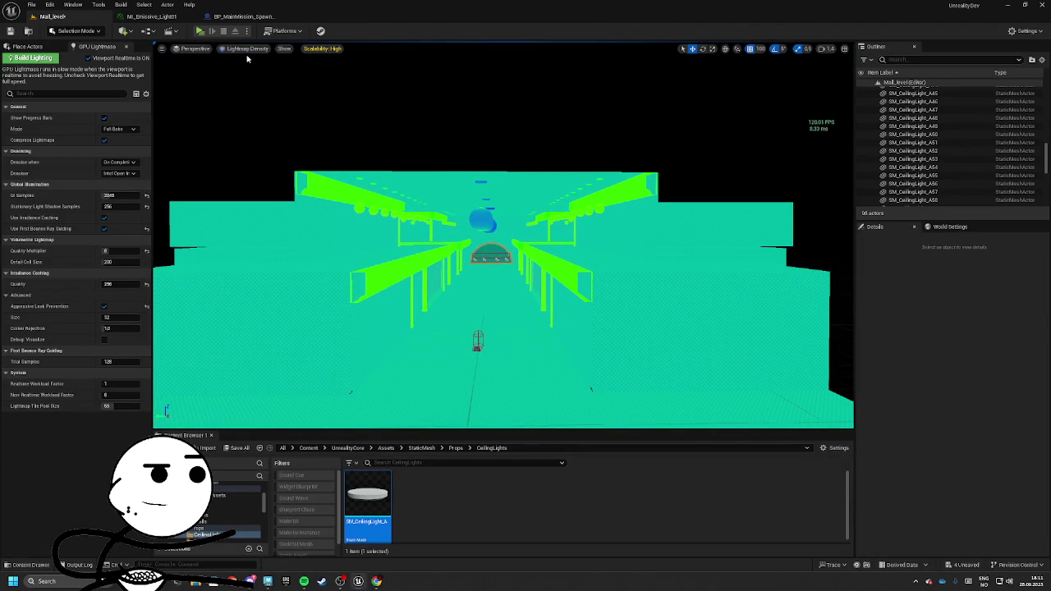
Set the emissive light spheres' Mobility to Movable
click(486, 222)
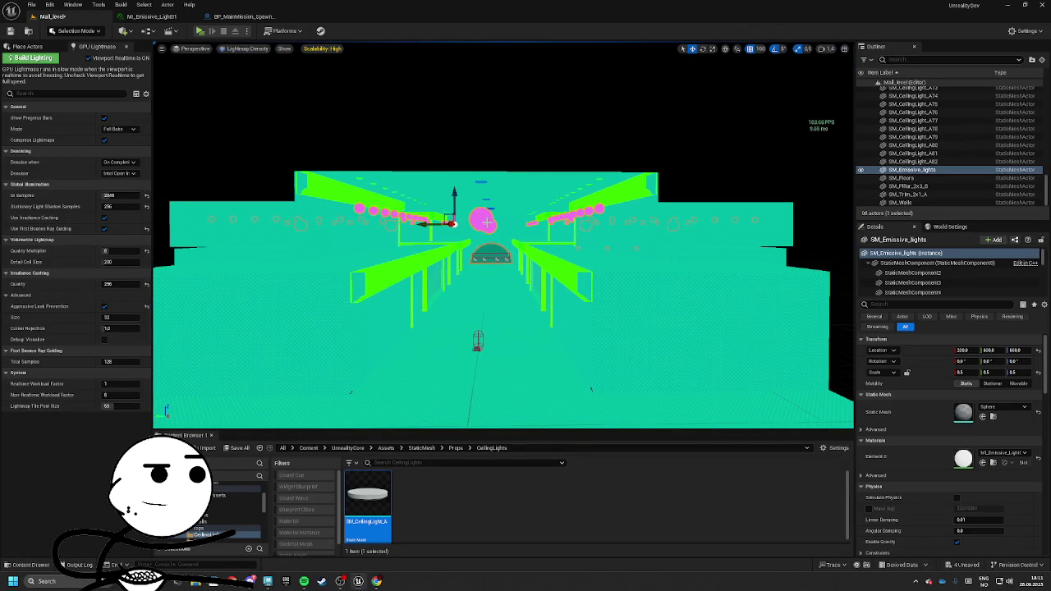
key(Return)
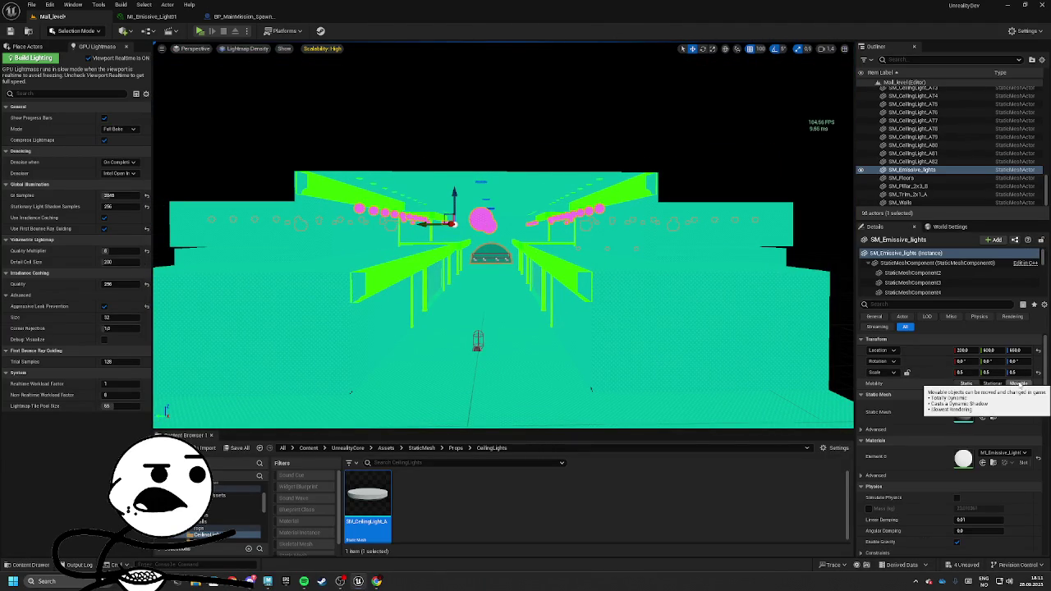
click(1019, 383)
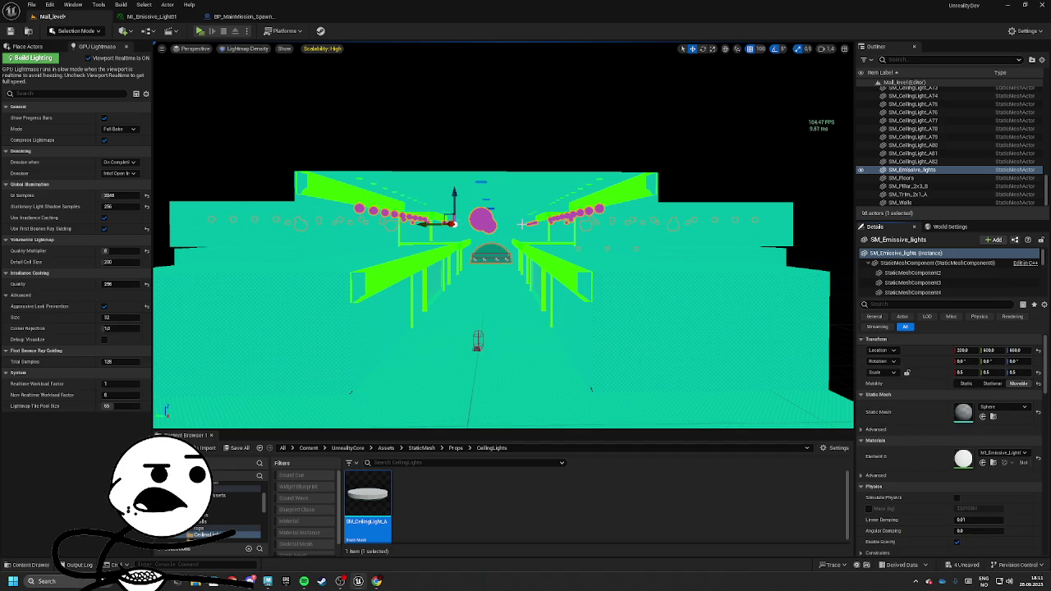
Switch the viewport to Lit view mode and start the lighting build
click(246, 48)
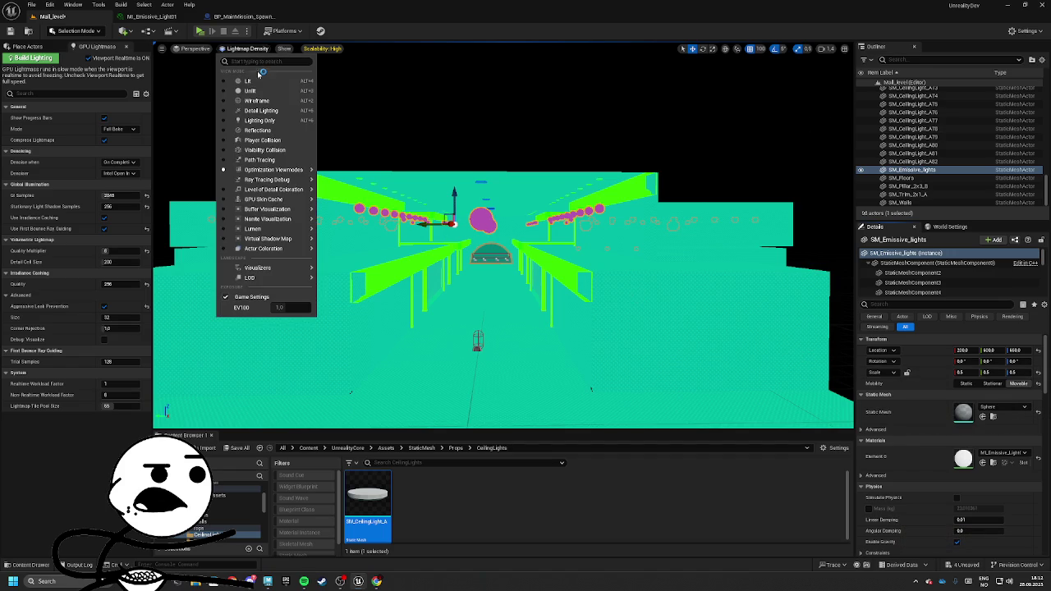
click(261, 79)
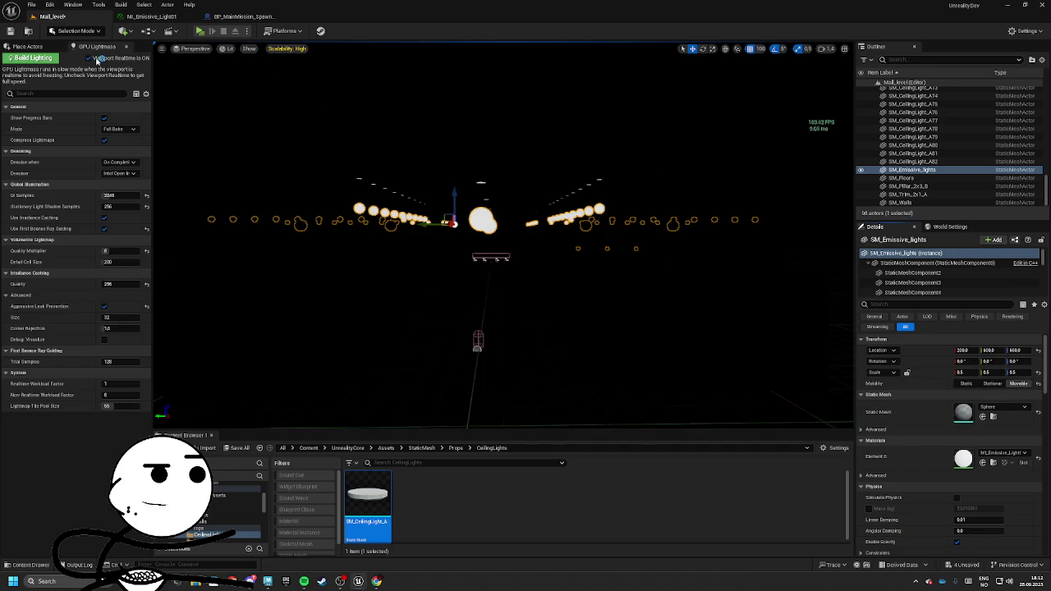
click(89, 58)
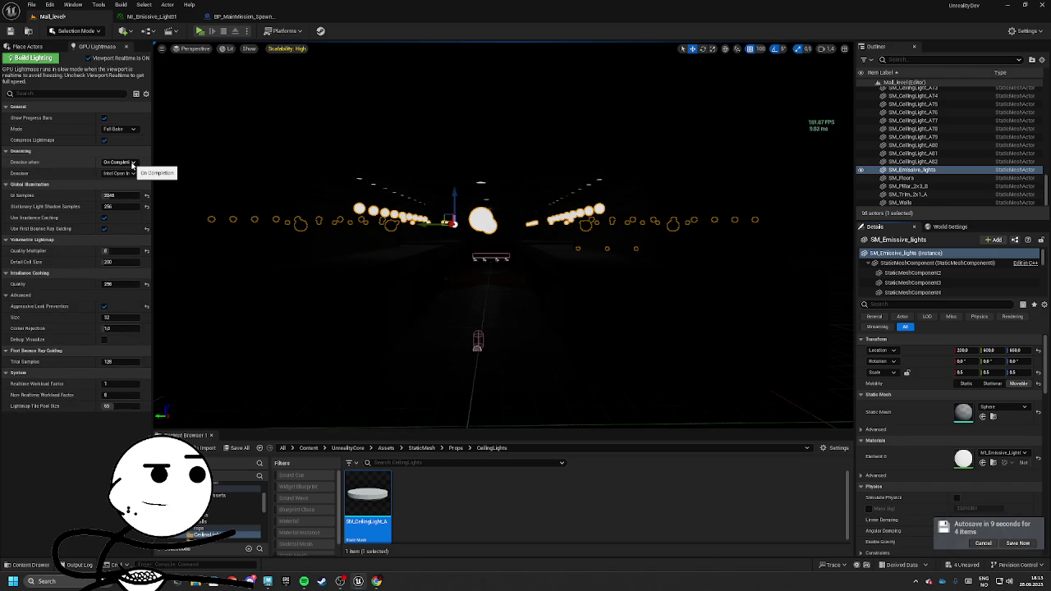
Save the level from the autosave notice with Save Now
click(1017, 543)
scroll(502, 238, up, 5)
drag(503, 239, 347, 160)
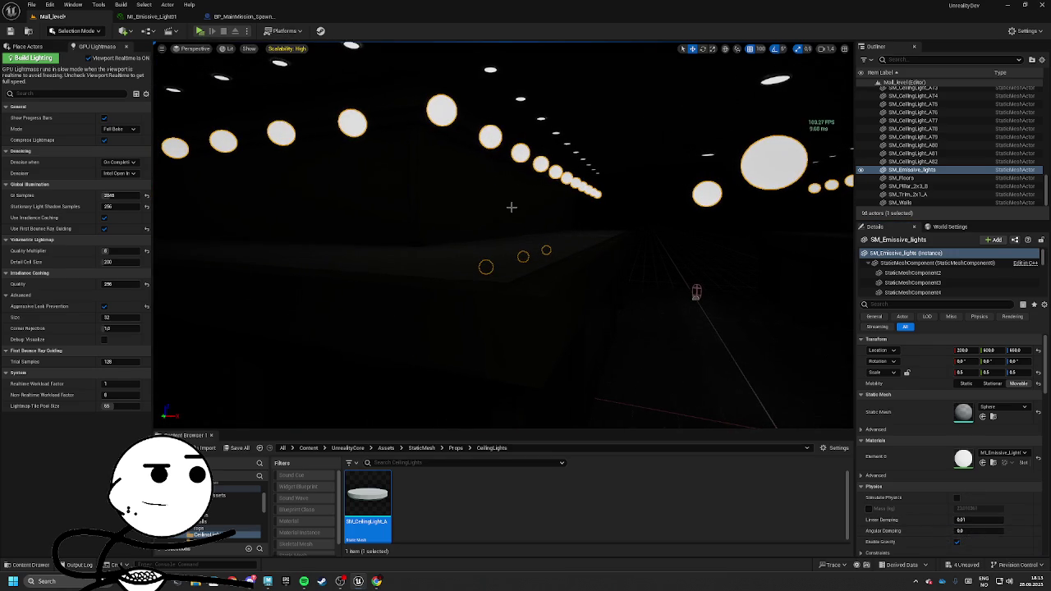
Play the level in the editor briefly, then stop with Esc
key(alt+p)
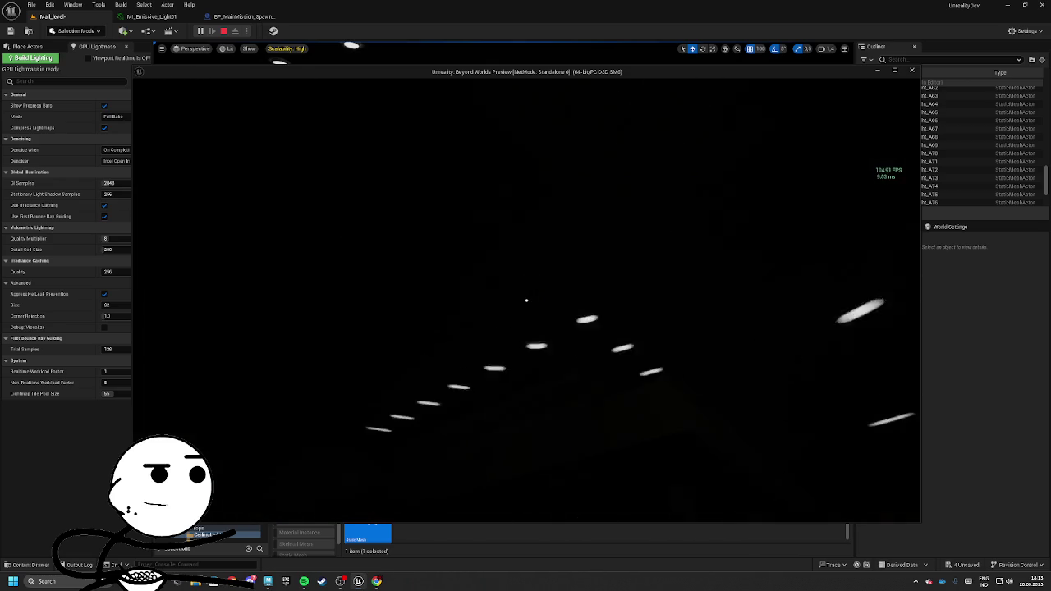
key(Escape)
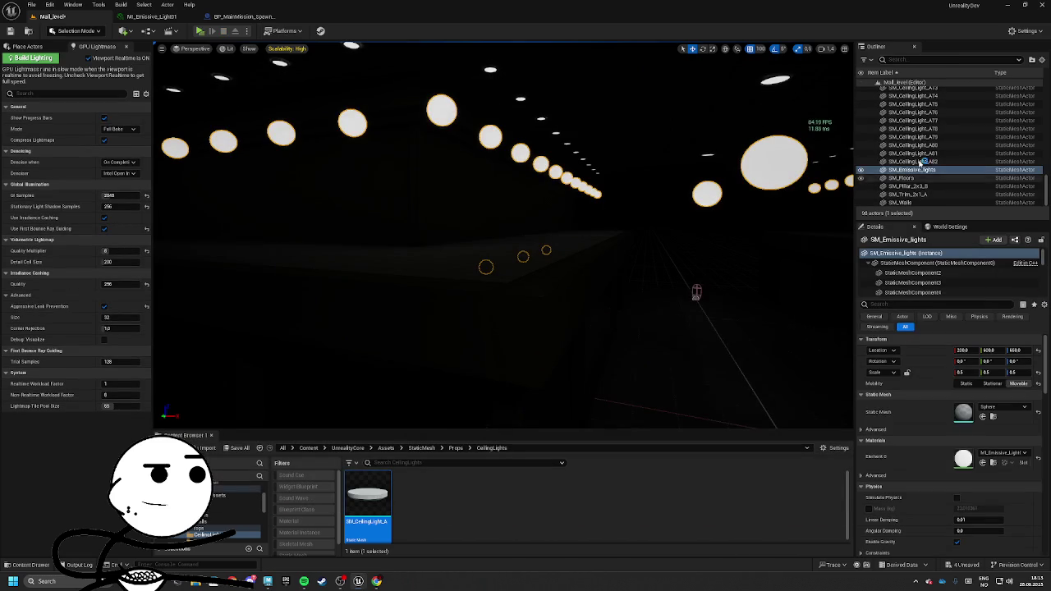
scroll(890, 127, up, 15)
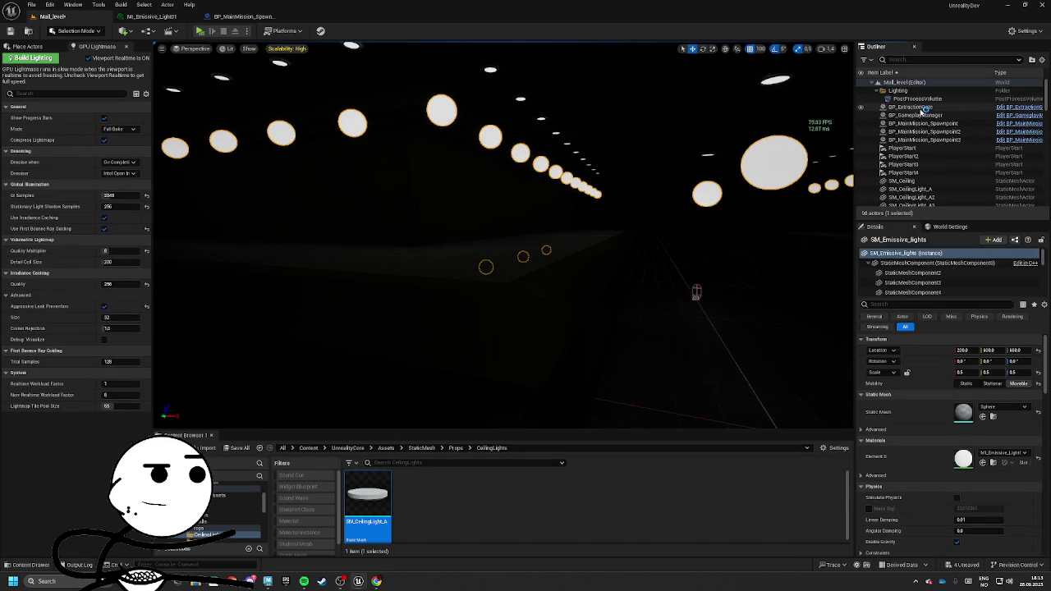
Raise the PostProcessVolume's Exposure Compensation to 4.44 and look into the hall
click(911, 99)
click(861, 404)
mouse_move(973, 426)
mouse_down()
mouse_move(1010, 426)
mouse_move(981, 426)
mouse_move(997, 426)
mouse_up()
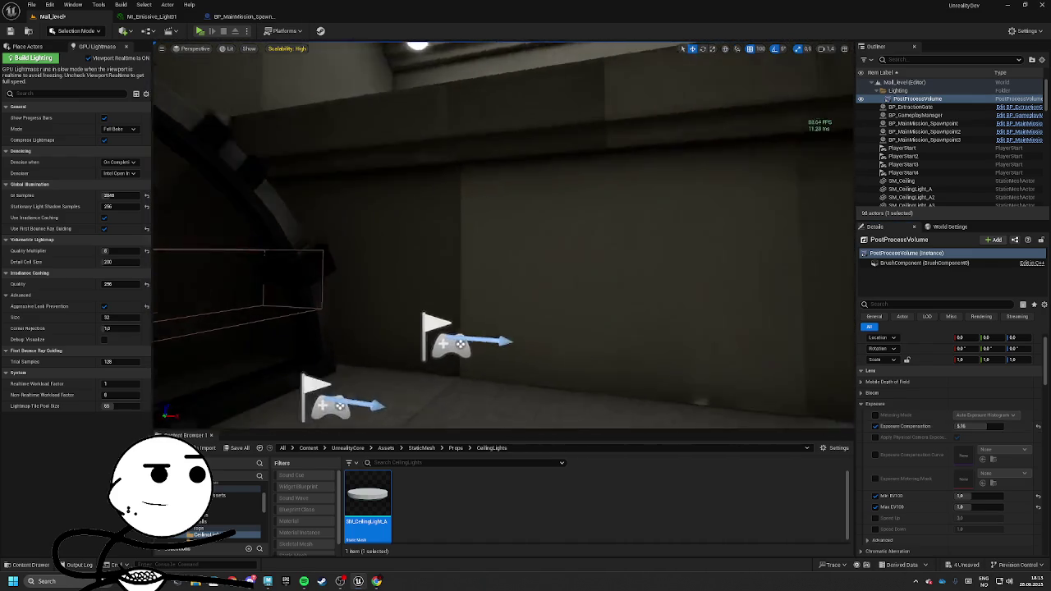
click(264, 253)
mouse_move(610, 277)
mouse_down()
mouse_move(646, 267)
mouse_move(566, 275)
mouse_up()
scroll(919, 115, up, 10)
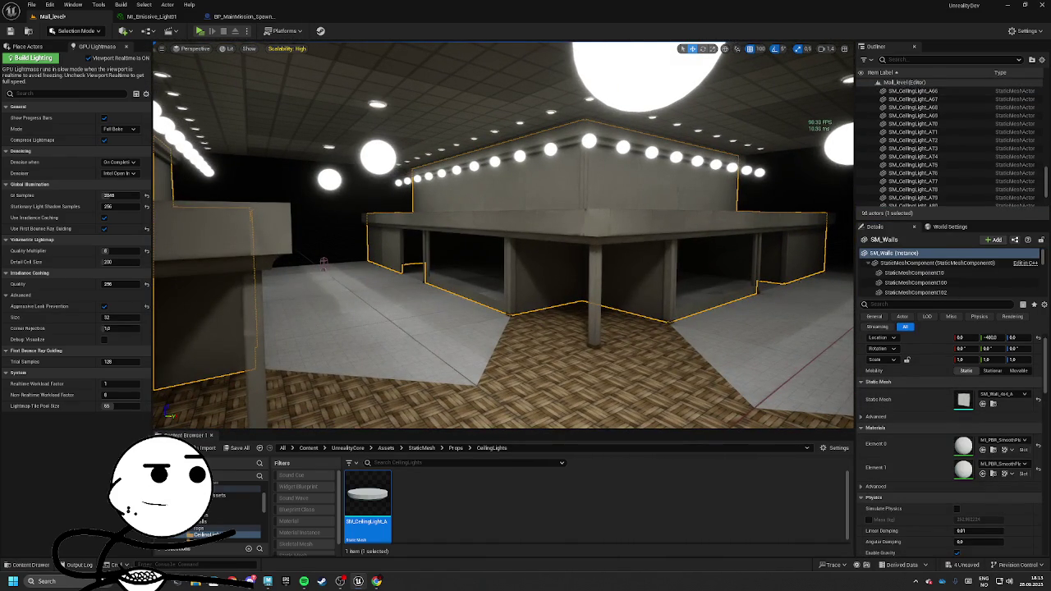
Reset the PostProcessVolume's Exposure Compensation to its default
click(915, 99)
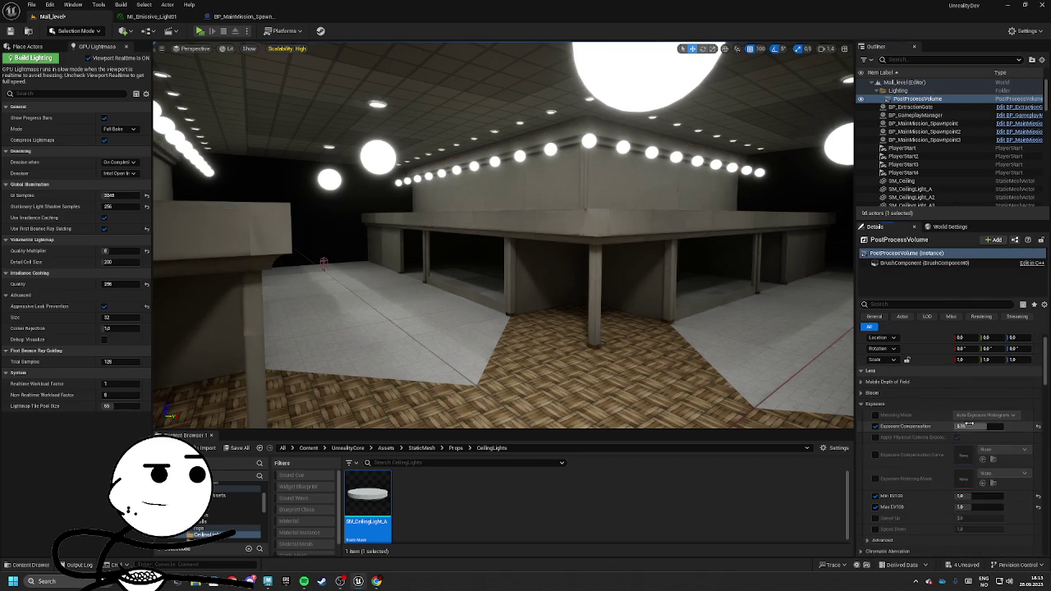
click(1038, 426)
mouse_move(492, 246)
mouse_down()
mouse_move(460, 245)
mouse_move(426, 213)
mouse_move(397, 98)
mouse_up()
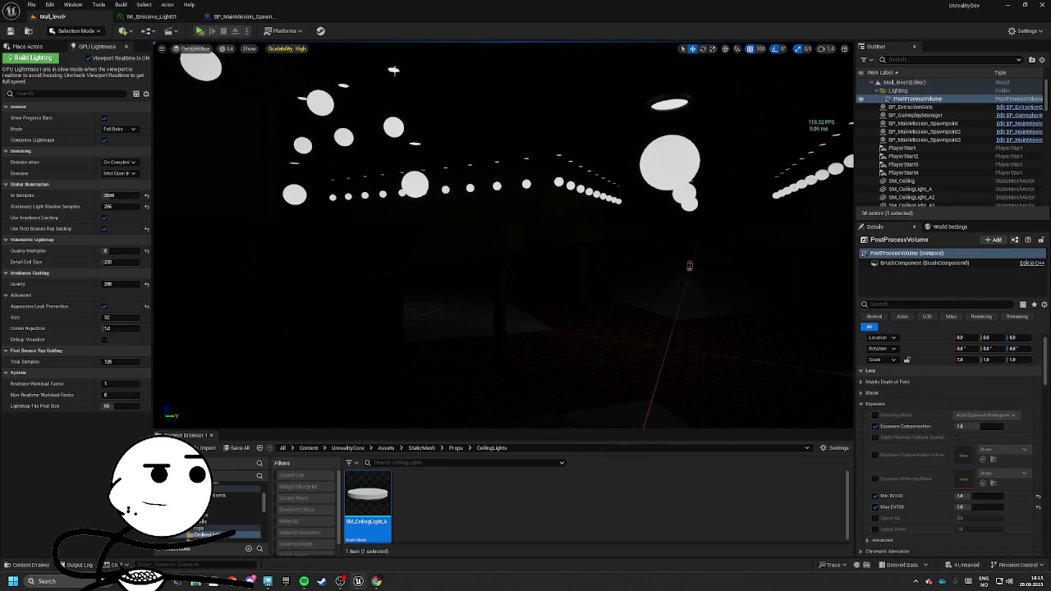
Set the SM_Emissive_lights spheres' Mobility to Static
click(668, 185)
click(966, 371)
drag(500, 197, 410, 178)
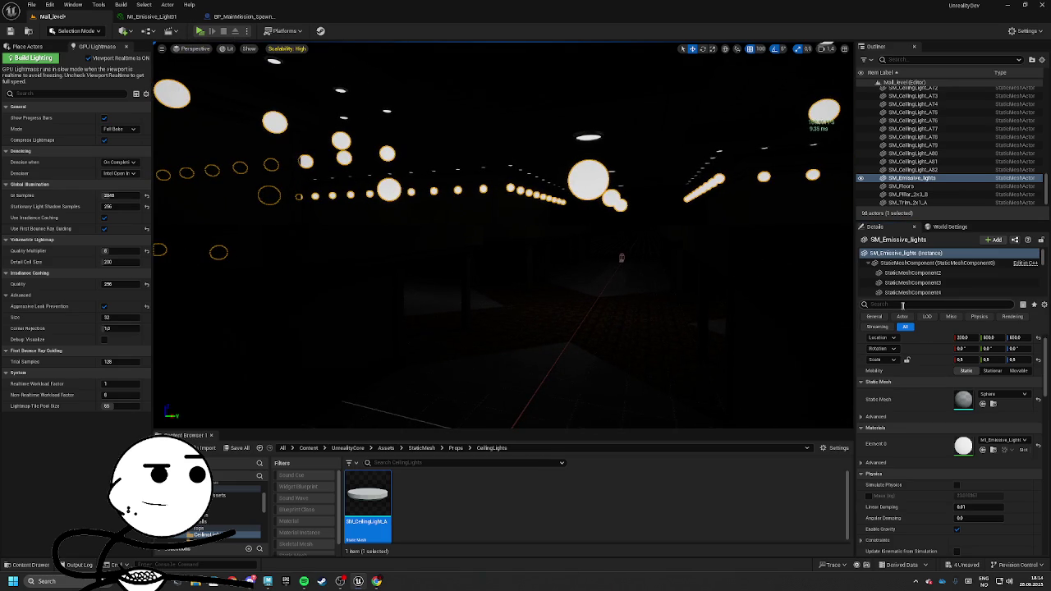
Untick Cast Shadow on SM_Emissive_lights, expand Lightmass Settings, and save all changes
scroll(947, 448, down, 4)
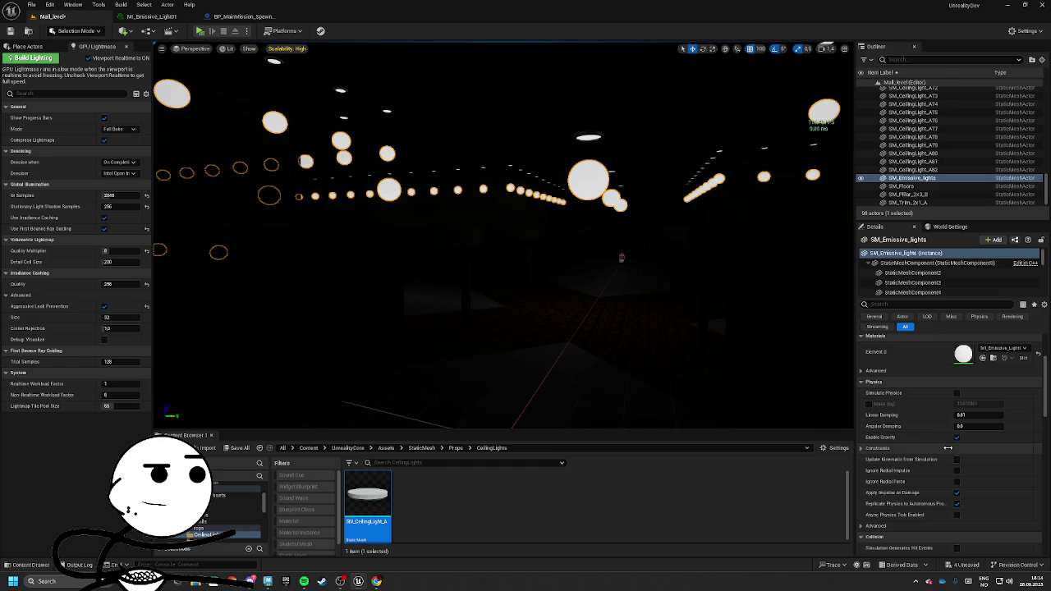
scroll(878, 444, down, 8)
scroll(877, 442, down, 3)
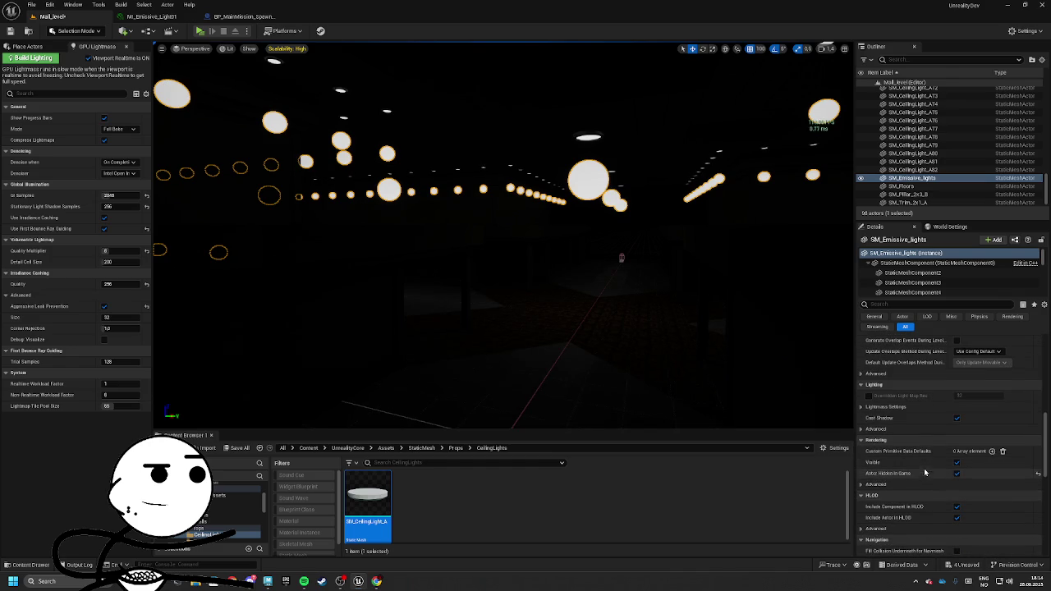
scroll(920, 491, down, 2)
scroll(915, 476, up, 1)
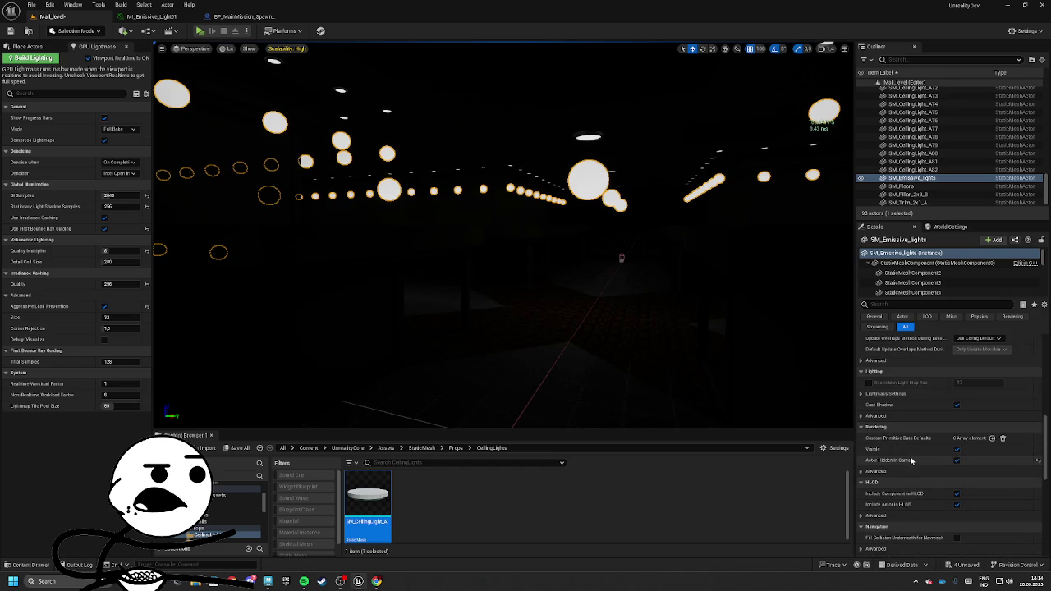
click(957, 406)
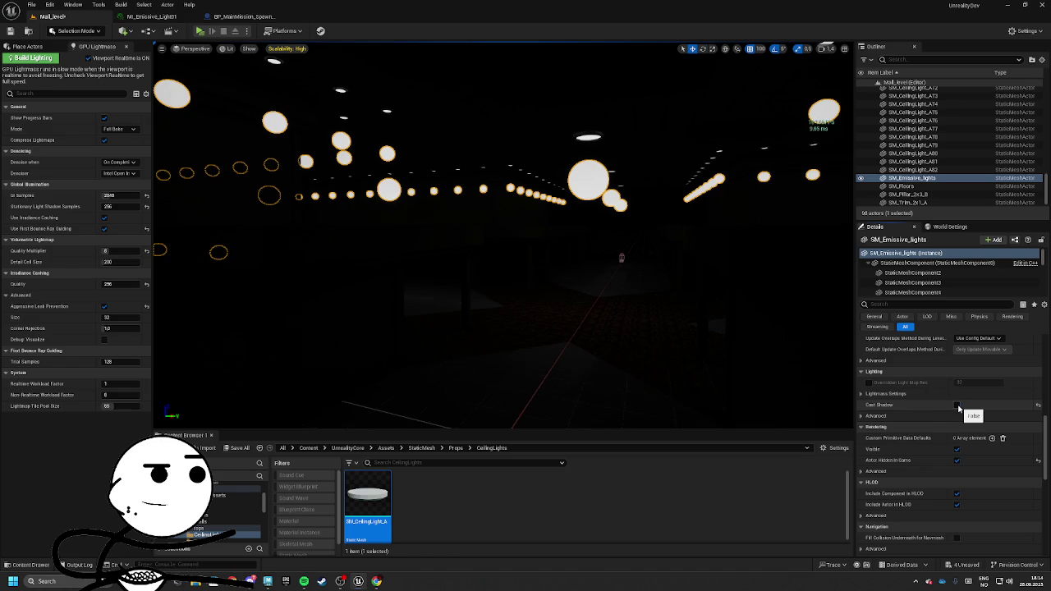
scroll(888, 433, up, 2)
click(888, 447)
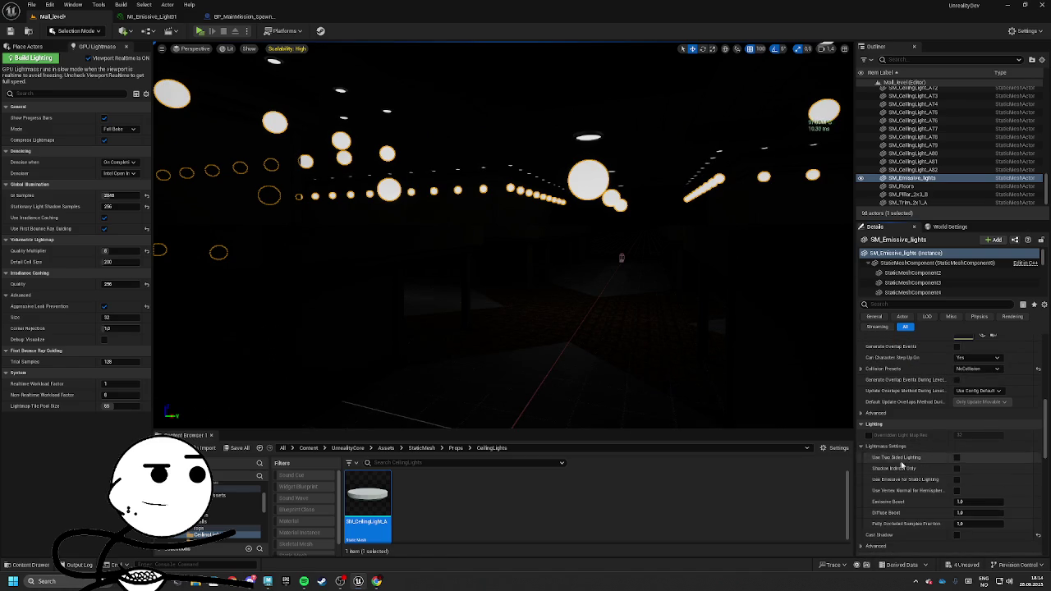
key(ctrl+shift+s)
key(Return)
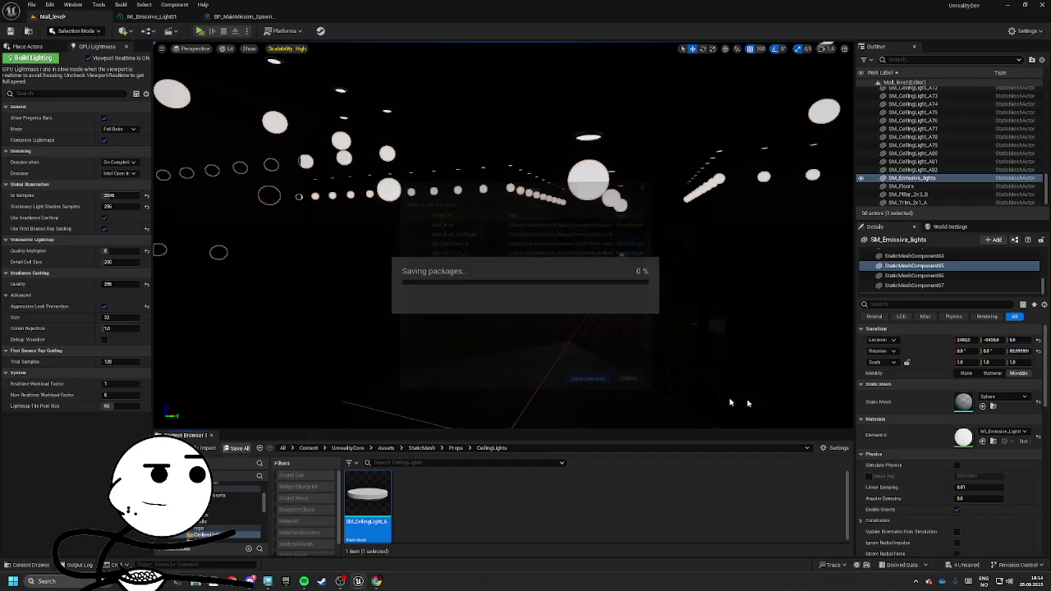
Set the Emissive parameter of MI_Emissive_Light01 to 2
click(983, 441)
double_click(418, 497)
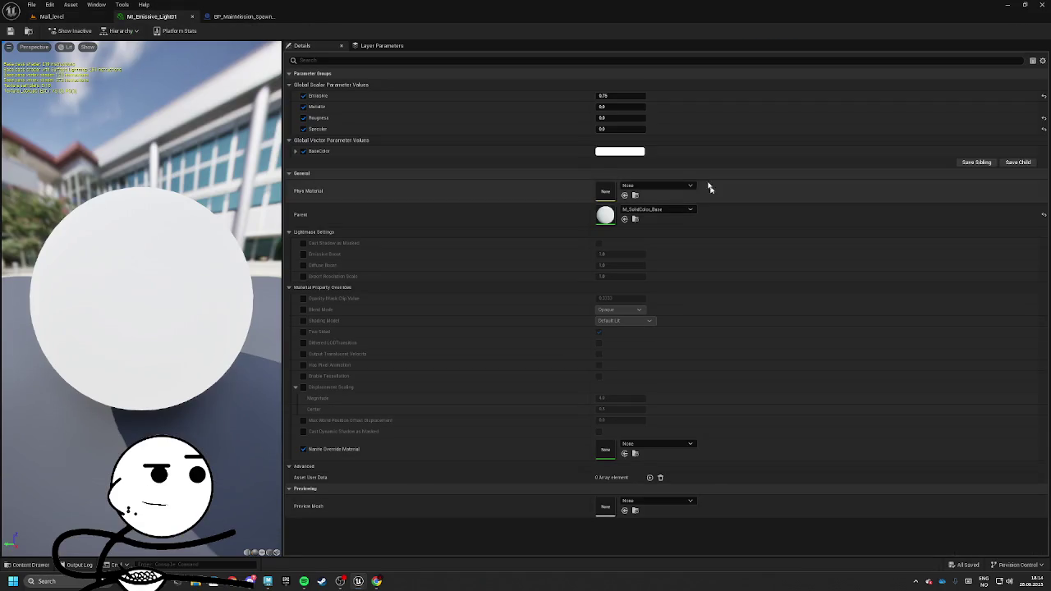
click(609, 97)
text(2)
key(Return)
Turn off realtime viewport updates in Mall_level and build lighting with GPU Lightmass
click(46, 15)
click(153, 16)
click(51, 16)
click(88, 58)
click(32, 58)
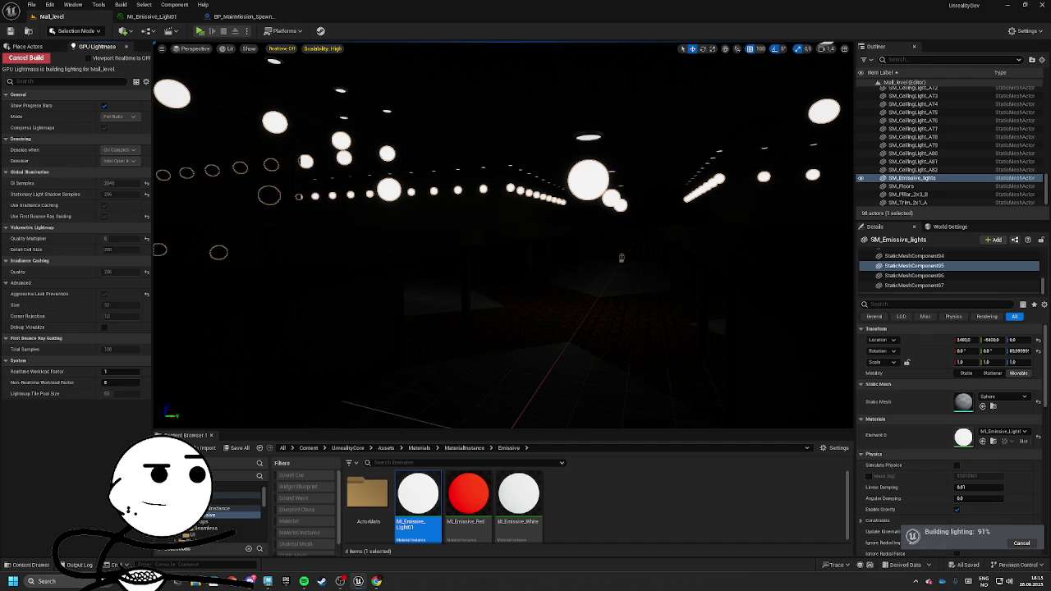
Restore realtime rendering with Ctrl+R and reopen MI_Emissive_Light01
key(ctrl+r)
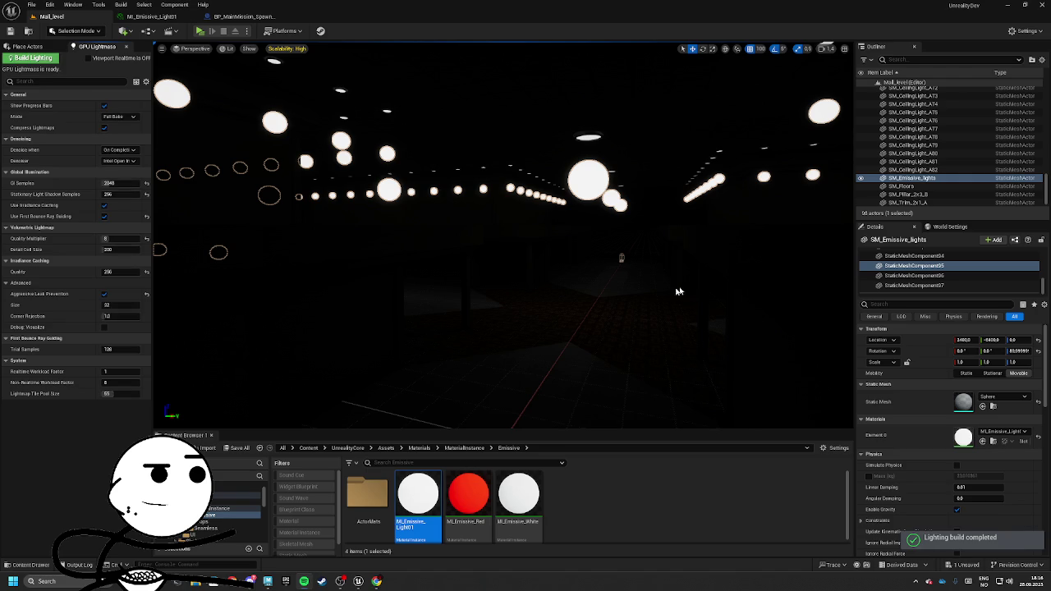
right_click(565, 298)
mouse_move(583, 309)
mouse_down()
mouse_move(598, 312)
mouse_move(528, 258)
mouse_up()
click(152, 16)
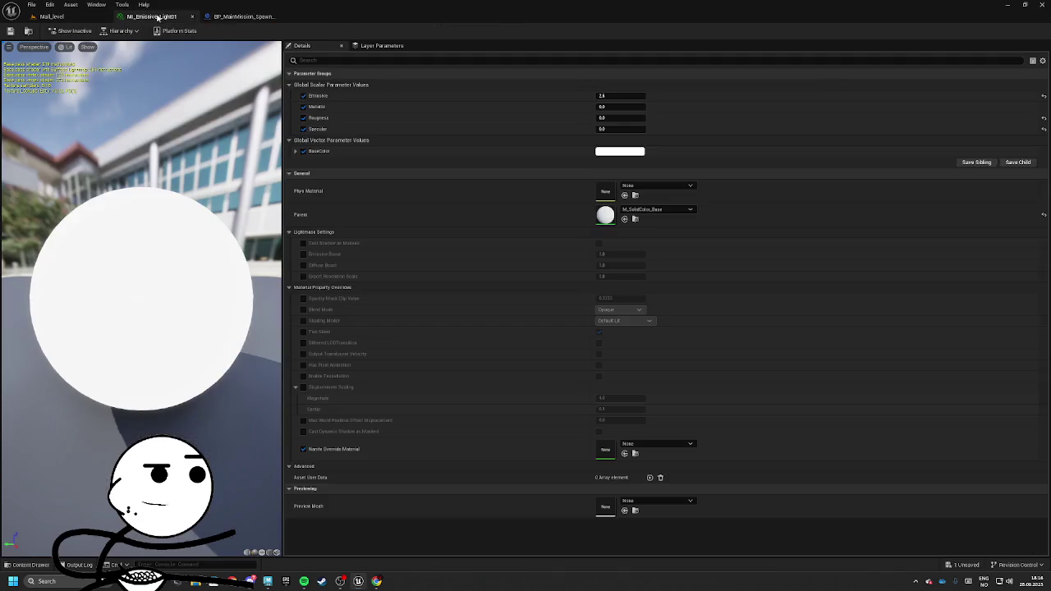
Set MI_Emissive_Light01's Emissive value to 1 and return to Mall_level
click(623, 96)
text(1)
key(Return)
click(58, 17)
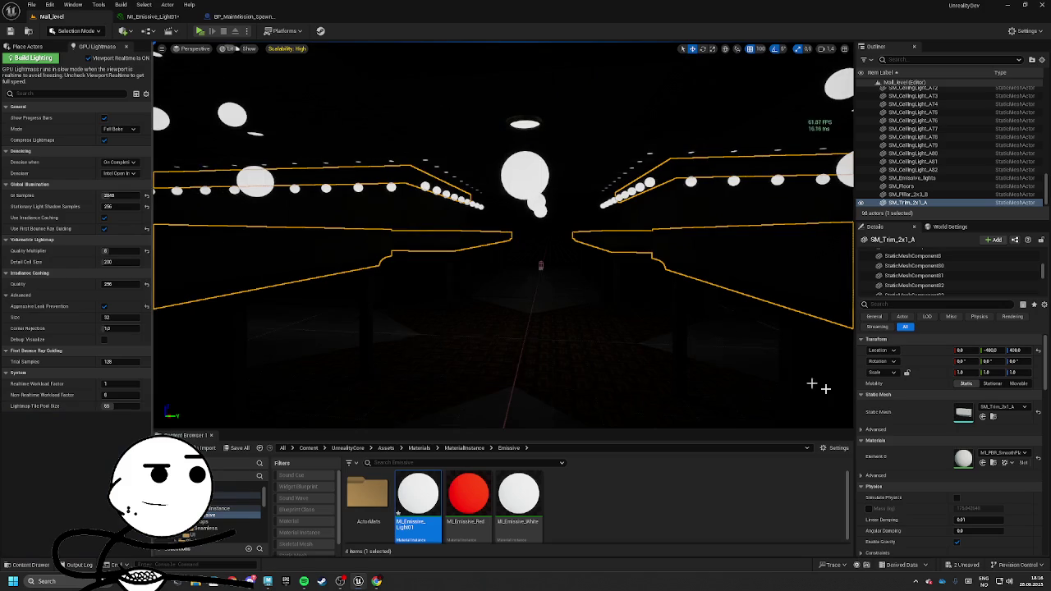
Set SM_Trim_2x1_A and all its trim components to Static mobility
click(915, 256)
scroll(935, 280, up, 5)
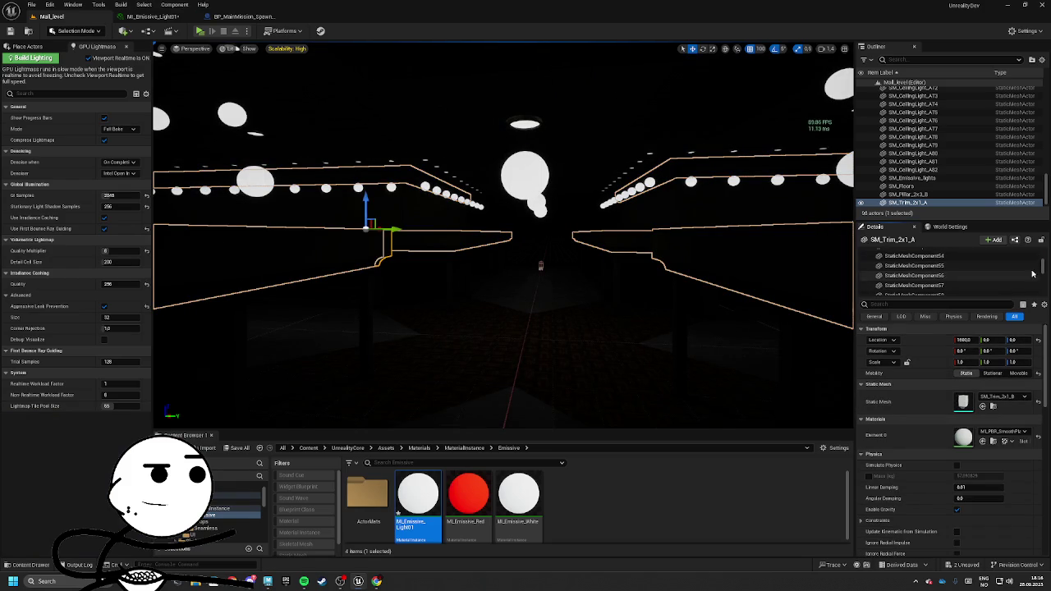
click(936, 263)
click(969, 374)
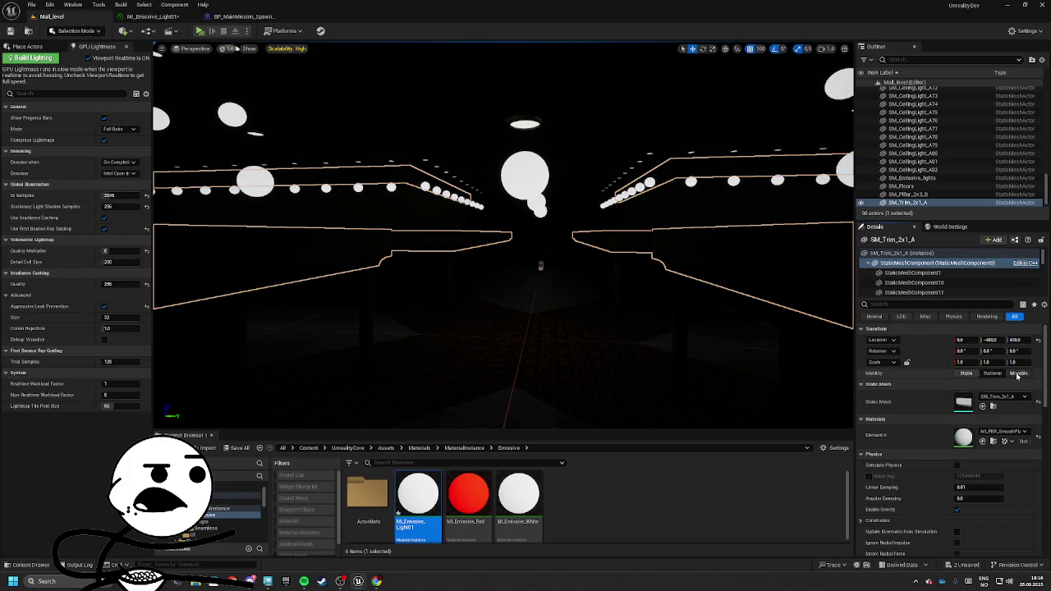
click(935, 272)
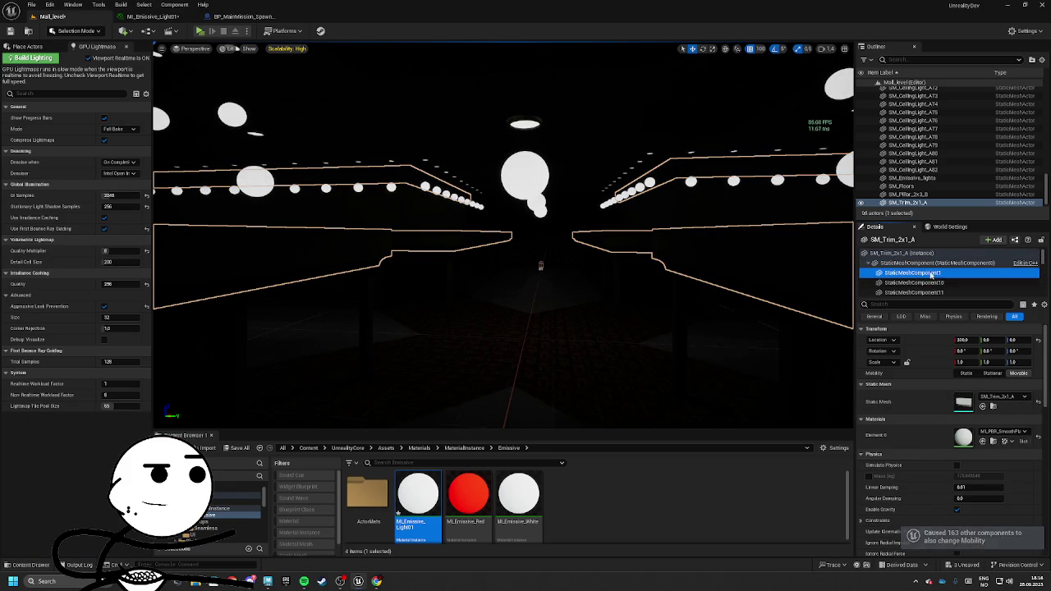
click(966, 375)
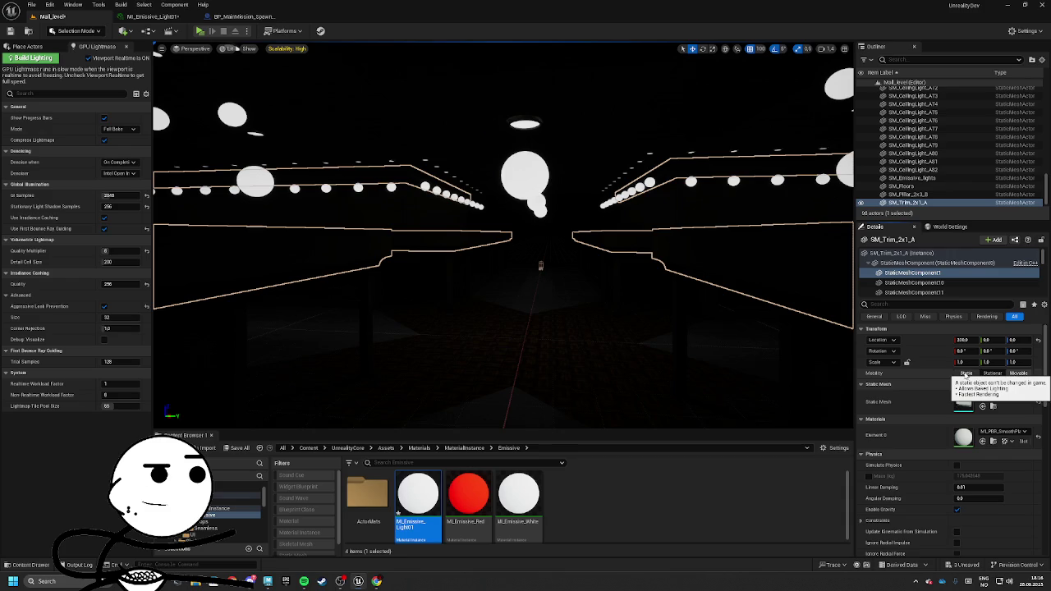
click(912, 273)
click(936, 263)
scroll(936, 267, down, 15)
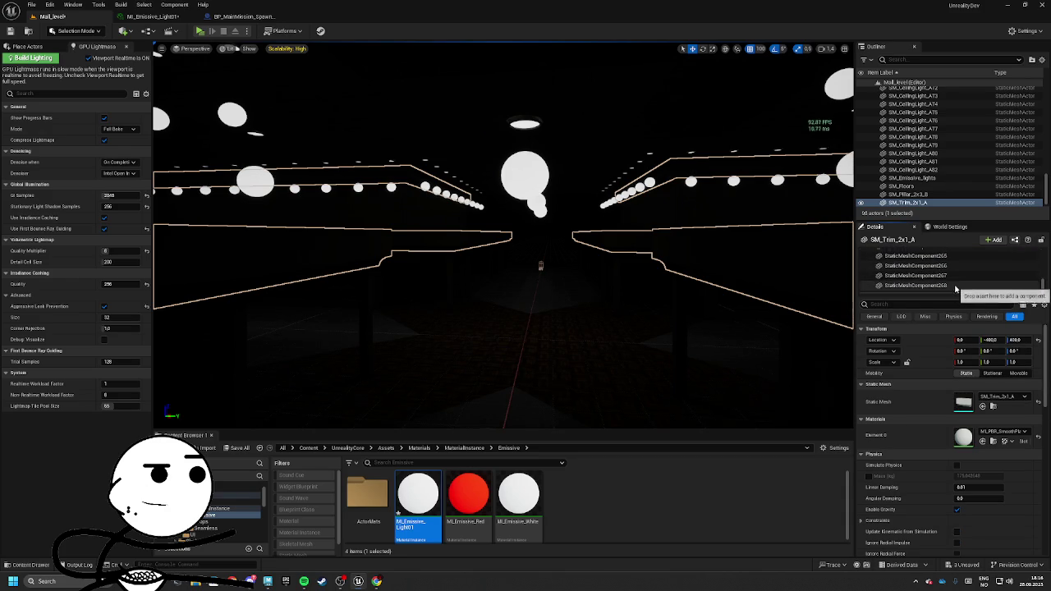
shift+click(936, 285)
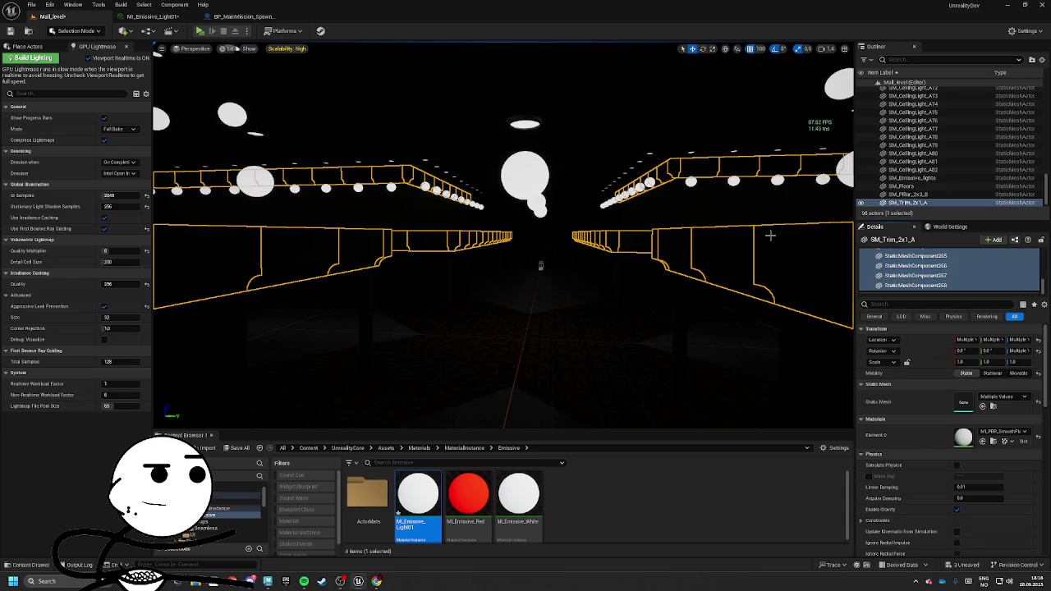
Save the level, then inspect the SM_Pillar_2x3_B and SM_Walls components
click(10, 30)
click(235, 329)
click(931, 282)
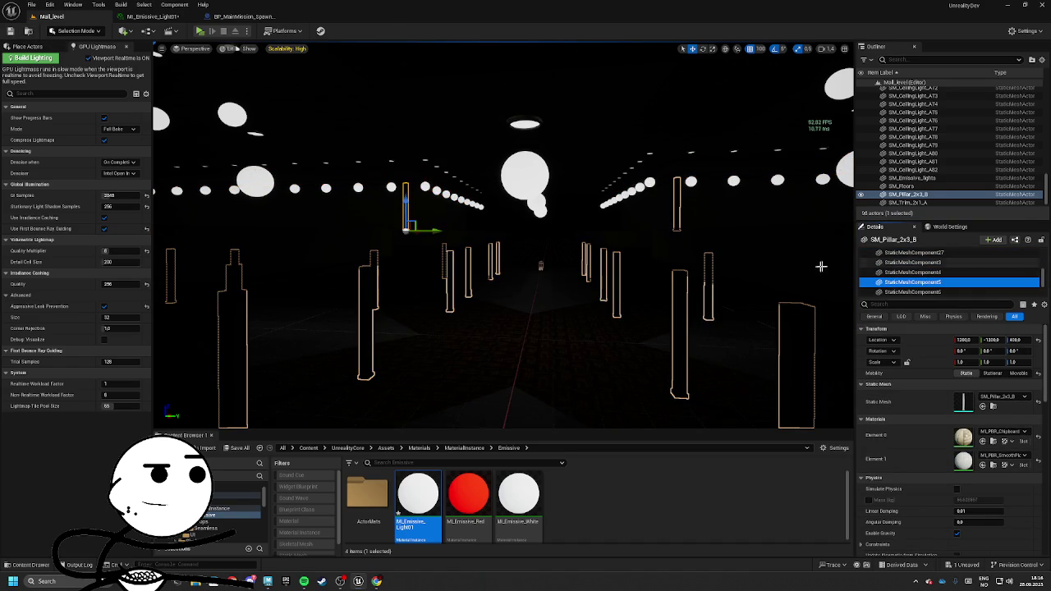
click(244, 343)
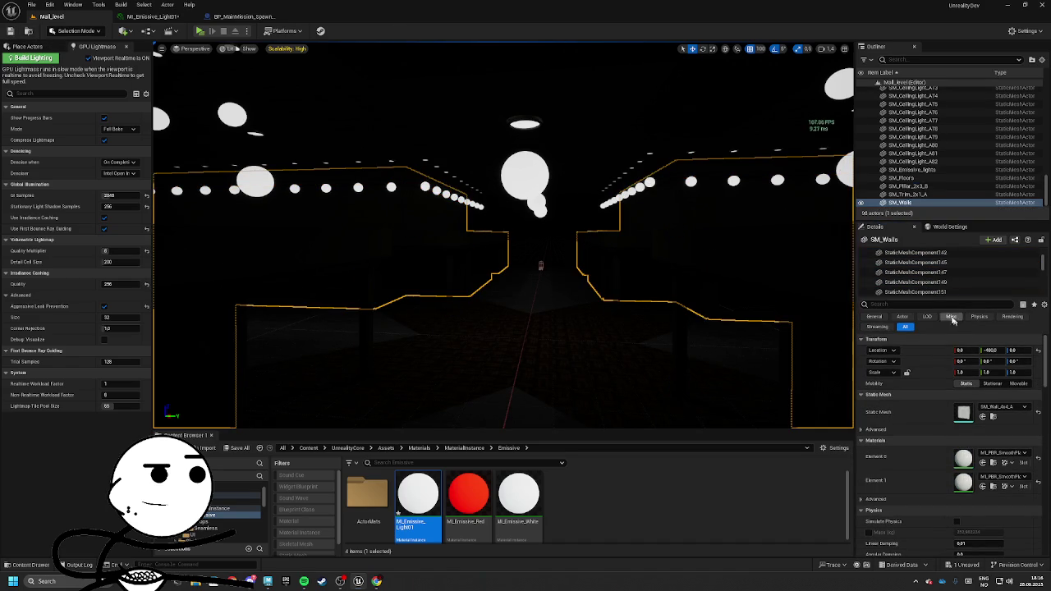
scroll(936, 271, up, 2)
click(936, 270)
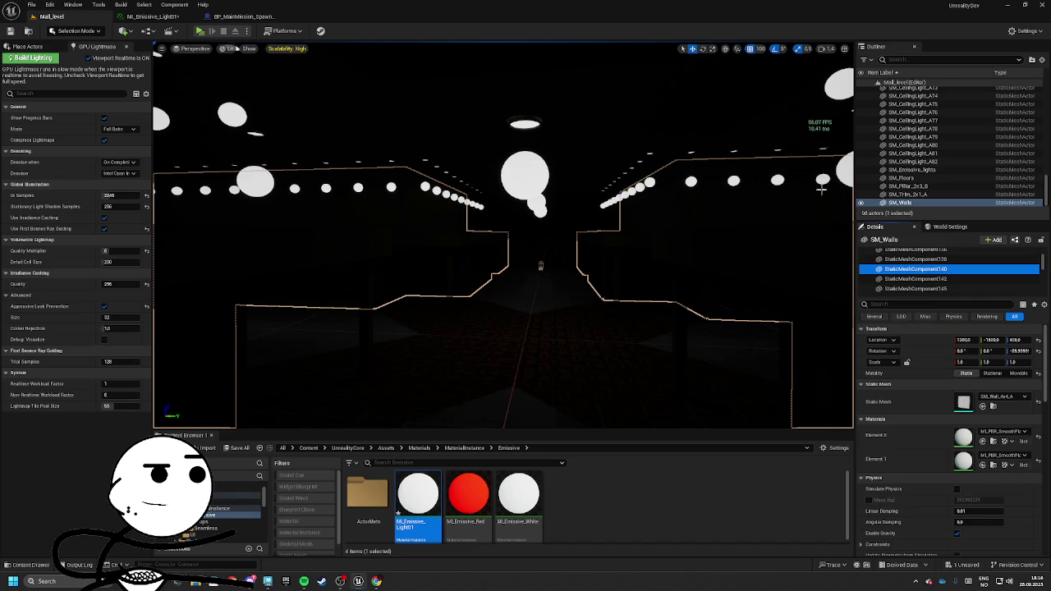
scroll(1031, 160, up, 2)
Inspect the SM_Emissive_lights sphere components in Details, then bring up the ChatGPT chat
click(556, 161)
scroll(944, 271, up, 2)
click(952, 264)
scroll(966, 284, down, 15)
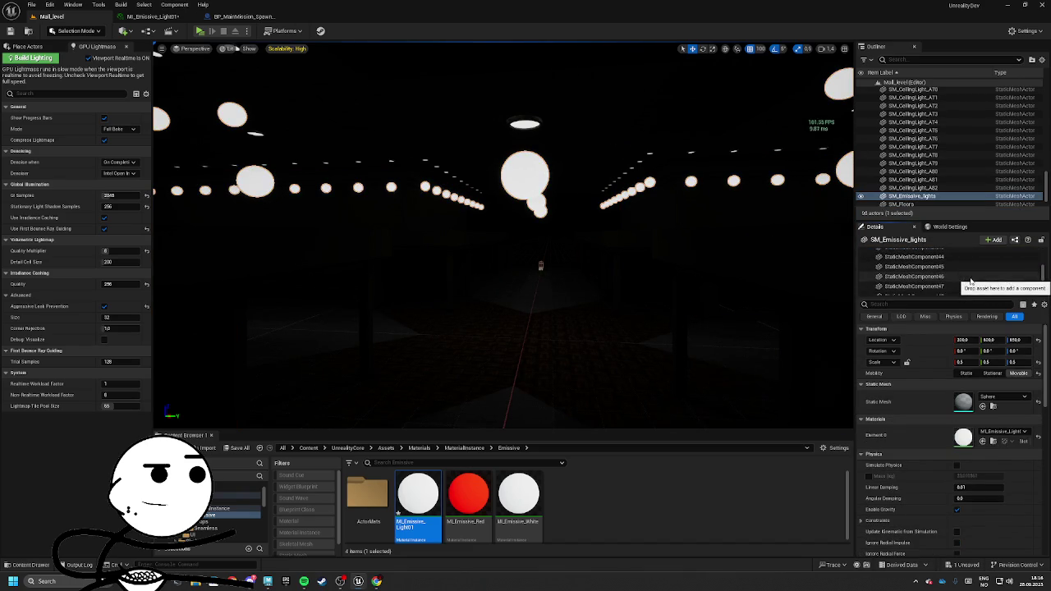
shift+click(942, 286)
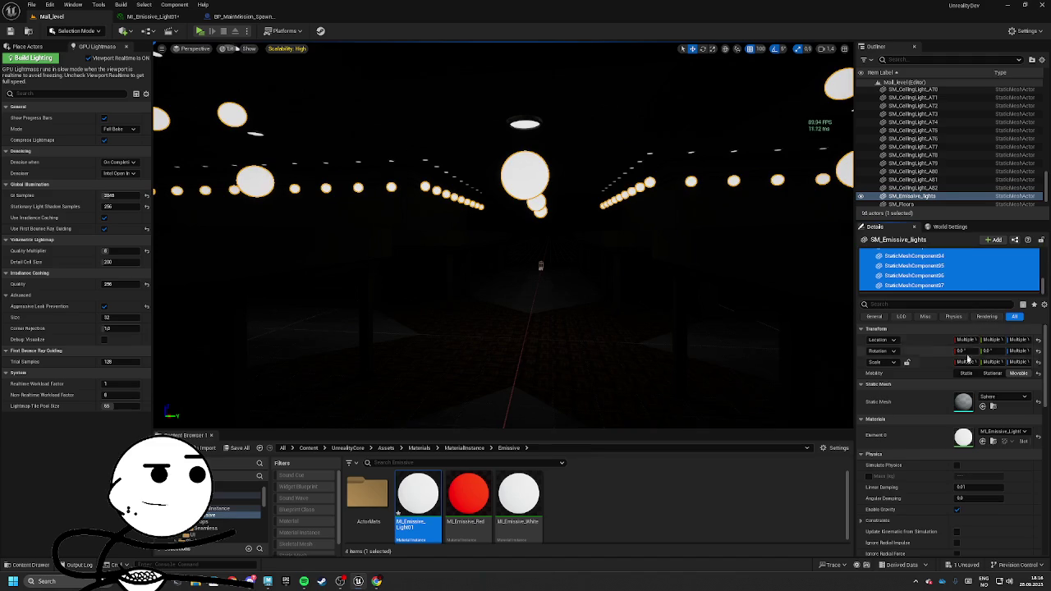
click(972, 264)
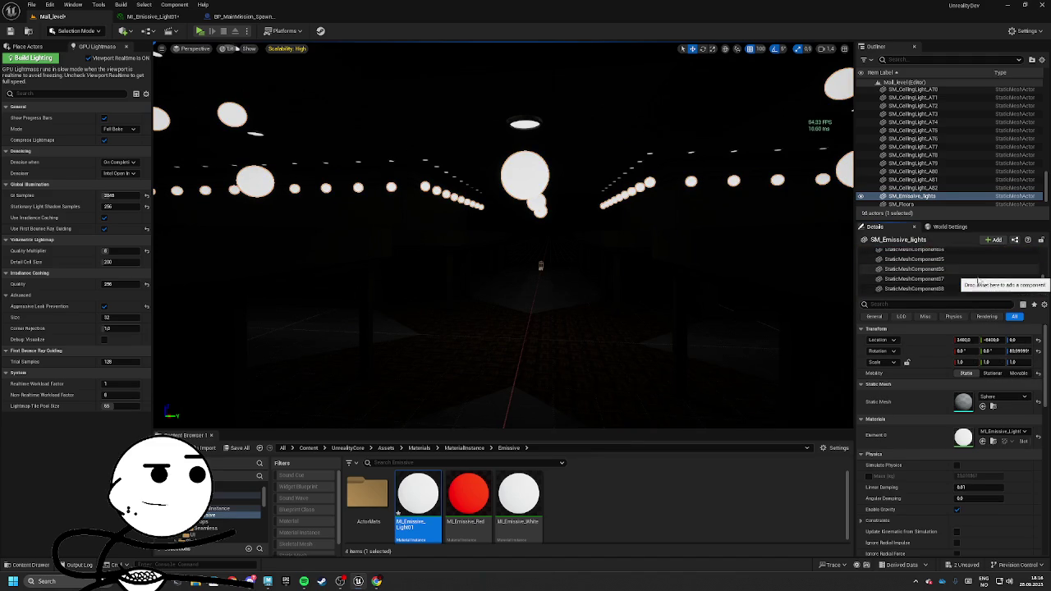
scroll(969, 264, up, 15)
click(937, 262)
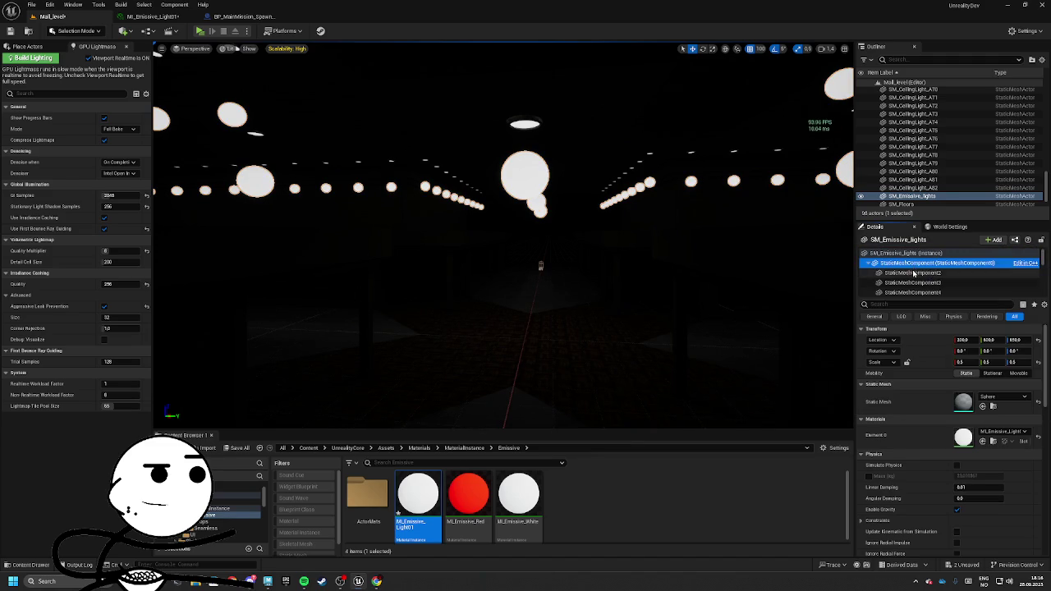
click(927, 273)
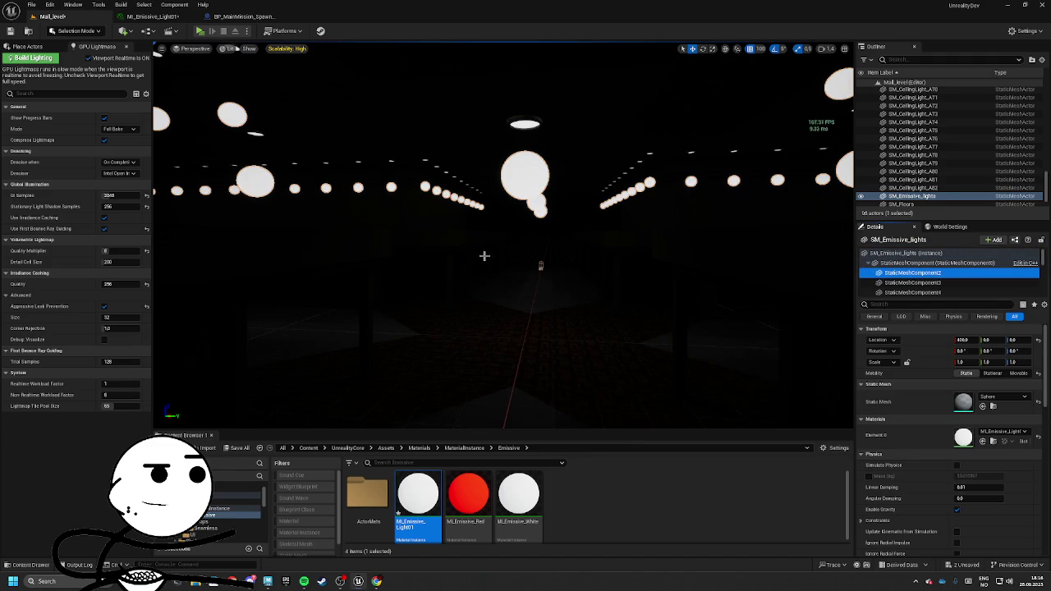
click(377, 581)
scroll(492, 328, down, 10)
Ask ChatGPT how to keep the emissive spheres from being baked by GPU Lightmass
text(w)
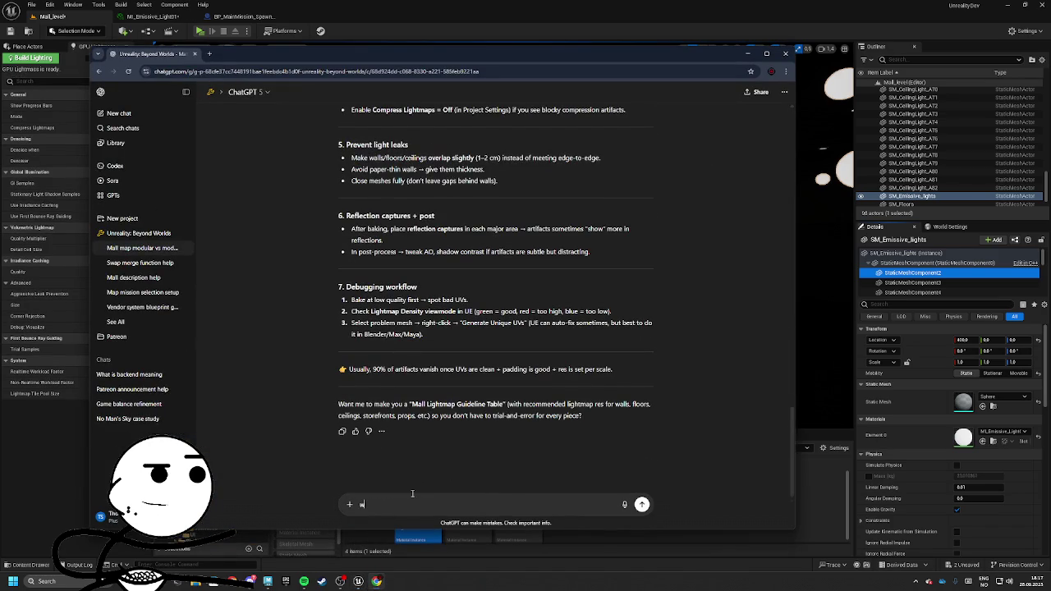
text(hen)
click(399, 505)
text(bake l)
text(the e)
text(ssive spher)
text(ut ar)
text(nd )
text(gpulightmass does)
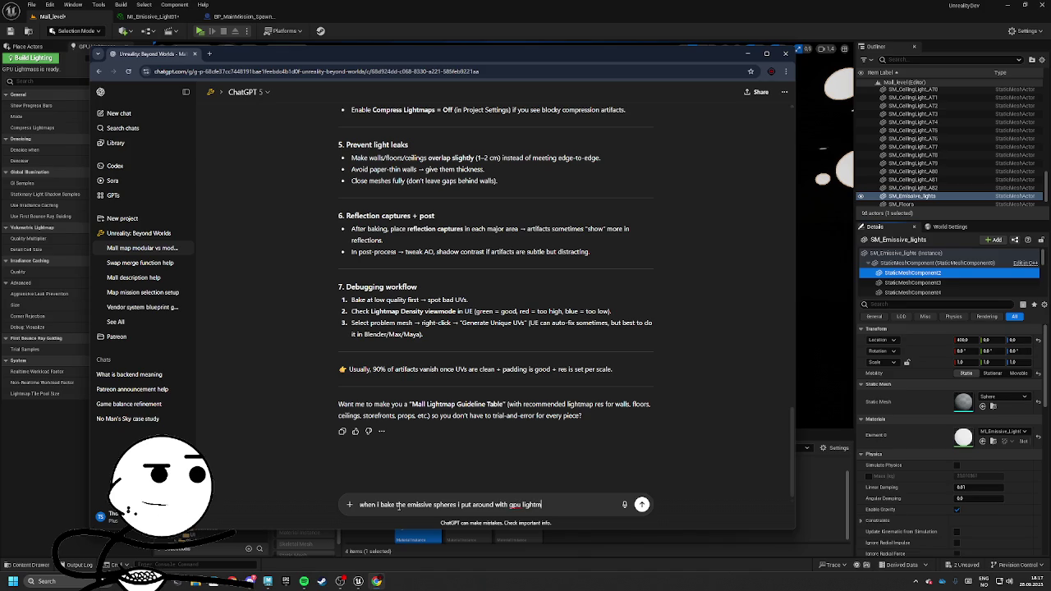
key(BackSpace)
key(BackSpace)
key(BackSpace)
text(how can i make it)
text( so the ps)
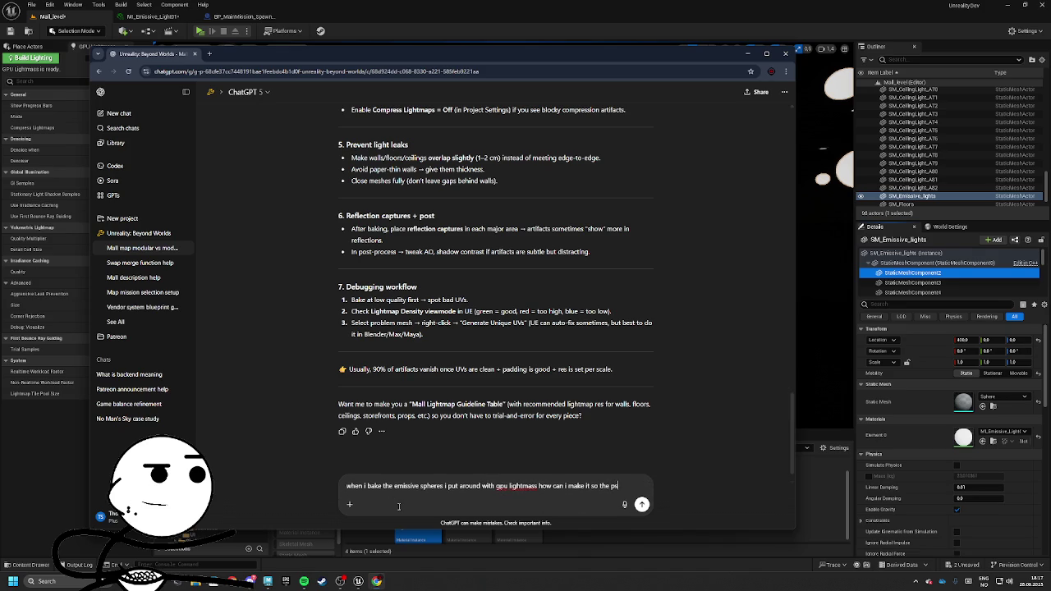
text(sphere)
text( dont)
text(et p)
text(cked)
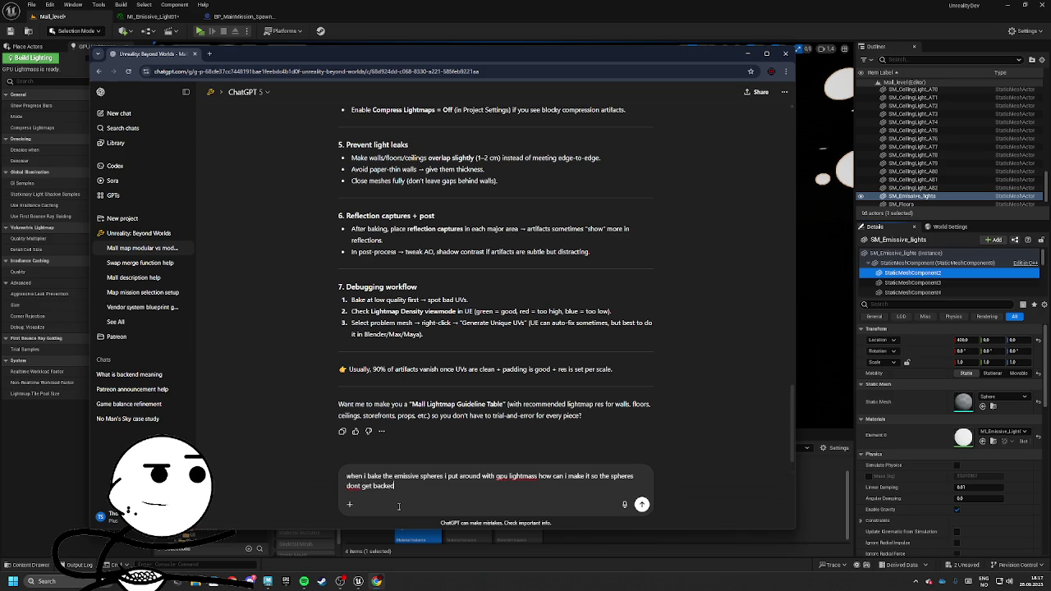
key(Return)
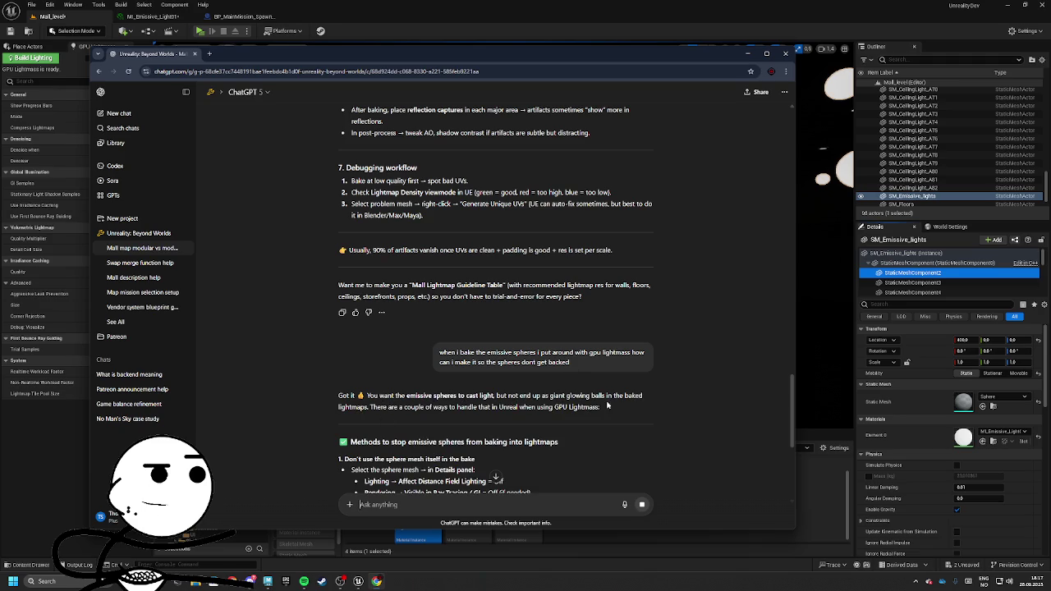
Read through ChatGPT's suggested fixes and move the browser aside to reveal the level
scroll(411, 384, down, 2)
scroll(411, 384, down, 2)
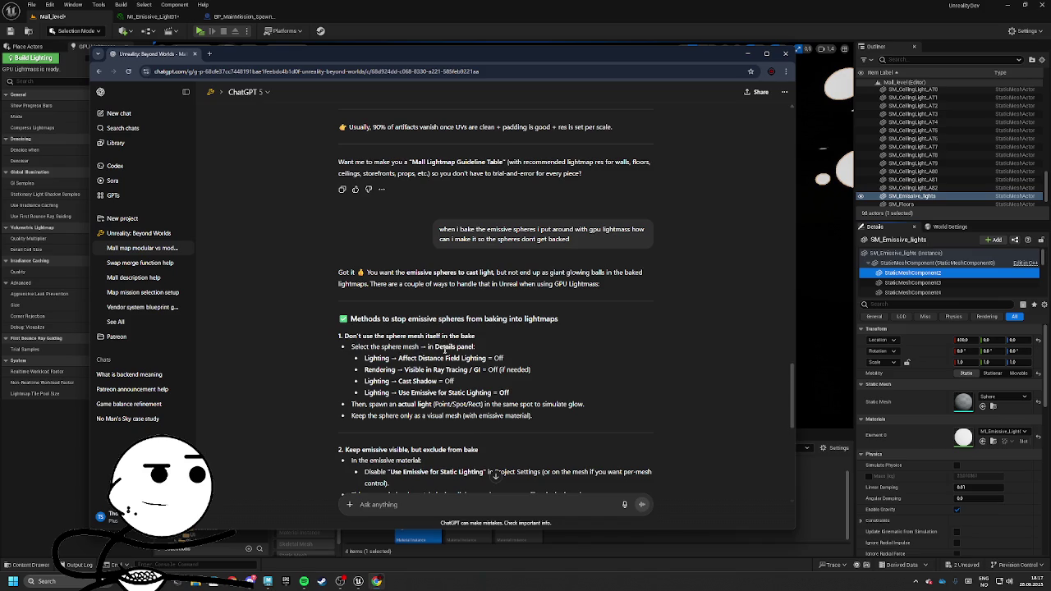
scroll(399, 358, down, 1)
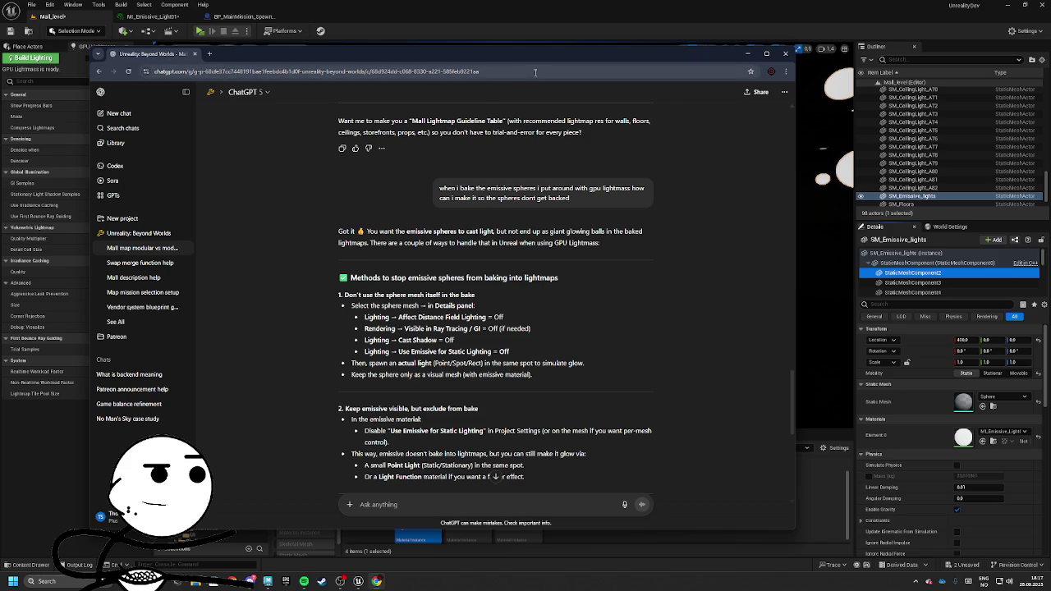
drag(536, 54, 1050, 53)
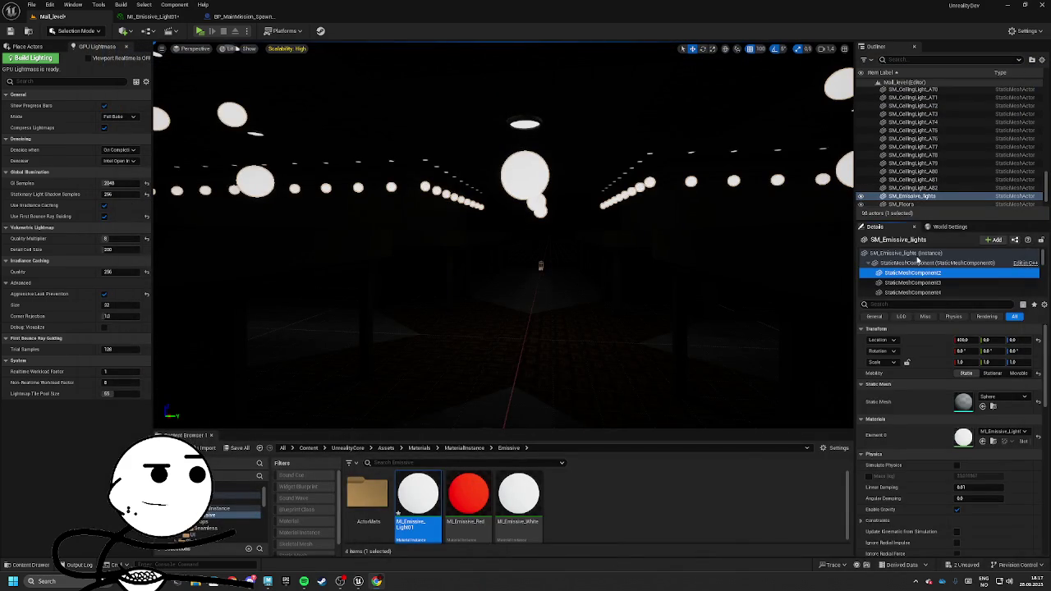
Select all SM_Emissive_lights StaticMeshComponents and untick Lighting > Cast Shadow
scroll(1026, 273, down, 3)
scroll(1026, 273, down, 15)
shift+click(948, 285)
scroll(968, 428, down, 2)
scroll(968, 429, down, 3)
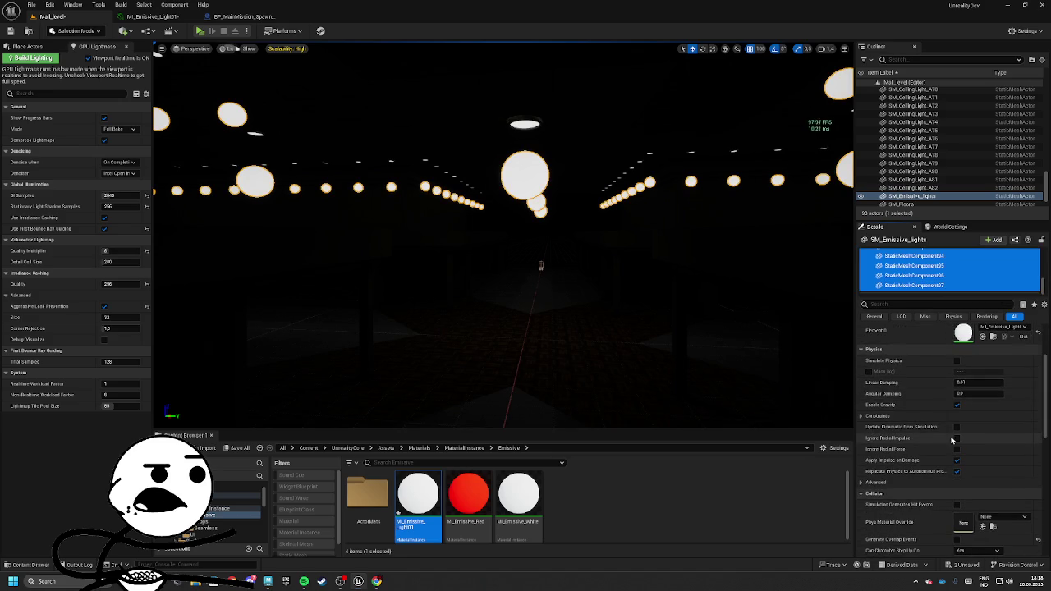
scroll(956, 433, down, 6)
scroll(949, 437, down, 1)
click(956, 473)
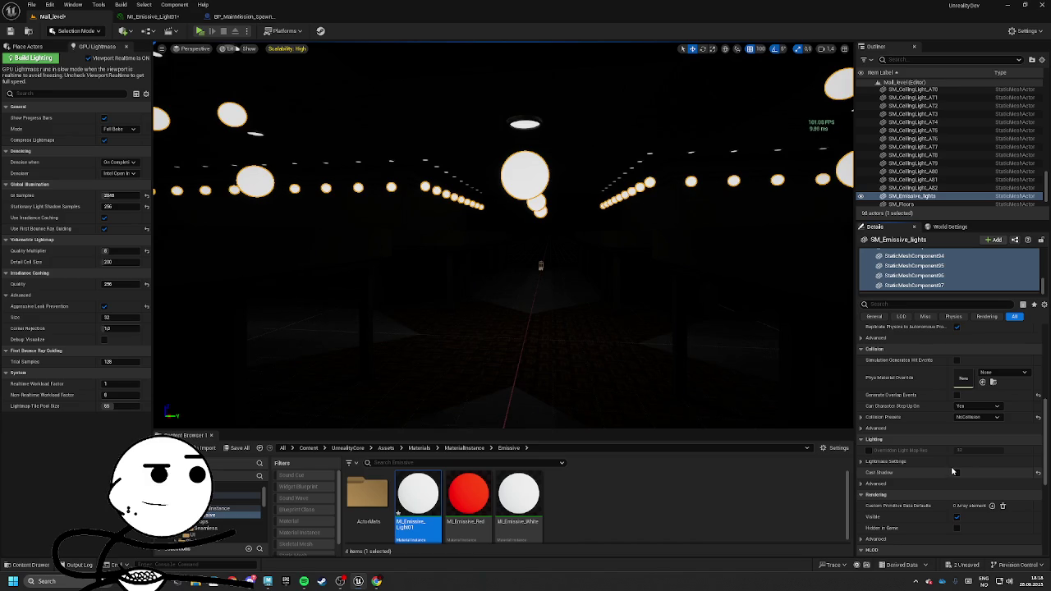
Expand the Ray Tracing, Texture Streaming, Material Parameters and Mobile sections, then start a property search
scroll(944, 474, down, 1)
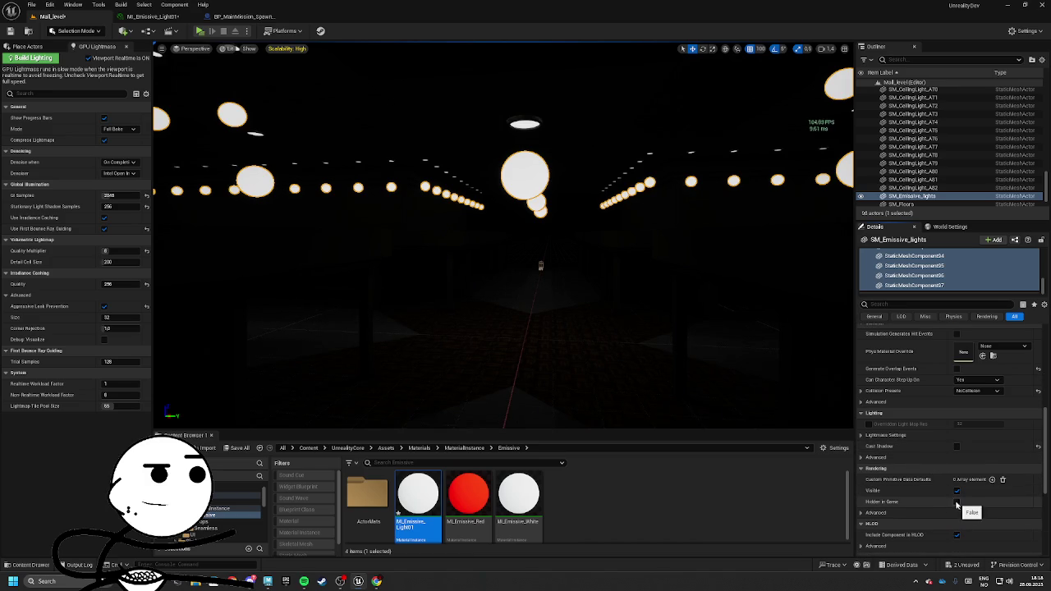
scroll(916, 493, down, 1)
scroll(916, 493, down, 3)
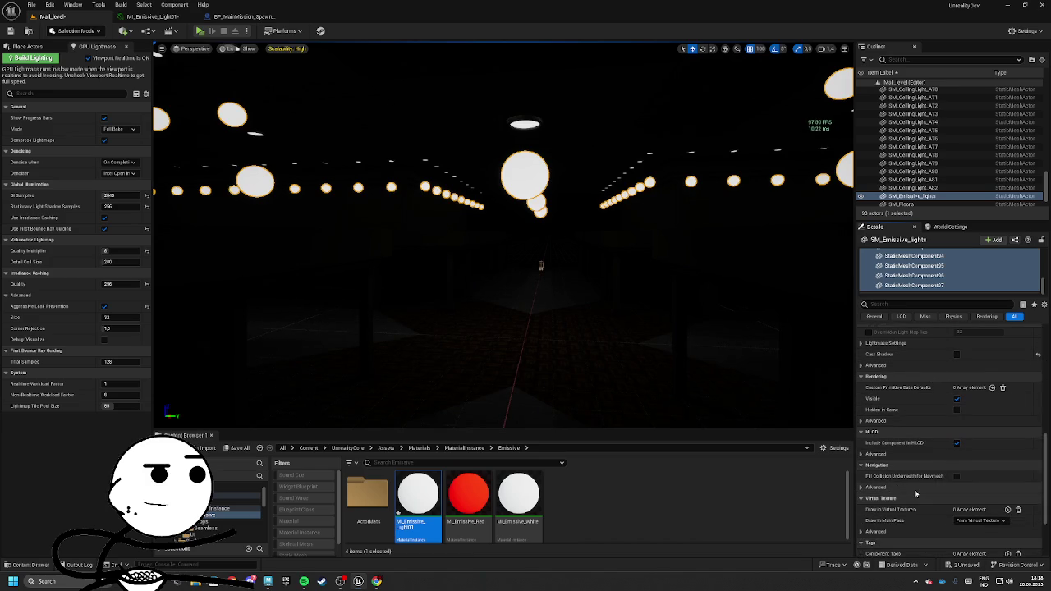
scroll(862, 439, down, 3)
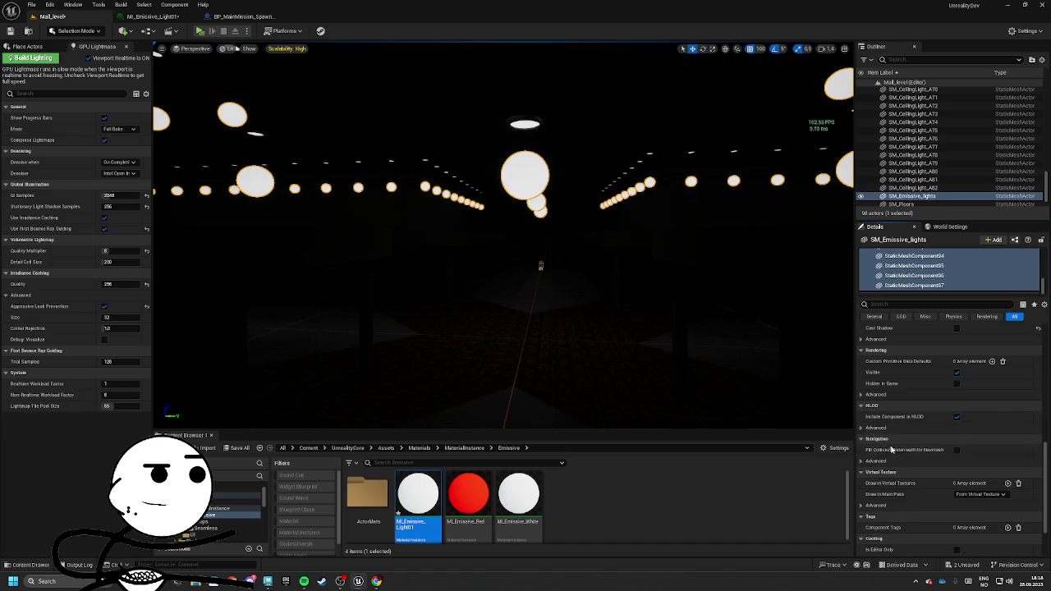
click(876, 505)
scroll(883, 504, down, 2)
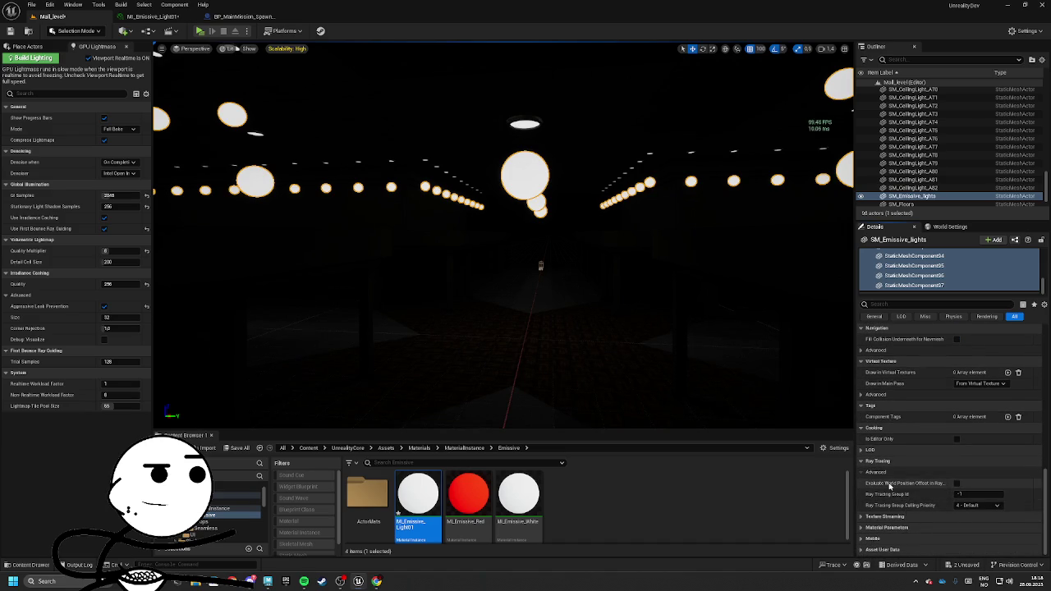
mouse_move(910, 488)
click(862, 517)
scroll(861, 496, down, 2)
click(861, 527)
scroll(861, 529, down, 1)
click(864, 538)
scroll(863, 540, down, 2)
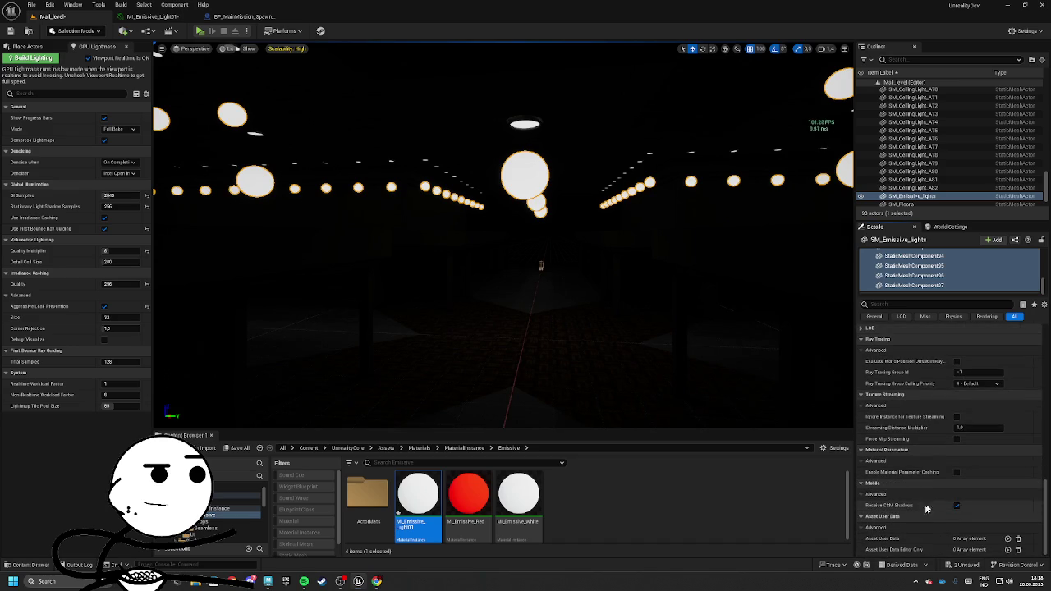
scroll(917, 516, up, 4)
click(900, 305)
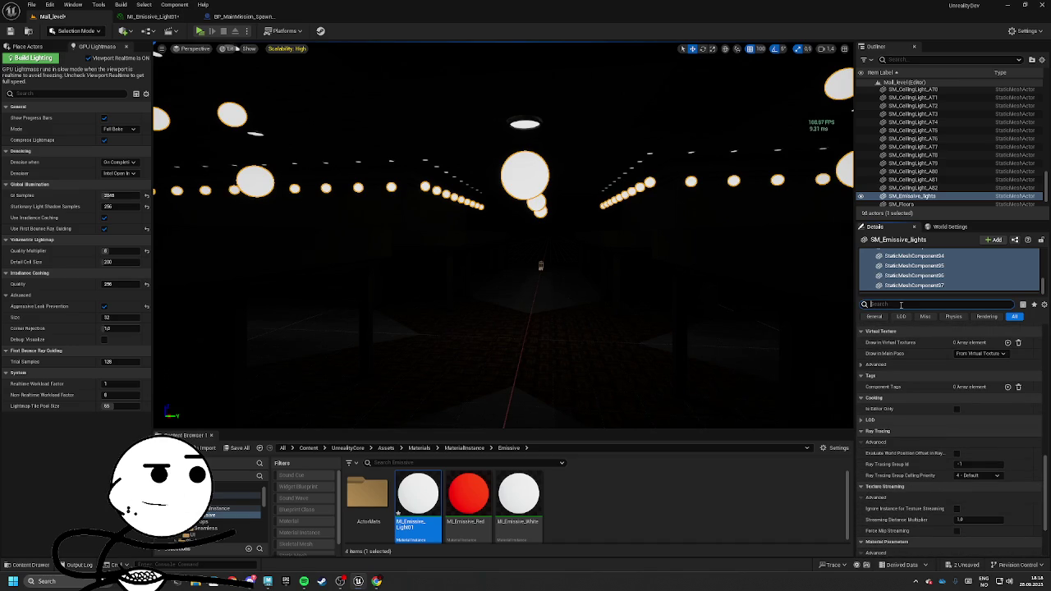
Untick Affect Dynamic Indirect Lighting on the SM_Emissive_lights spheres, check the emissive and visibility options, then clear the filter
text(affe)
text(ct)
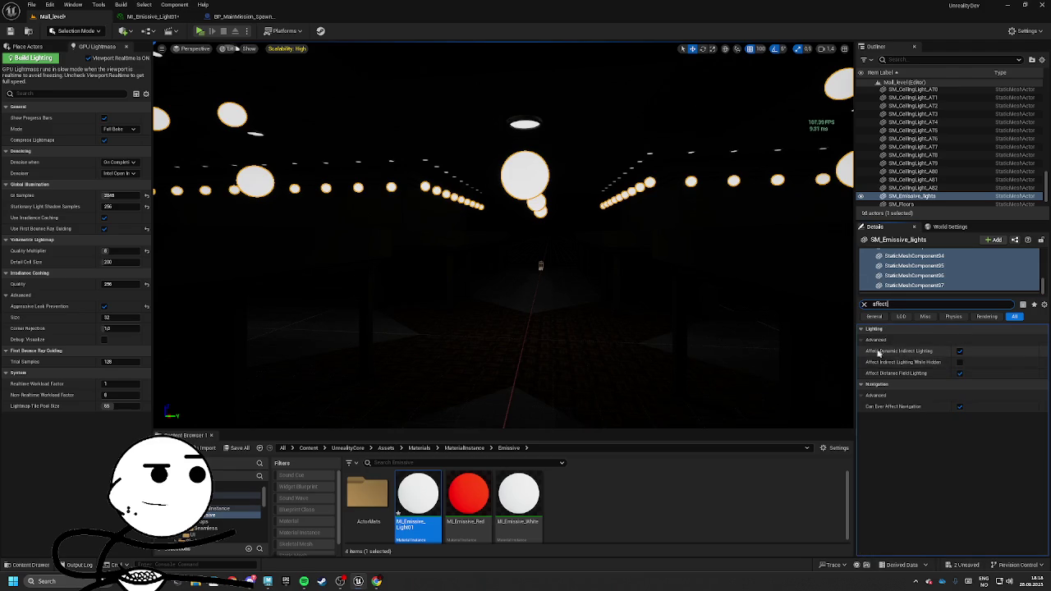
click(959, 350)
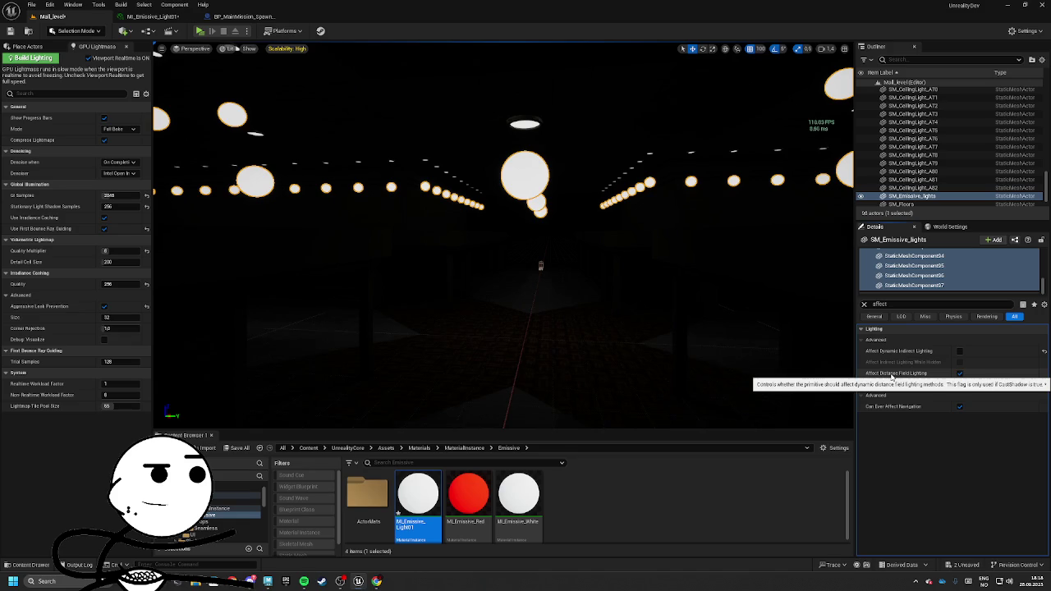
click(911, 304)
text(em)
text(ive fo)
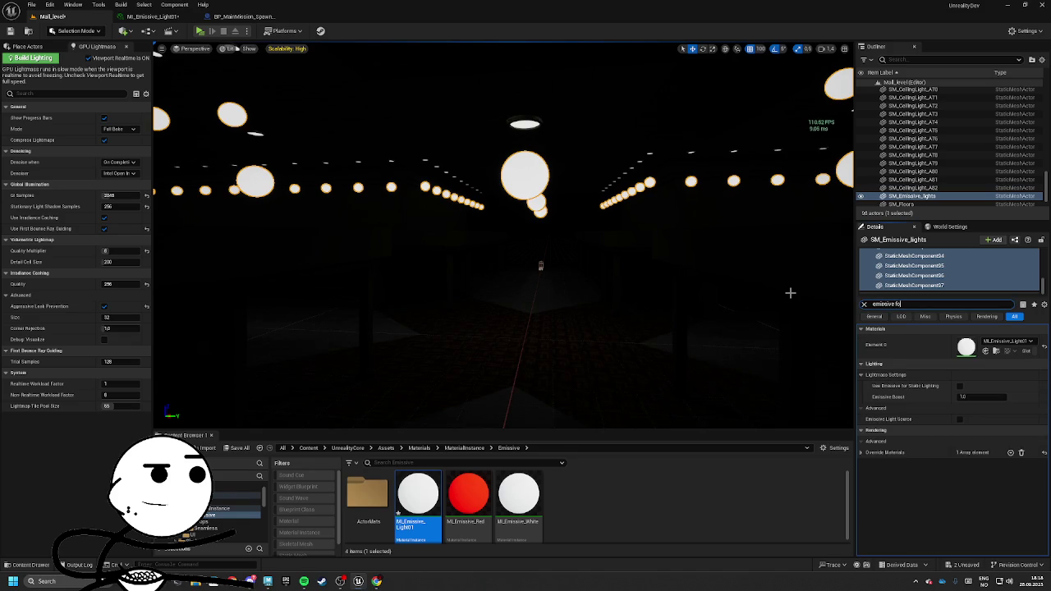
text(r)
key(BackSpace)
key(BackSpace)
key(BackSpace)
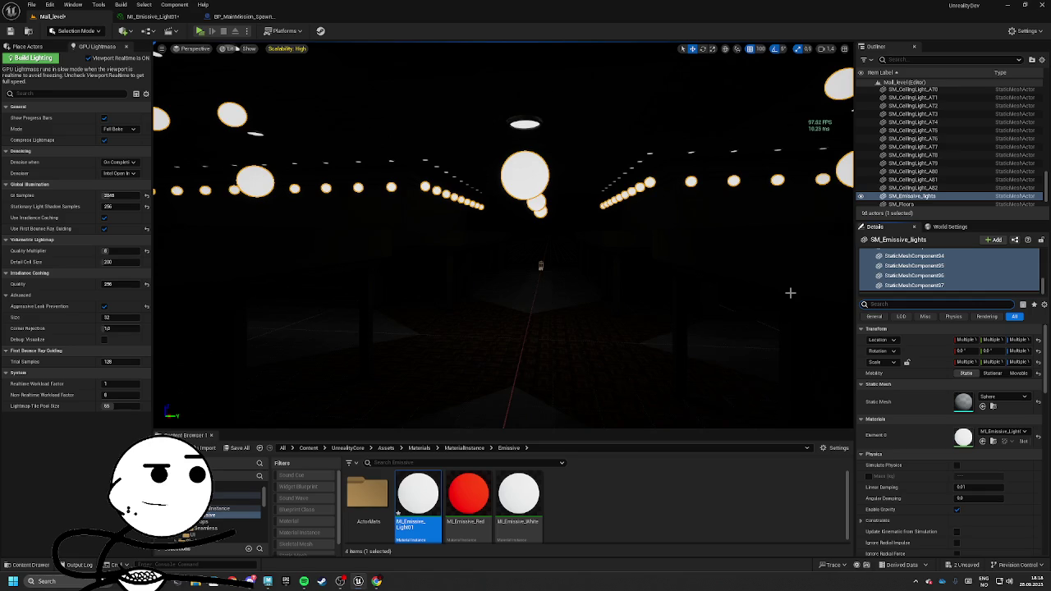
text(visible in)
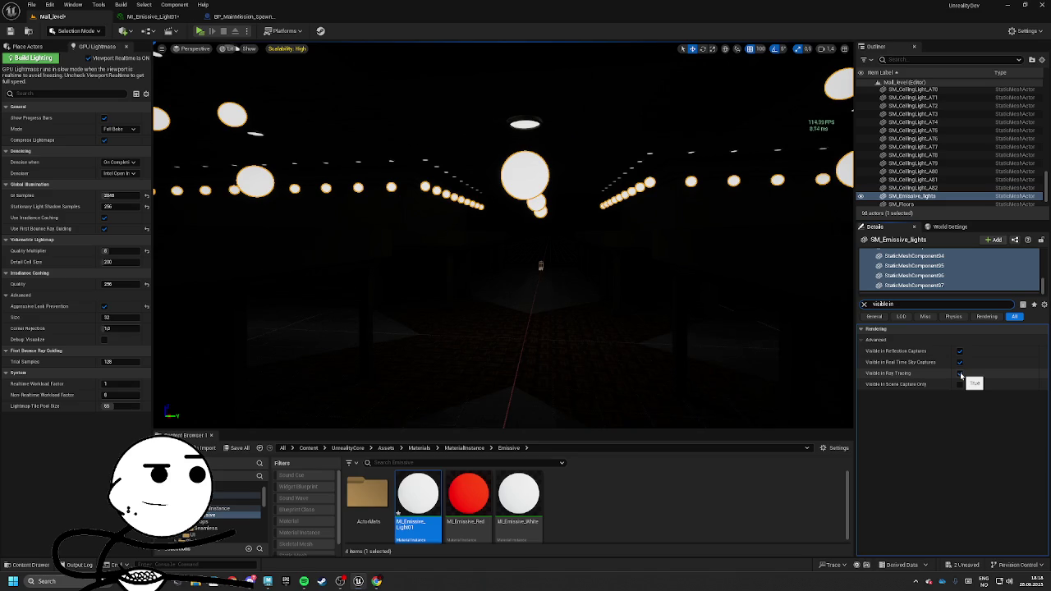
click(864, 303)
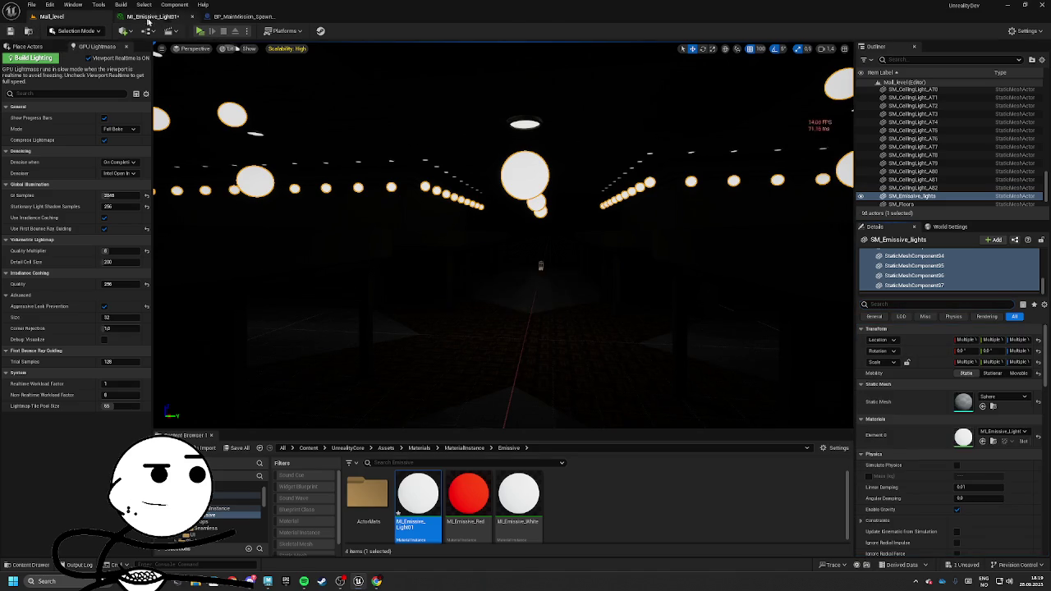
Back on Mall_level, disable Viewport Realtime and launch the GPU Lightmass Build Lighting bake
click(131, 17)
click(242, 16)
click(37, 18)
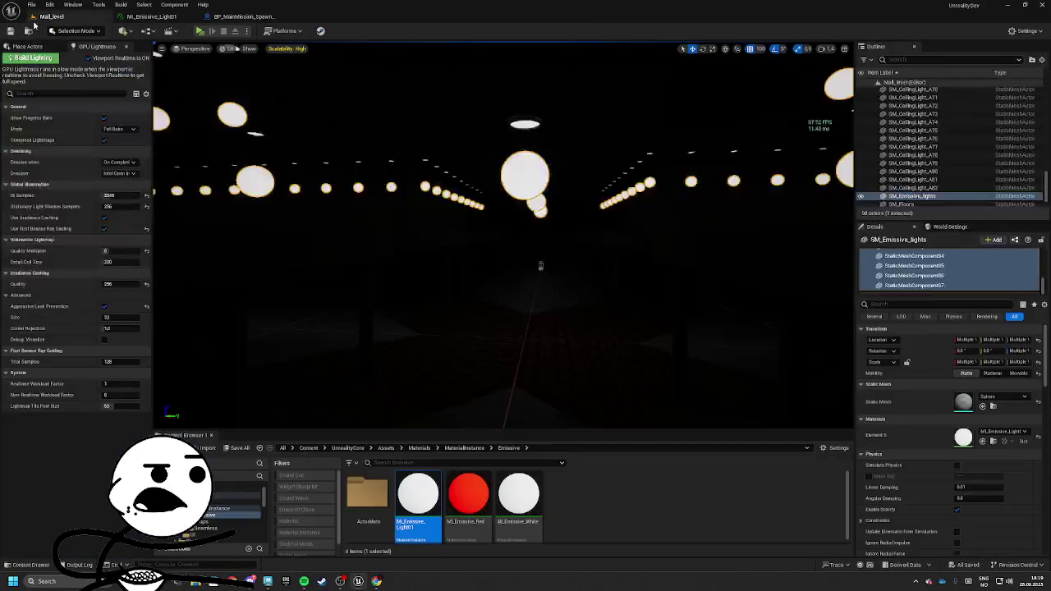
click(87, 58)
click(31, 58)
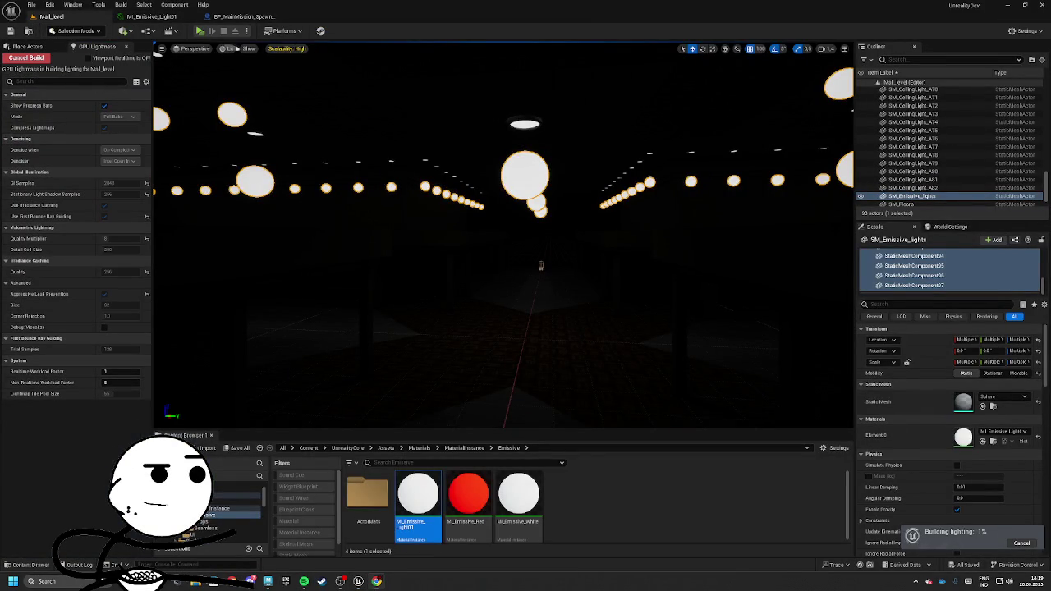
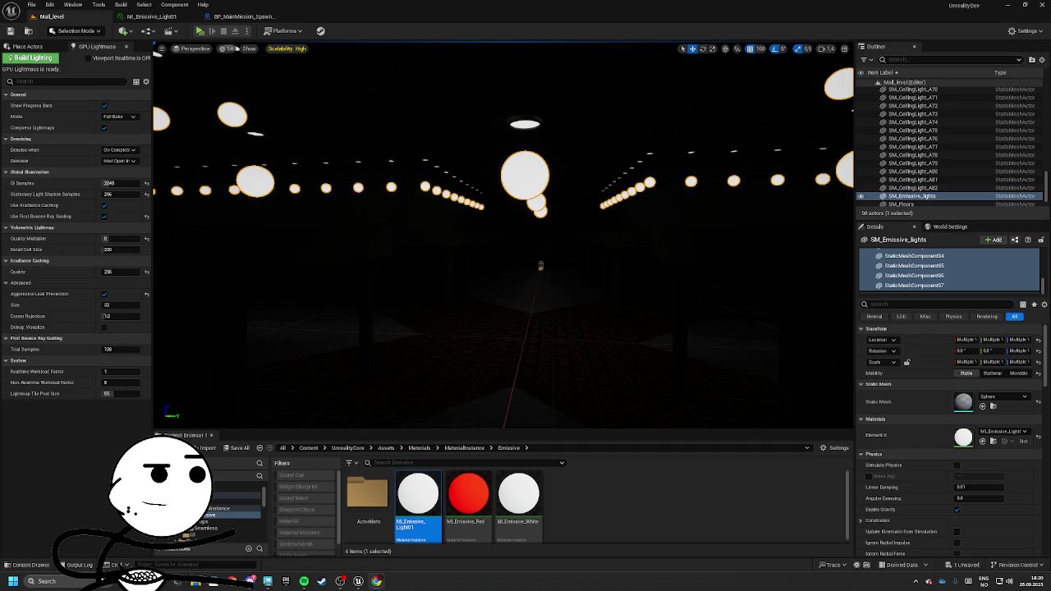
Enable Viewport Realtime and level the camera to look down the row of ceiling lights
click(88, 57)
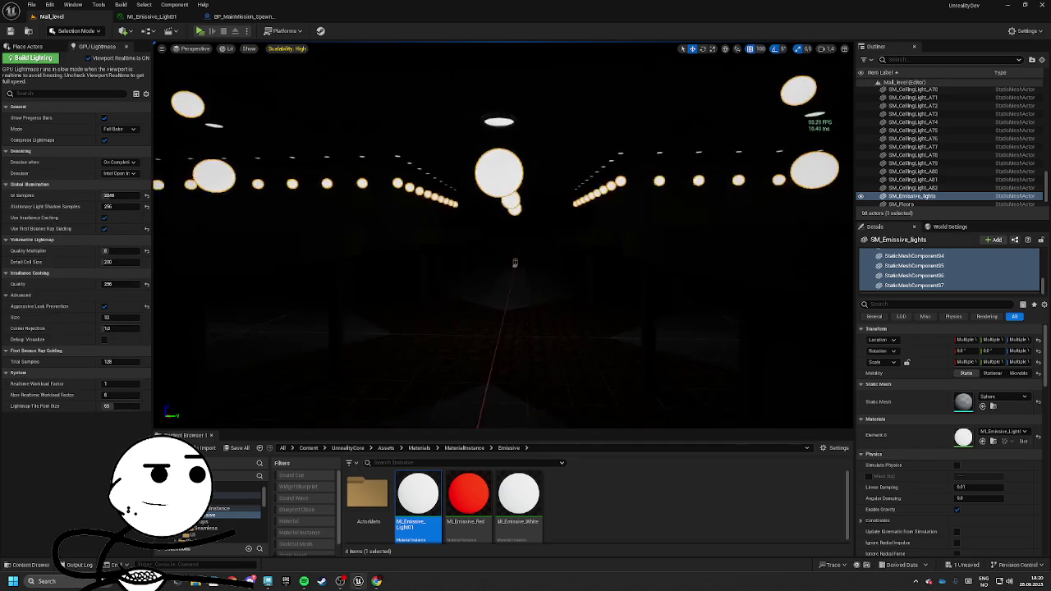
mouse_move(757, 400)
mouse_down()
mouse_move(757, 386)
mouse_move(757, 401)
mouse_up()
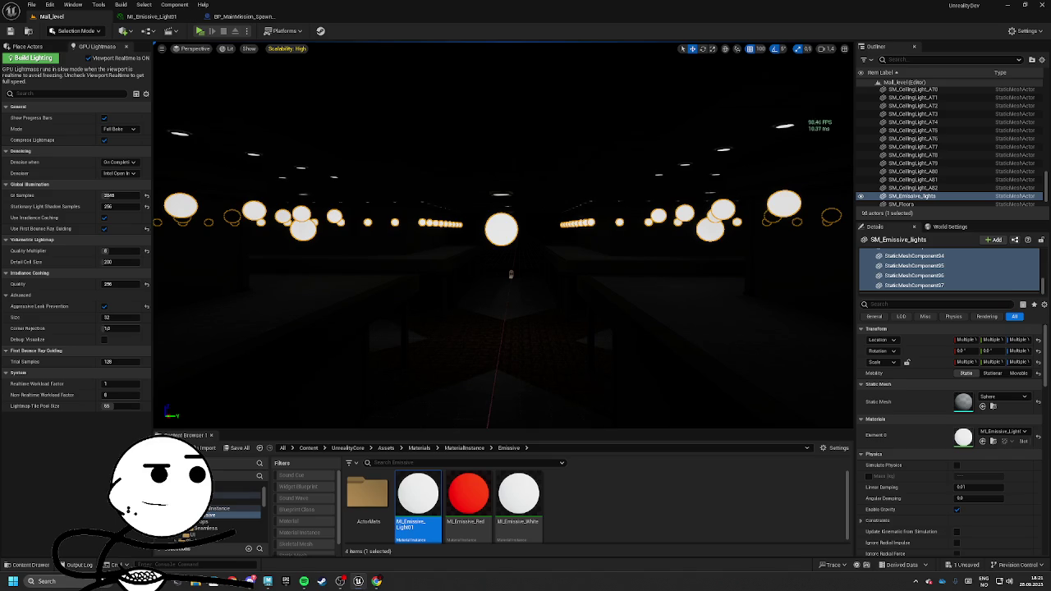
Enable Use Emissive for Static Lighting on the light spheres, disable Viewport Realtime, and build lighting
scroll(934, 275, up, 2)
scroll(934, 275, up, 10)
scroll(935, 480, down, 5)
scroll(942, 444, down, 3)
click(911, 484)
scroll(911, 485, down, 2)
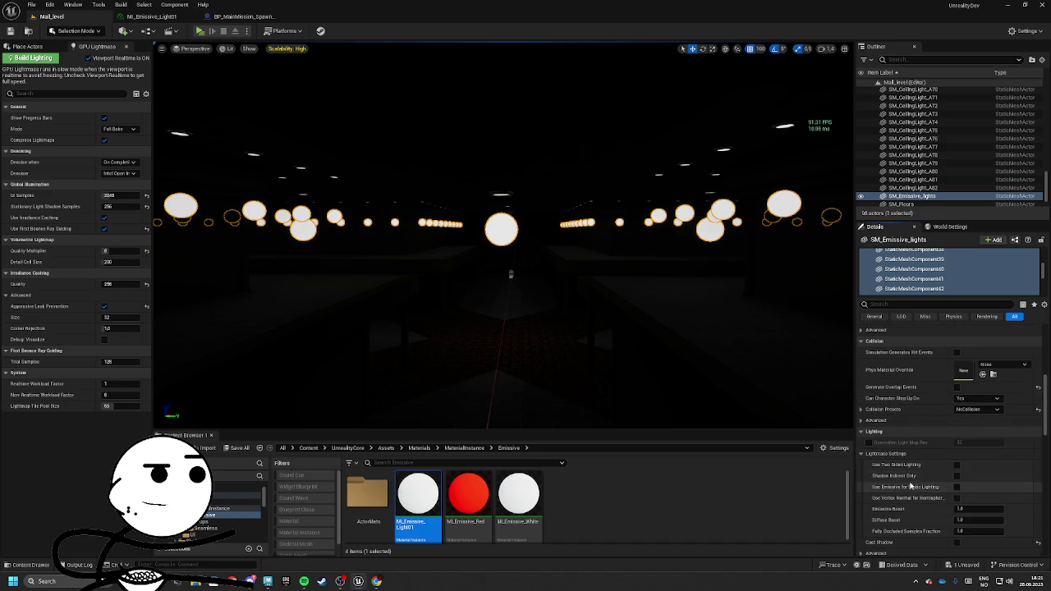
click(957, 487)
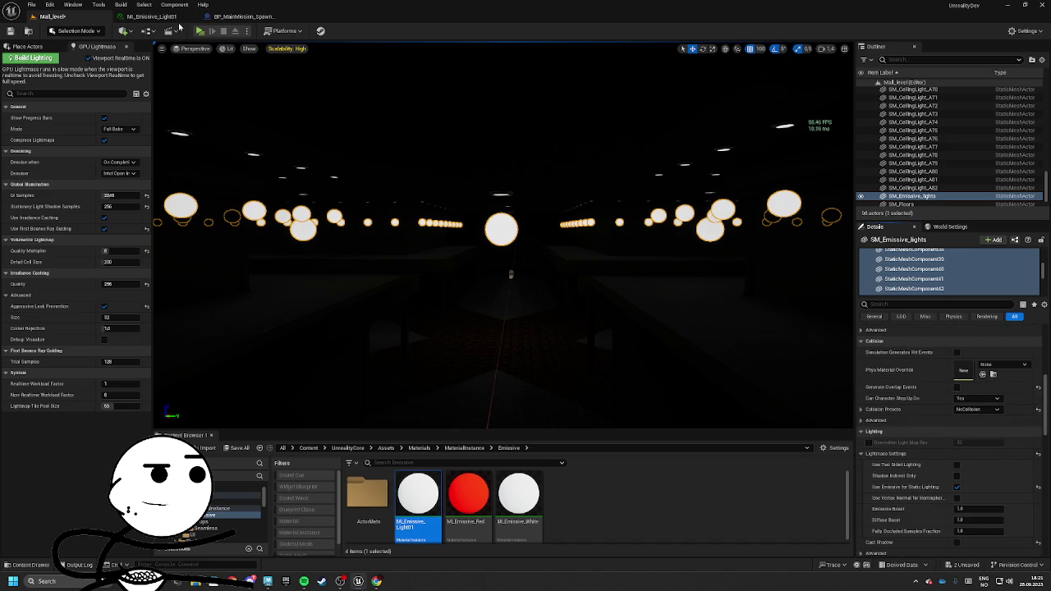
click(88, 58)
click(29, 57)
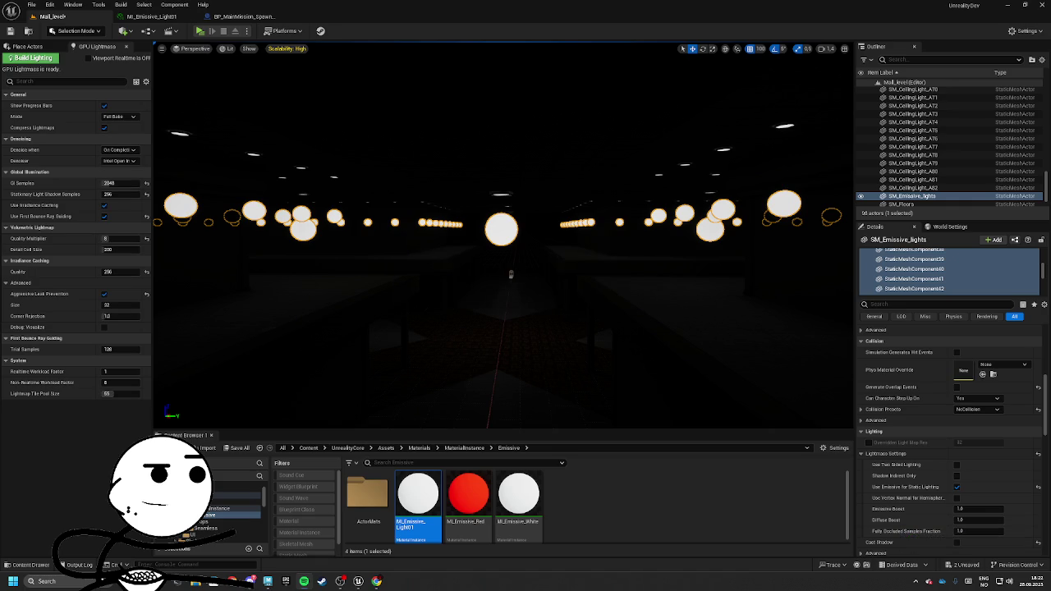
Orbit the realtime view across the ceiling lights and scroll through the Details panel
mouse_move(755, 380)
mouse_down()
mouse_move(642, 347)
mouse_move(677, 334)
mouse_move(594, 316)
mouse_move(623, 312)
mouse_move(579, 325)
mouse_up()
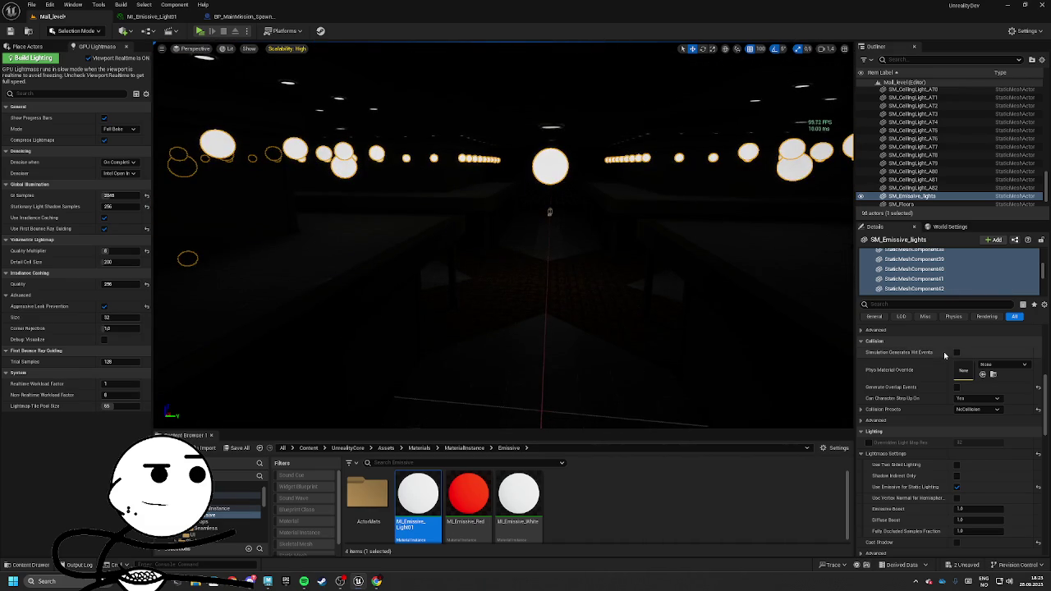
scroll(956, 378, down, 2)
scroll(970, 408, down, 3)
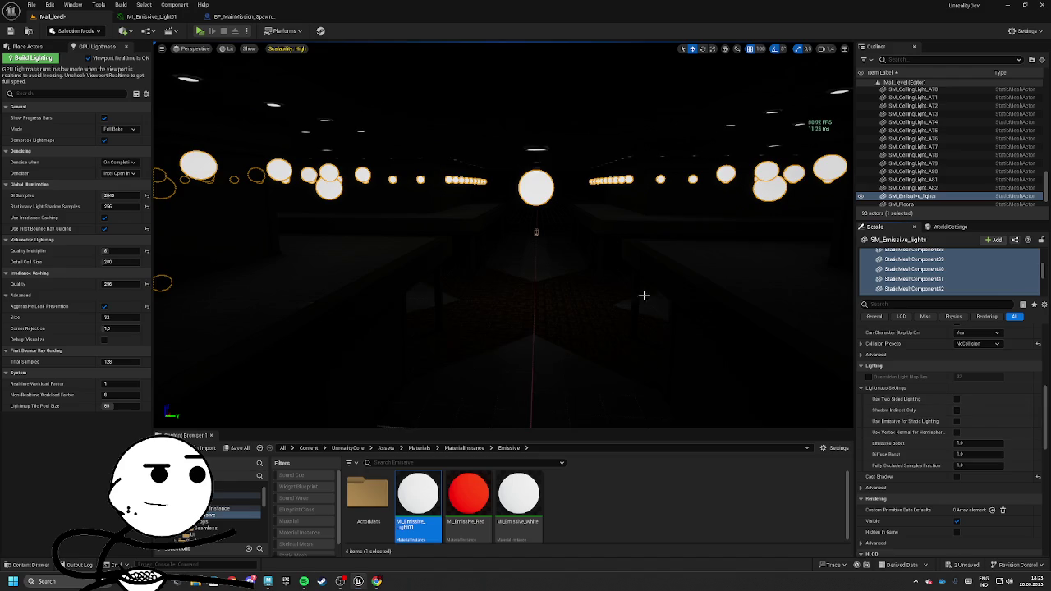
scroll(965, 423, down, 3)
scroll(964, 423, down, 3)
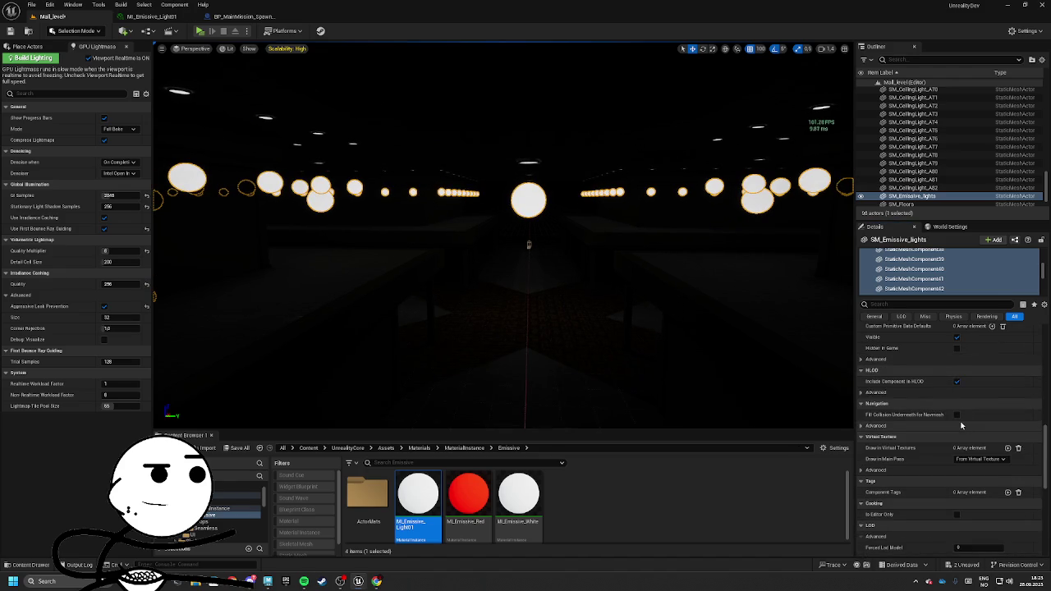
scroll(957, 284, up, 10)
scroll(992, 277, up, 3)
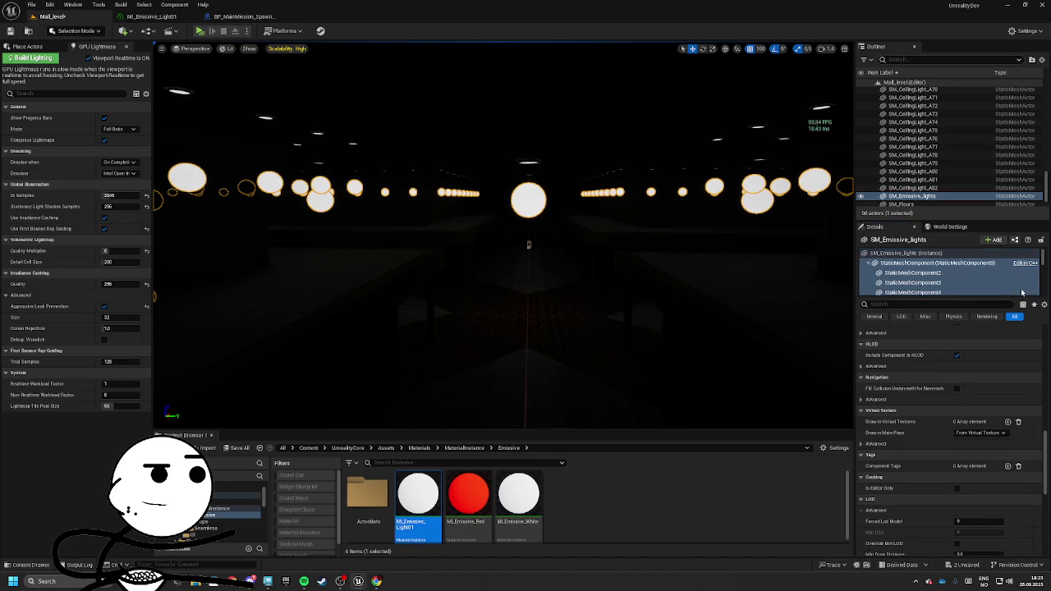
Select the SM_Emissive_lights (Instance) row and browse the whole actor's properties
click(906, 253)
scroll(944, 444, up, 5)
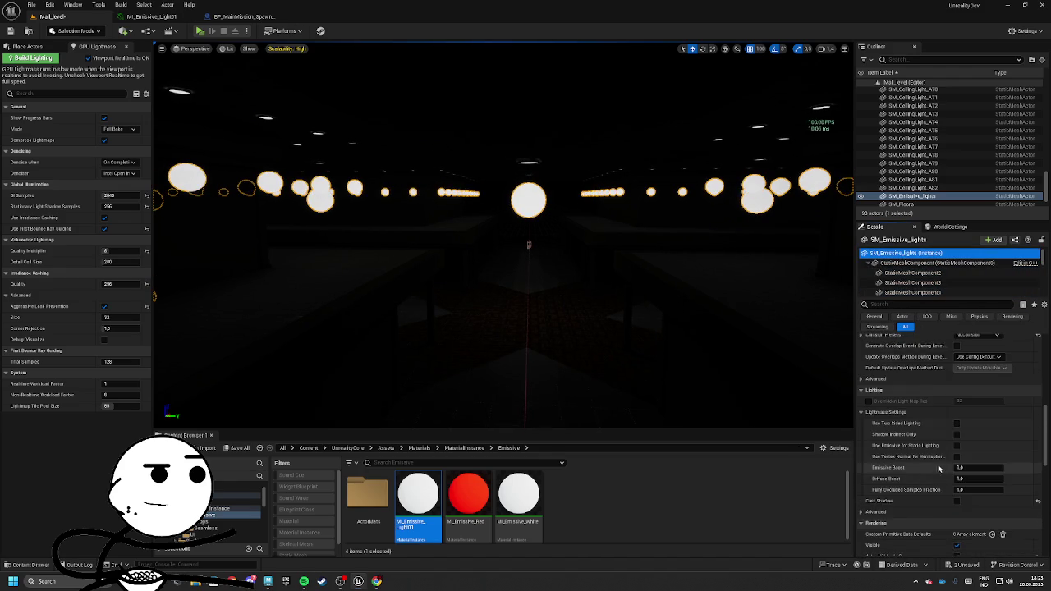
scroll(967, 447, up, 5)
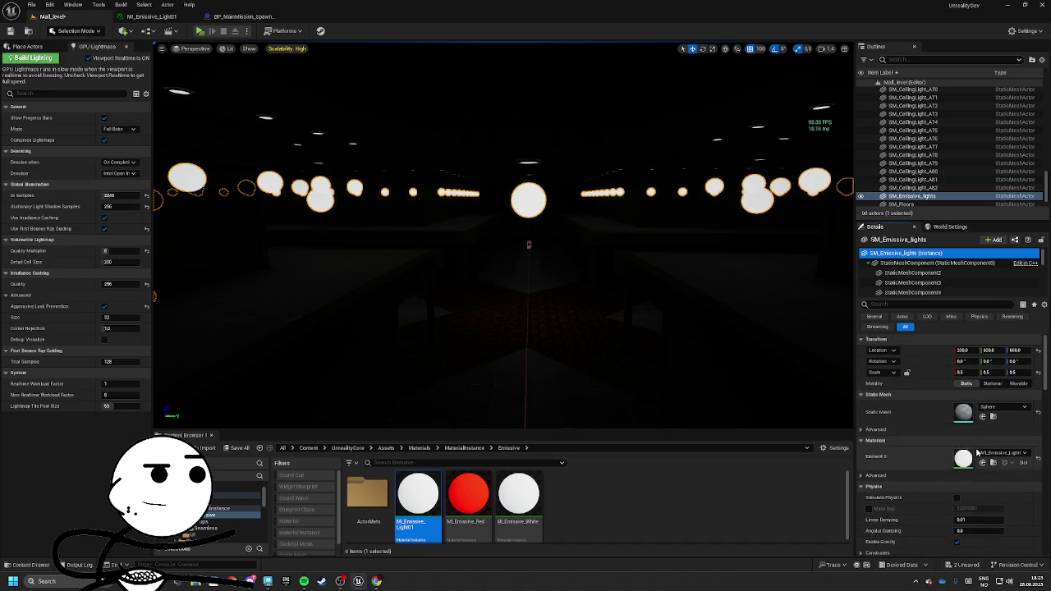
scroll(960, 444, down, 5)
scroll(952, 444, down, 4)
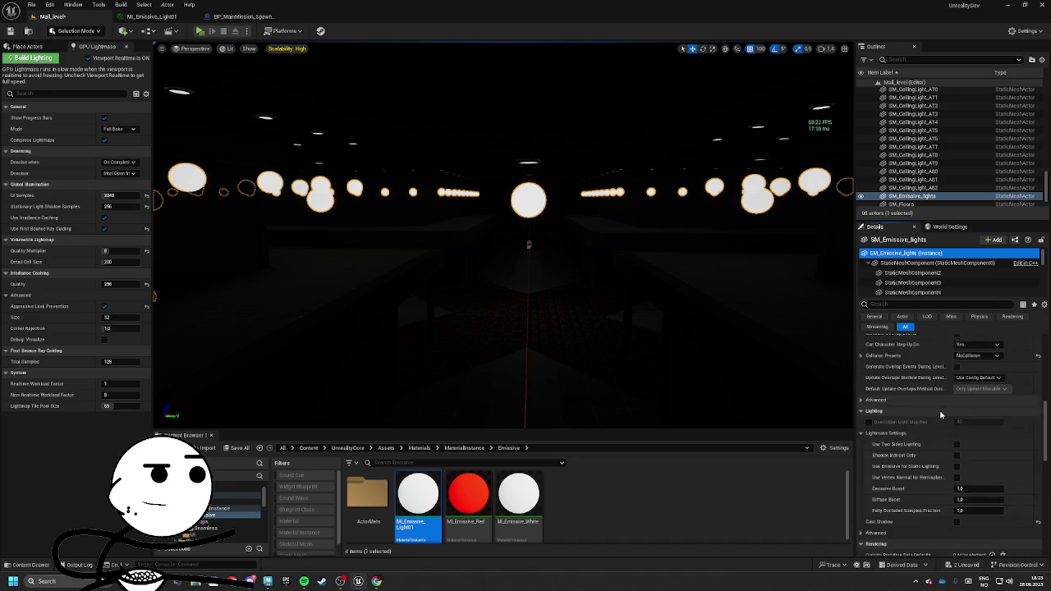
scroll(952, 459, down, 5)
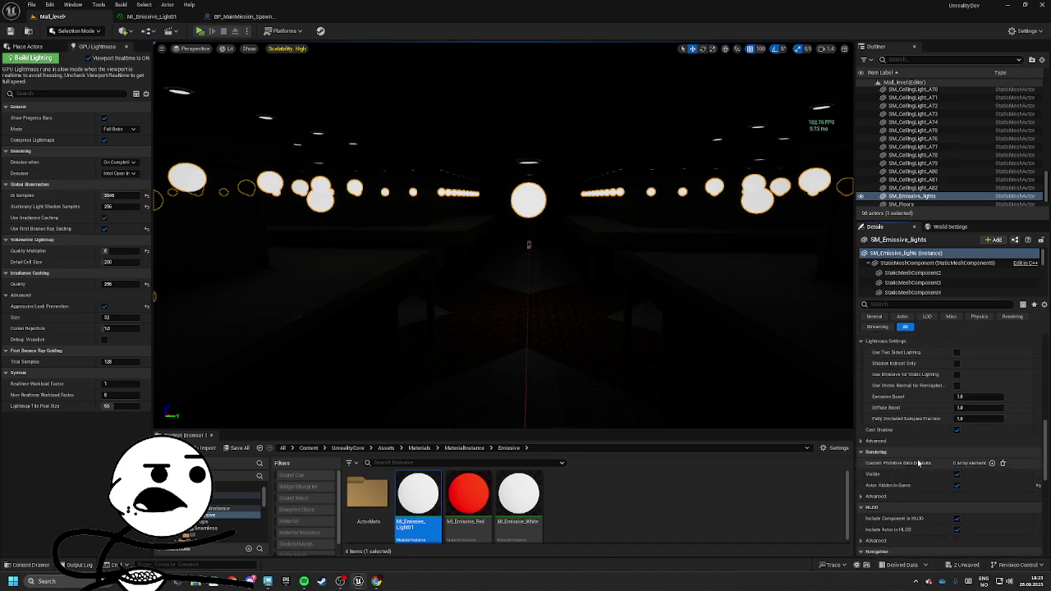
scroll(917, 452, down, 3)
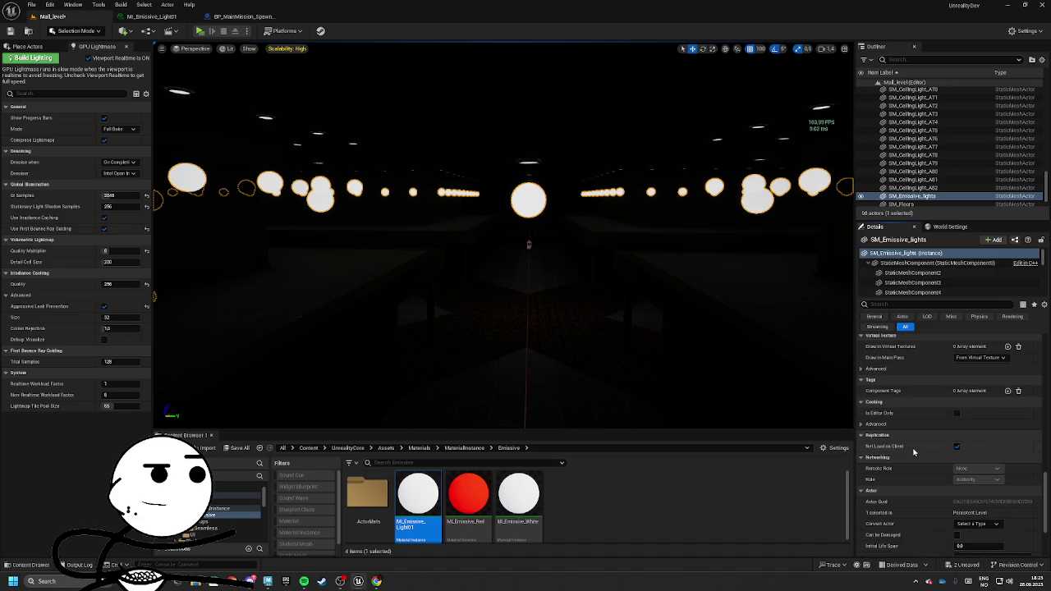
click(227, 49)
Reset GI Samples to 512, Shadow Samples, Ray Guiding, Quality Multiplier and Irradiance Quality to defaults
click(133, 31)
click(146, 195)
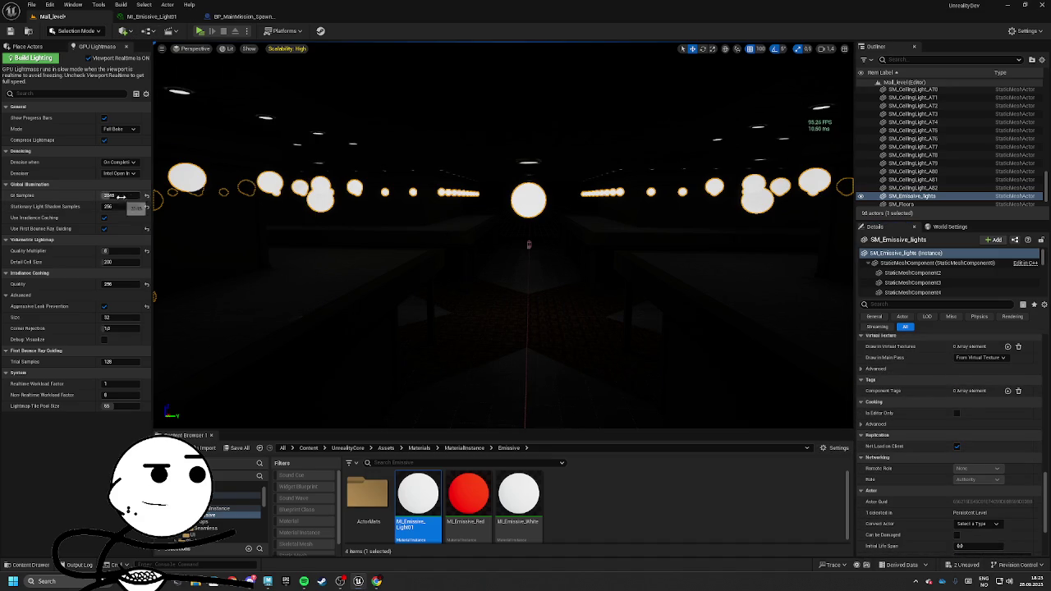
click(146, 206)
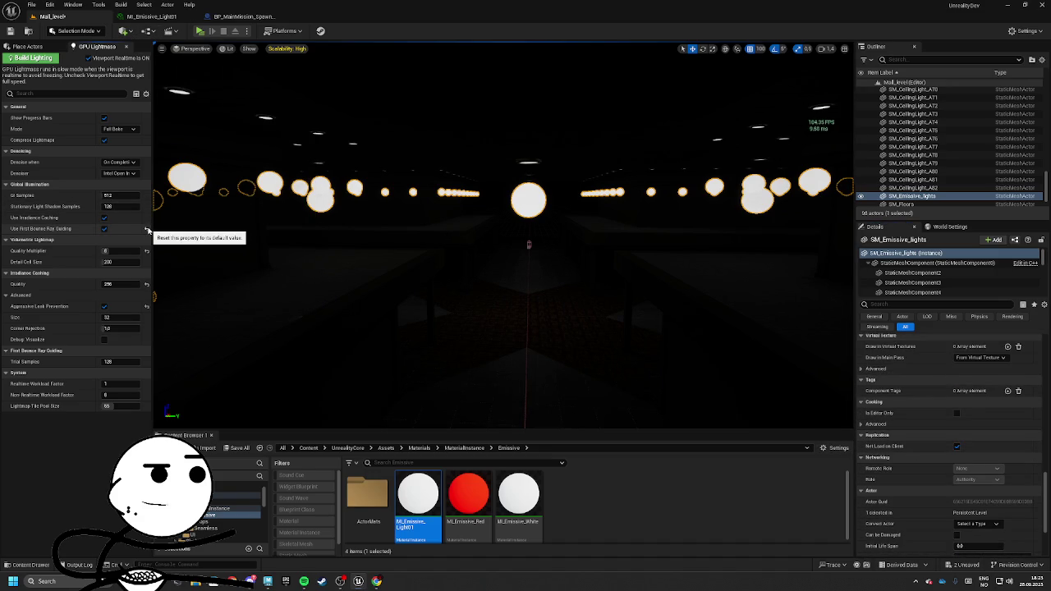
click(148, 229)
click(147, 251)
click(146, 284)
Keep Aggressive Leak Prevention on, disable Viewport Realtime, and rebuild the lighting
click(146, 306)
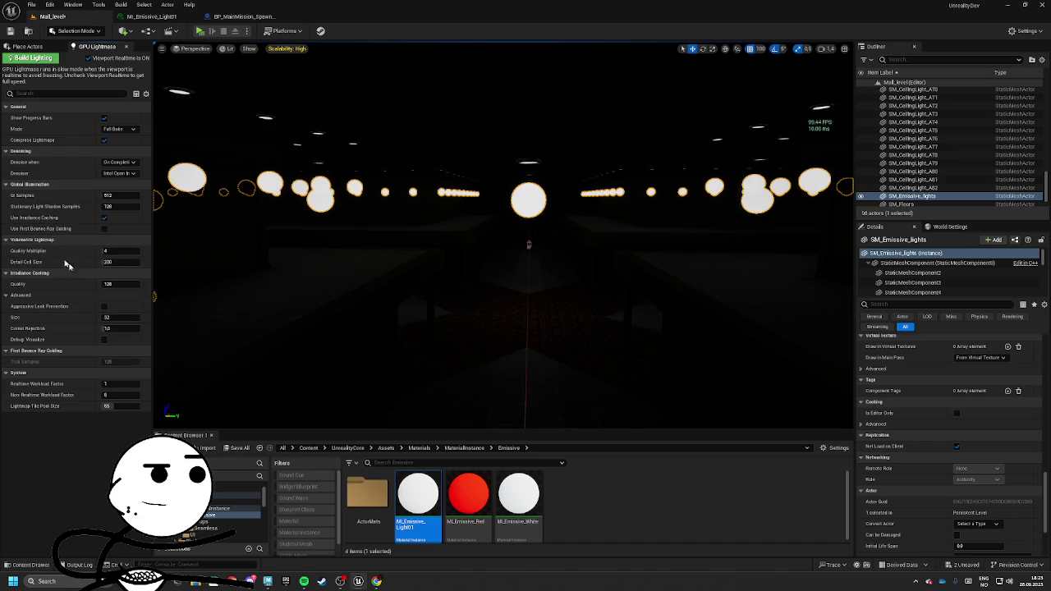
click(105, 306)
click(91, 58)
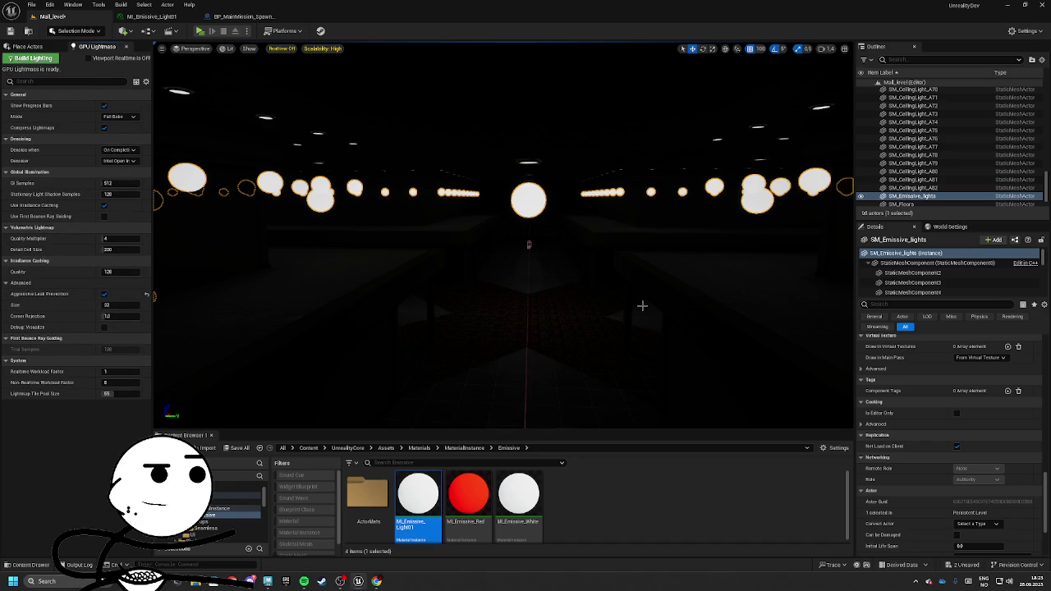
click(31, 57)
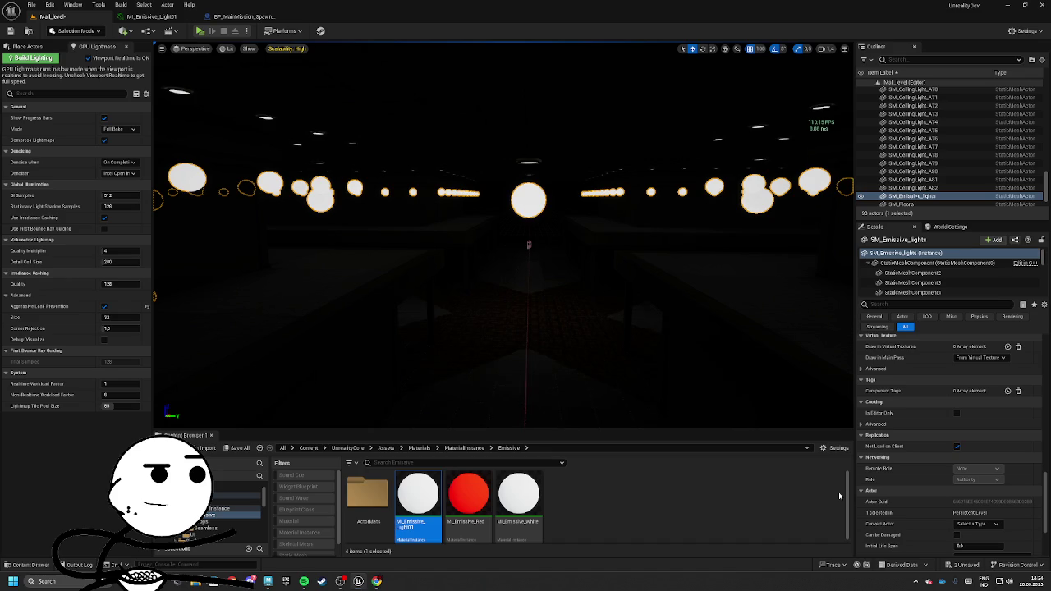
Save Mall_level and its Mall_level_BuiltData lighting data with Save All
drag(746, 363, 523, 304)
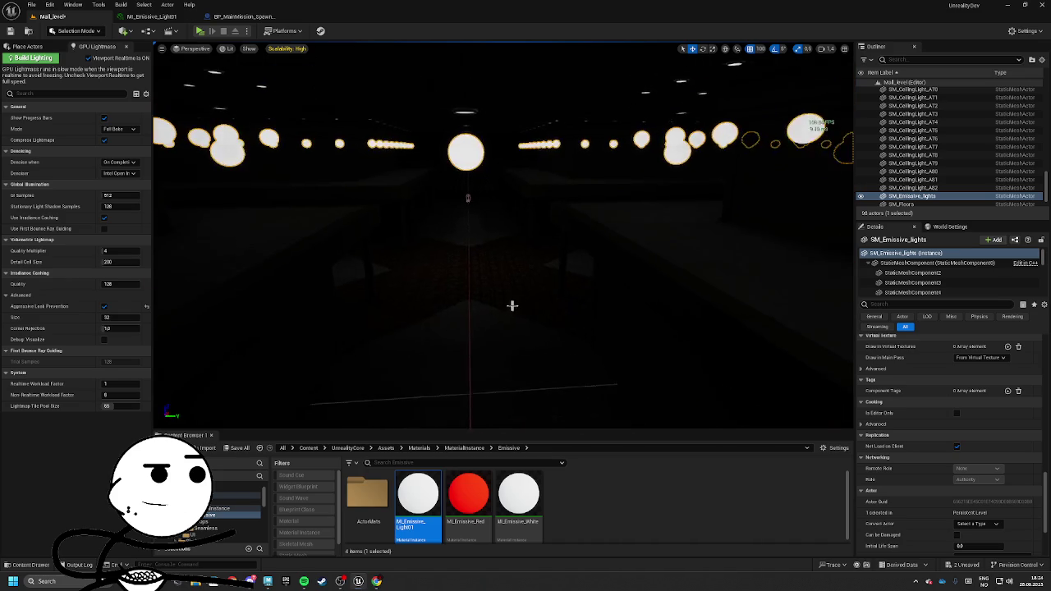
click(259, 448)
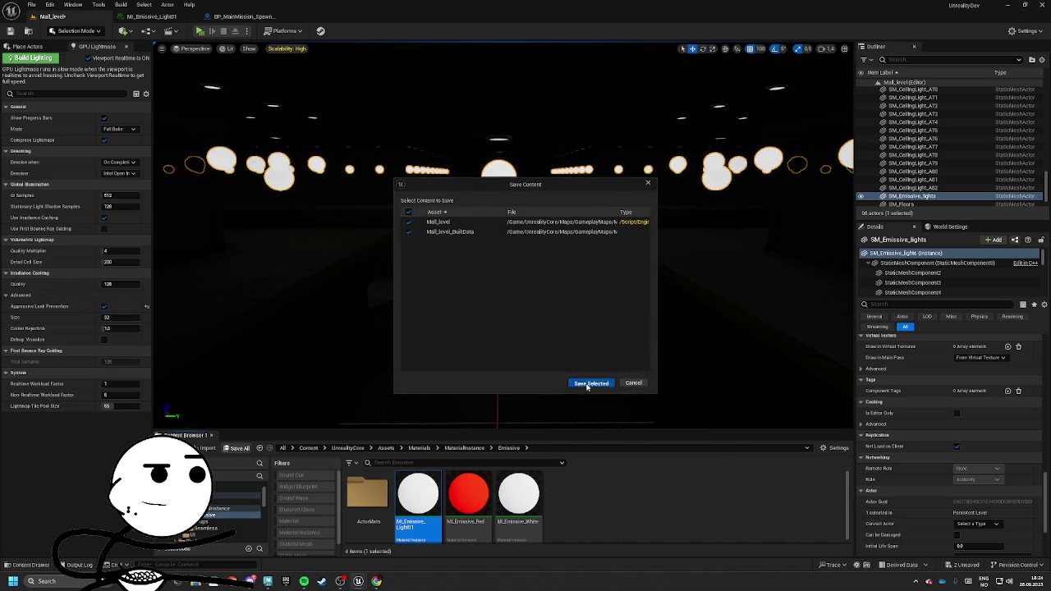
click(582, 383)
Orbit around the baked mall and select the walls and emissive light spheres
mouse_move(582, 383)
mouse_down()
mouse_move(429, 175)
mouse_move(429, 190)
mouse_up()
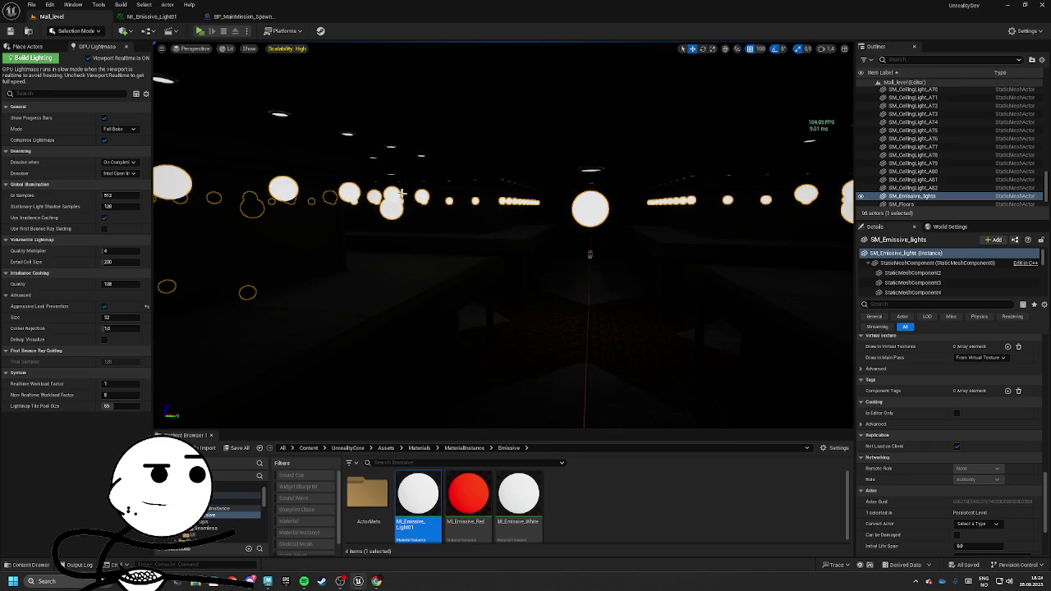
mouse_move(399, 247)
mouse_down()
mouse_move(567, 152)
mouse_move(575, 182)
mouse_move(523, 188)
mouse_move(551, 242)
mouse_move(541, 238)
mouse_move(657, 206)
mouse_up()
click(542, 239)
click(657, 206)
click(643, 194)
drag(572, 204, 640, 213)
scroll(926, 378, up, 2)
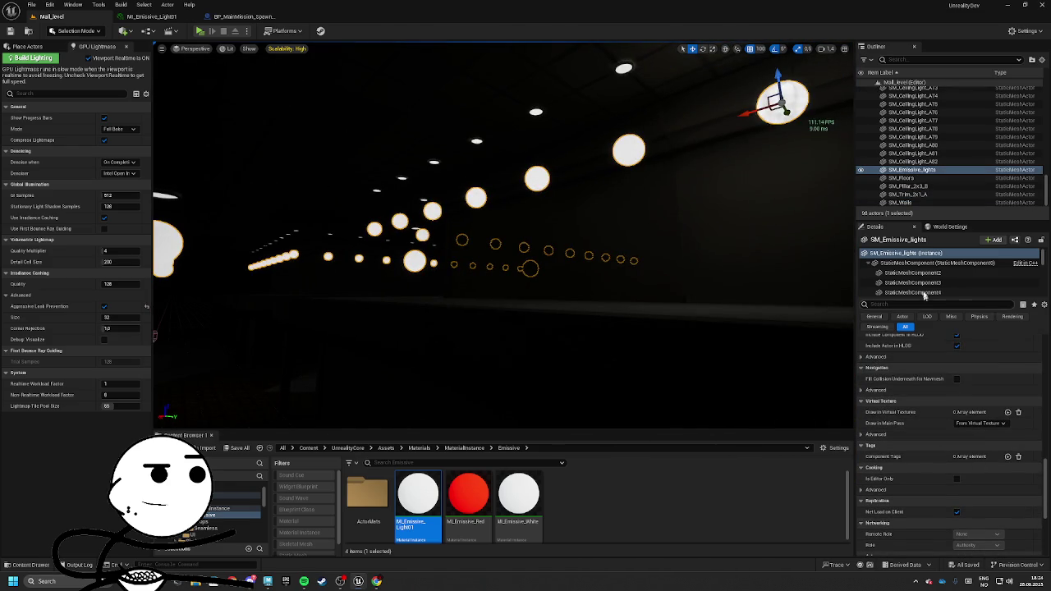
click(925, 254)
scroll(963, 392, up, 3)
scroll(963, 392, up, 2)
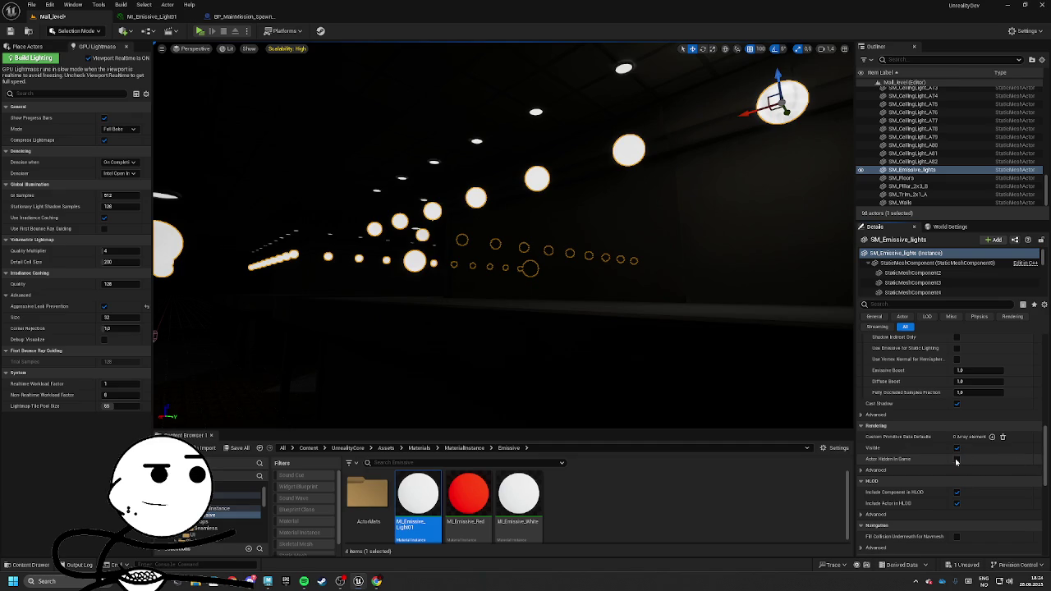
scroll(964, 447, up, 5)
scroll(972, 406, up, 8)
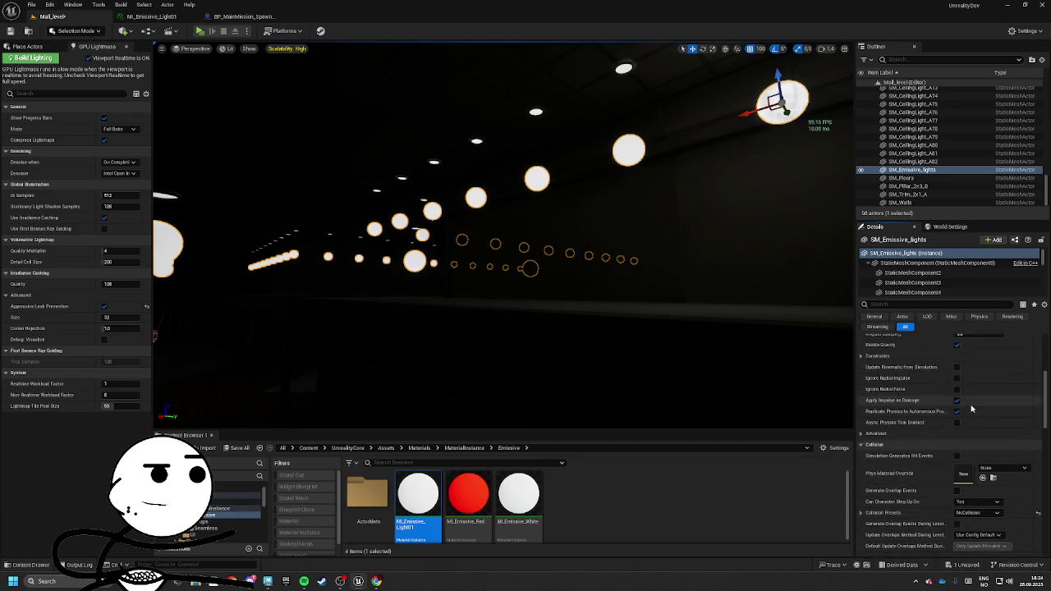
click(933, 263)
scroll(956, 402, down, 5)
scroll(956, 408, down, 5)
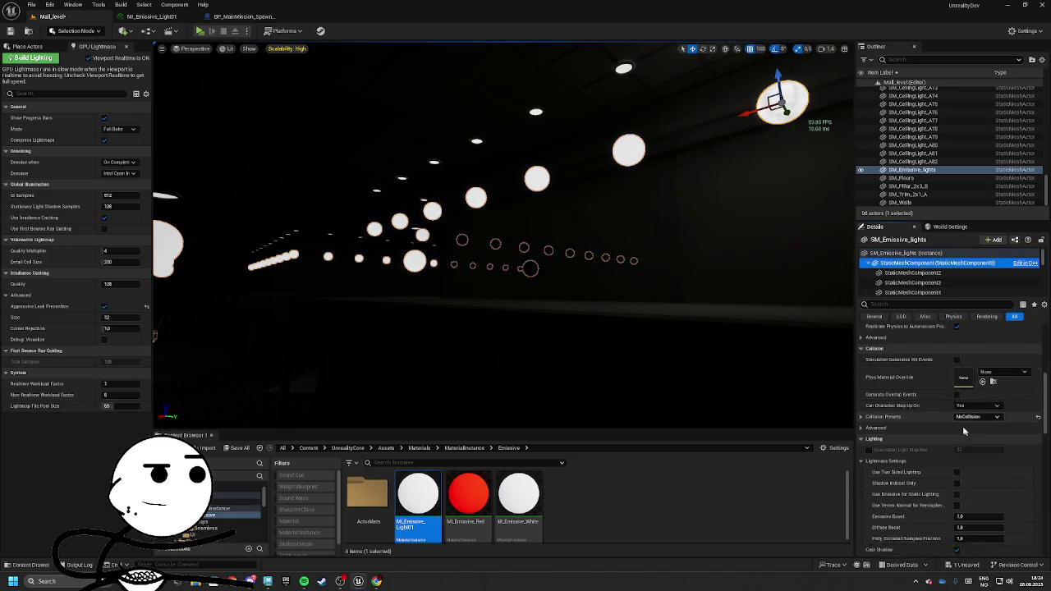
click(907, 253)
scroll(977, 427, up, 3)
scroll(982, 443, up, 2)
click(935, 273)
scroll(935, 282, down, 3)
scroll(936, 281, down, 15)
shift+click(948, 286)
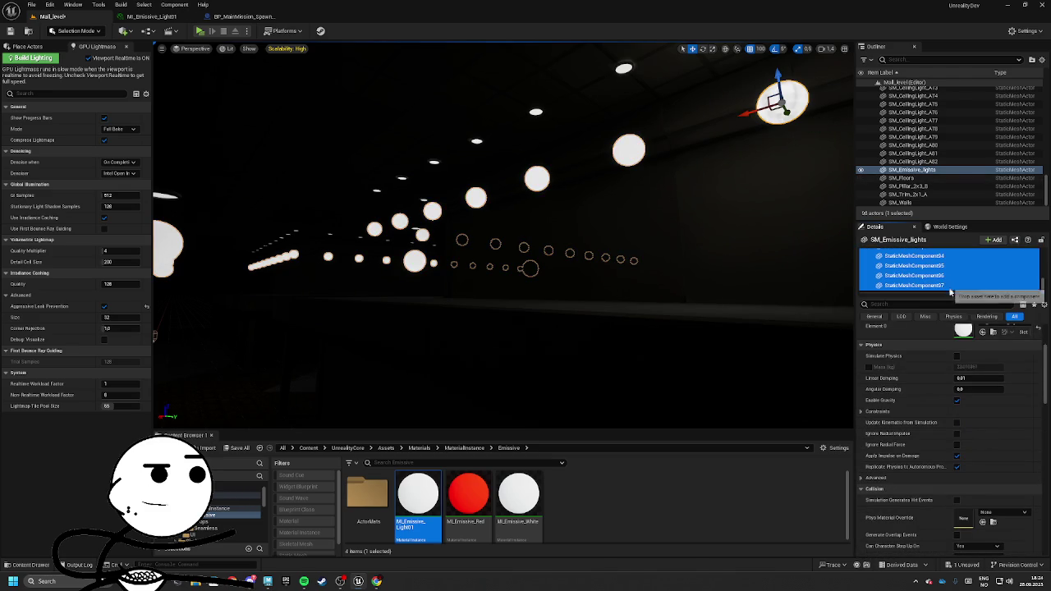
scroll(985, 394, down, 2)
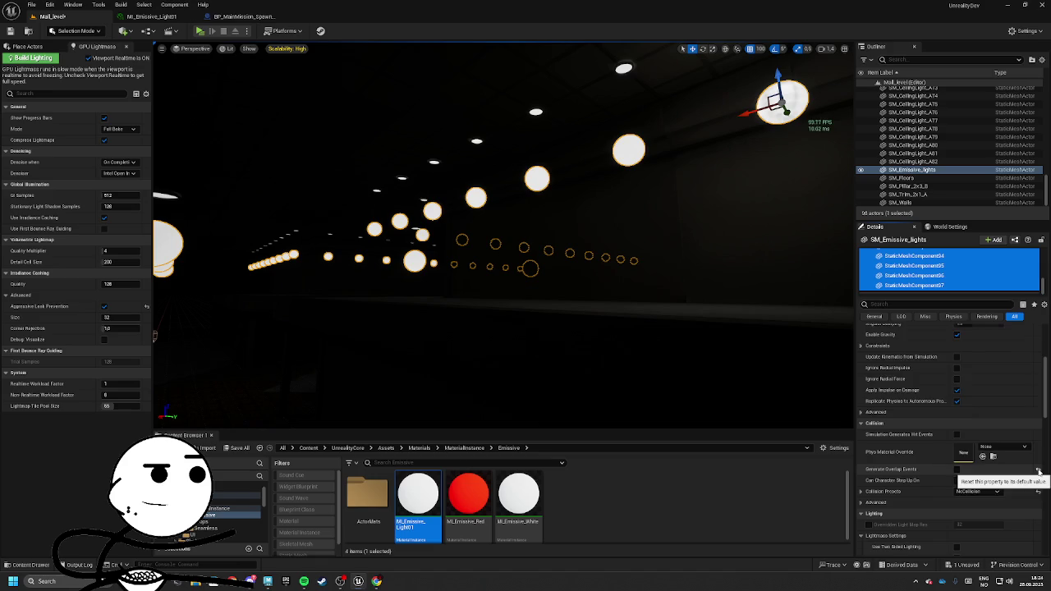
scroll(1038, 472, down, 1)
click(1037, 446)
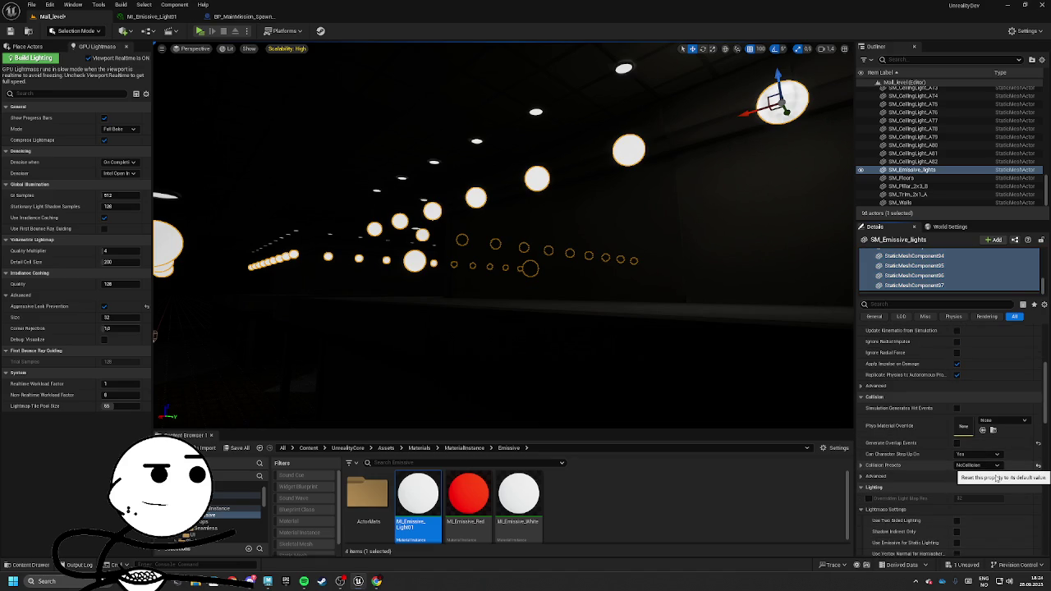
scroll(995, 468, down, 3)
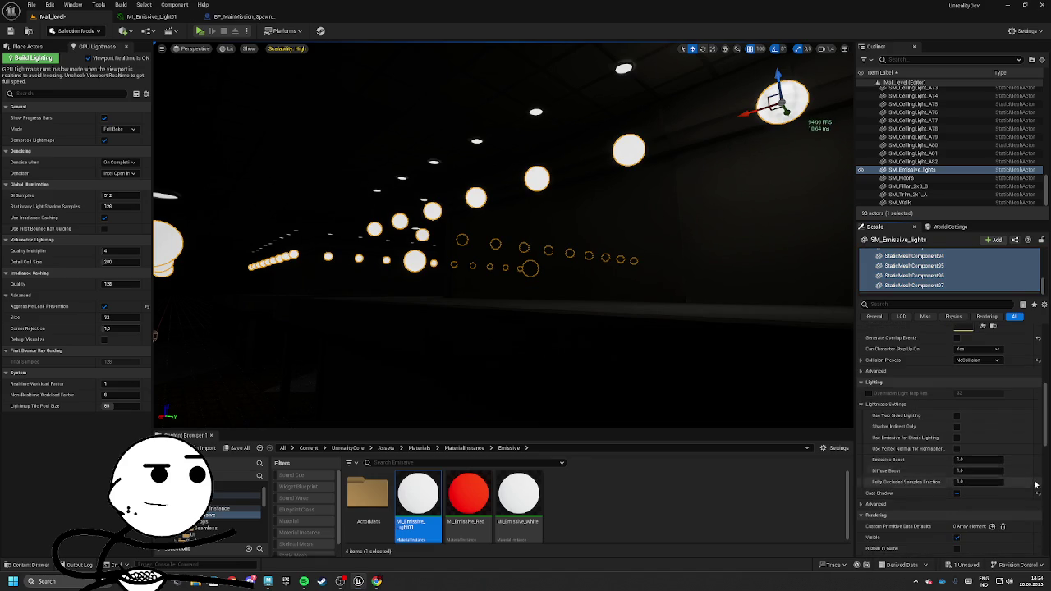
click(957, 493)
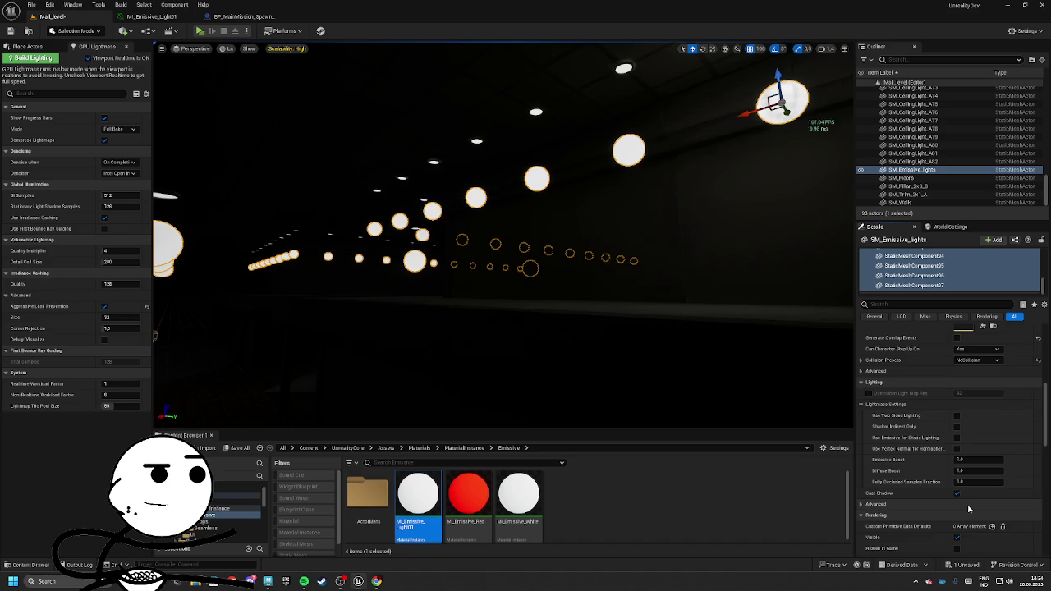
scroll(977, 492, down, 10)
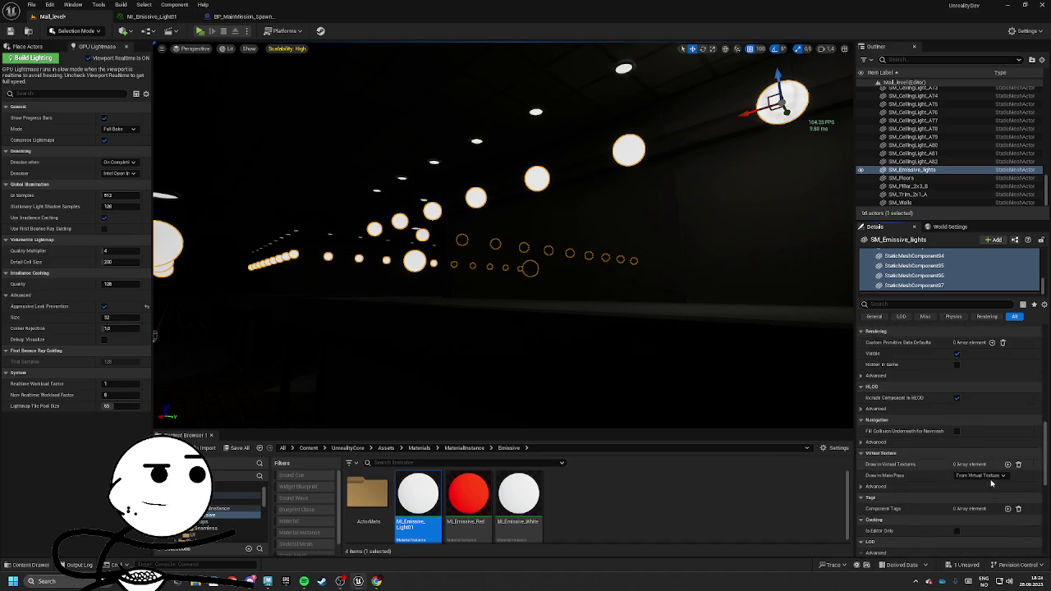
scroll(989, 480, down, 2)
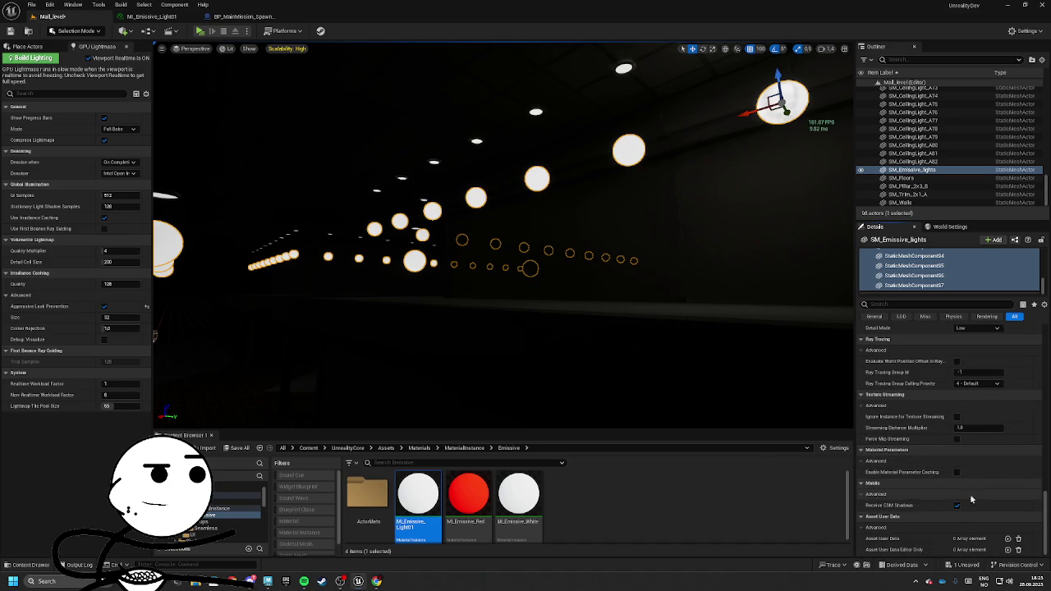
scroll(903, 467, up, 3)
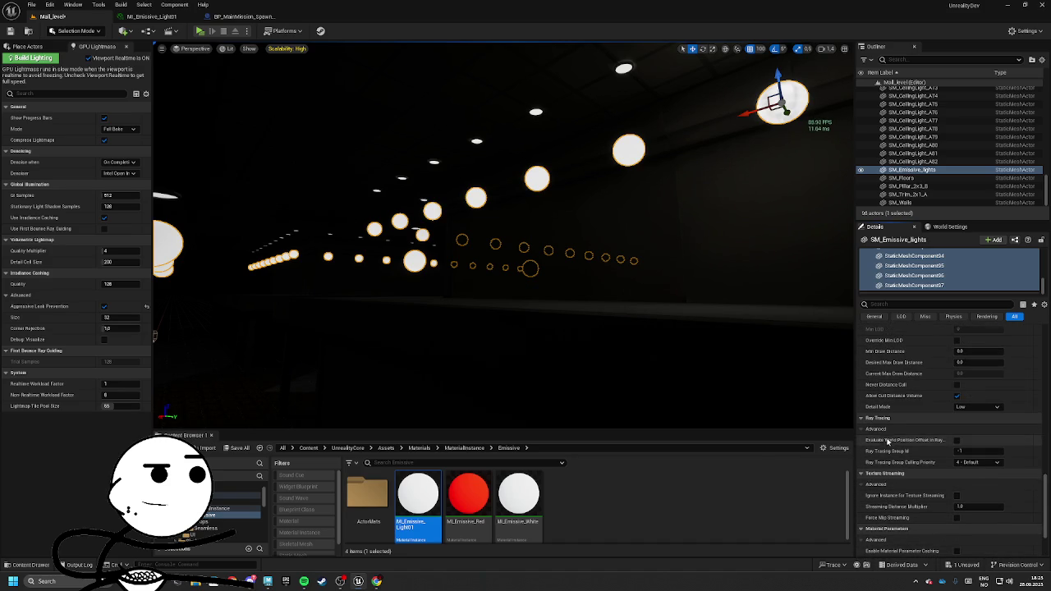
scroll(941, 449, up, 2)
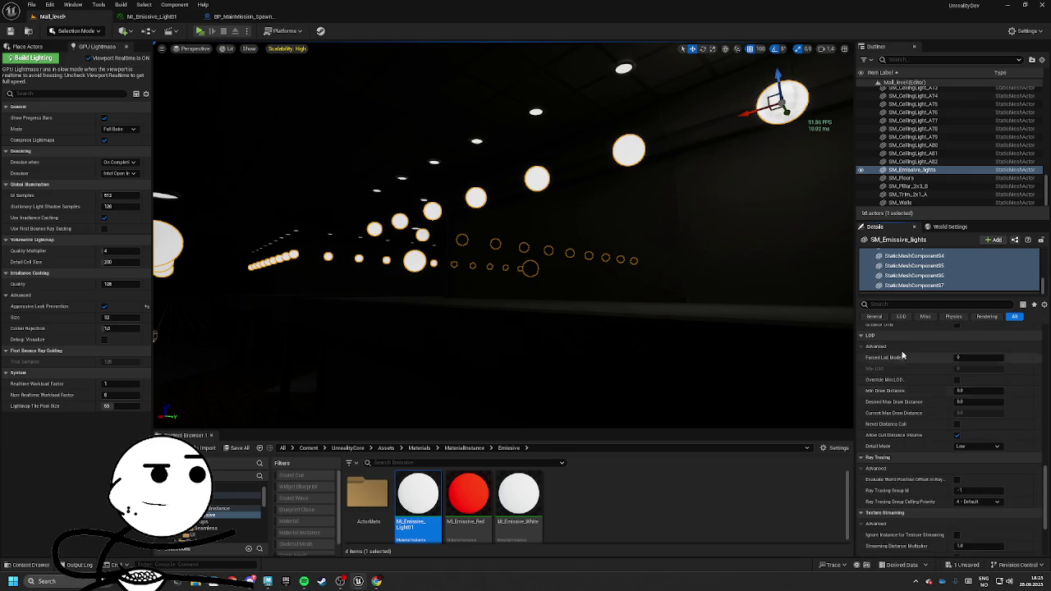
Filter Details for 'ray' and tick Visible in Ray Tracing on the light spheres
text(ray)
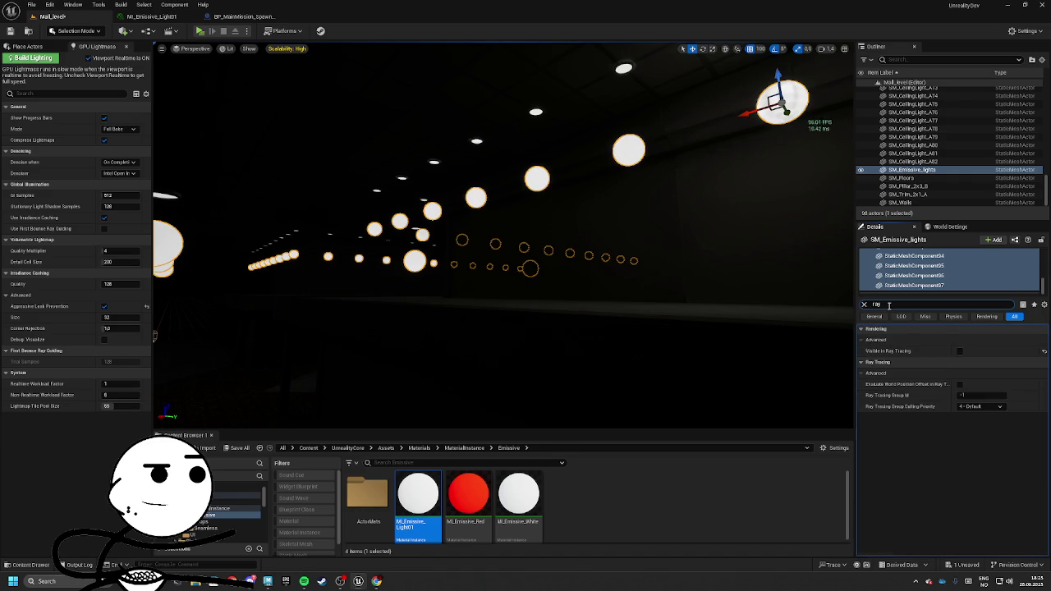
click(958, 353)
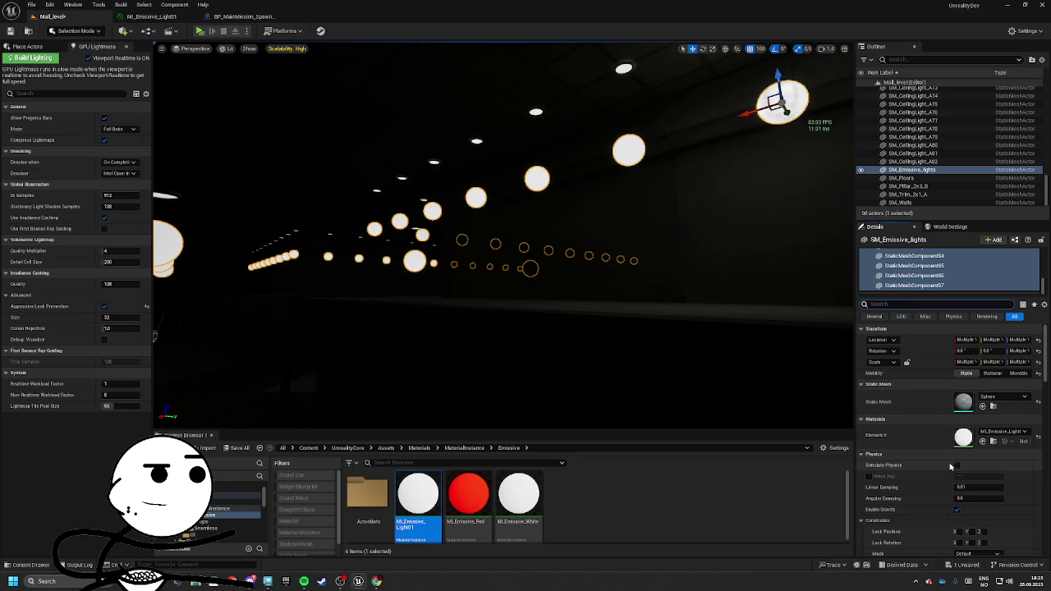
click(914, 275)
scroll(927, 426, down, 2)
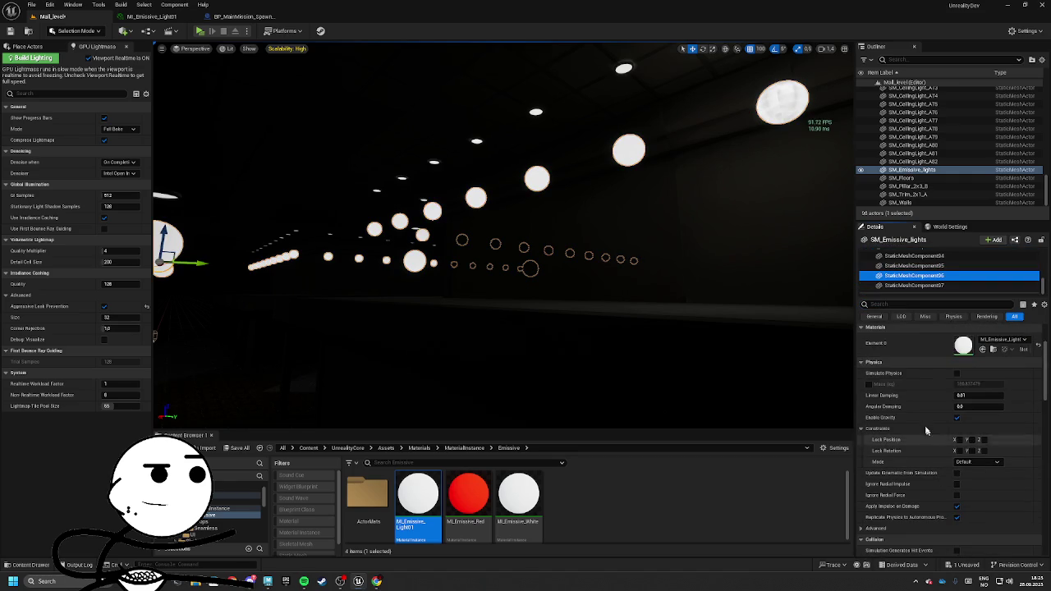
Filter for 'emissiv' and enable Use Emissive for Static Lighting on the light components
click(889, 305)
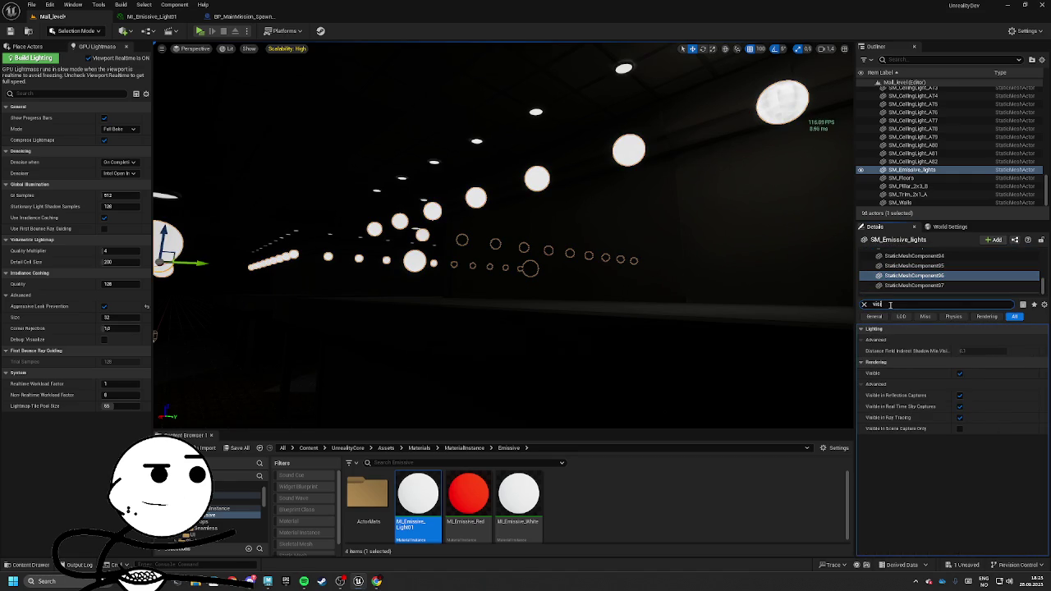
key(BackSpace)
text(emissi)
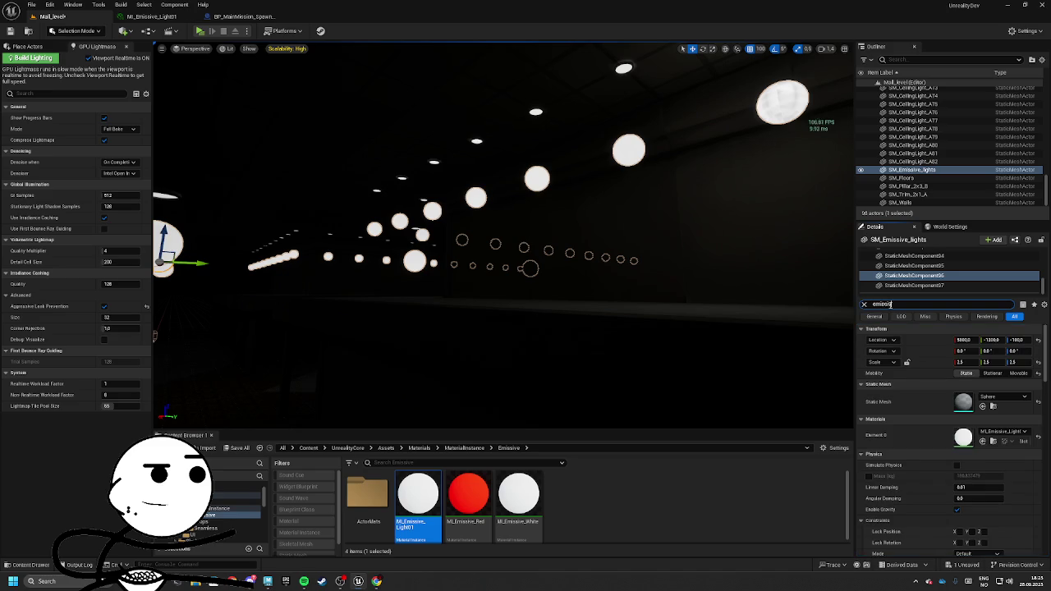
text(ve)
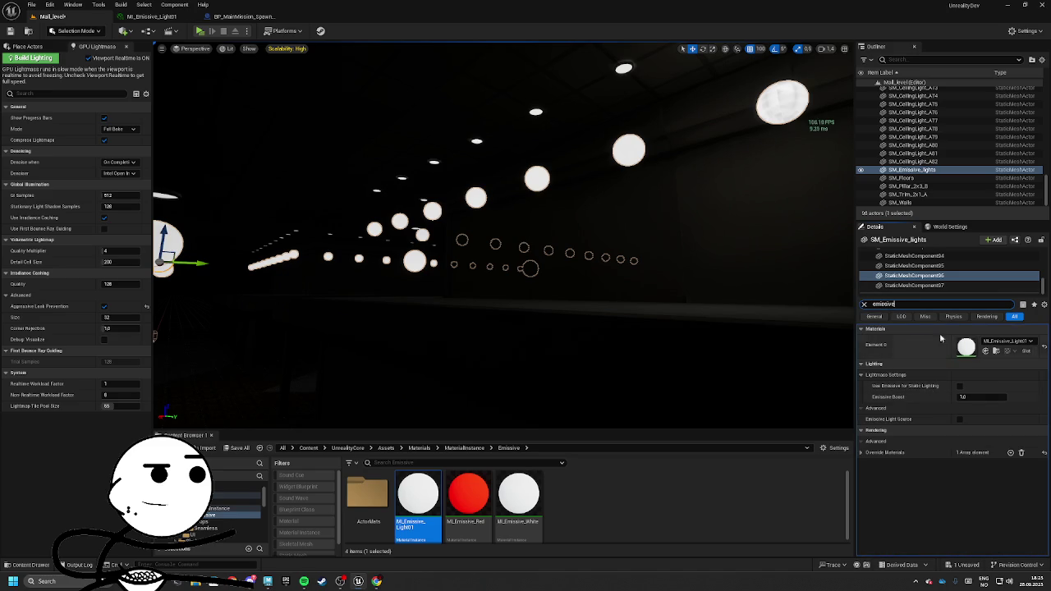
click(969, 285)
scroll(939, 275, down, 5)
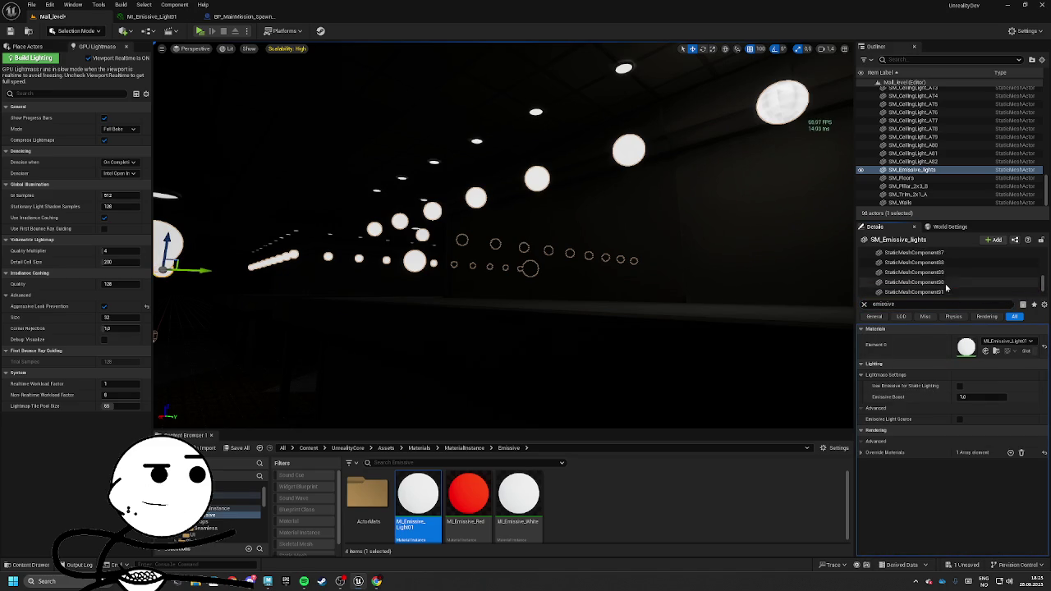
scroll(940, 268, up, 5)
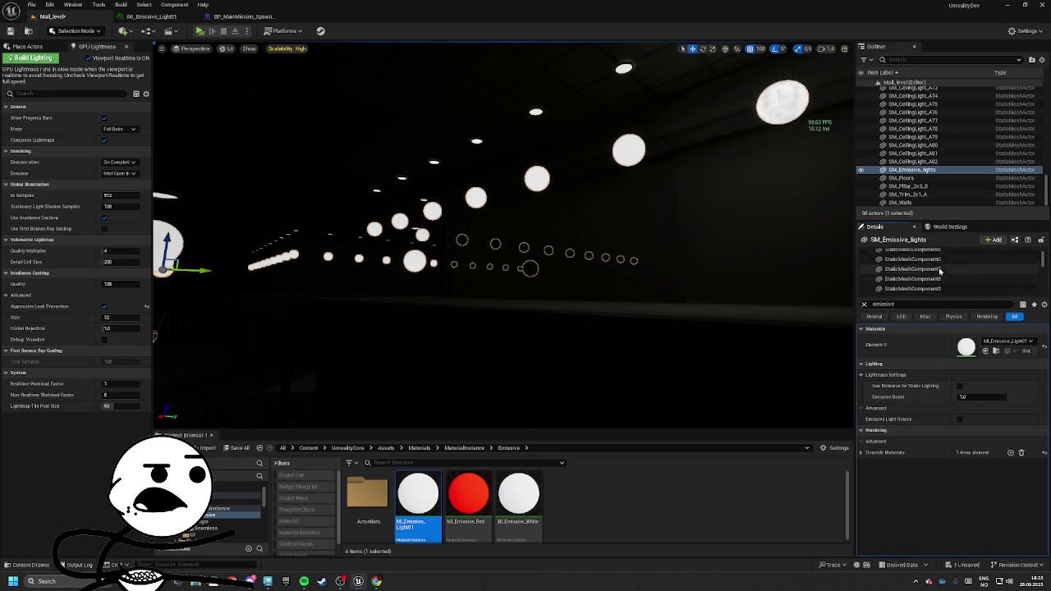
shift+click(938, 272)
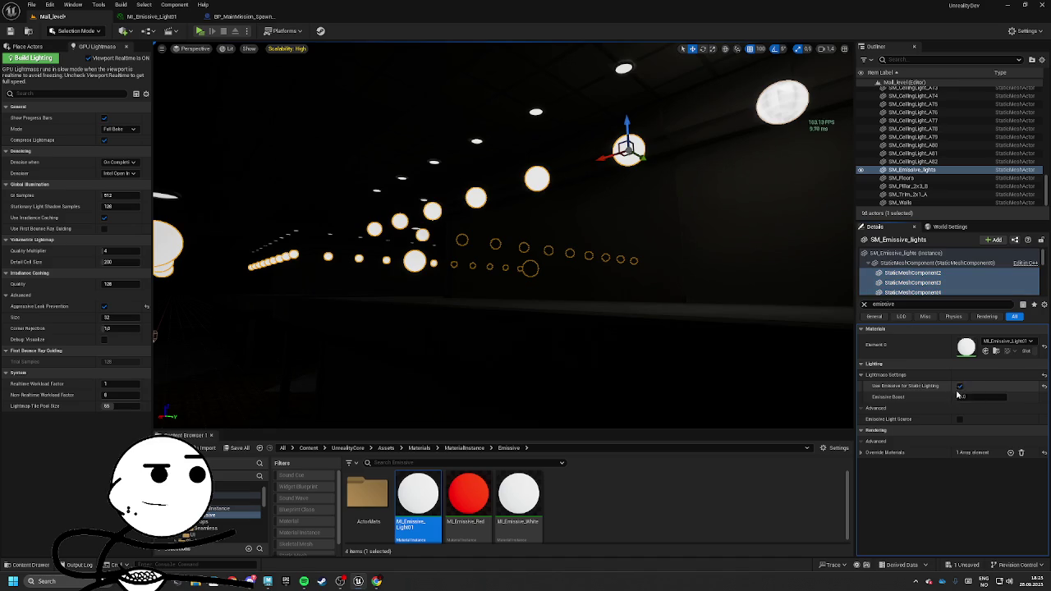
click(880, 264)
click(960, 386)
Toggle the emissive light source option on the whole lights instance, then save all changes
click(902, 253)
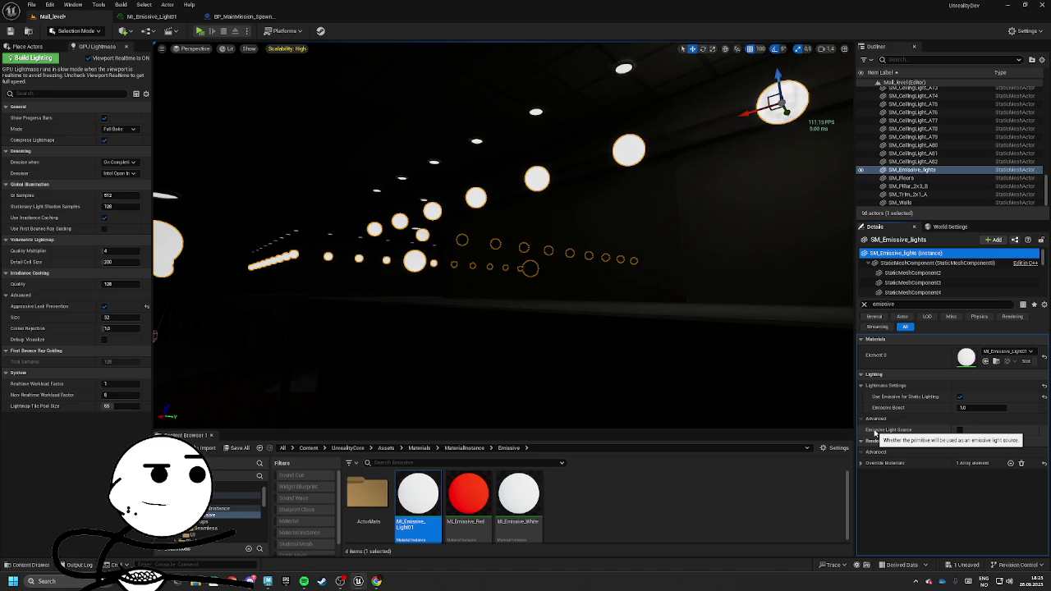
click(959, 431)
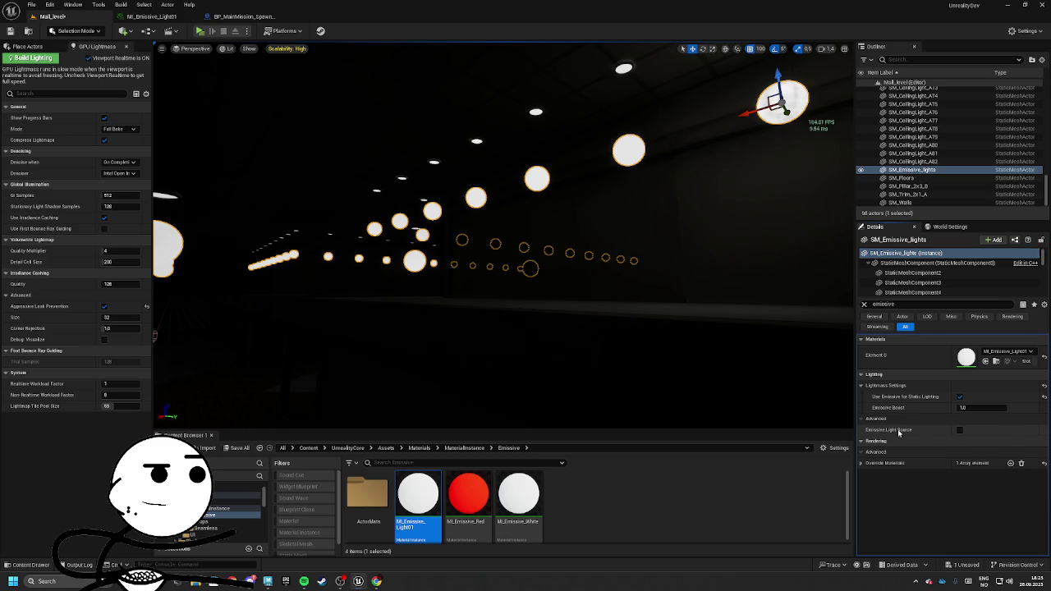
click(860, 463)
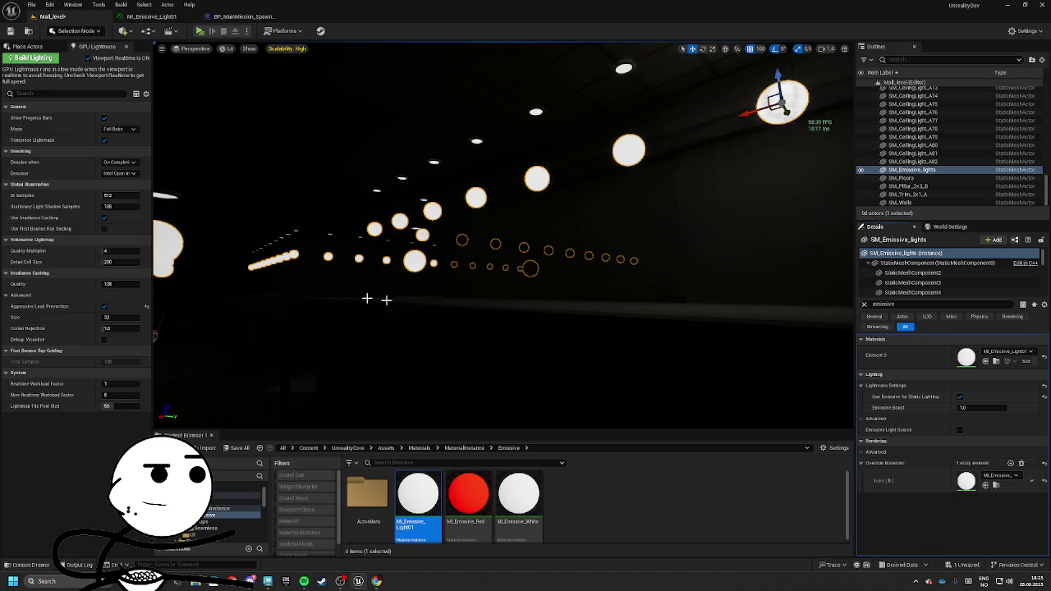
click(238, 448)
click(590, 384)
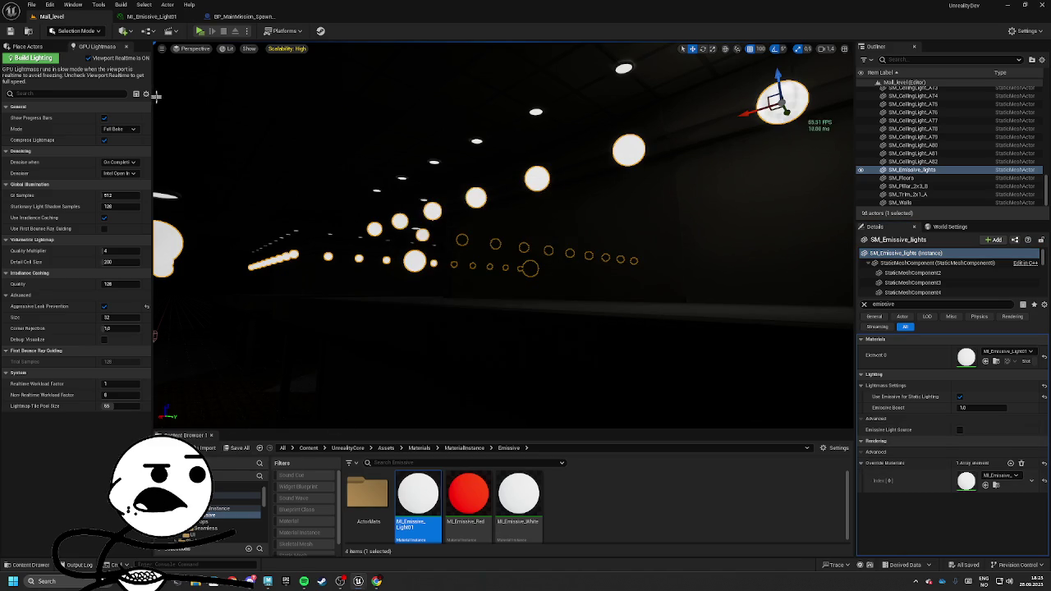
Turn off Viewport Realtime, bake with GPU Lightmass, and fly through the lit mall
click(87, 59)
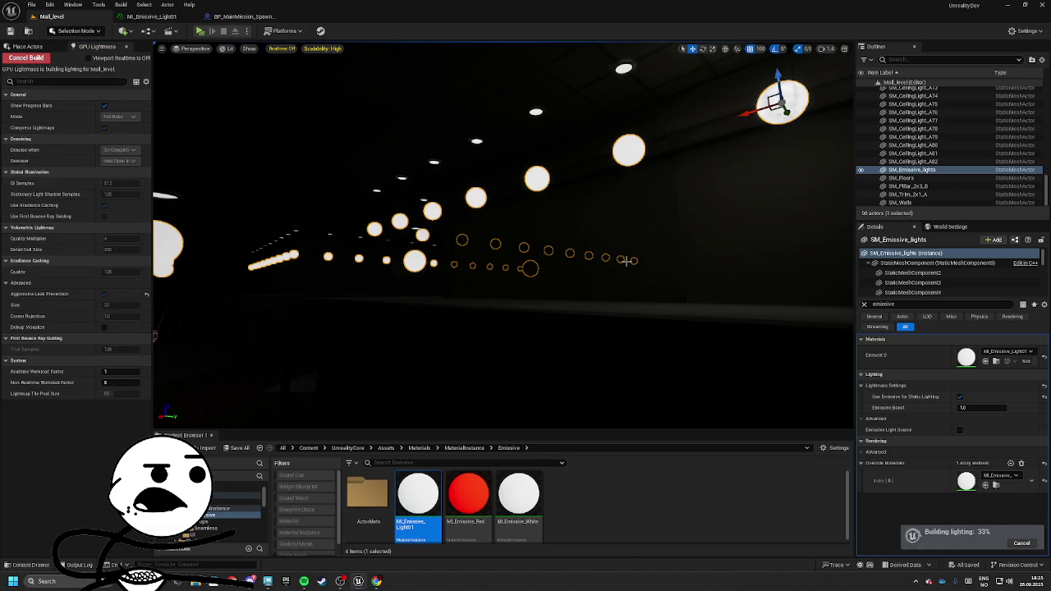
drag(623, 263, 647, 242)
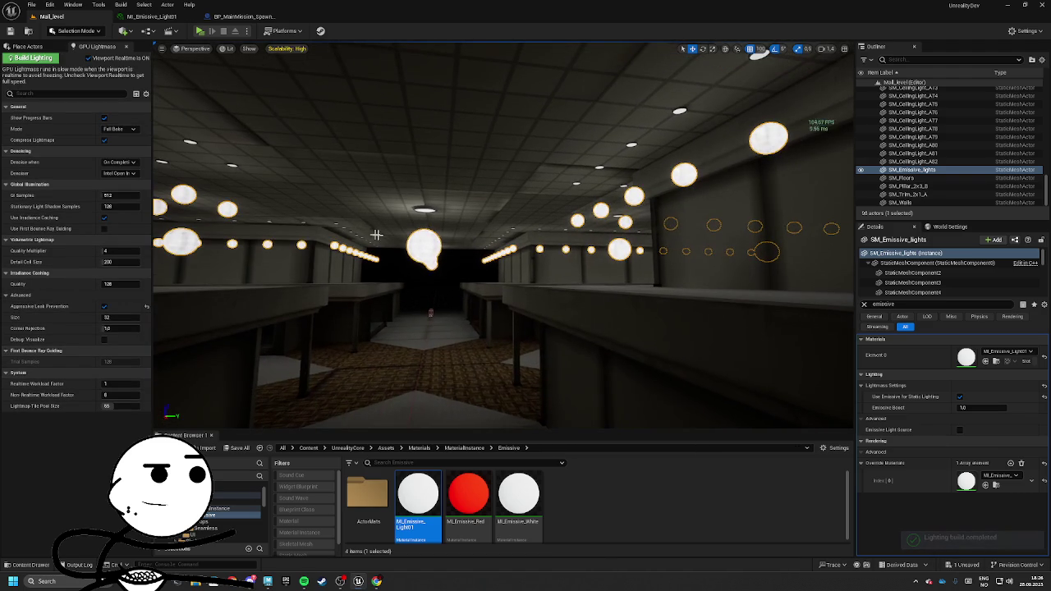
right_click(455, 276)
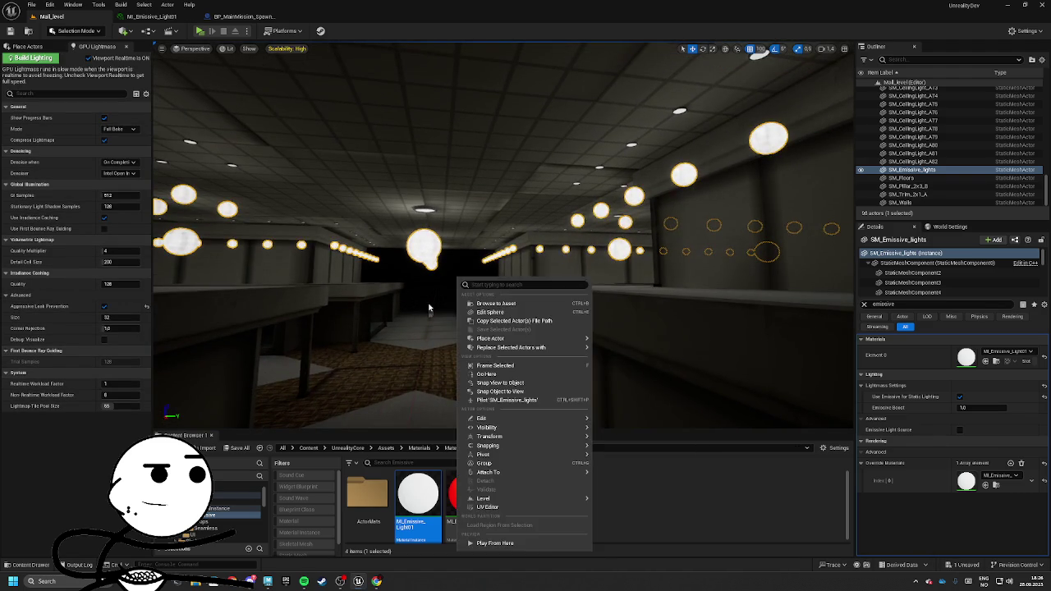
Change ML_Emissive_Light01's Emissive to 0.75, save the instance, and go back to Mall_level
right_click(434, 305)
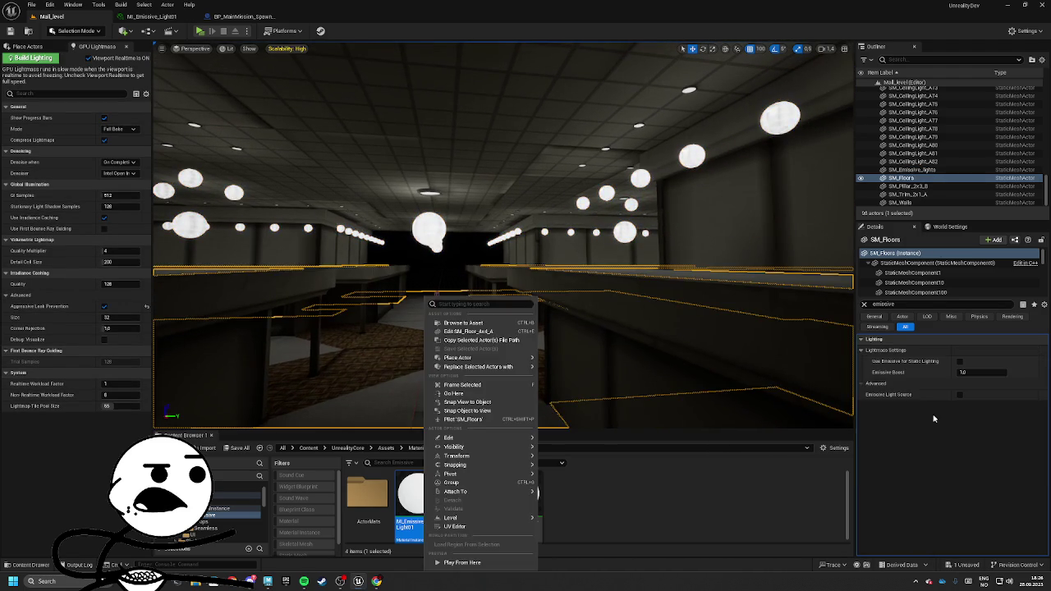
mouse_move(606, 322)
mouse_down()
mouse_move(619, 275)
mouse_move(571, 300)
mouse_move(500, 295)
mouse_up()
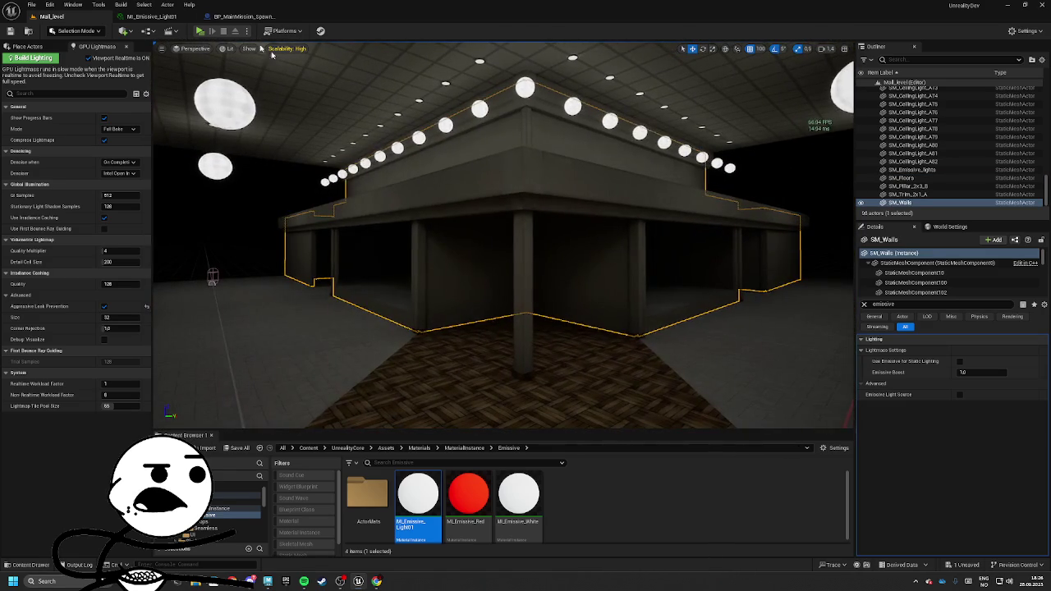
click(156, 17)
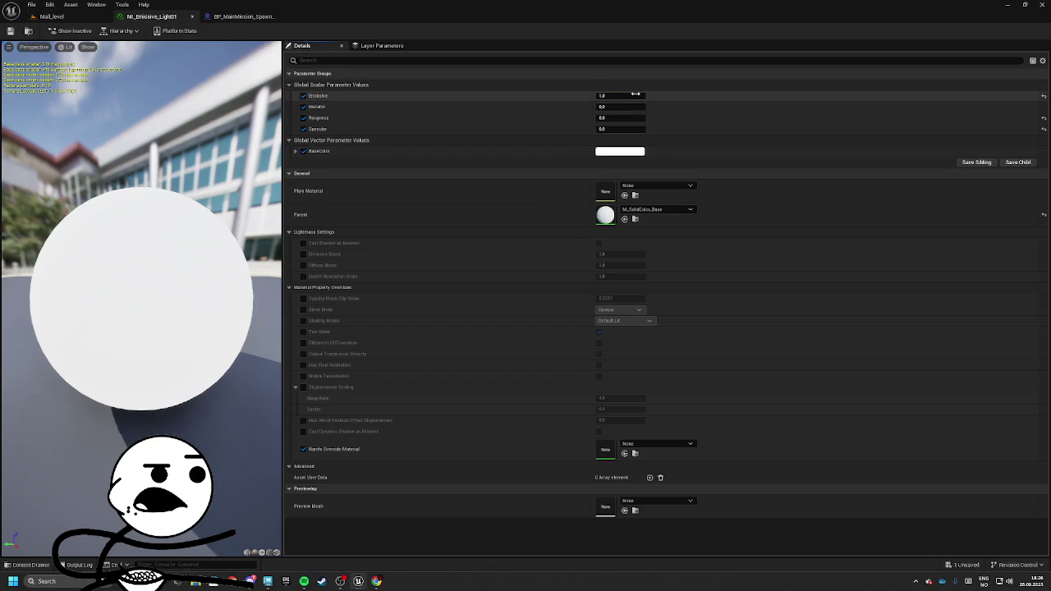
text(0.75)
key(Return)
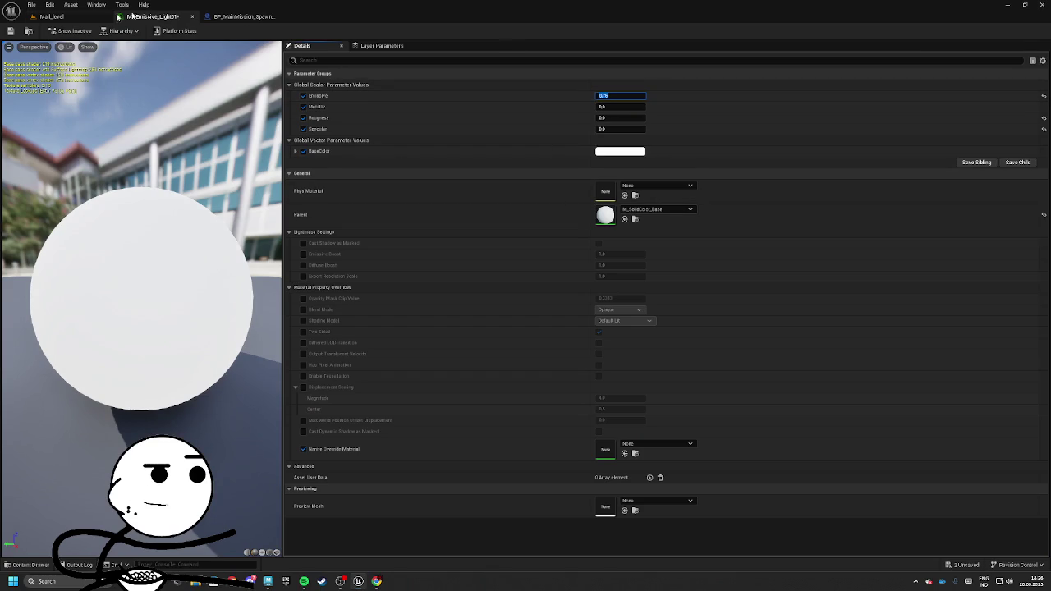
click(10, 30)
click(52, 17)
mouse_move(500, 238)
mouse_down()
mouse_move(451, 240)
mouse_move(842, 166)
mouse_up()
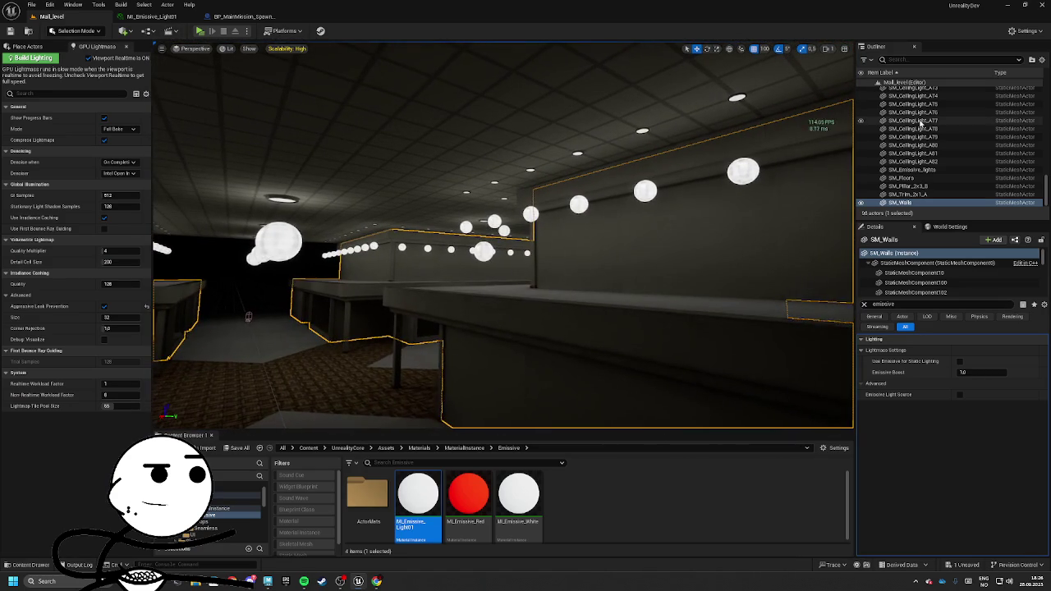
Select the SM_Emissive_lights mesh components and enable Use Emissive for Static Lighting on them
click(907, 203)
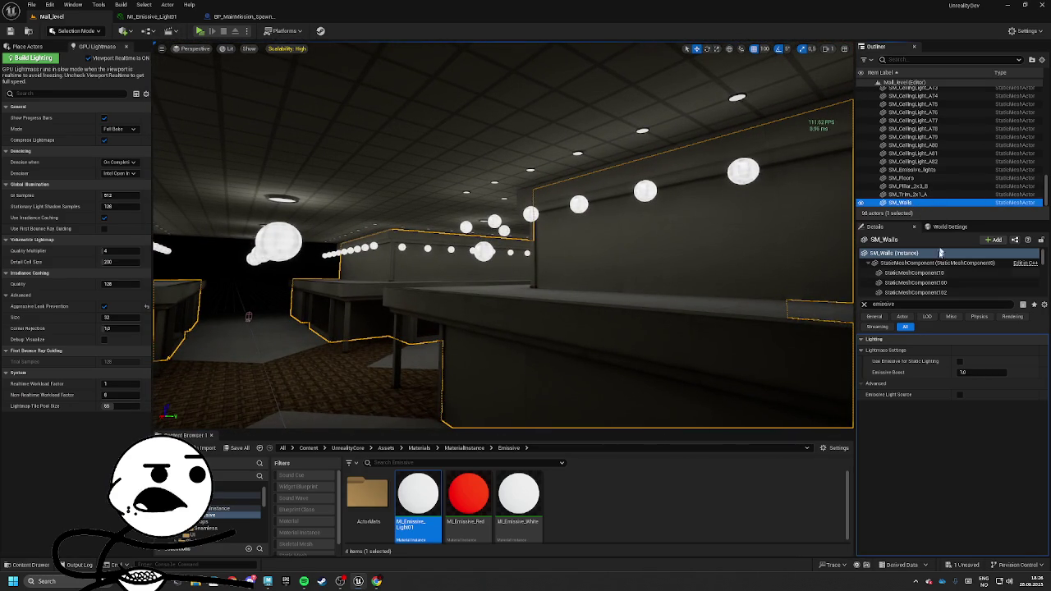
click(935, 274)
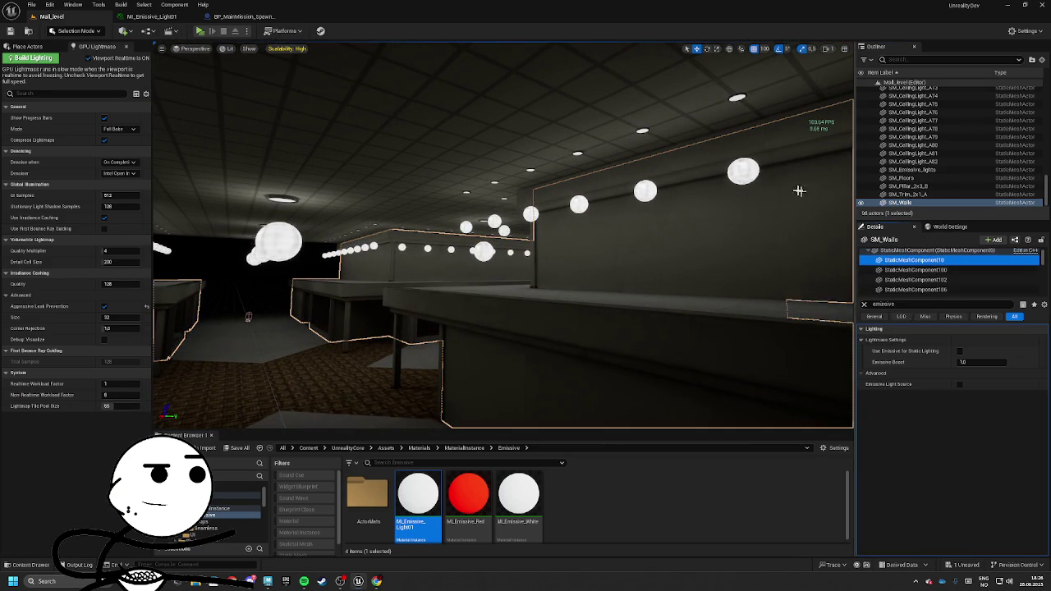
click(911, 169)
click(938, 261)
scroll(939, 275, down, 10)
shift+click(941, 286)
scroll(941, 285, down, 2)
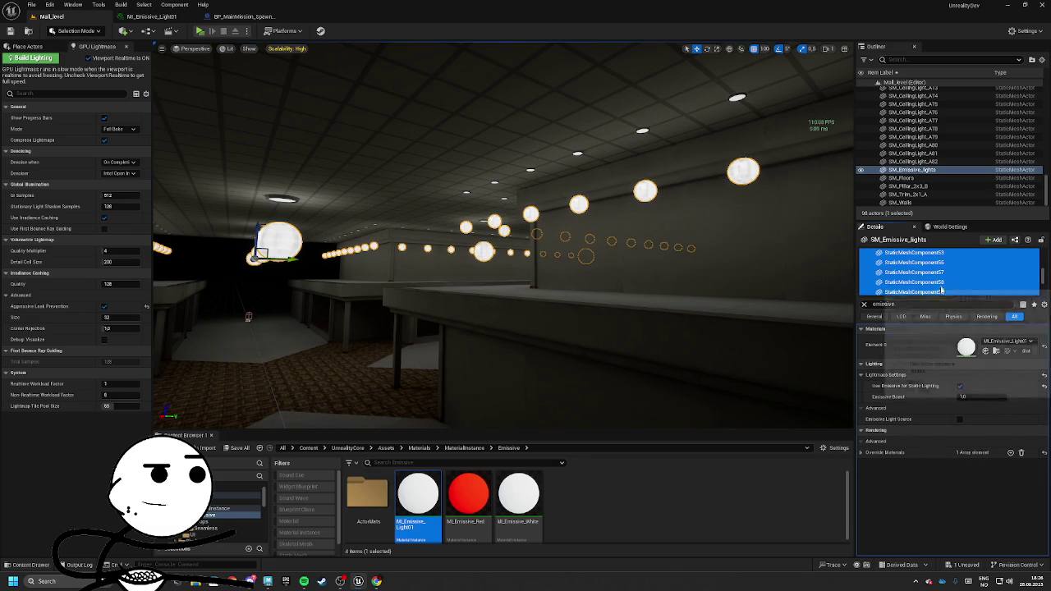
click(960, 387)
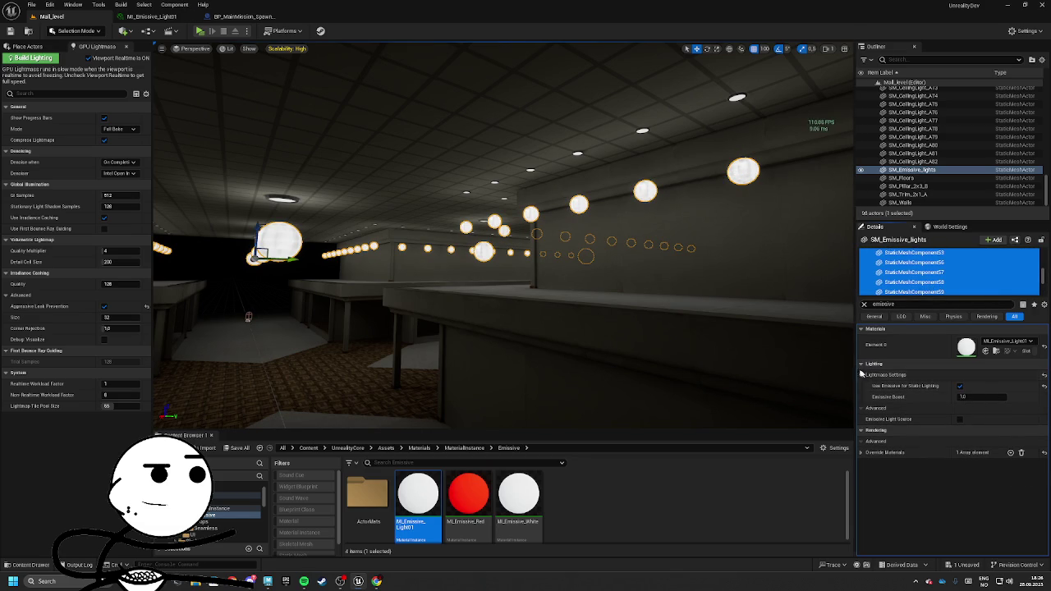
Clear the property filter, unhide the light components in game, and show advanced rendering properties
key(BackSpace)
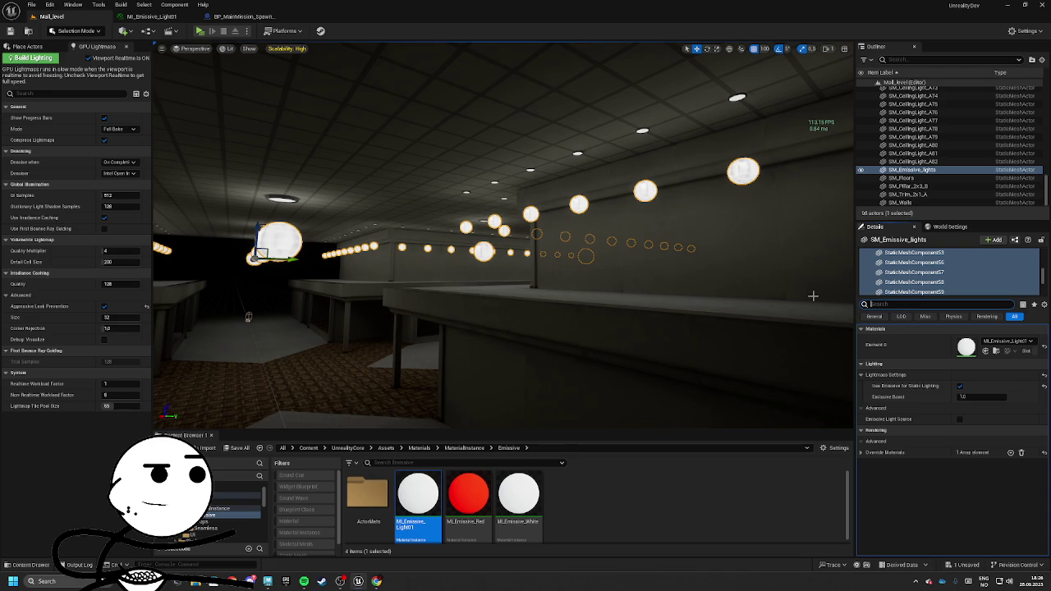
scroll(937, 470, down, 8)
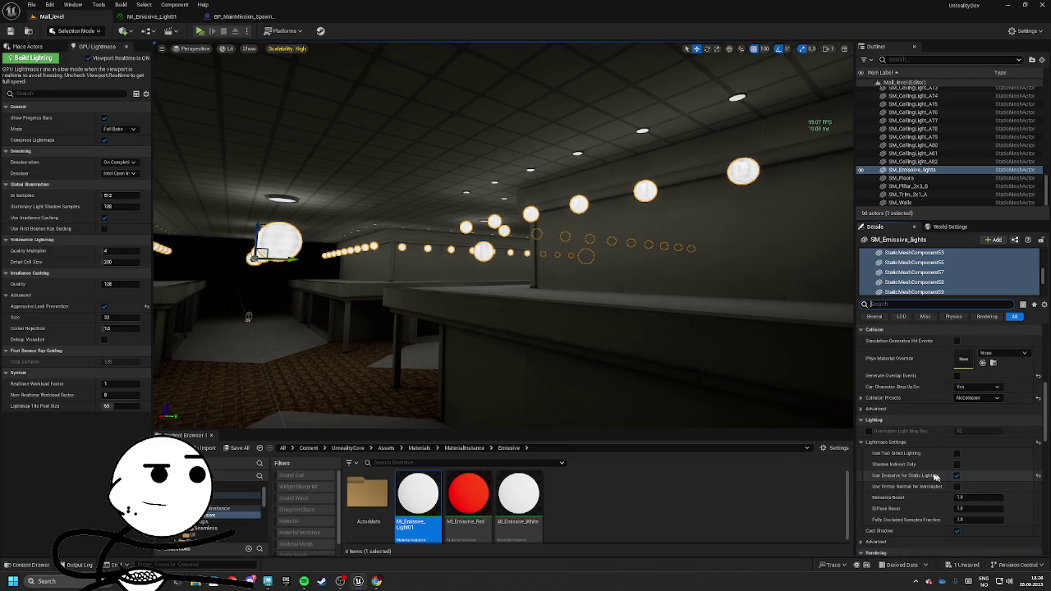
scroll(936, 459, up, 5)
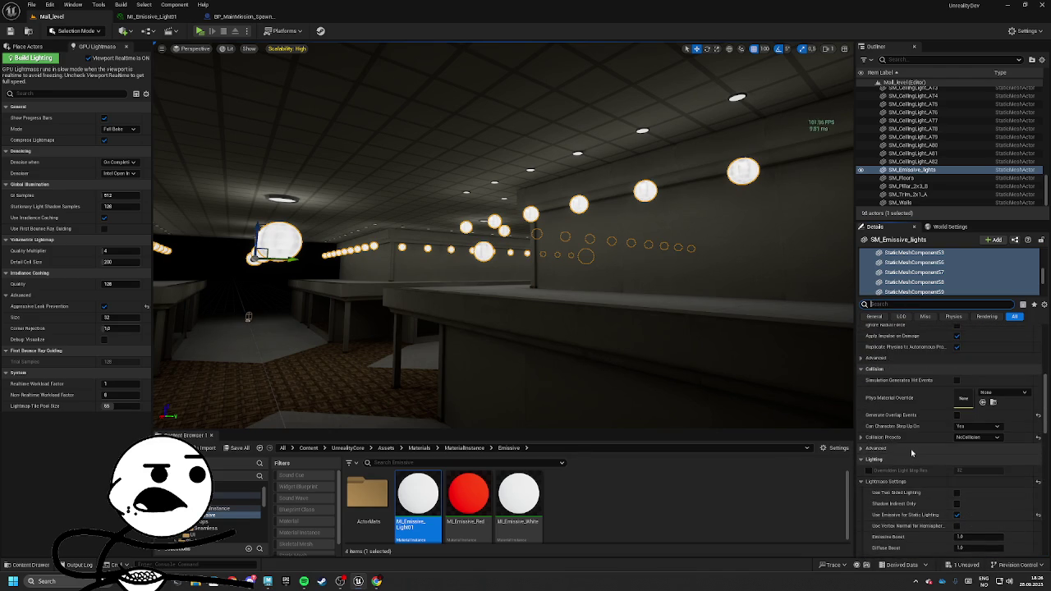
scroll(954, 417, down, 6)
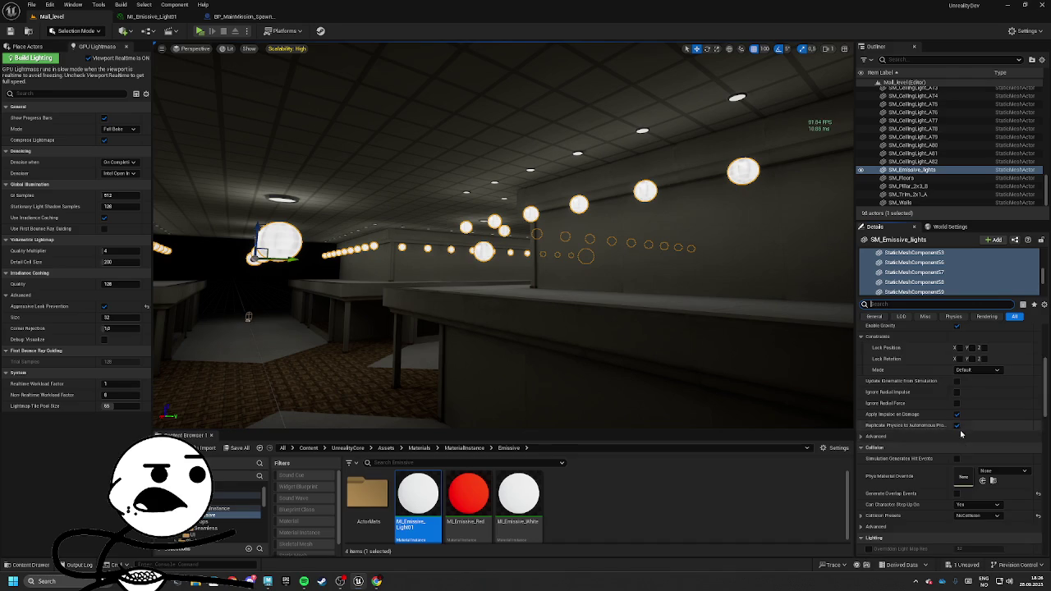
scroll(956, 427, down, 4)
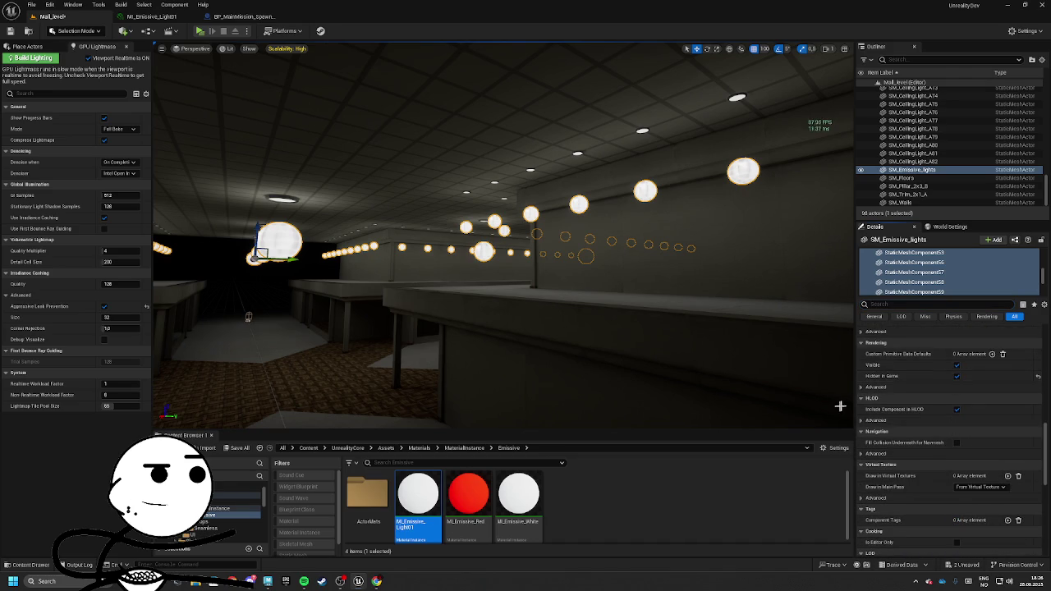
scroll(956, 427, down, 3)
scroll(959, 427, up, 2)
click(956, 396)
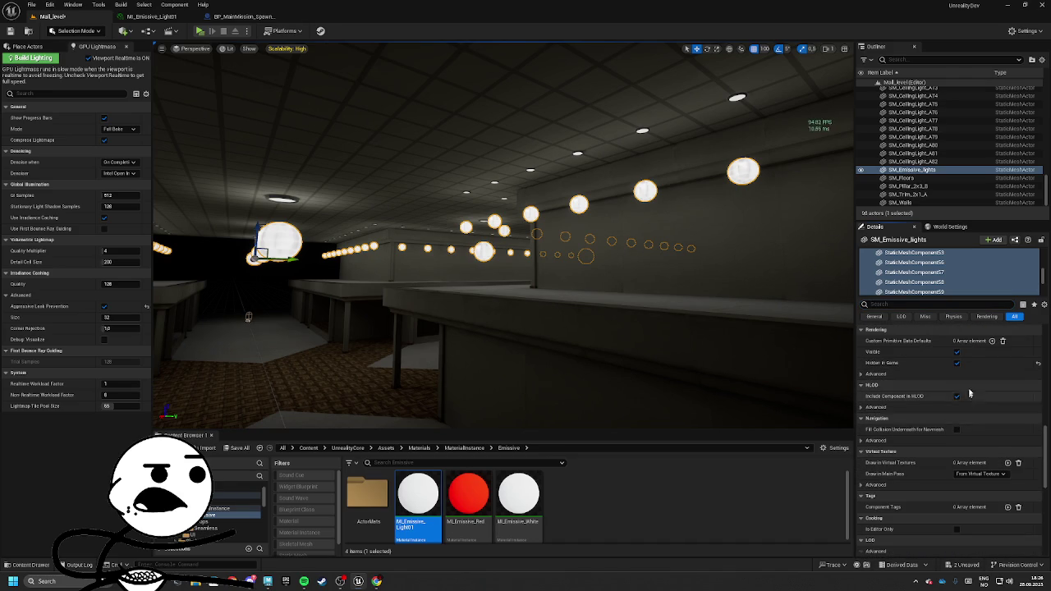
scroll(956, 399, down, 1)
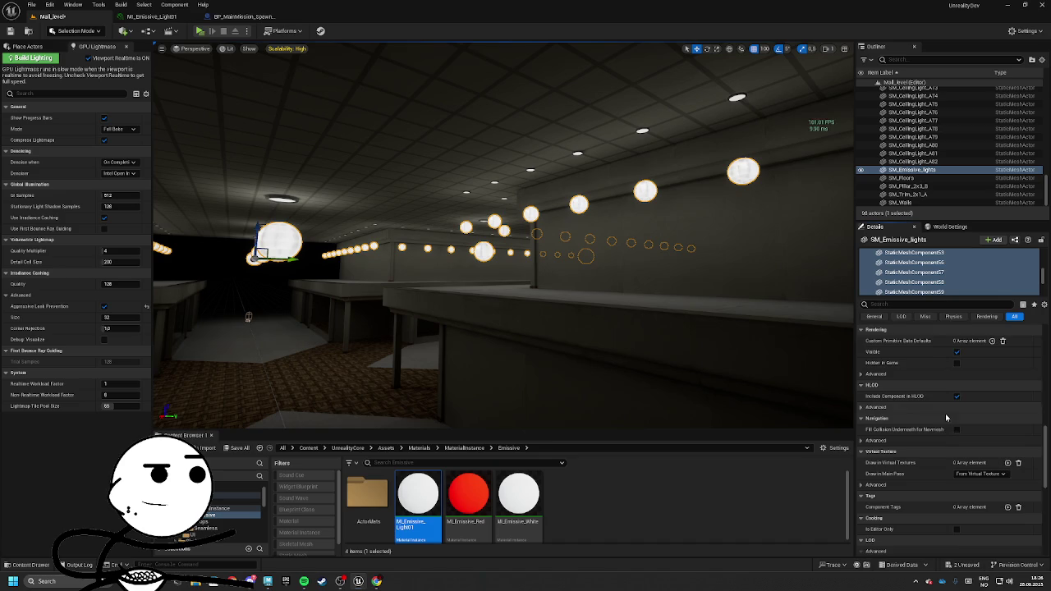
click(861, 350)
scroll(924, 413, down, 5)
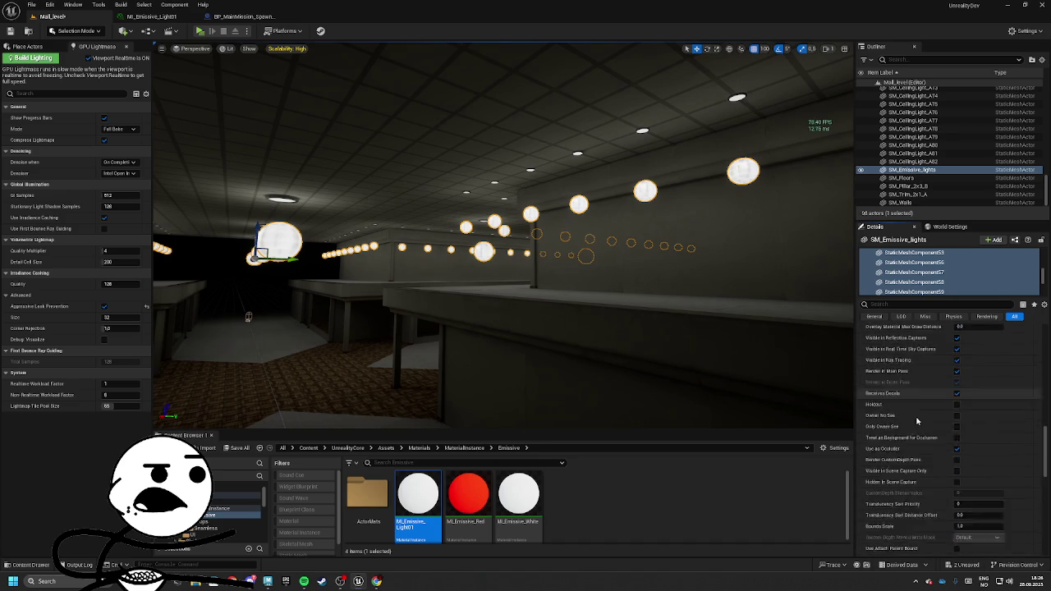
scroll(928, 411, down, 7)
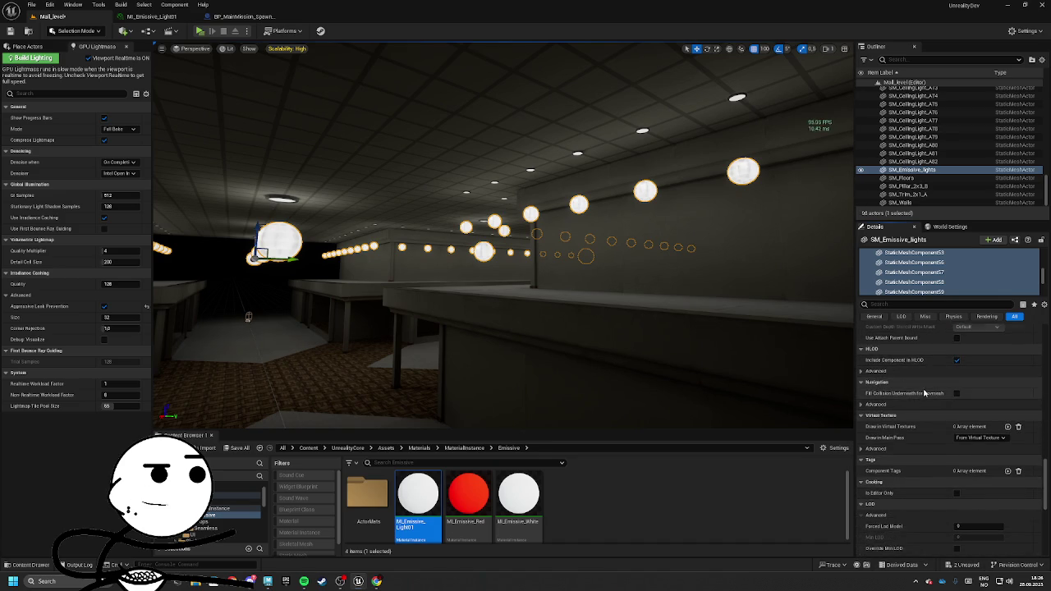
Filter for 'cast', uncheck Cast Shadow on the light components, then pause realtime updates
click(888, 303)
text(cast)
click(960, 339)
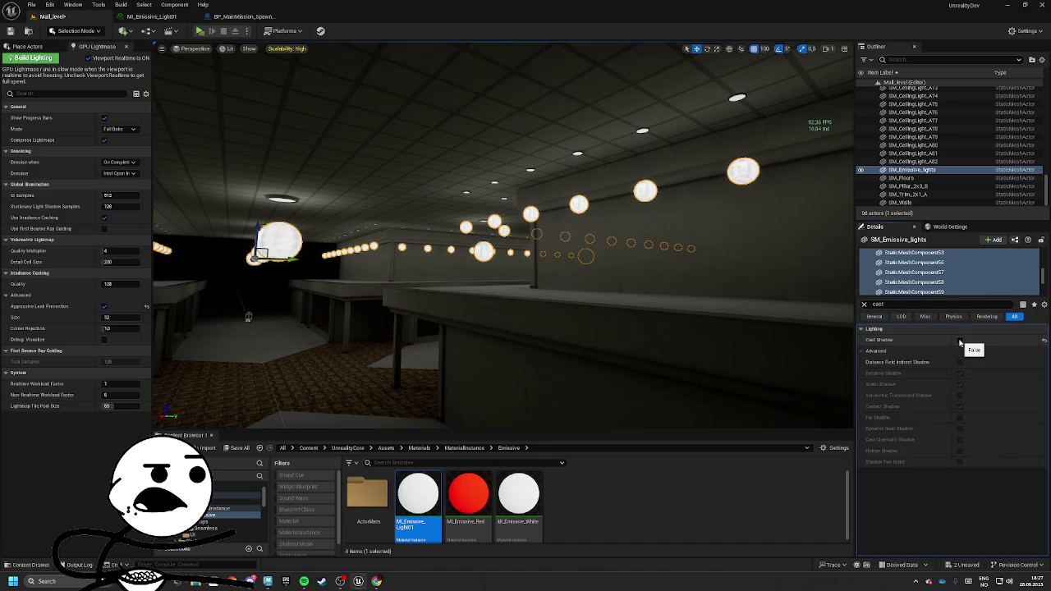
drag(1042, 277, 1040, 251)
click(944, 262)
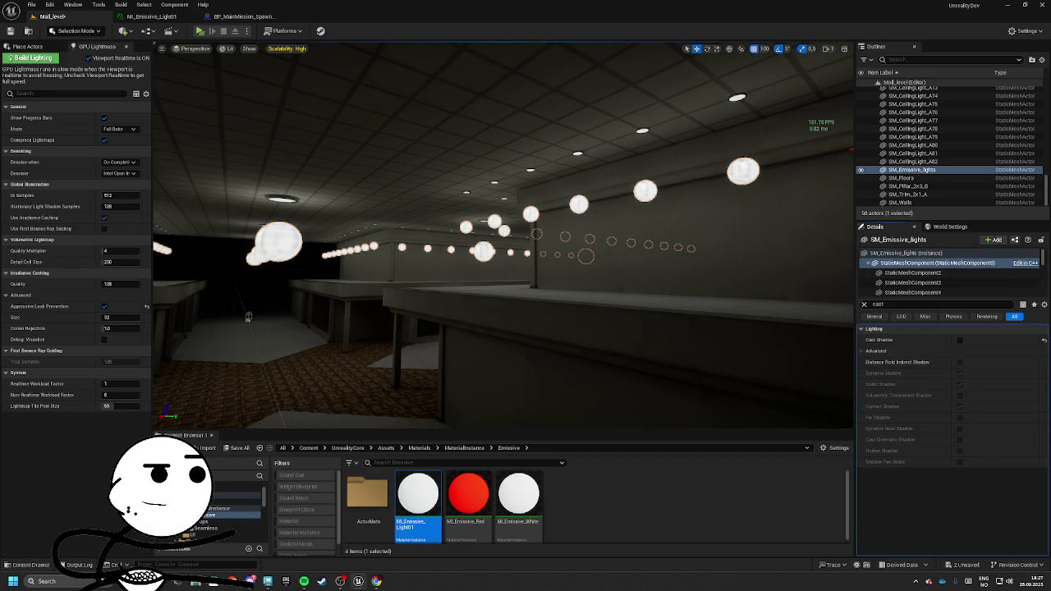
key(ctrl+r)
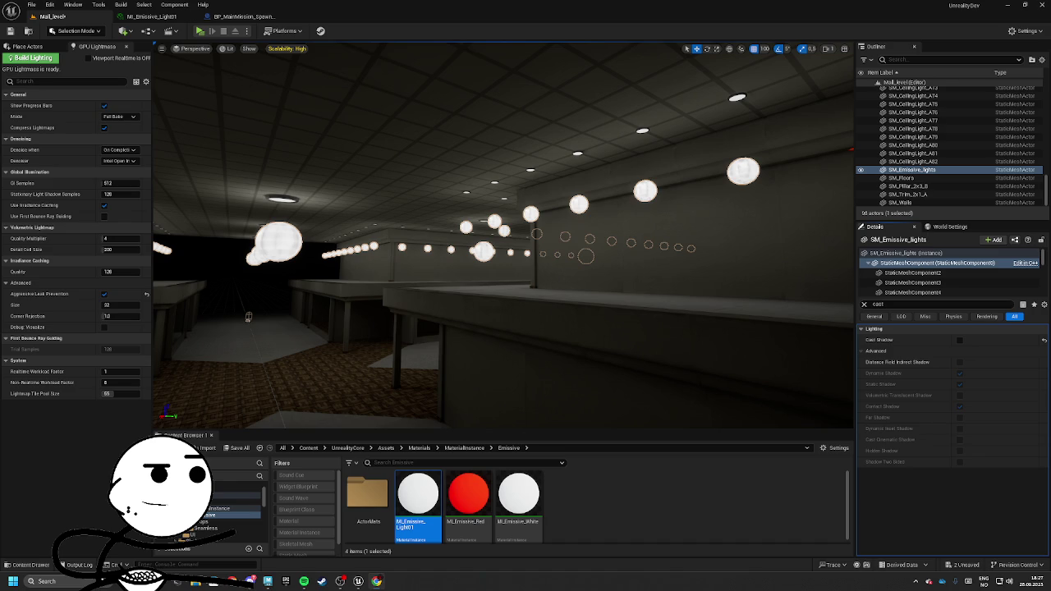
drag(665, 259, 607, 258)
mouse_move(497, 283)
mouse_down()
mouse_move(616, 284)
mouse_move(603, 279)
mouse_up()
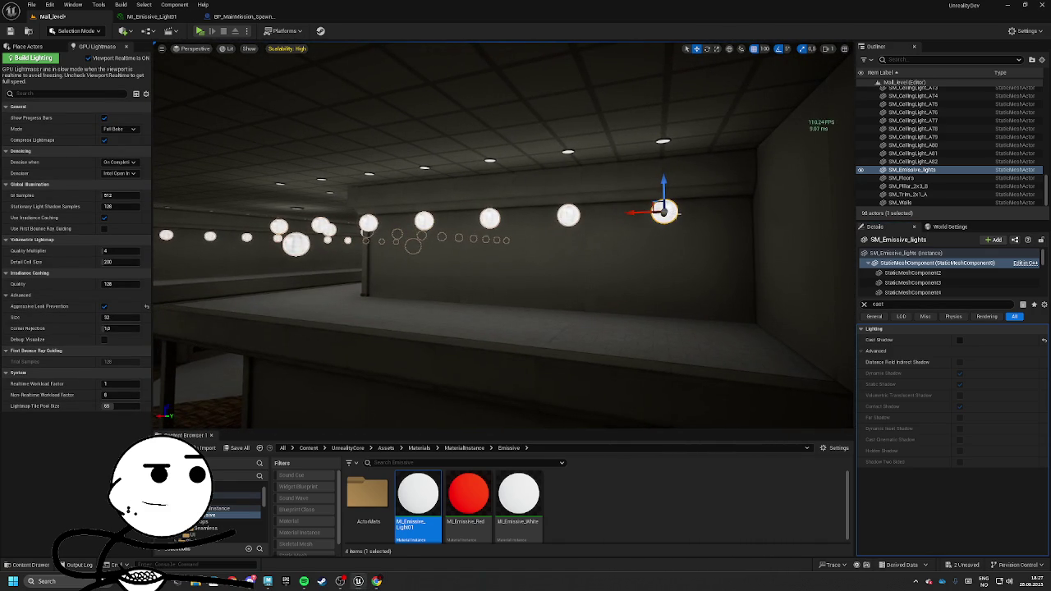
ctrl+click(568, 215)
ctrl+click(489, 218)
ctrl+click(424, 220)
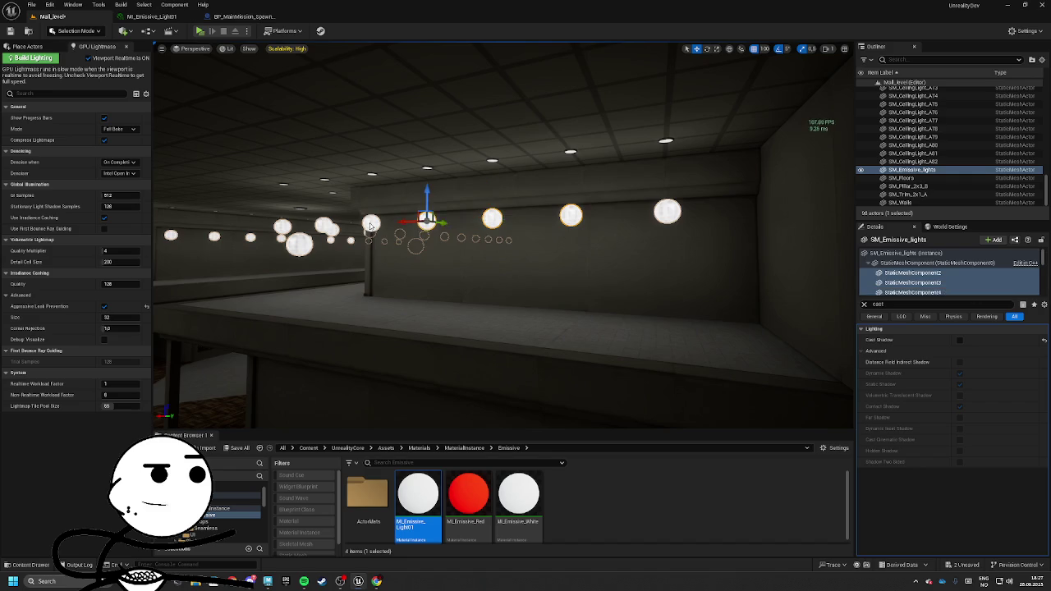
ctrl+click(368, 223)
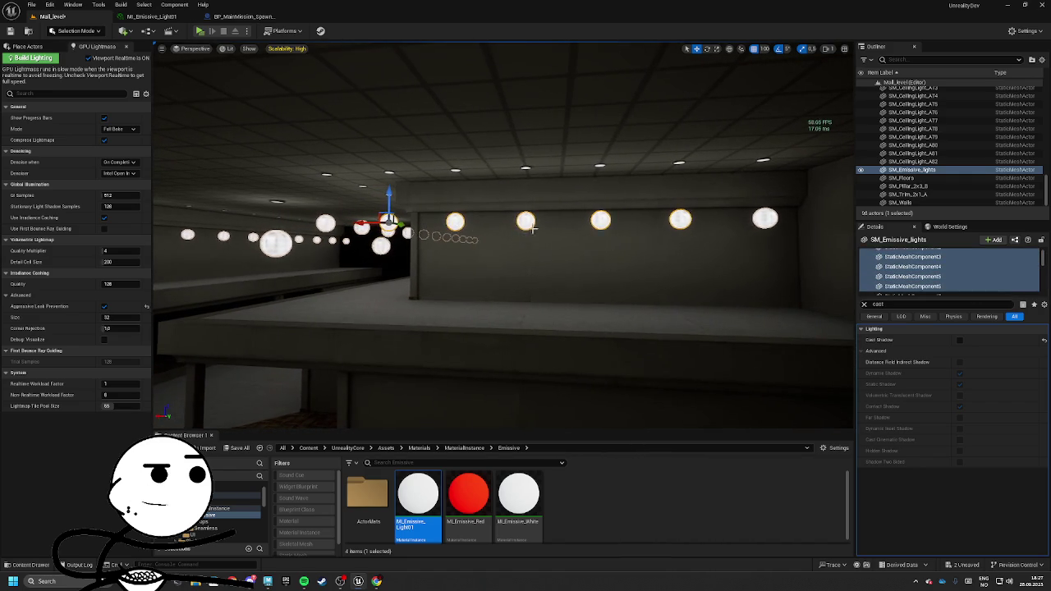
click(751, 225)
drag(743, 219, 648, 219)
key(ctrl+z)
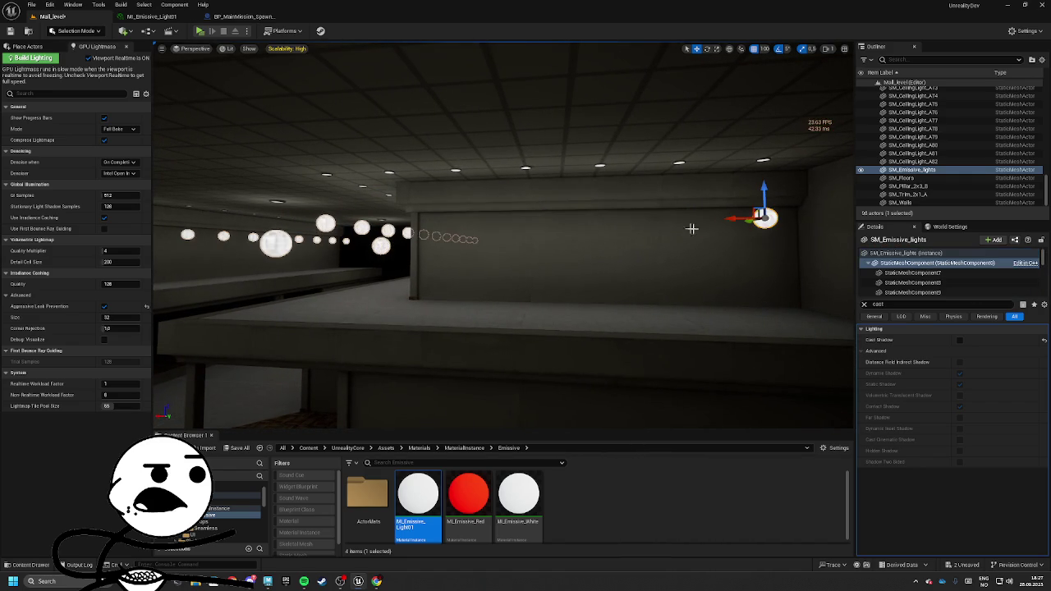
click(777, 221)
click(760, 216)
drag(748, 219, 346, 222)
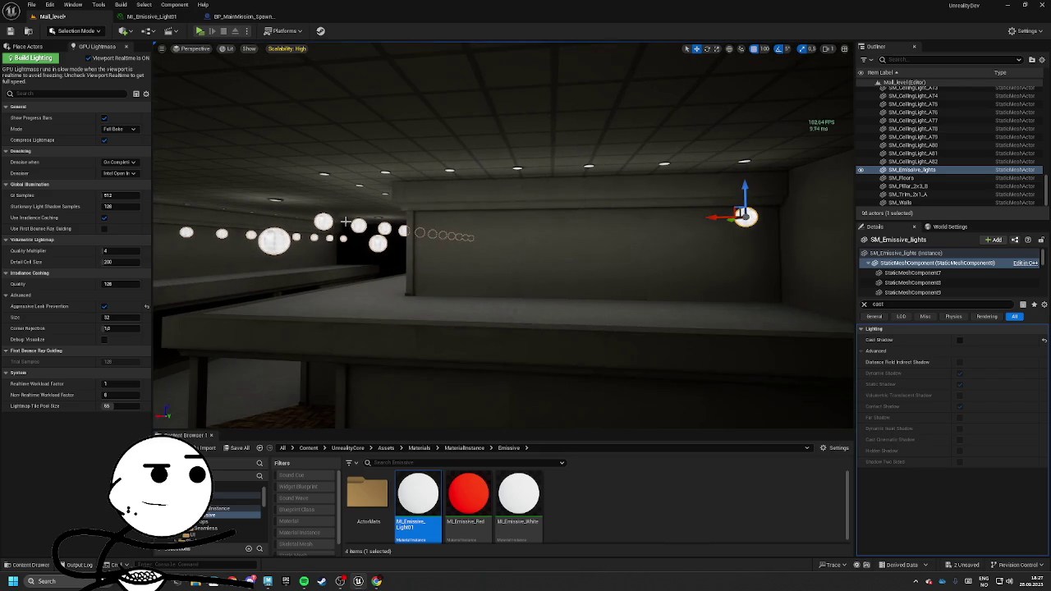
click(334, 221)
key(ctrl+z)
key(ctrl+z)
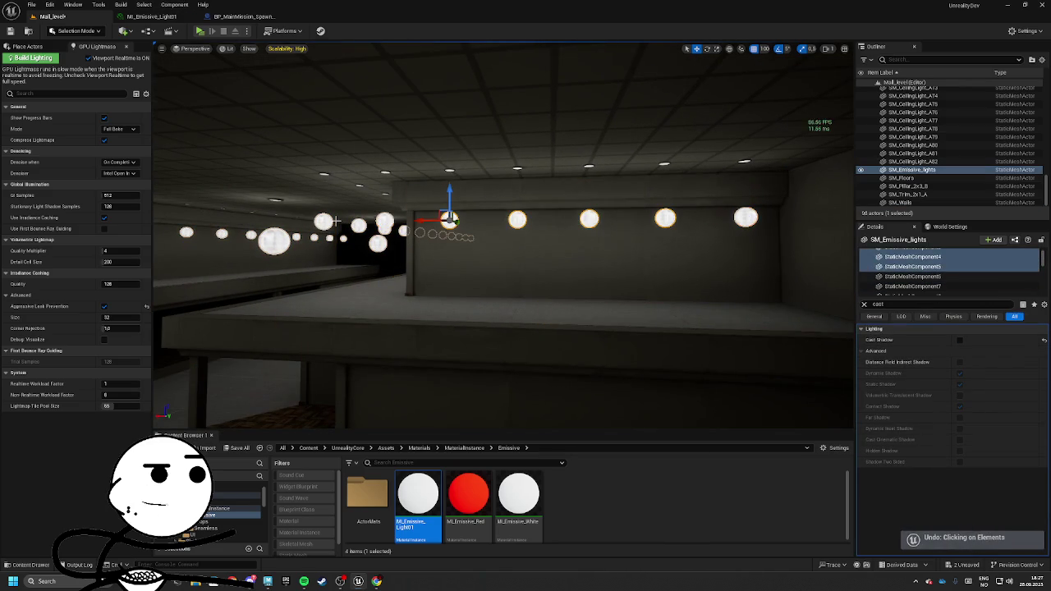
drag(335, 221, 397, 228)
key(ctrl+z)
key(ctrl+z)
key(ctrl+z)
key(ctrl+z)
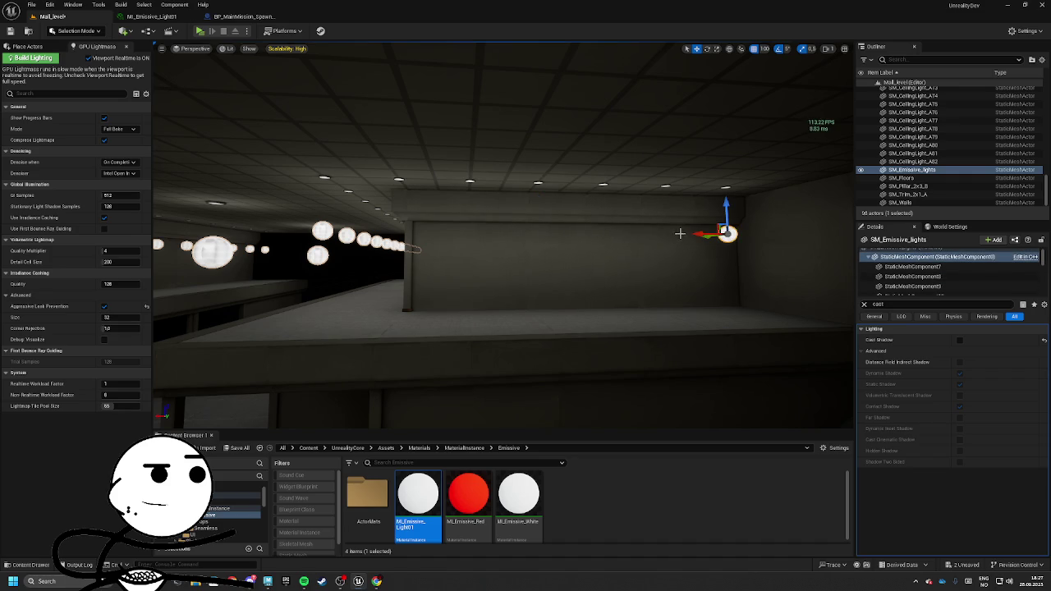
key(ctrl+z)
drag(656, 233, 480, 233)
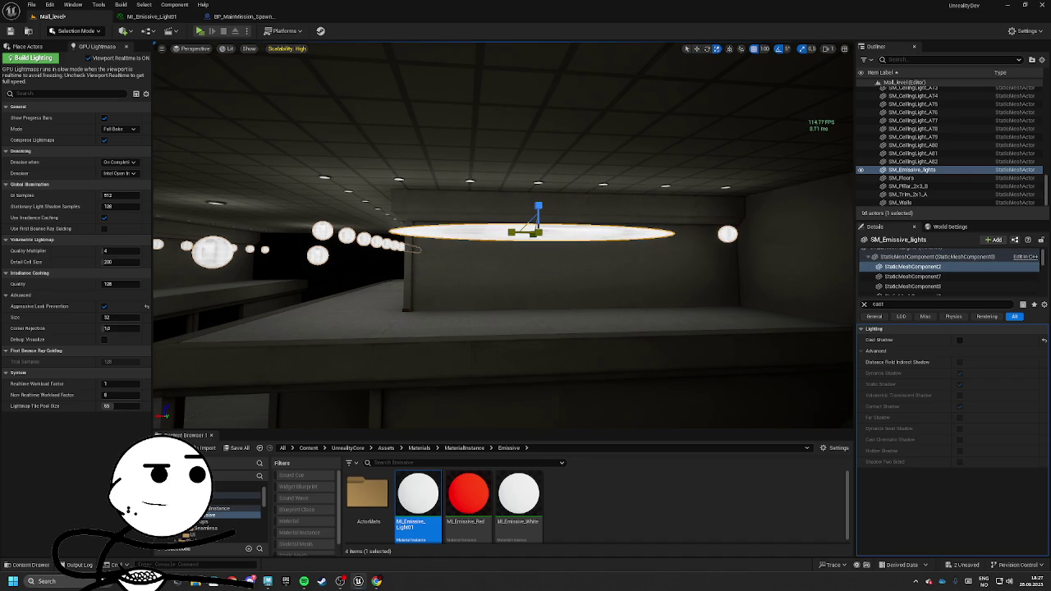
key(f)
mouse_move(764, 423)
mouse_down()
mouse_move(798, 339)
mouse_move(518, 227)
mouse_up()
key(ctrl+z)
key(ctrl+z)
key(ctrl+z)
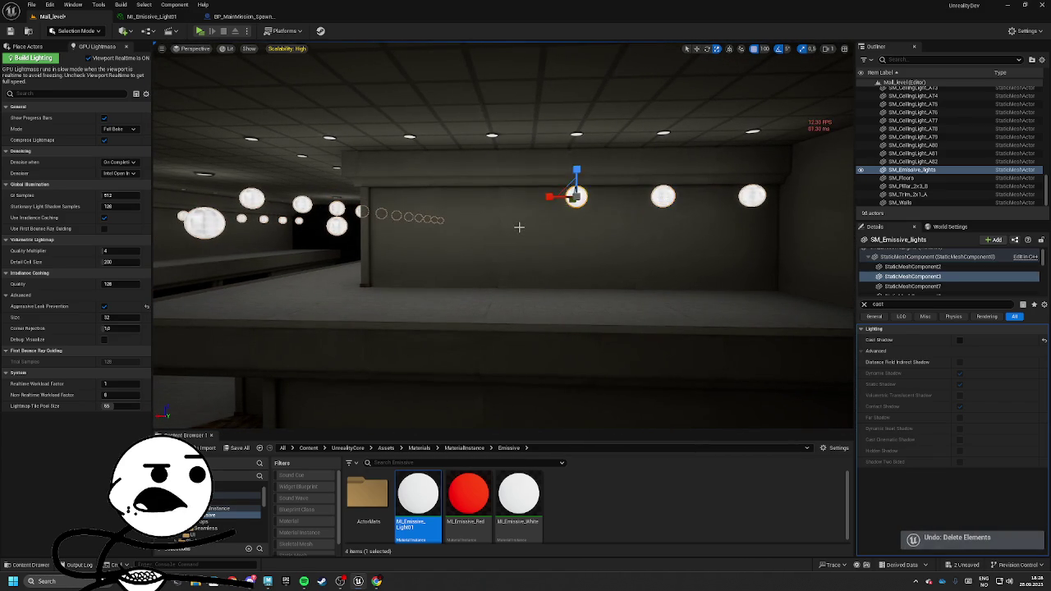
key(ctrl+z)
key(ctrl+z)
key(ctrl+z)
drag(519, 227, 443, 228)
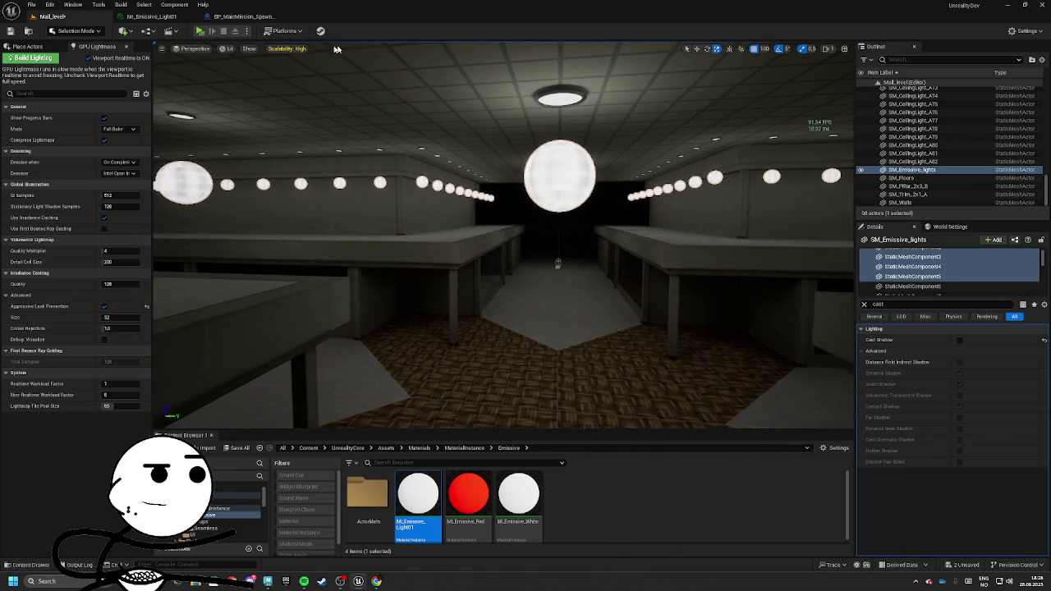
click(152, 17)
Check the MI_Emissive_Light01 Emissive value, return to Mall_level, and save all content
click(626, 96)
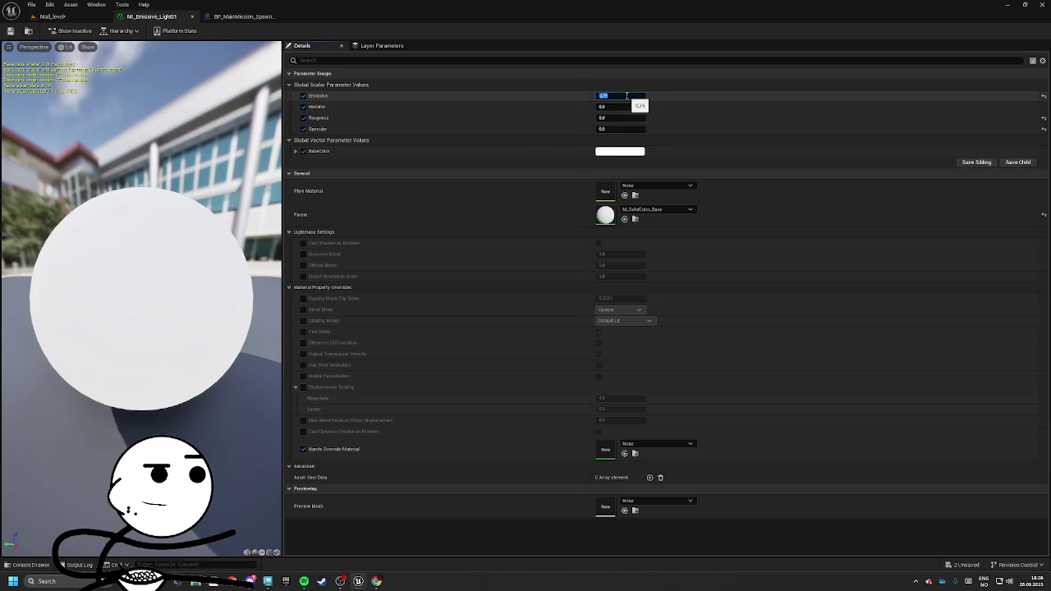
click(79, 18)
click(233, 447)
click(602, 378)
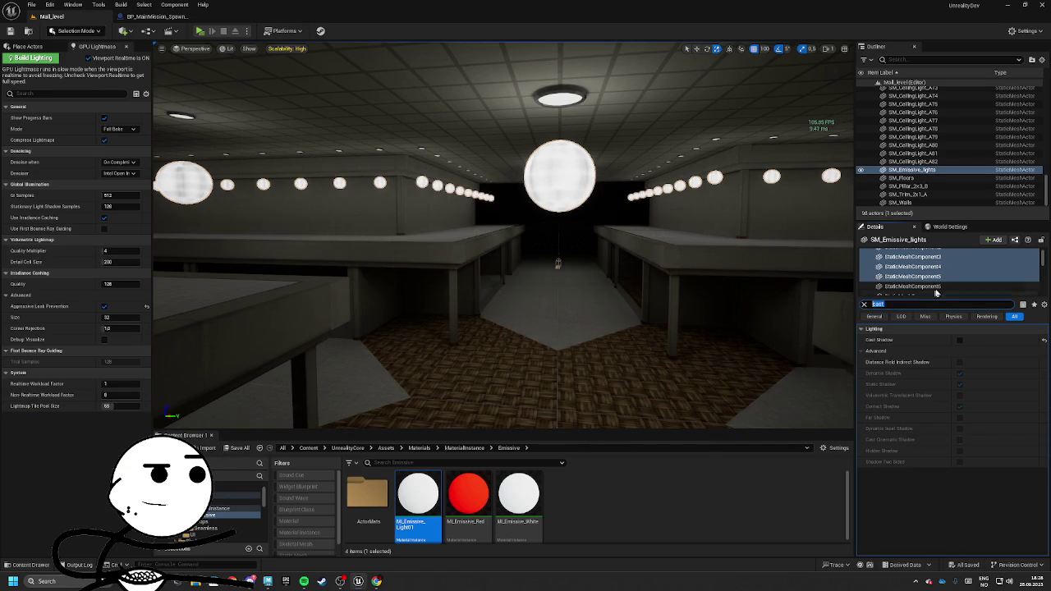
Select the whole emissive lights instance, clear the Details search box, and edit GI Samples
click(1021, 286)
mouse_move(1040, 267)
mouse_down()
mouse_move(1040, 284)
mouse_move(1041, 250)
mouse_up()
click(1037, 286)
click(935, 262)
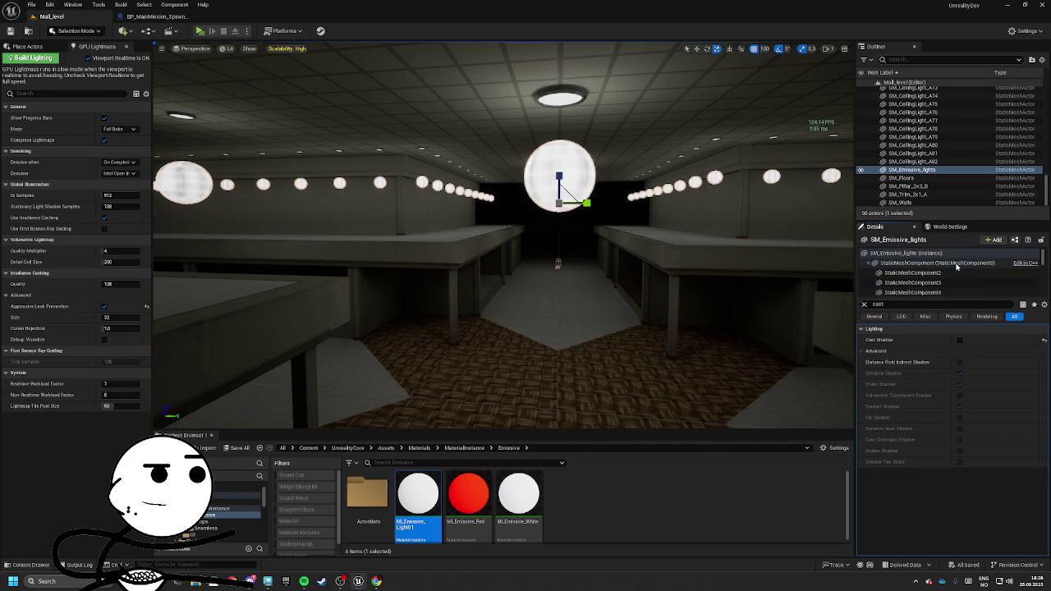
click(906, 253)
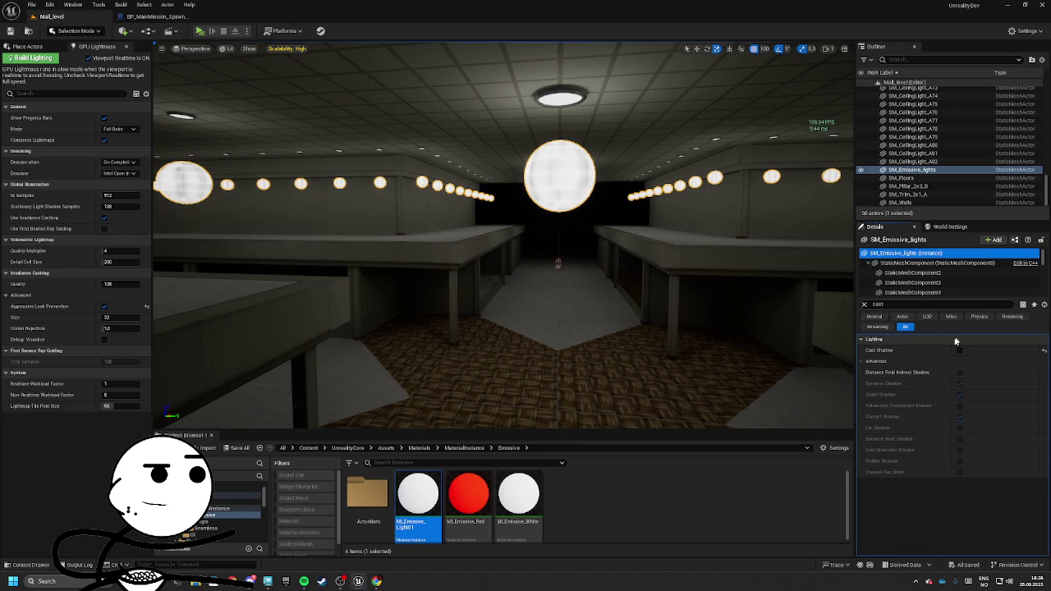
click(915, 305)
key(ctrl+a)
key(BackSpace)
scroll(985, 435, down, 5)
scroll(1008, 454, down, 1)
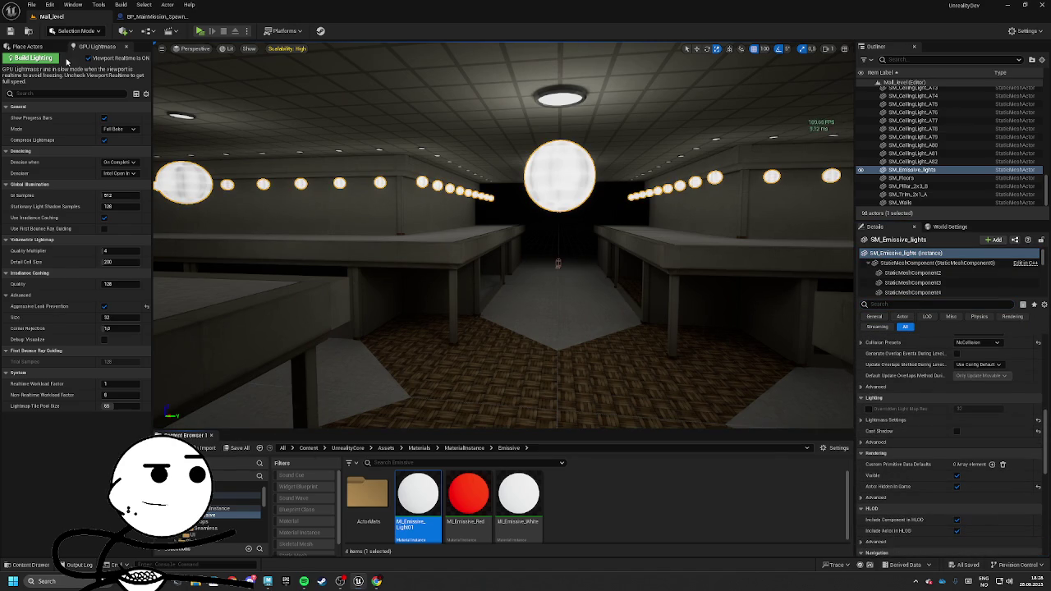
click(131, 195)
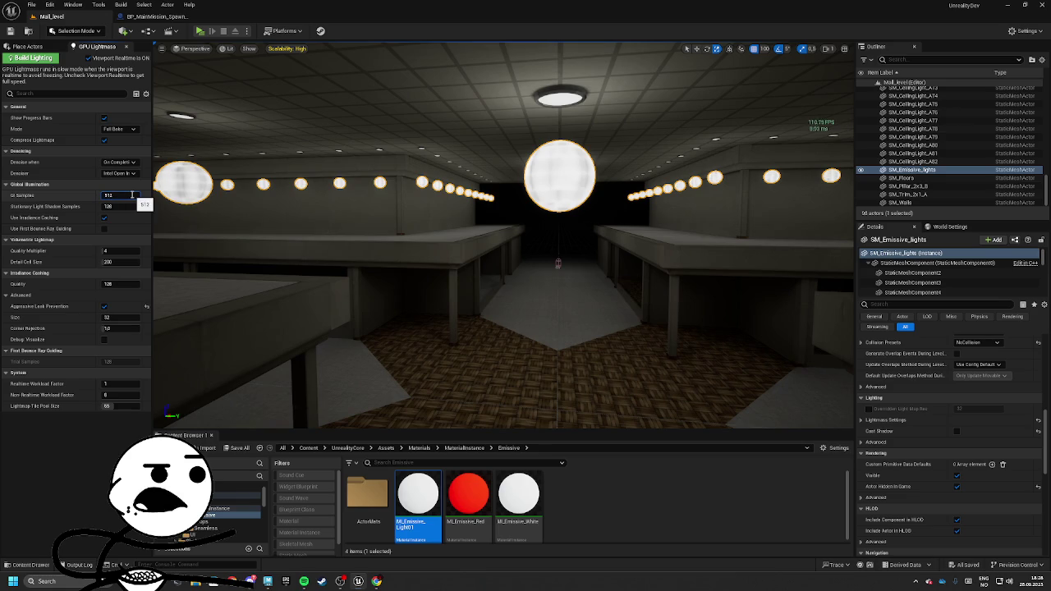
Double GI Samples twice with *2, from 512 to 4096, and turn off realtime viewport updates
text(*2)
key(Return)
mouse_move(329, 246)
mouse_down()
mouse_move(320, 234)
mouse_move(222, 217)
mouse_move(337, 205)
mouse_up()
click(123, 195)
text(*2)
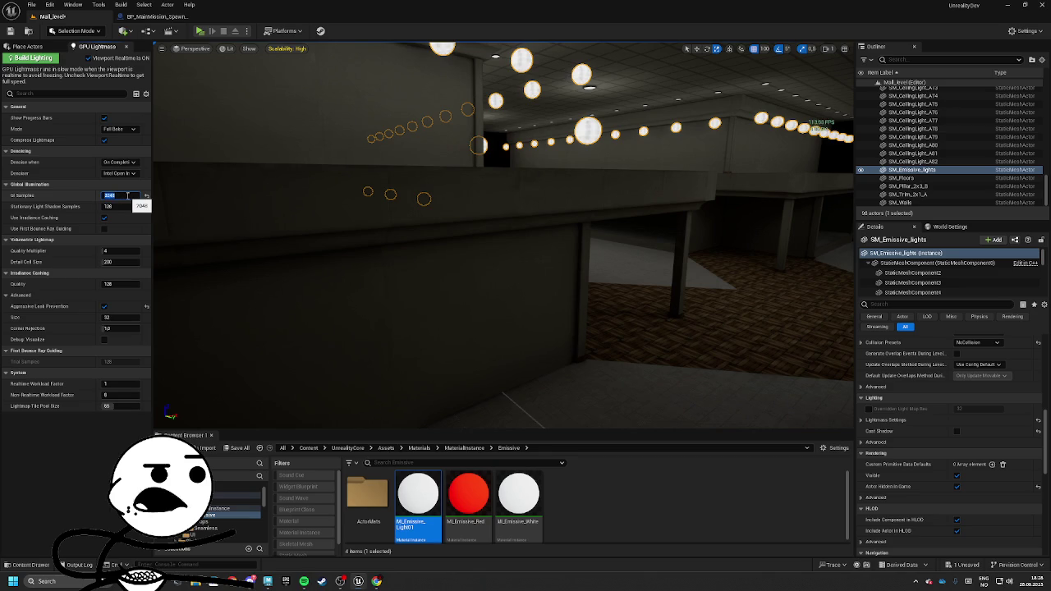
key(Return)
click(88, 58)
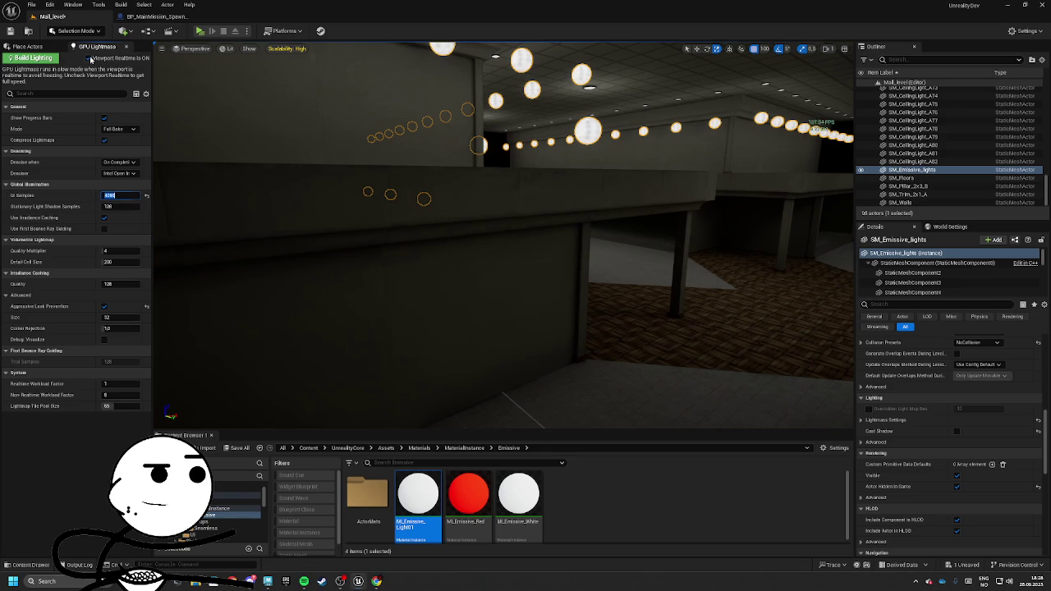
Build the lighting at 4096 GI samples, then fly down the aisle to inspect the bake
click(29, 58)
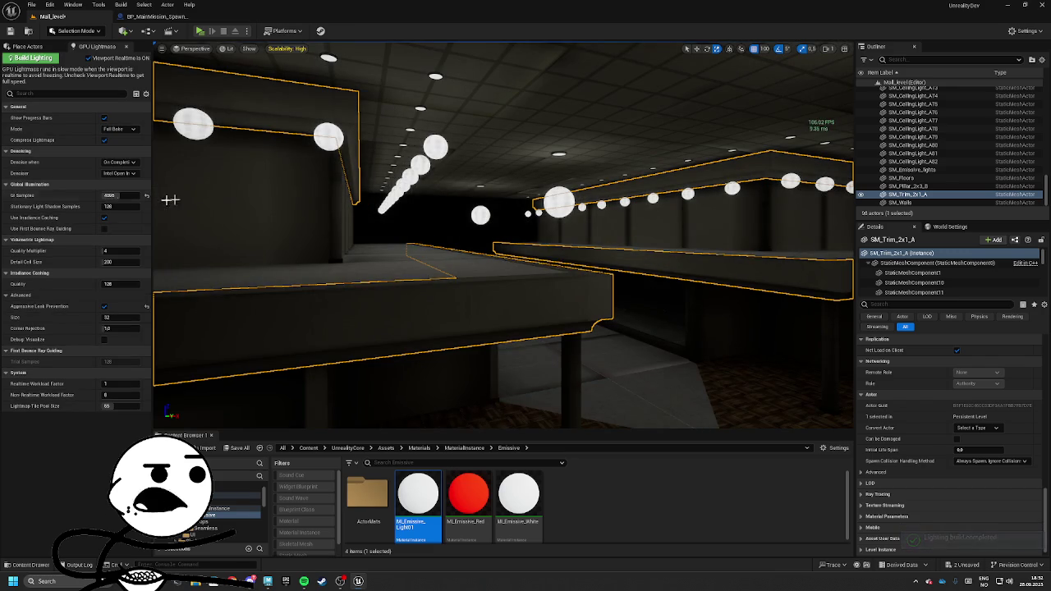
mouse_move(170, 200)
mouse_down()
mouse_move(532, 208)
mouse_move(525, 222)
mouse_move(568, 317)
mouse_move(561, 296)
mouse_up()
click(525, 221)
Launch a standalone play preview and walk the player down the mall aisle toward the open area
click(199, 30)
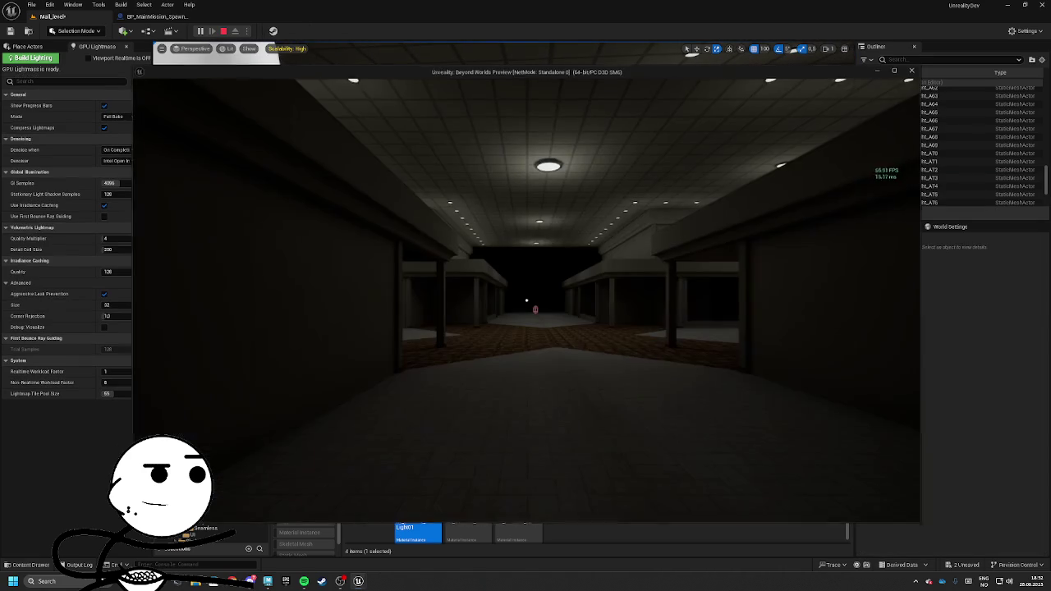
key(w)
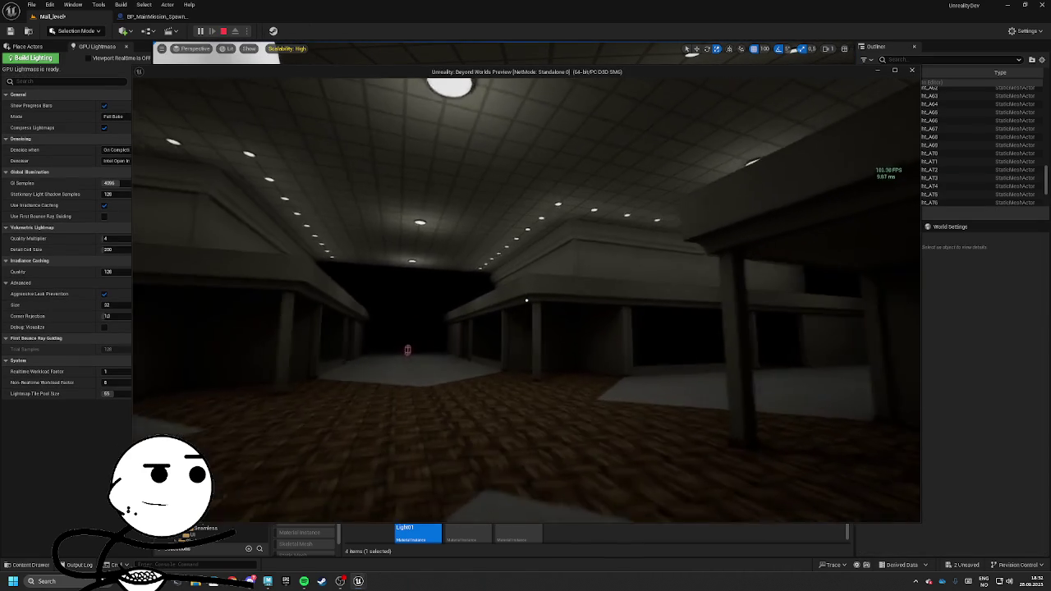
key(w)
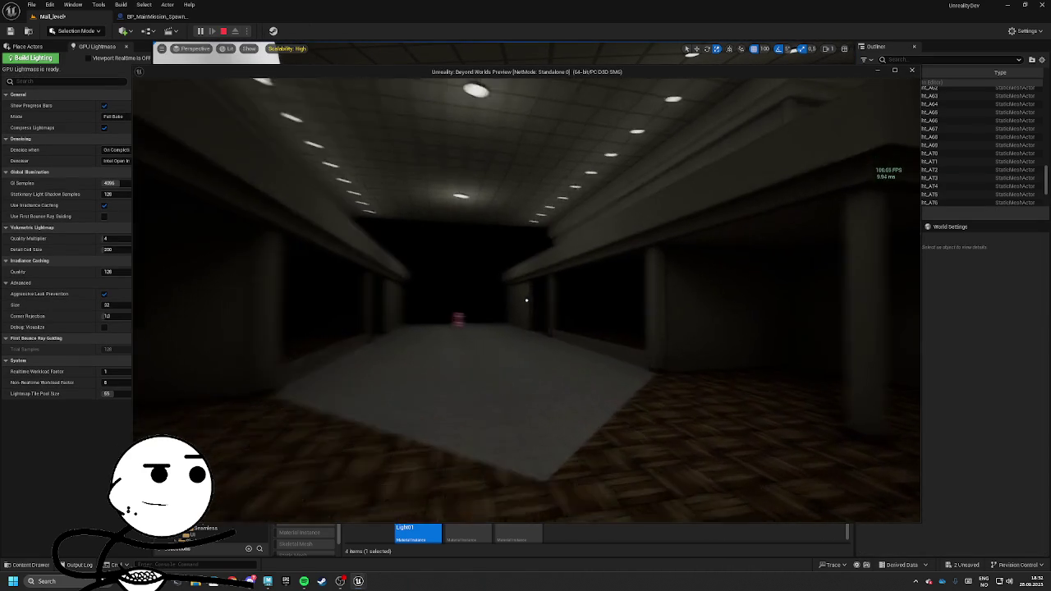
key(w)
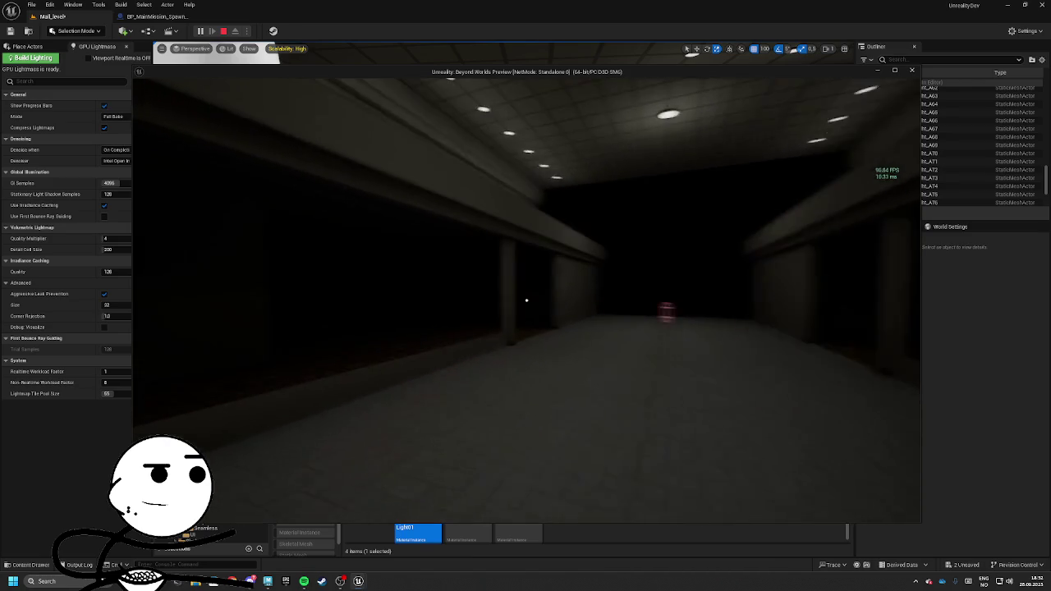
key(w)
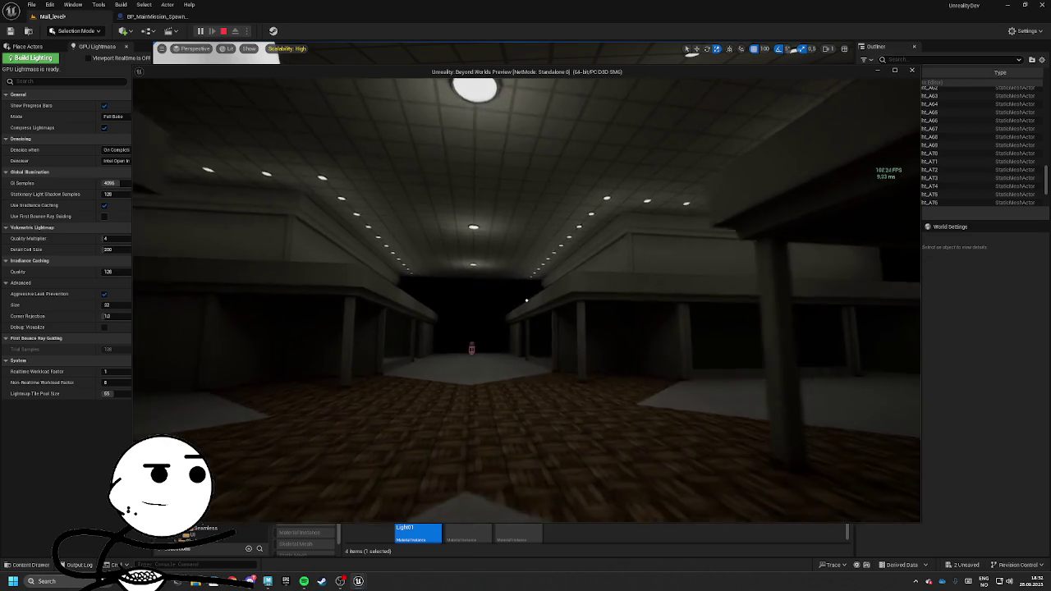
key(w)
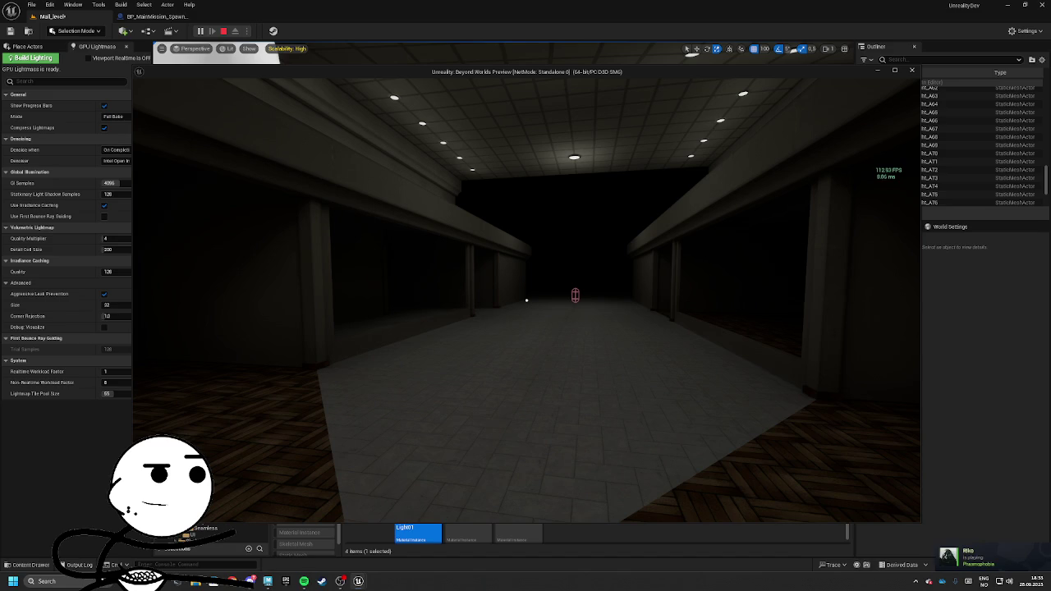
key(w)
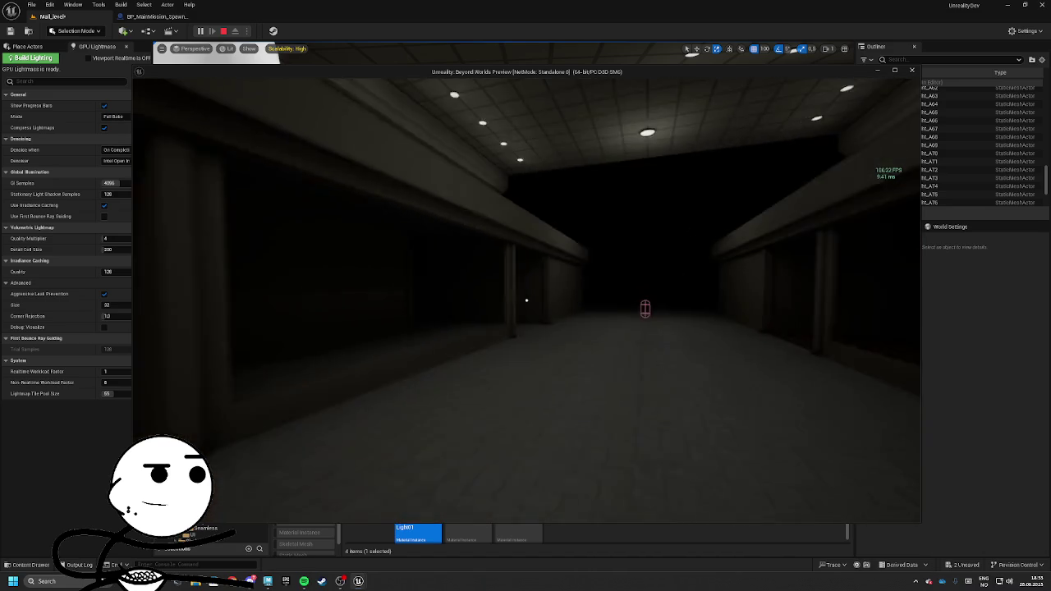
key(w)
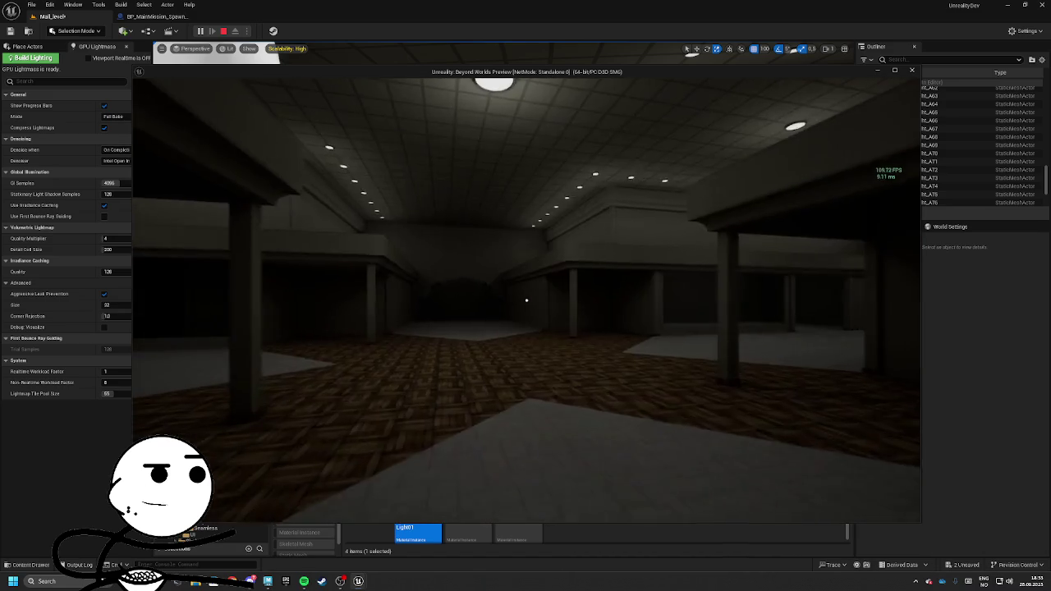
Walk through the lit hall and along the storefronts, then press Esc to stop playing
key(w)
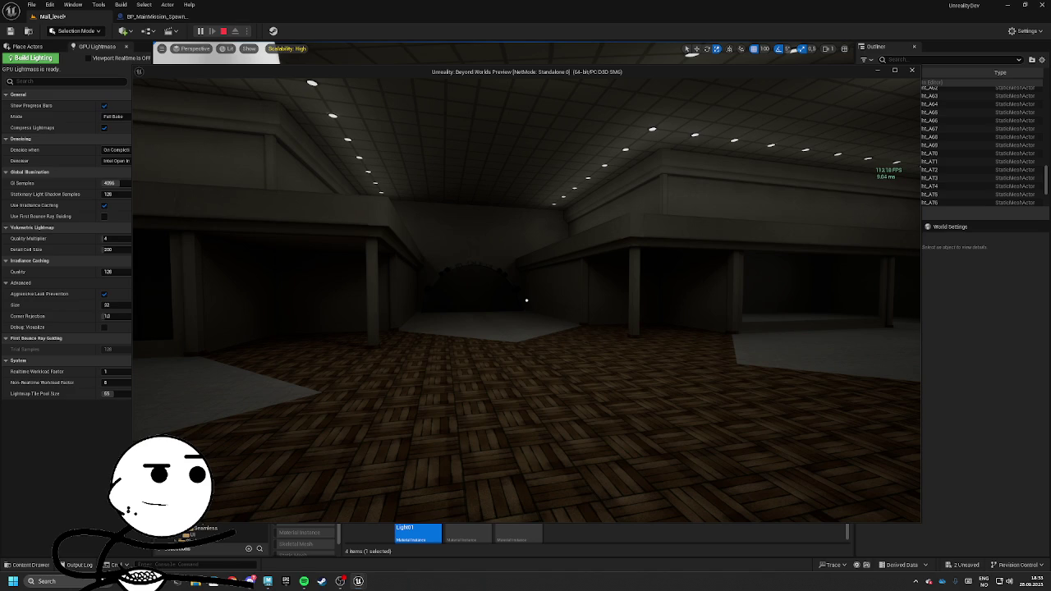
key(w)
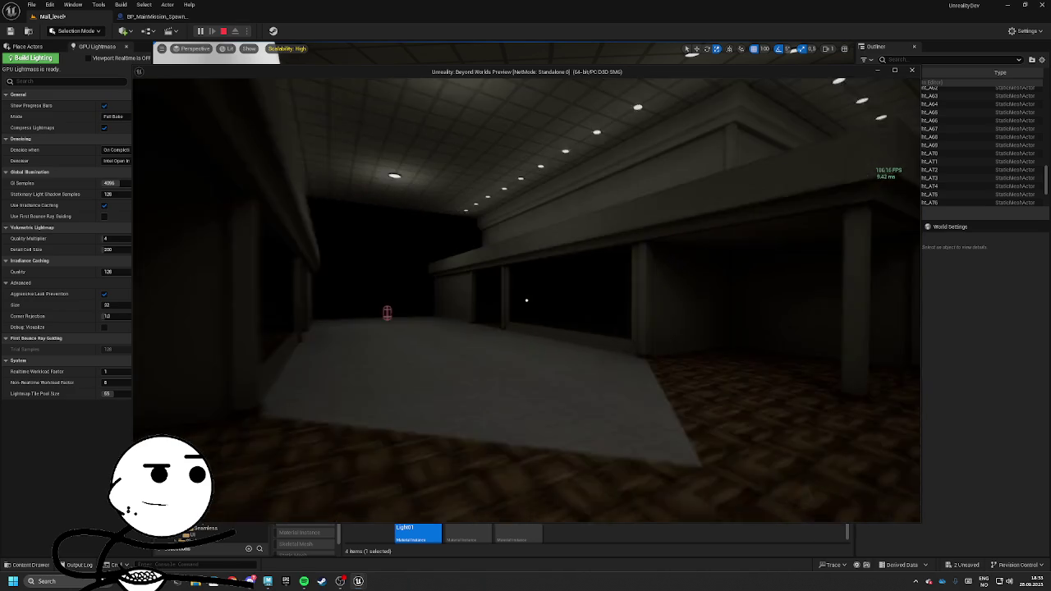
key(w)
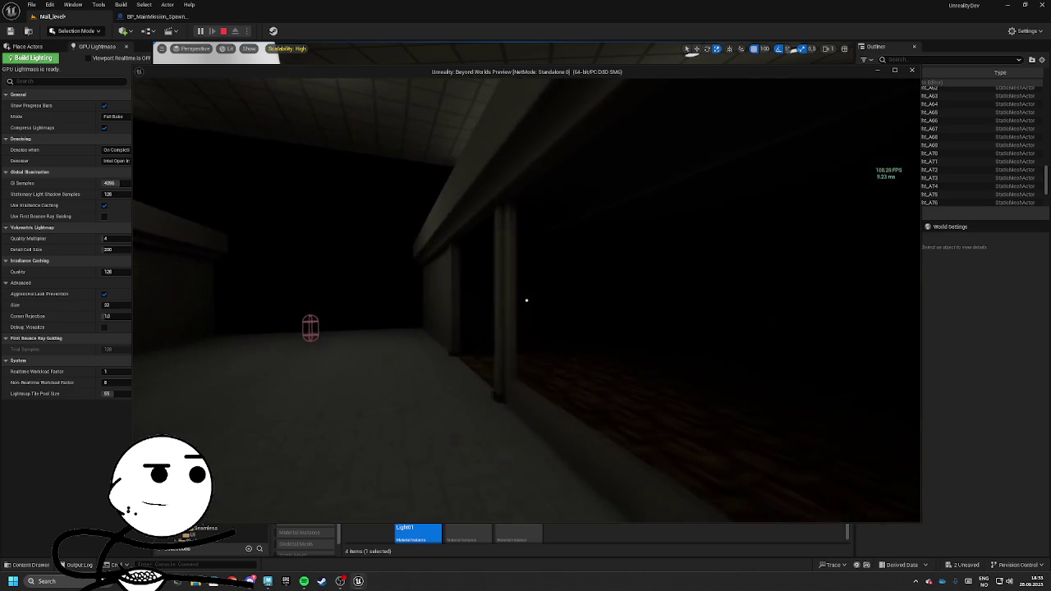
key(w)
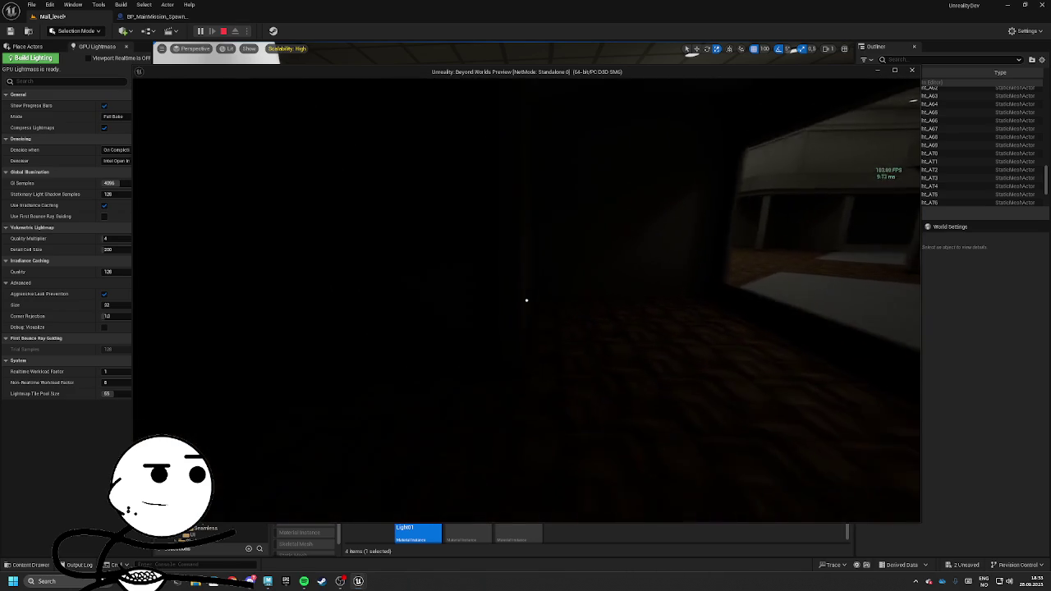
key(w)
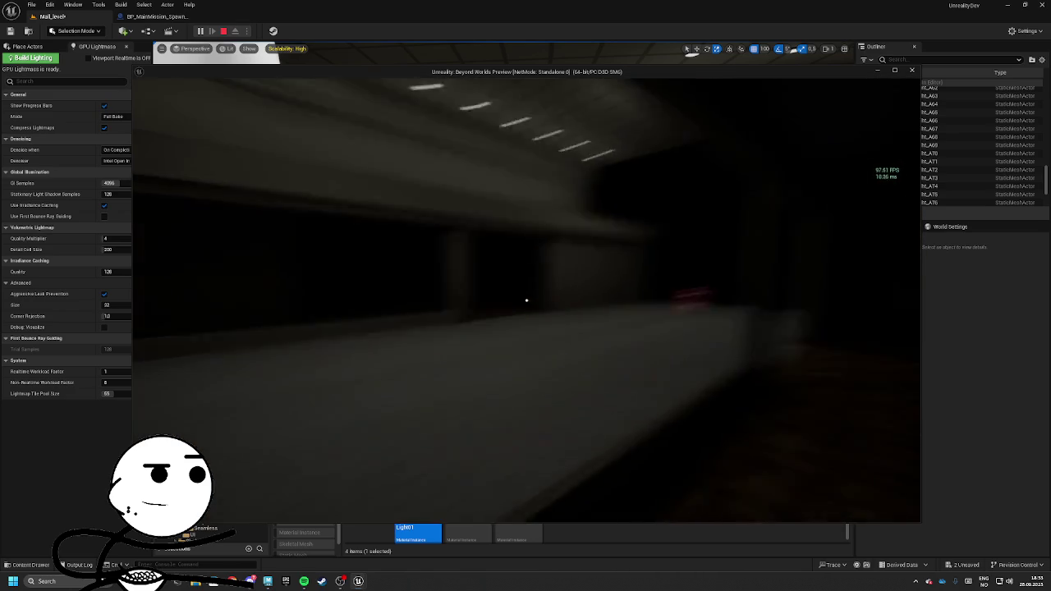
key(w)
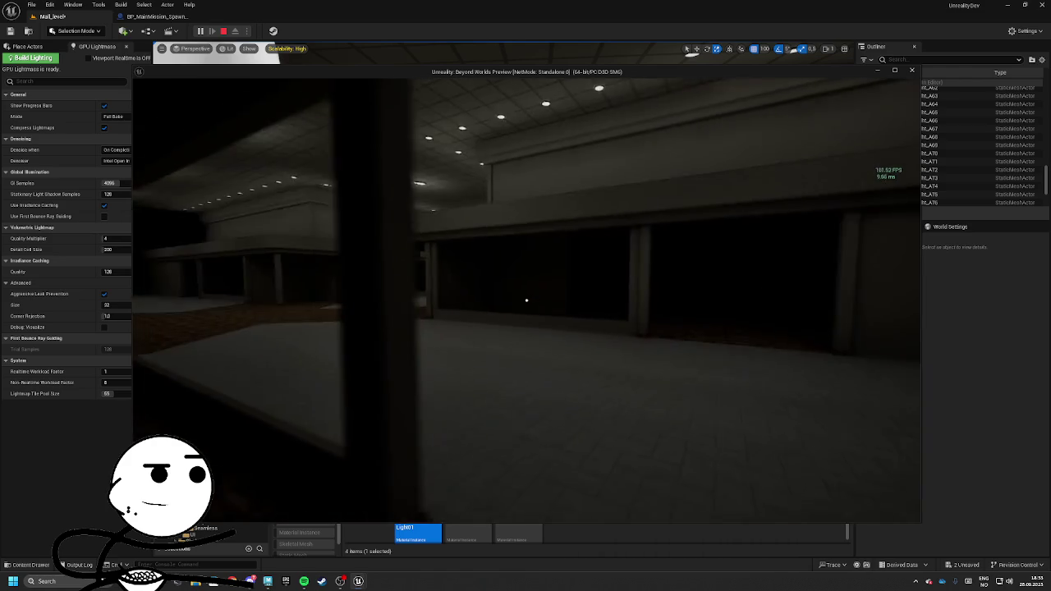
key(Escape)
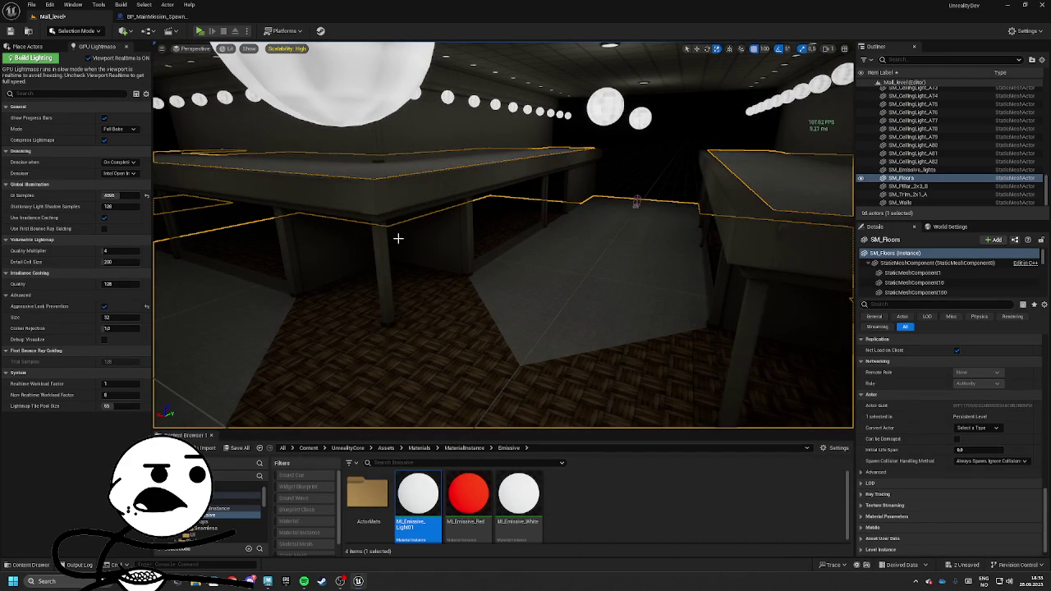
Select three SM_CeilingLight actors on the mall ceiling
mouse_move(174, 162)
mouse_down()
mouse_move(218, 218)
mouse_move(369, 287)
mouse_up()
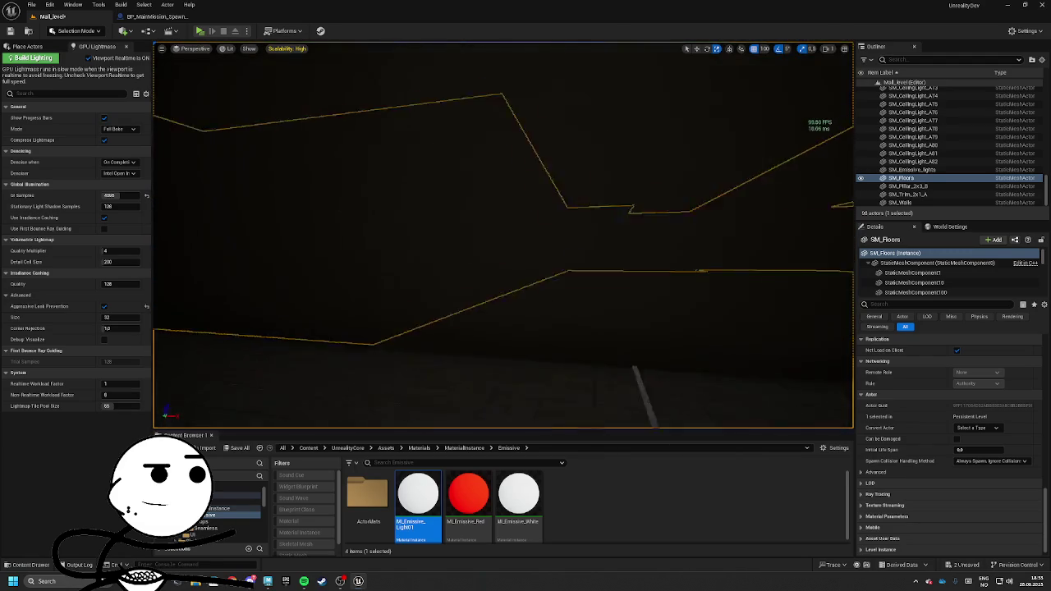
click(460, 322)
drag(460, 322, 460, 323)
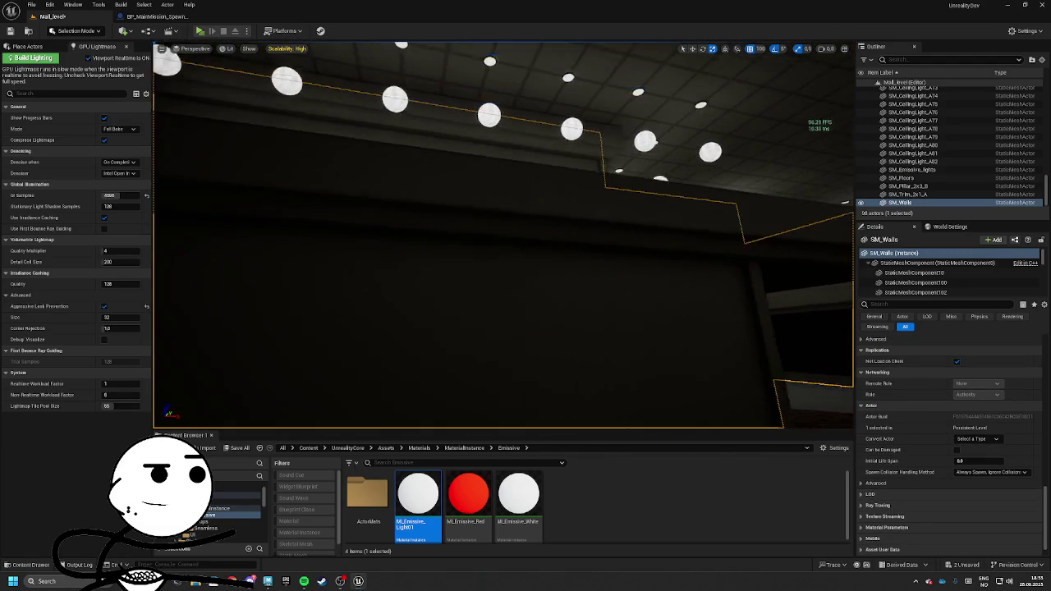
drag(642, 315, 641, 315)
drag(626, 252, 625, 252)
drag(565, 231, 564, 231)
click(508, 217)
ctrl+click(649, 178)
Alt-drag the three ceiling lights to duplicate them and shift the copies along the ceiling
drag(846, 179, 476, 185)
drag(570, 189, 570, 189)
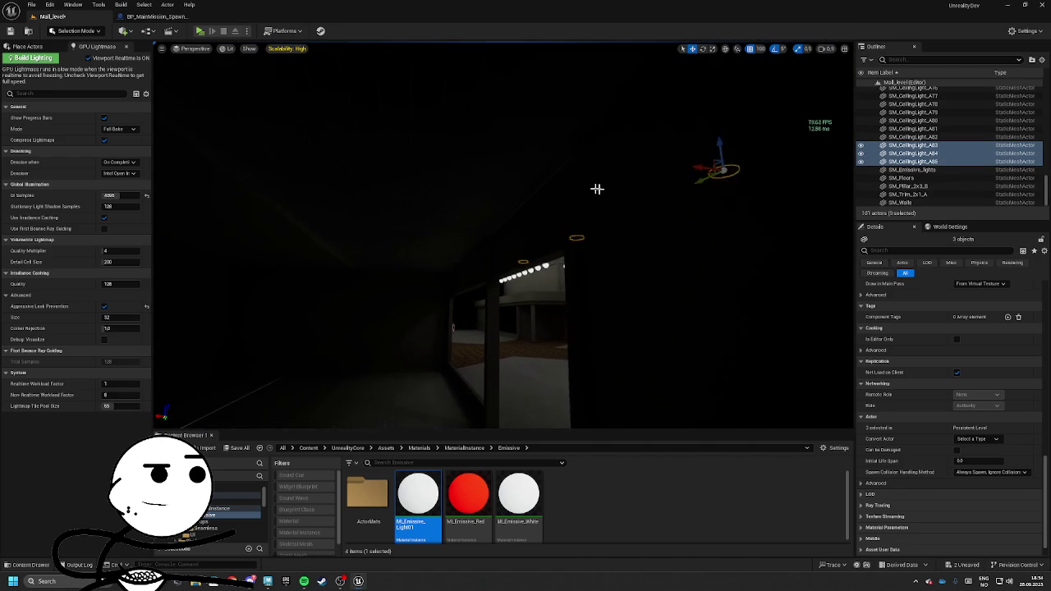
drag(311, 167, 312, 167)
drag(763, 145, 763, 146)
Select individual SM_Emissive_lights globe components in the corridor
click(763, 146)
click(483, 232)
ctrl+click(547, 212)
drag(526, 247, 523, 241)
ctrl+click(386, 211)
drag(575, 217, 575, 218)
drag(503, 238, 503, 238)
drag(716, 223, 717, 223)
drag(519, 205, 390, 211)
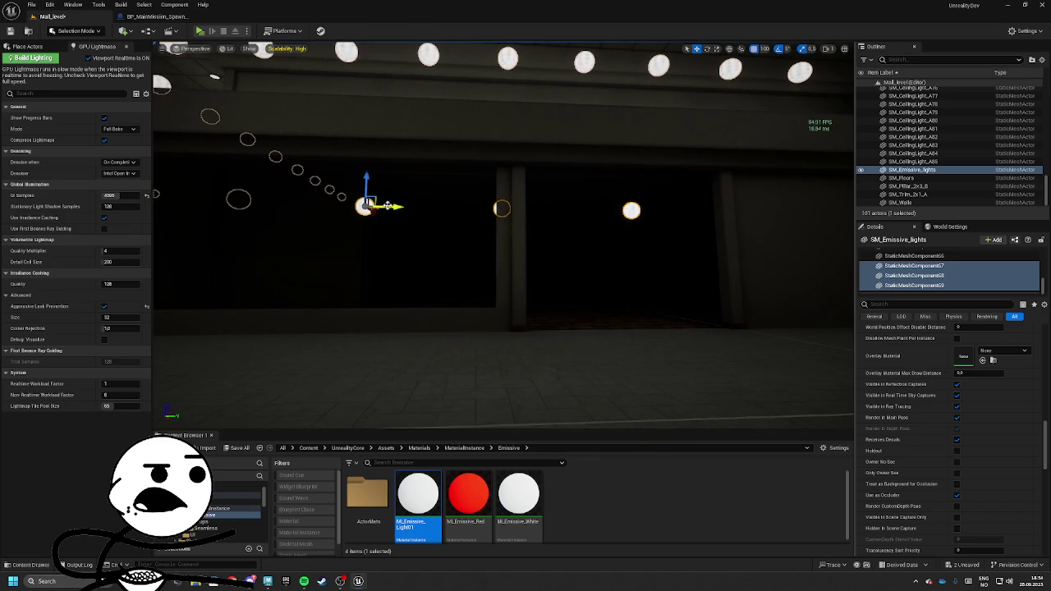
Select emissive light globe components and reposition one of them
click(392, 218)
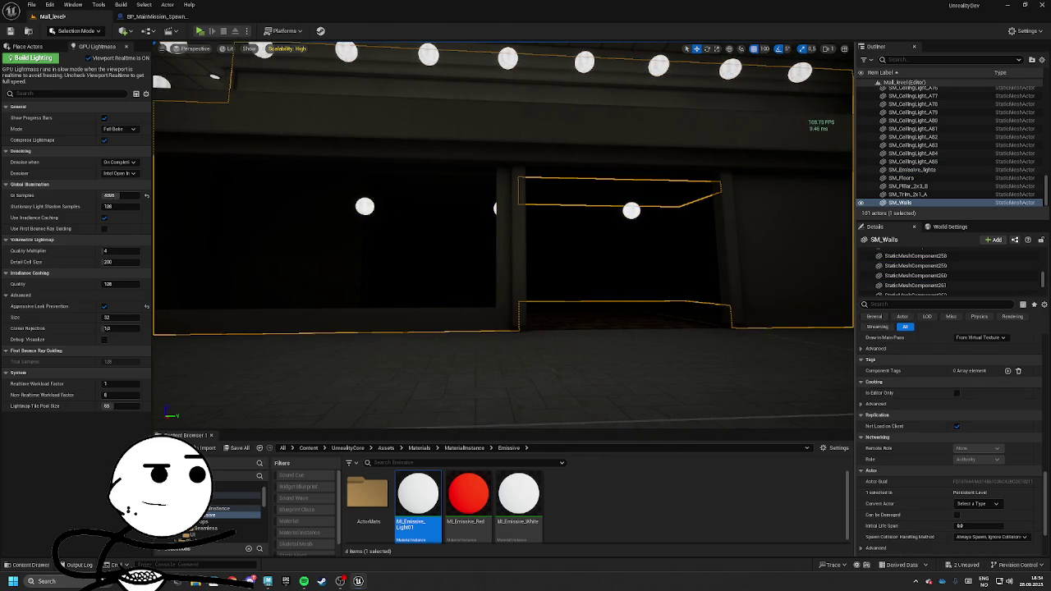
click(392, 218)
mouse_move(391, 218)
mouse_down()
mouse_move(528, 227)
mouse_move(436, 238)
mouse_move(177, 309)
mouse_move(386, 316)
mouse_up()
click(528, 228)
key(f)
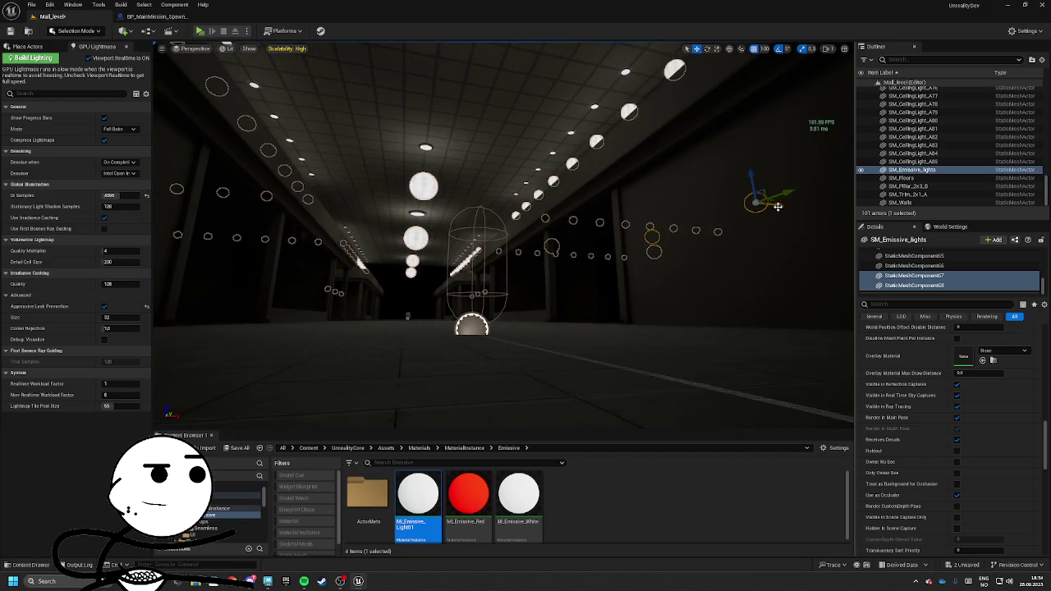
mouse_move(493, 320)
mouse_down()
mouse_move(601, 323)
mouse_move(624, 271)
mouse_up()
click(731, 159)
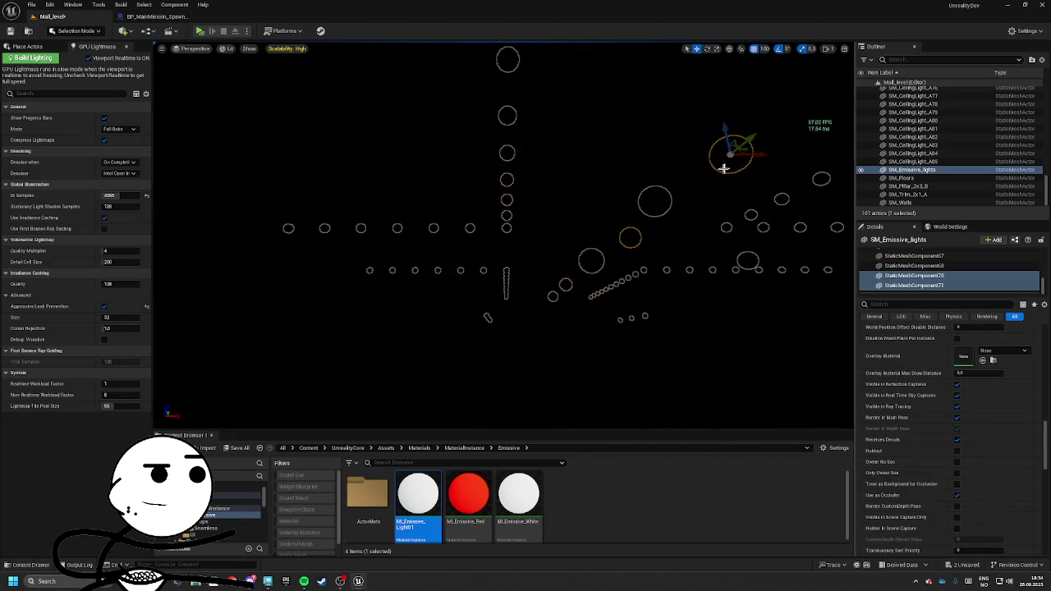
click(512, 123)
mouse_move(518, 153)
mouse_down()
mouse_move(496, 148)
mouse_move(559, 146)
mouse_move(459, 143)
mouse_move(525, 164)
mouse_move(501, 107)
mouse_move(483, 143)
mouse_move(534, 168)
mouse_up()
Duplicate the three ceiling lights with Ctrl+D, delete a surplus copy, and duplicate another light
key(ctrl+z)
mouse_move(692, 200)
mouse_down()
mouse_move(574, 246)
mouse_move(542, 230)
mouse_up()
key(ctrl+d)
click(452, 162)
key(Delete)
mouse_move(452, 159)
mouse_down()
mouse_move(365, 180)
mouse_move(386, 183)
mouse_up()
click(429, 161)
click(429, 161)
key(ctrl+d)
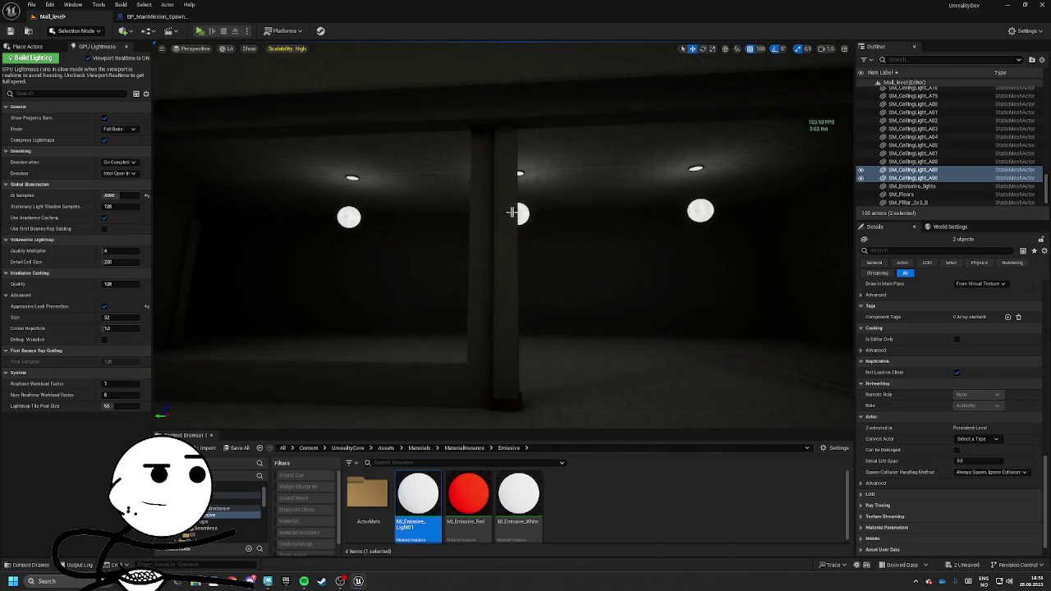
Copy an emissive globe and slide the copy to the right
click(509, 208)
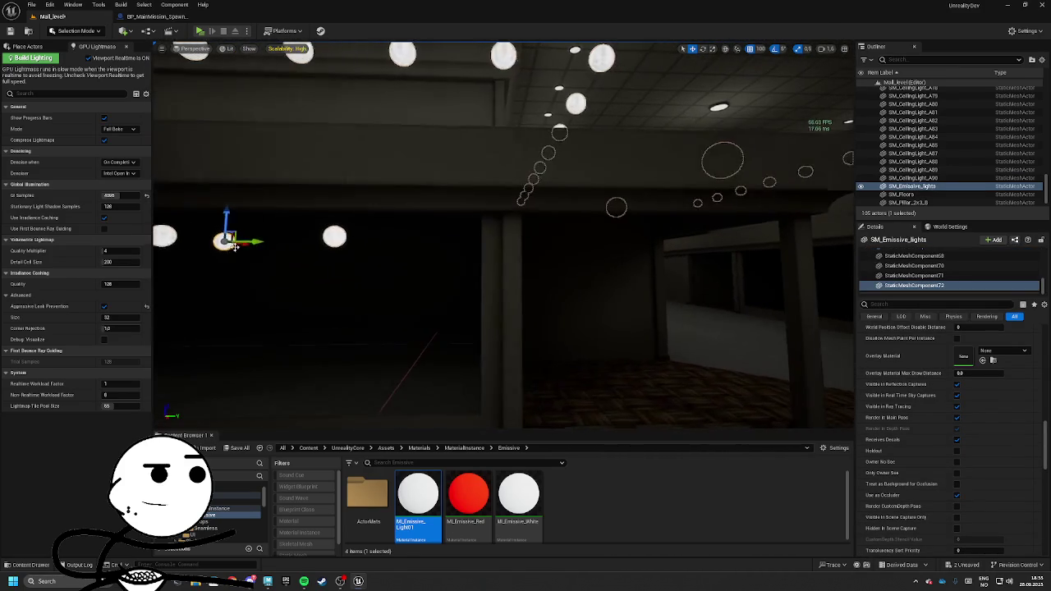
drag(531, 219, 531, 219)
drag(222, 387, 223, 388)
drag(644, 256, 644, 256)
mouse_move(450, 230)
mouse_down()
mouse_move(636, 237)
mouse_move(472, 238)
mouse_move(493, 258)
mouse_move(375, 141)
mouse_move(542, 155)
mouse_move(492, 152)
mouse_up()
Copy the SM_CeilingLight_A90 fixture twice to the left, lining the new lights above the globes
click(647, 175)
mouse_move(666, 188)
mouse_down()
mouse_move(657, 202)
mouse_move(382, 202)
mouse_move(349, 139)
mouse_up()
drag(675, 239, 674, 240)
drag(703, 164, 393, 163)
drag(643, 181, 559, 181)
drag(494, 234, 495, 233)
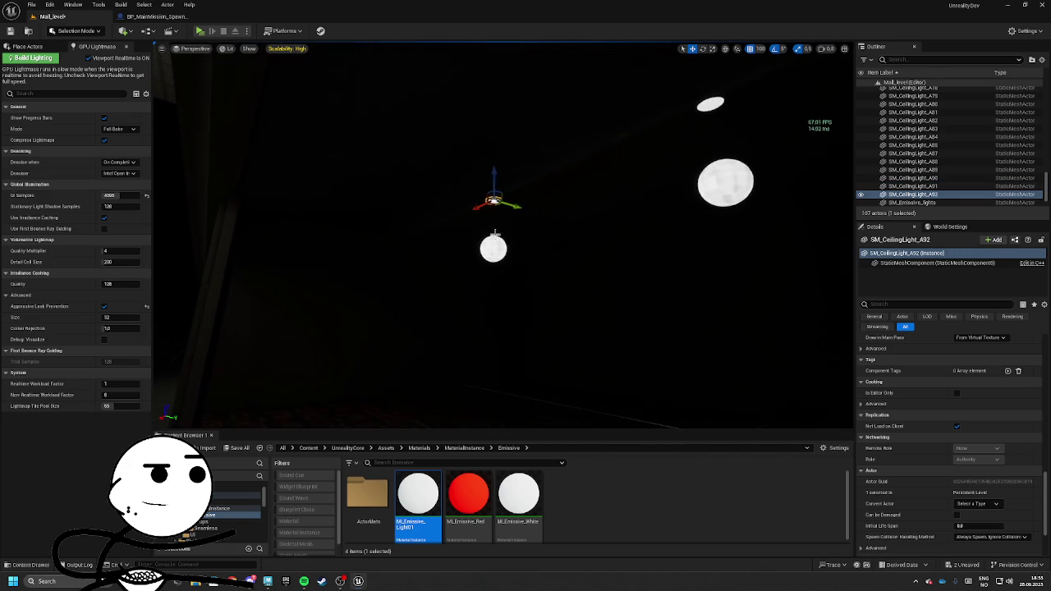
ctrl+click(701, 111)
mouse_move(824, 160)
mouse_down()
mouse_move(298, 172)
mouse_move(483, 185)
mouse_move(559, 170)
mouse_move(199, 287)
mouse_up()
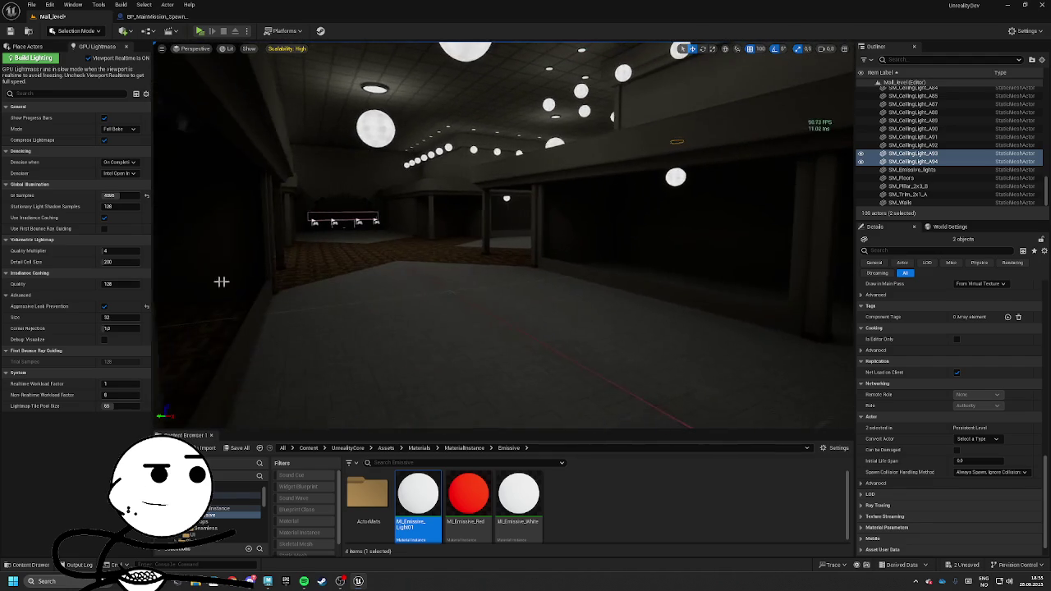
Save all modified assets, turn off Viewport Realtime, and start a new lighting build
click(237, 447)
click(591, 382)
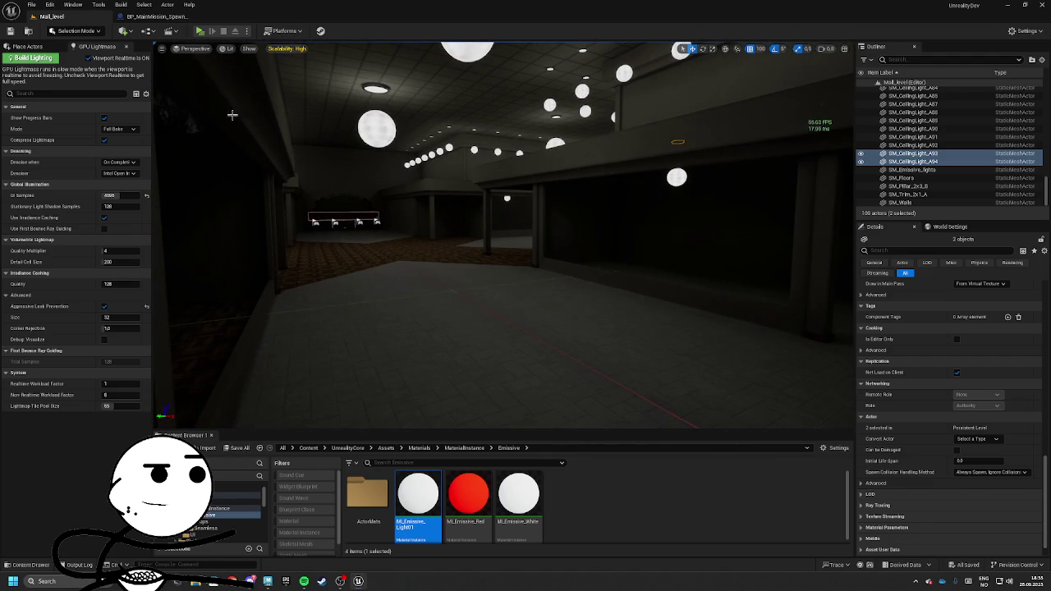
click(88, 59)
click(45, 60)
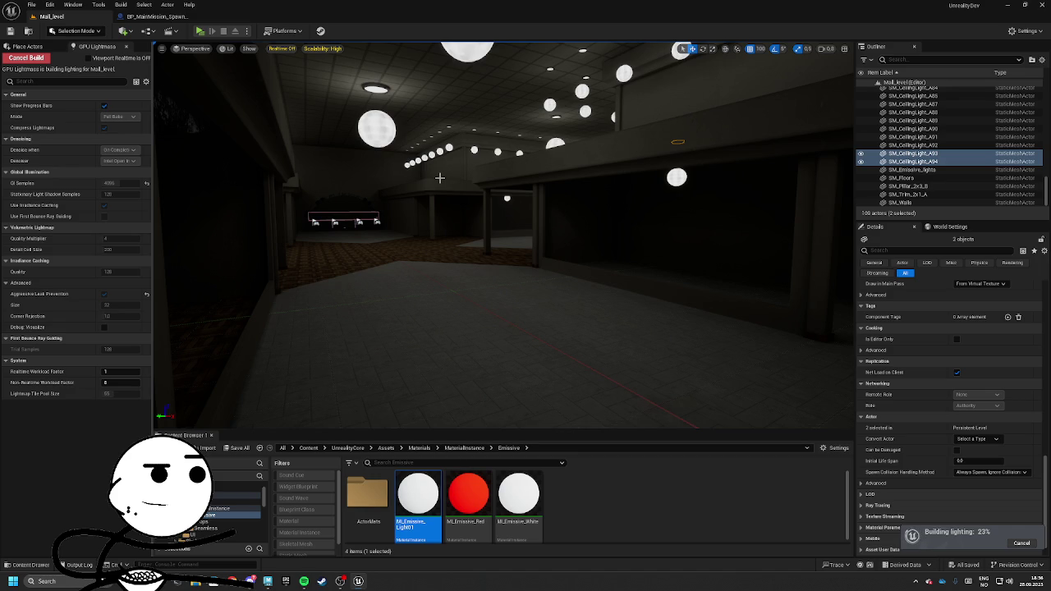
Switch over to Autodesk Maya from the taskbar while the lighting builds
click(269, 581)
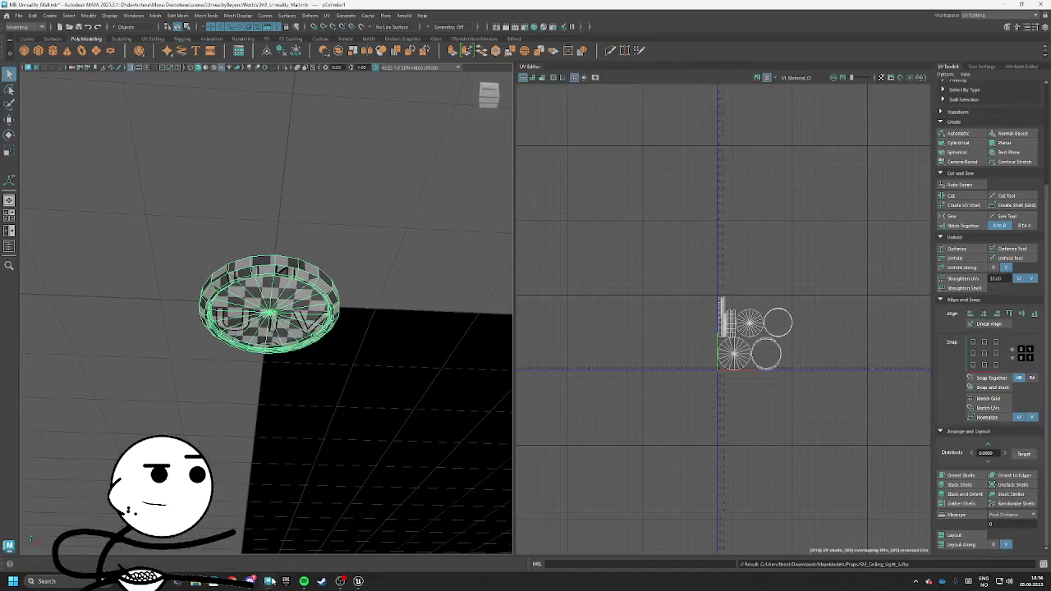
Switch Maya to the Modeling - Standard workspace and orbit to view the cylinder
click(973, 14)
click(976, 36)
scroll(550, 300, down, 5)
scroll(495, 311, down, 8)
drag(497, 312, 356, 309)
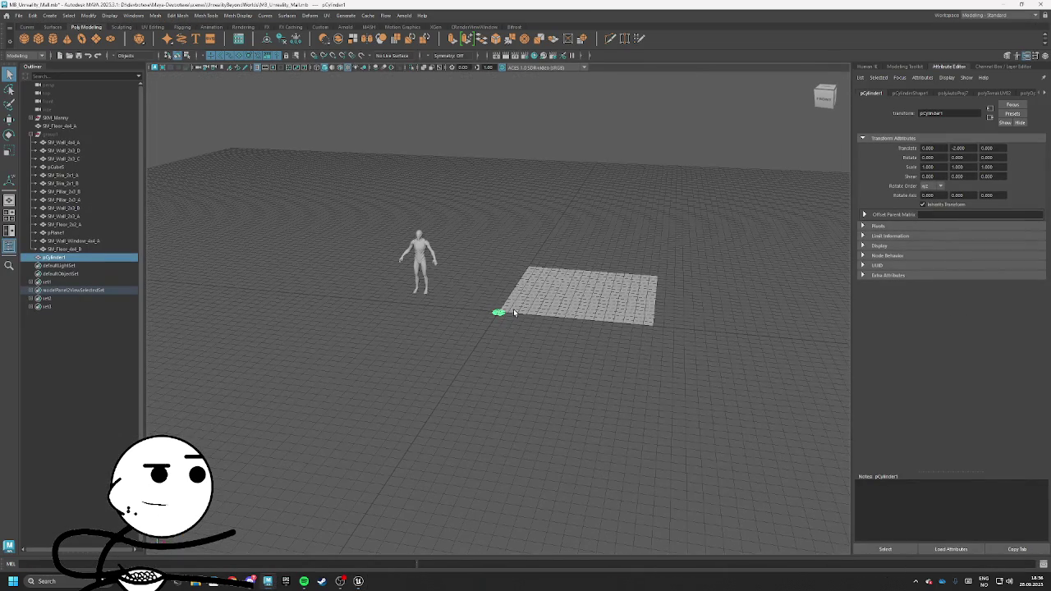
drag(515, 311, 480, 299)
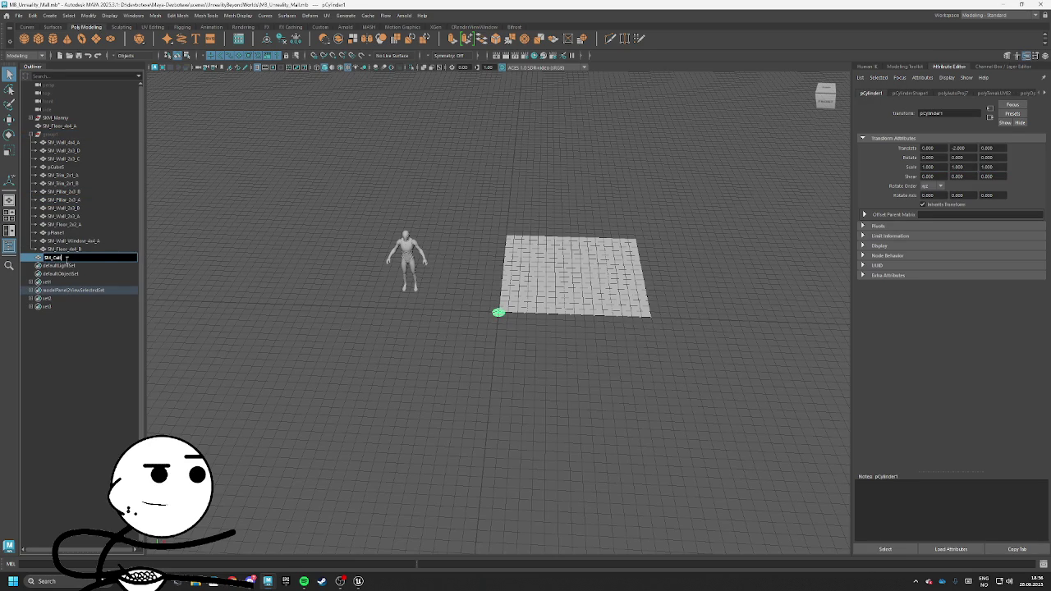
text(SM_CeilingLight_)
Rename the cylinder SM_CeilingLight_A and move it into the mesh group beside SM_Trim_2x1_B
text(A)
key(Return)
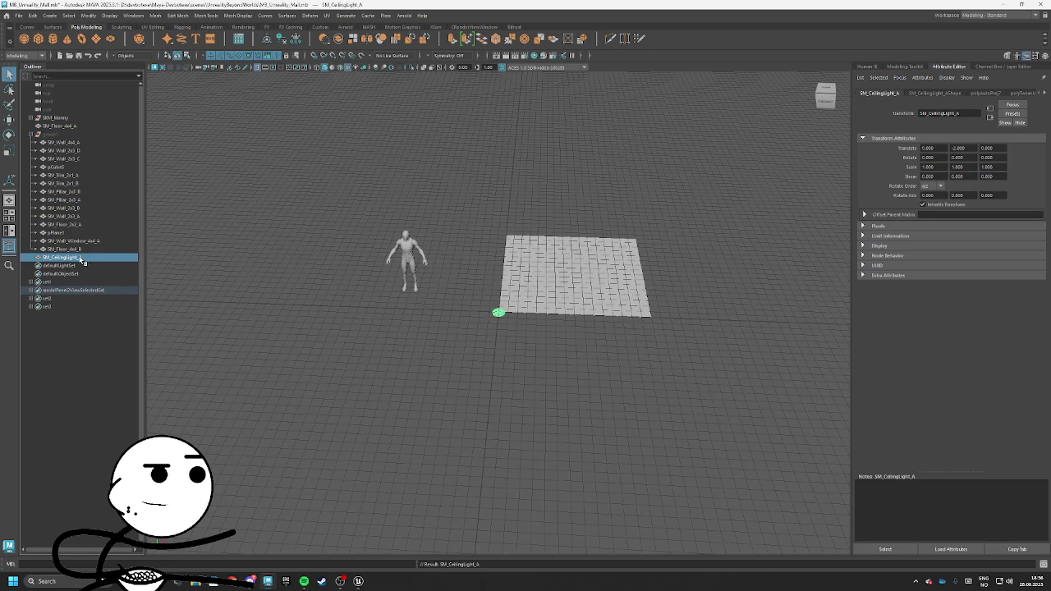
drag(62, 138, 62, 137)
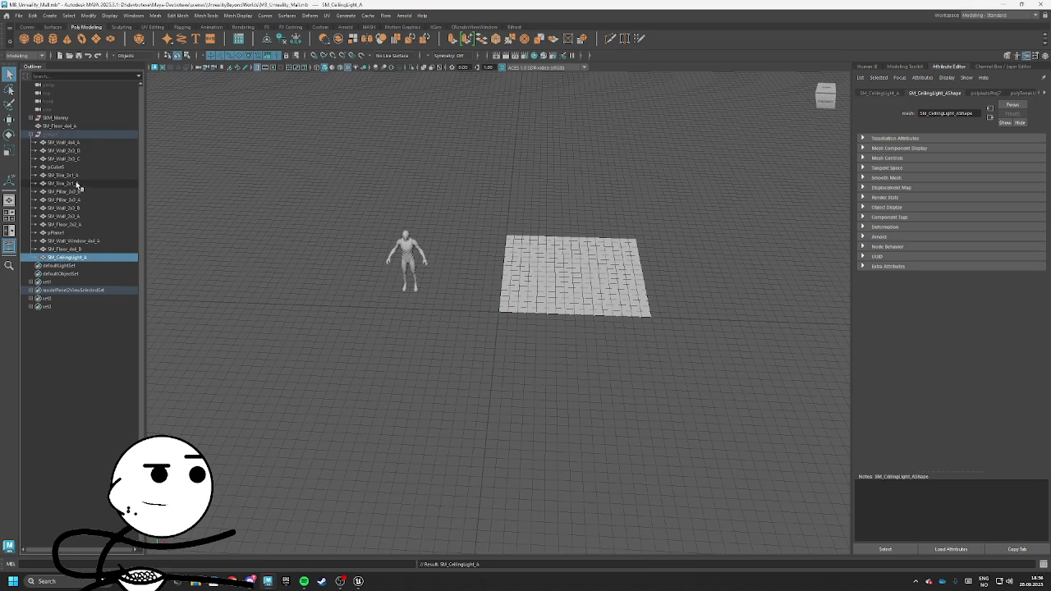
click(72, 183)
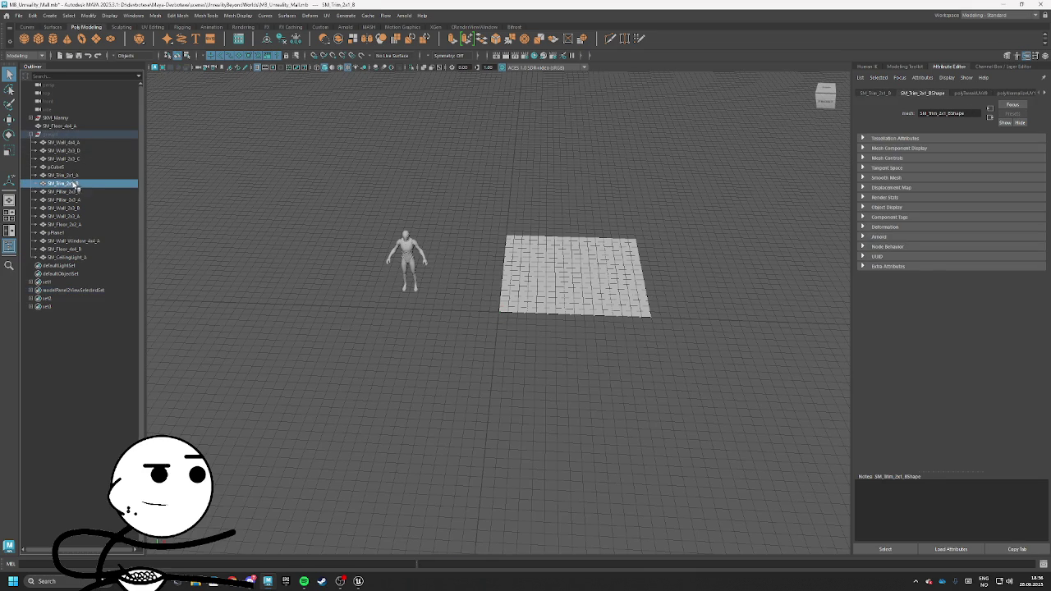
drag(61, 134, 41, 131)
mouse_move(415, 324)
mouse_down()
mouse_move(348, 301)
mouse_move(349, 324)
mouse_up()
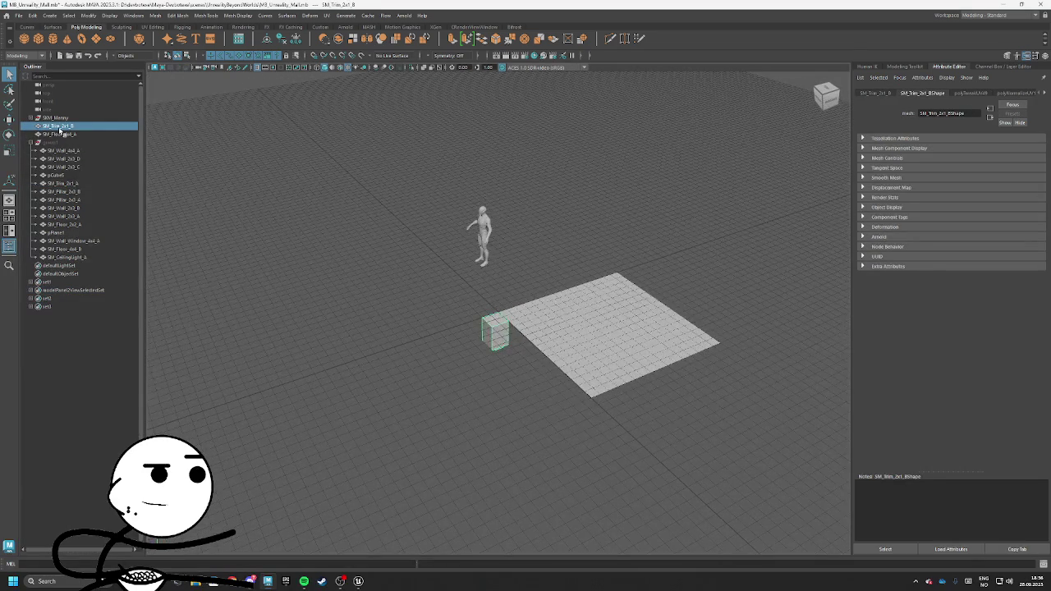
drag(60, 127, 51, 142)
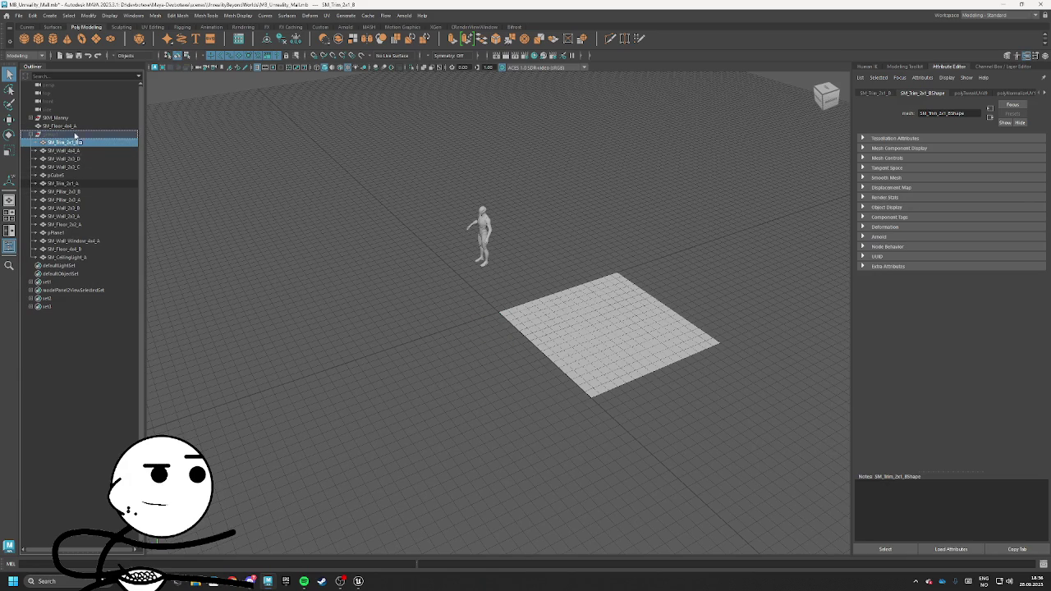
Isolate SM_Trim_2x1_A, duplicate it, and slide the copy beside the original
key(ctrl+d)
key(ctrl+1)
key(f)
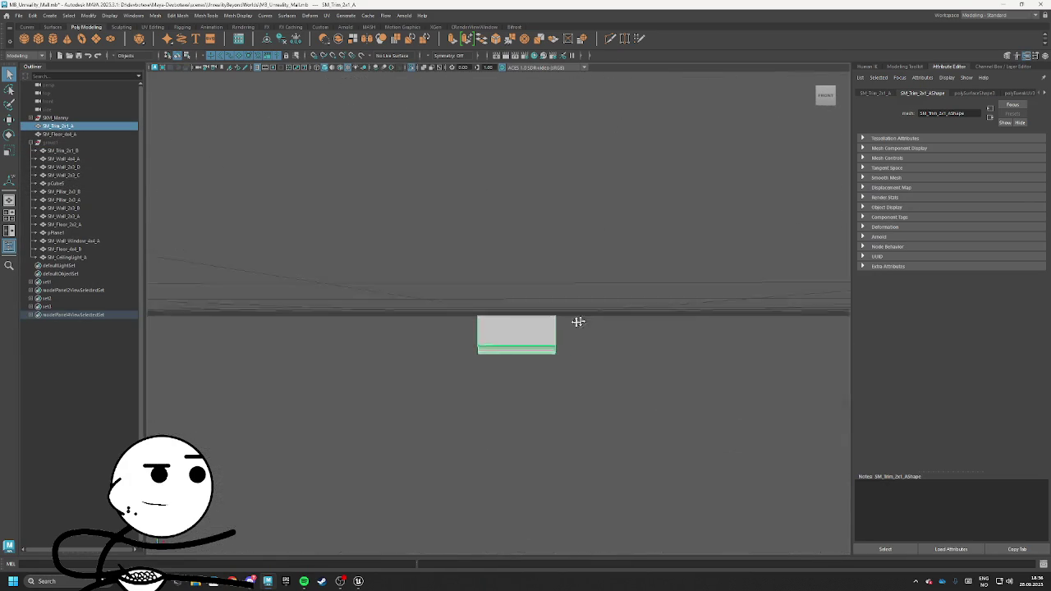
drag(594, 317, 602, 336)
right_click(394, 329)
key(shift+p)
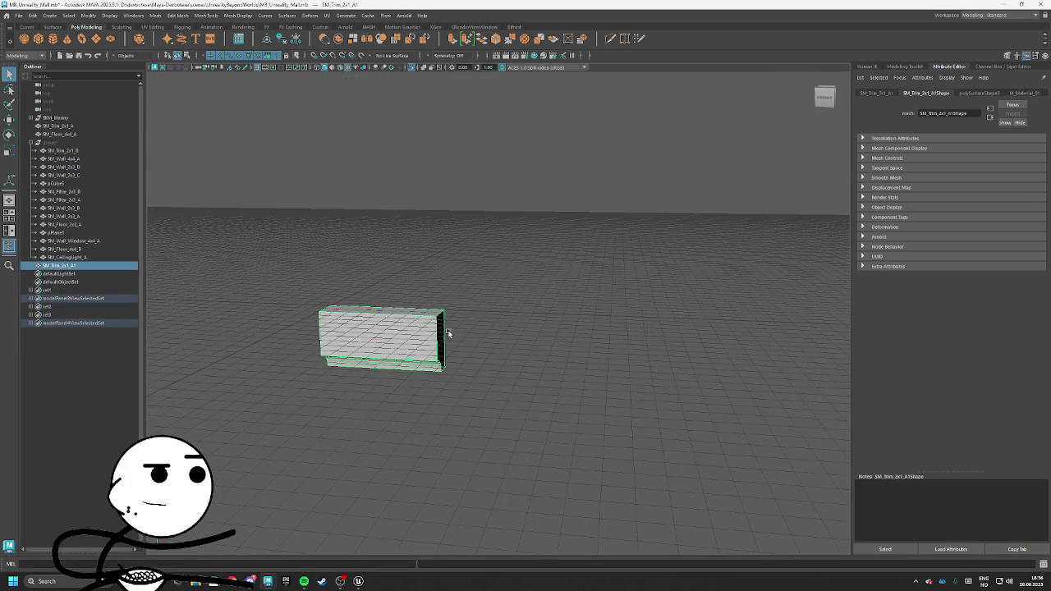
mouse_move(389, 341)
mouse_down()
mouse_move(521, 341)
mouse_move(507, 341)
mouse_up()
Combine both trims into one mesh with Mesh > Combine and delete its history
scroll(525, 328, up, 5)
right_click(526, 328)
shift+click(448, 318)
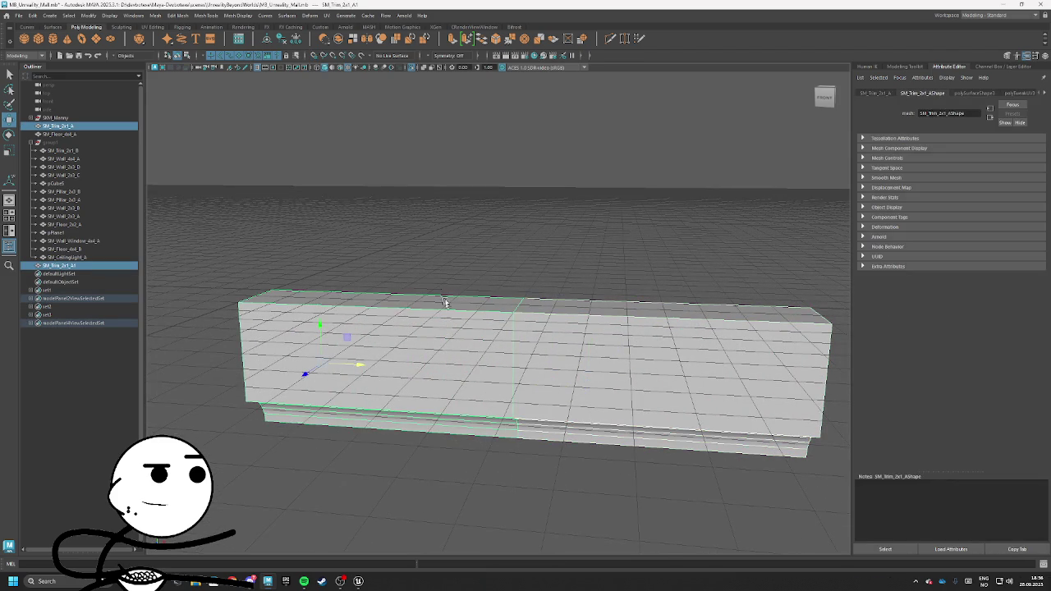
click(154, 16)
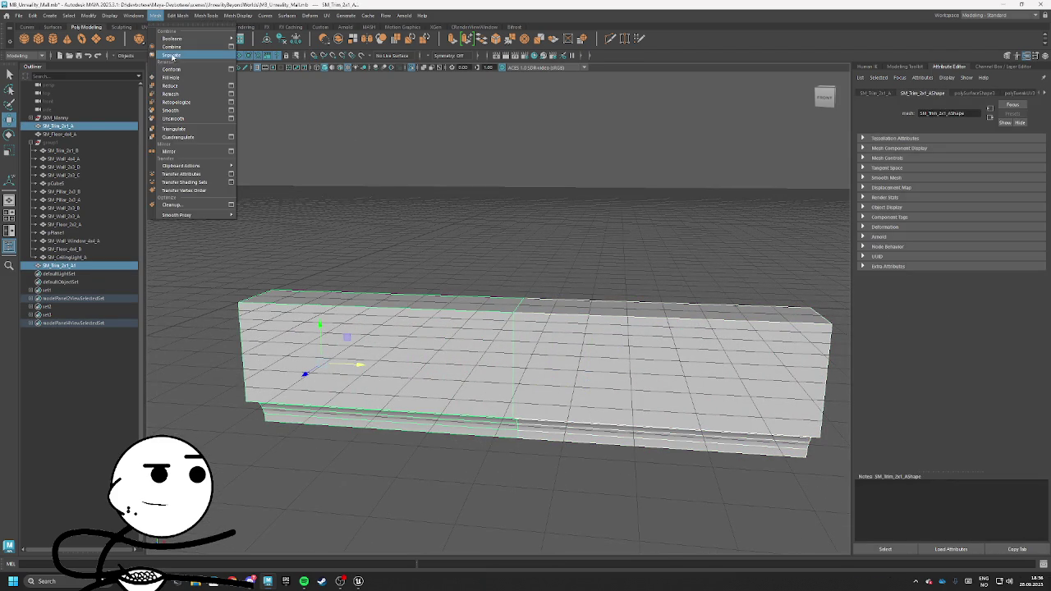
click(172, 55)
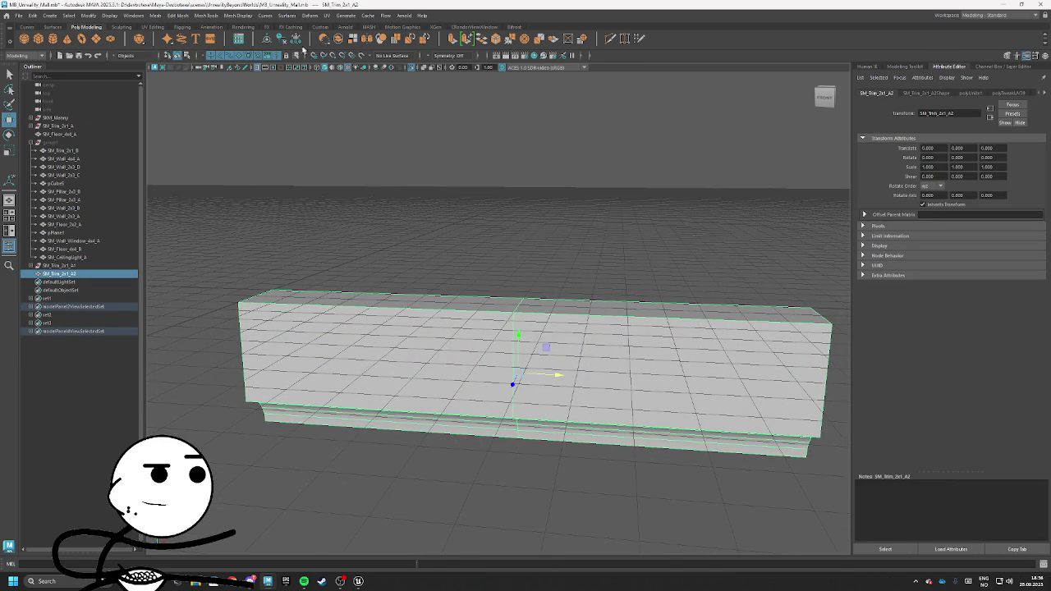
click(281, 40)
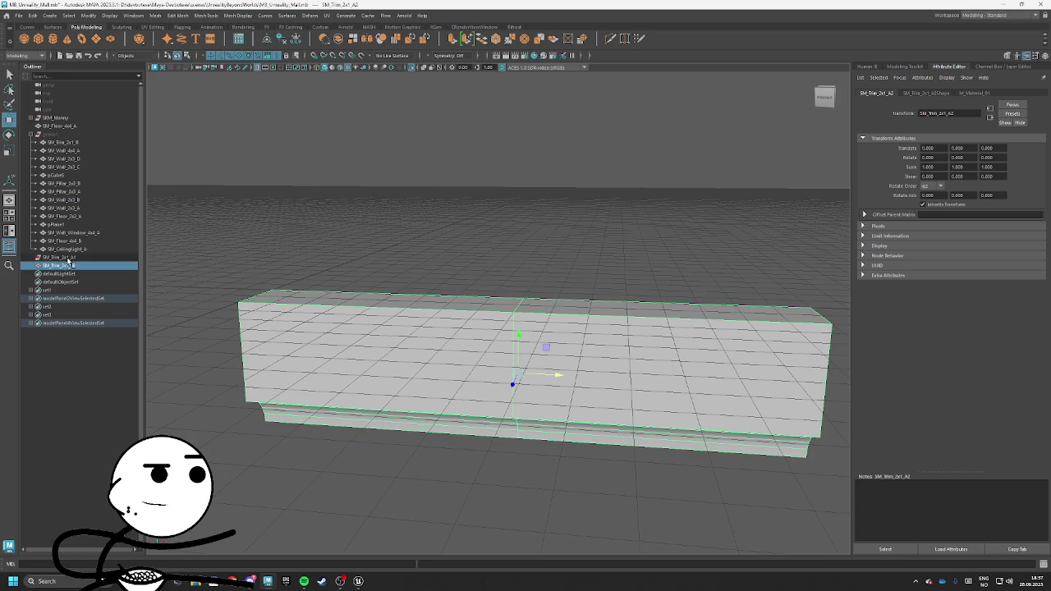
Delete the leftover SM_Trim_2x1_A1 node and rename the combined mesh SM_Trim_4x1_A
click(87, 258)
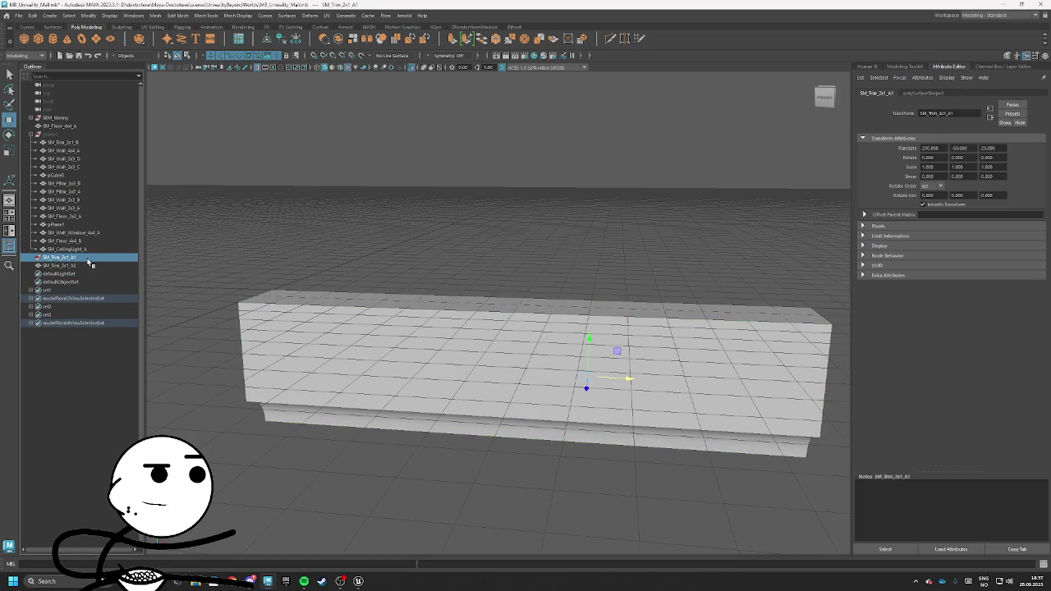
key(Delete)
click(86, 258)
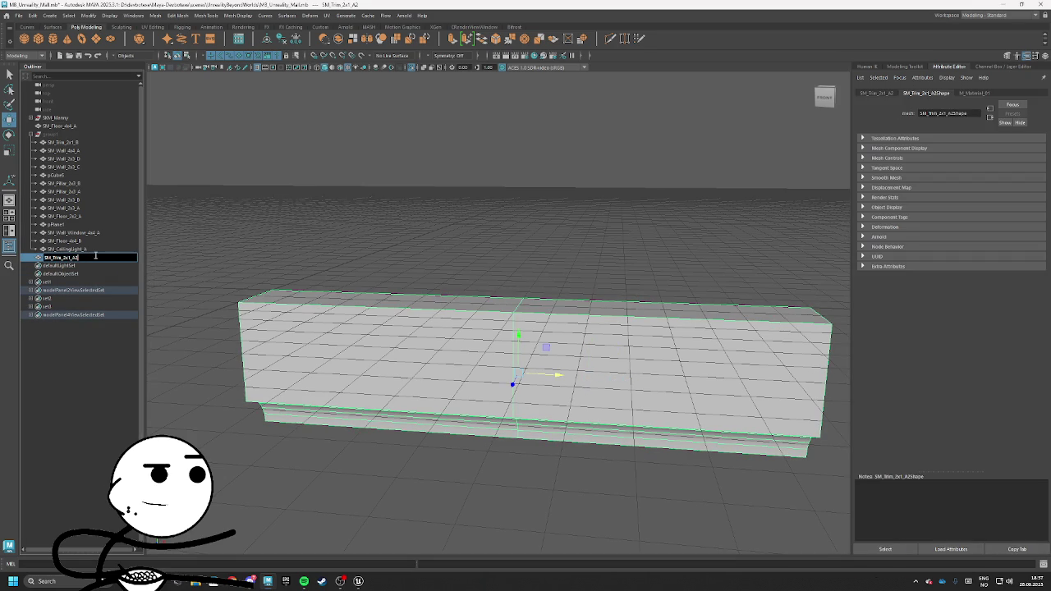
text(4)
key(Return)
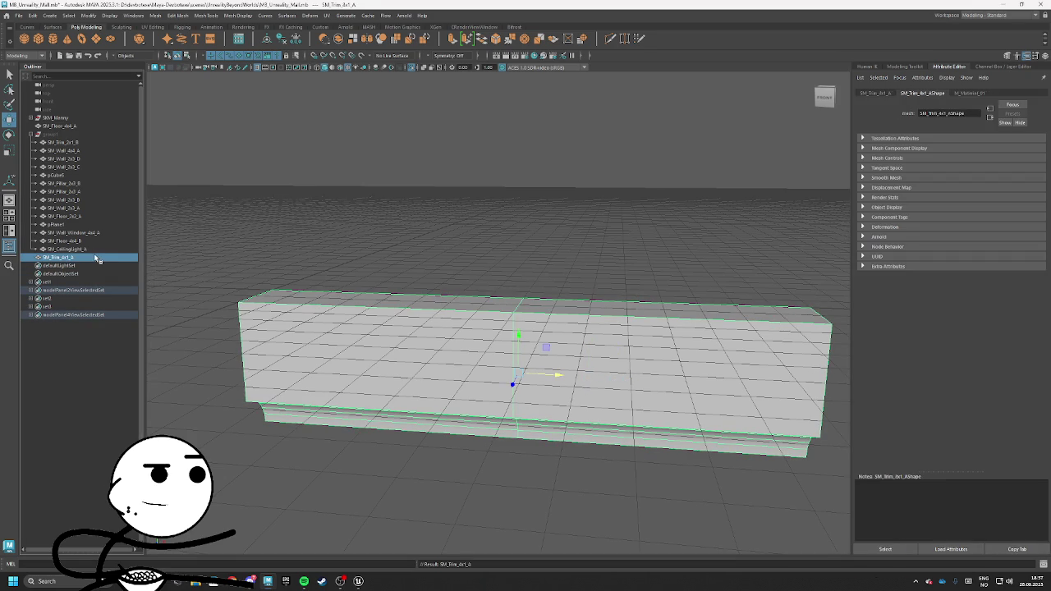
Select all the trim's vertices and merge the overlapping seam vertices with the set threshold
right_click(453, 330)
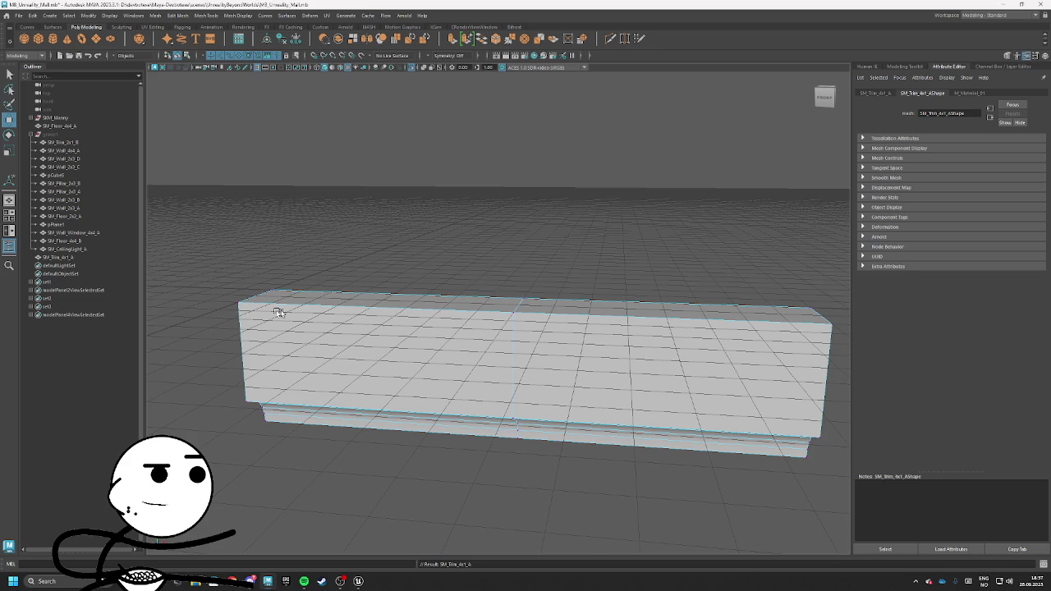
drag(239, 304, 803, 314)
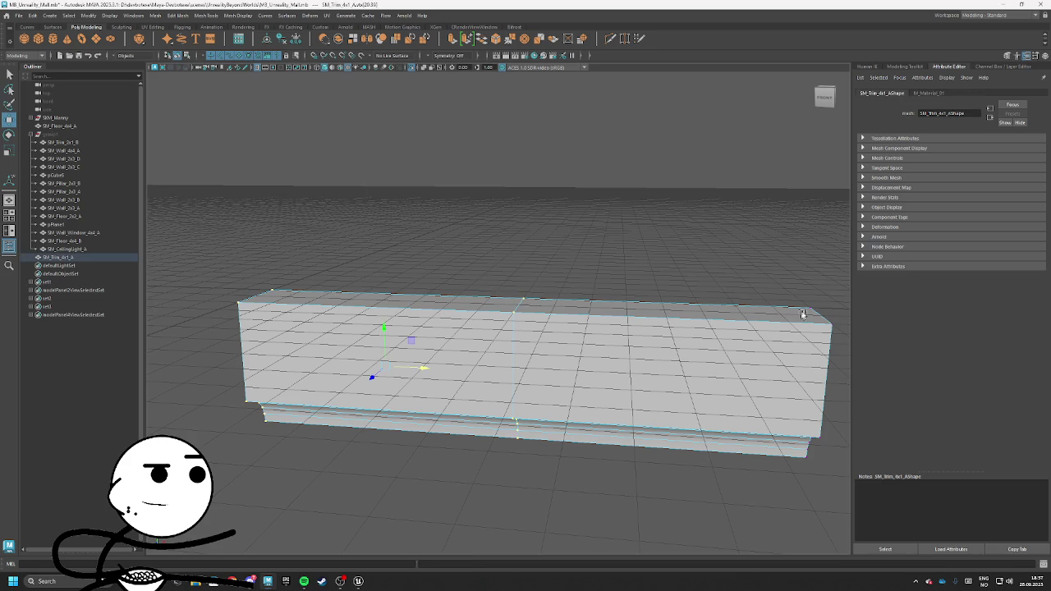
shift+right_click(534, 301)
click(603, 289)
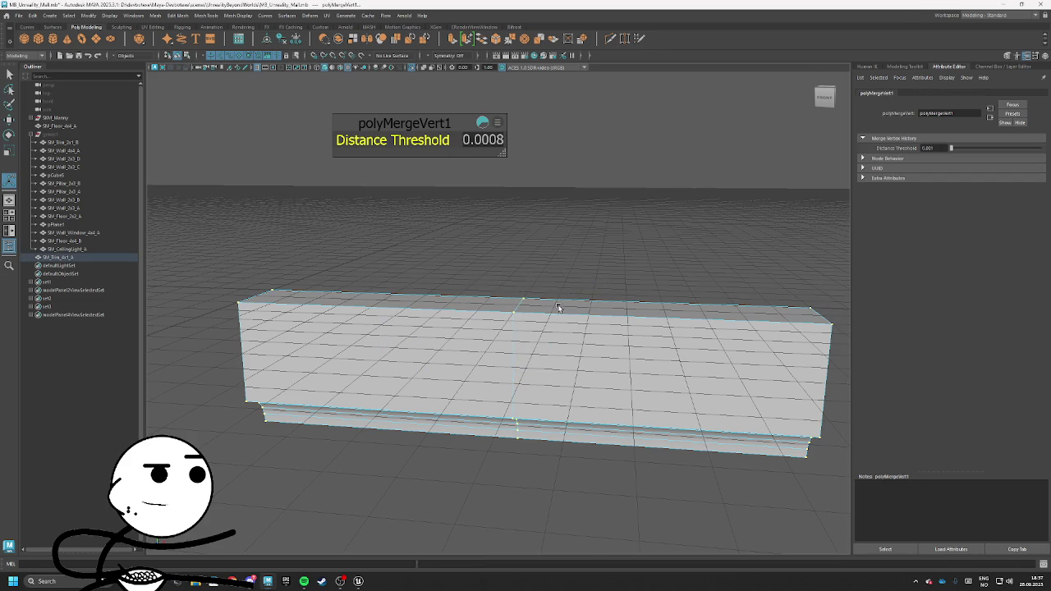
right_click(800, 328)
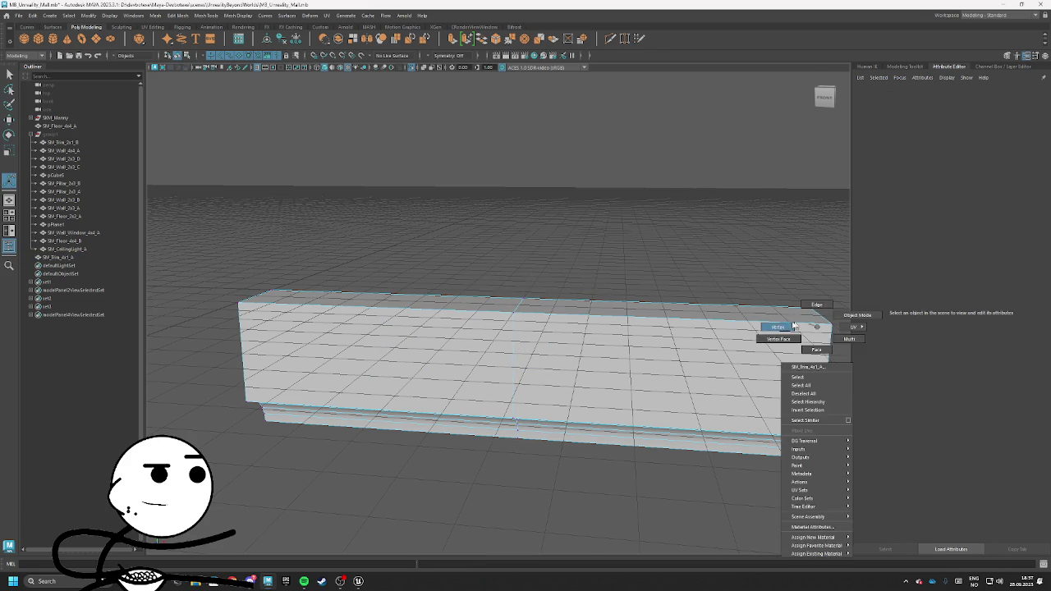
click(762, 325)
shift+right_click(519, 321)
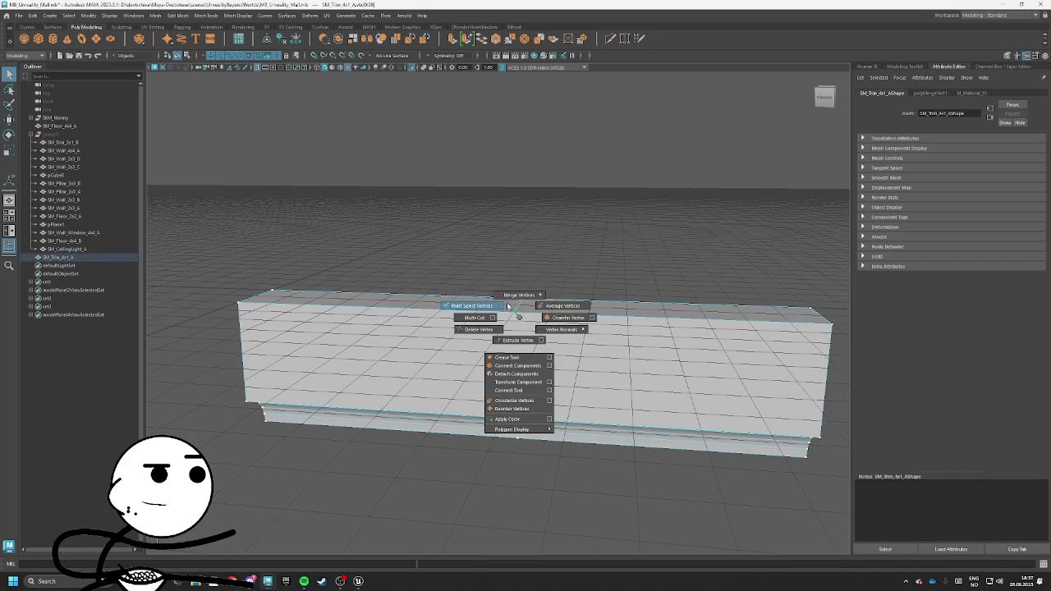
click(609, 279)
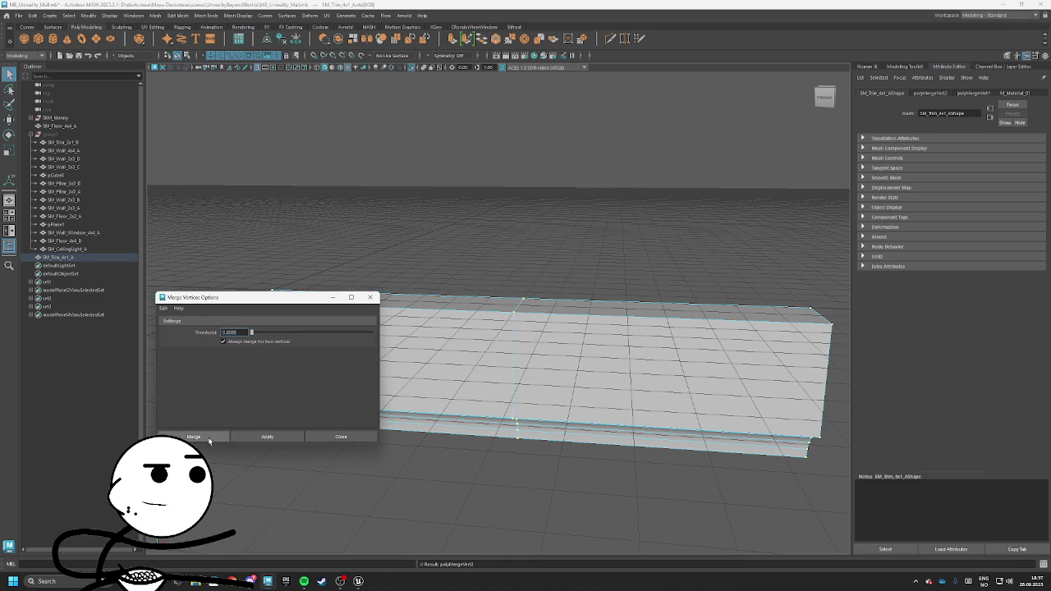
click(211, 436)
Return to object mode and select the whole SM_Trim_4x1_A mesh
right_click(517, 338)
click(558, 325)
key(w)
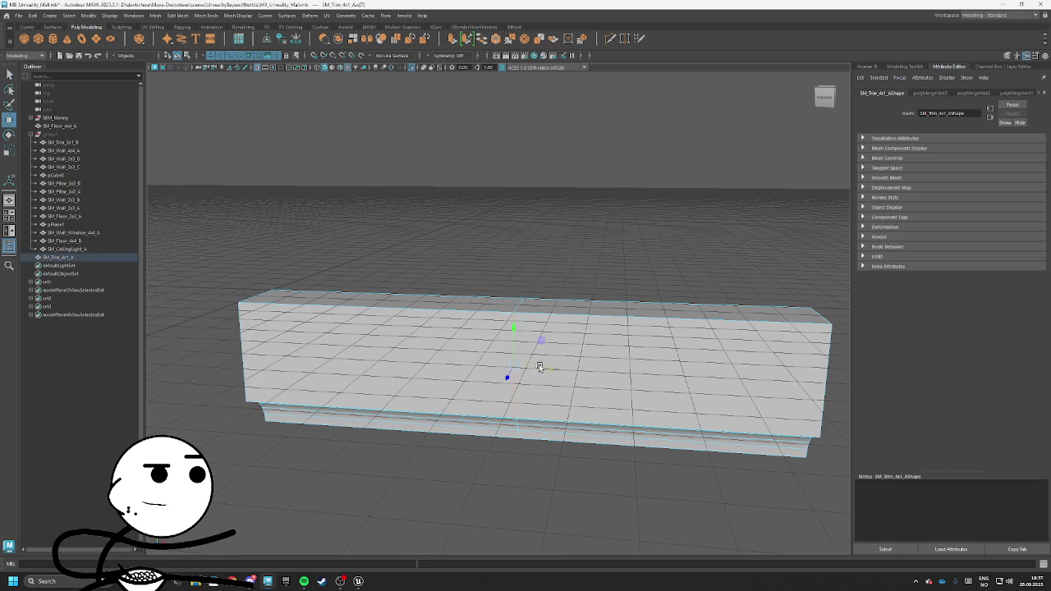
scroll(573, 364, down, 3)
right_click(590, 279)
click(605, 342)
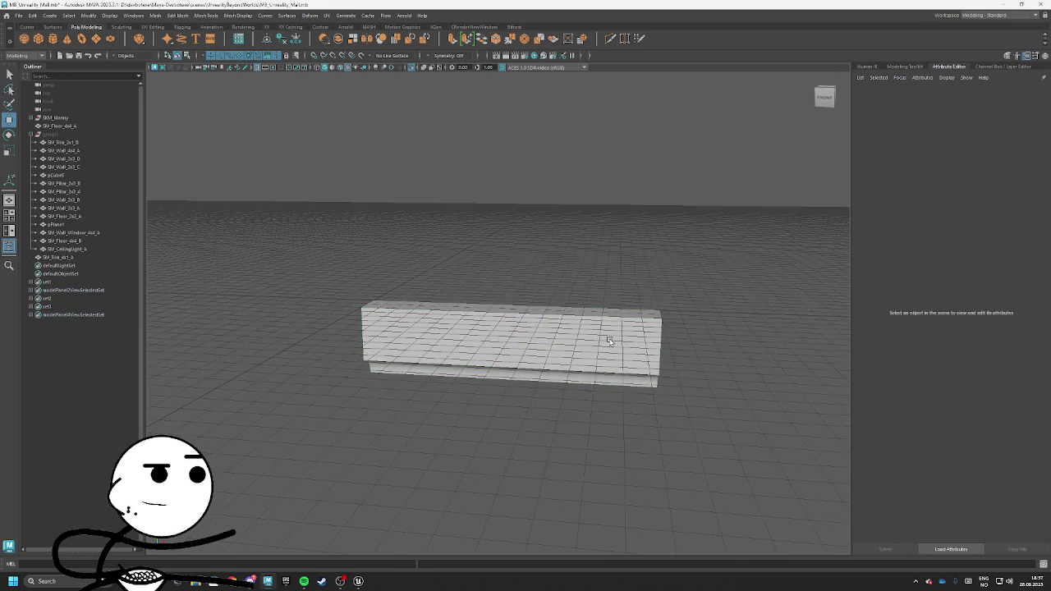
Switch Maya to the UV Editing layout and select the 4x1 trim slab
click(982, 16)
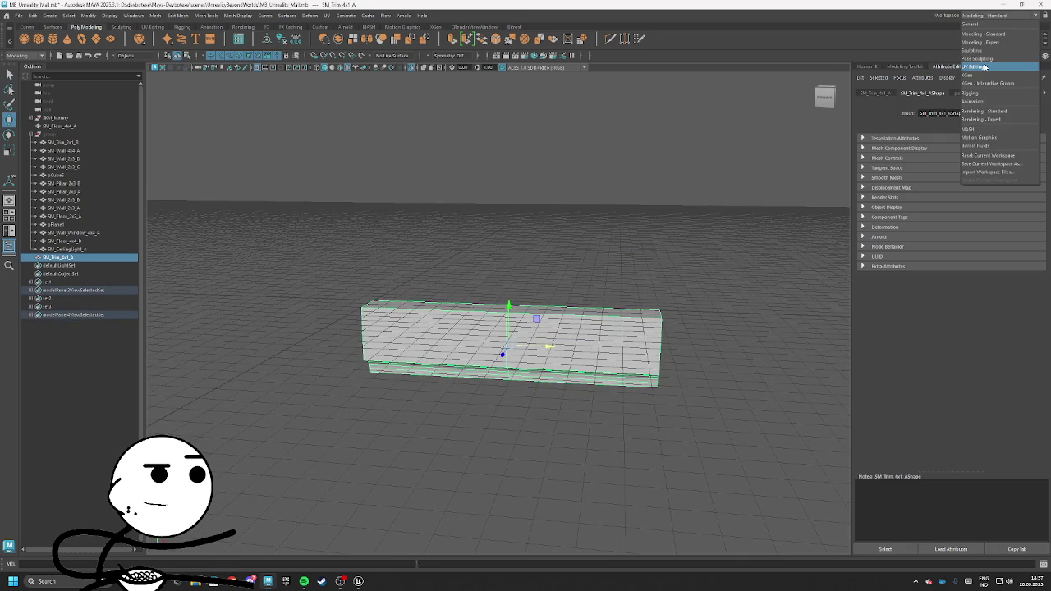
click(984, 67)
drag(672, 261, 832, 427)
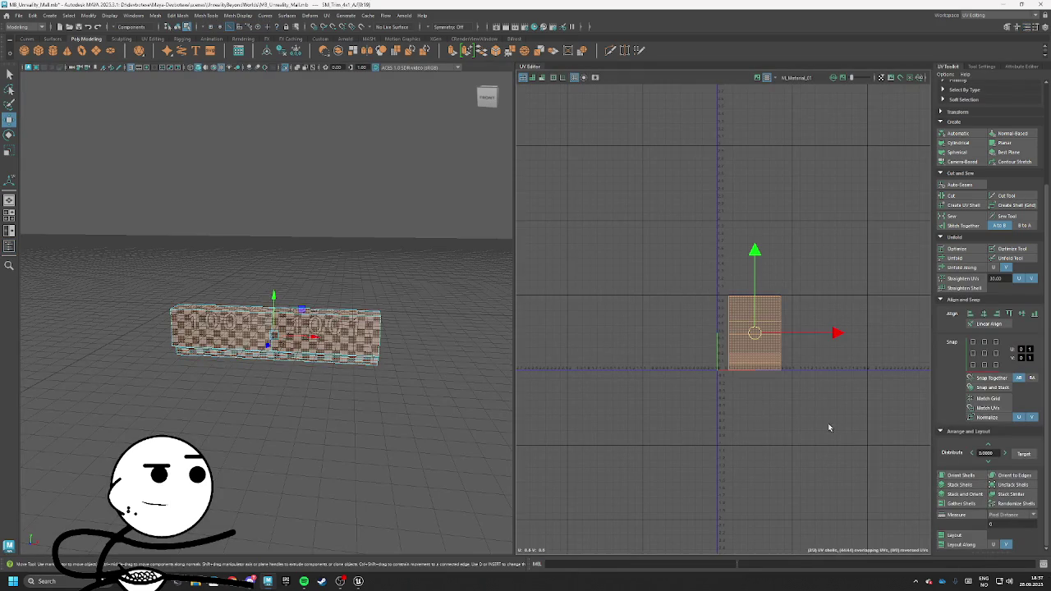
scroll(399, 356, up, 5)
right_click(298, 274)
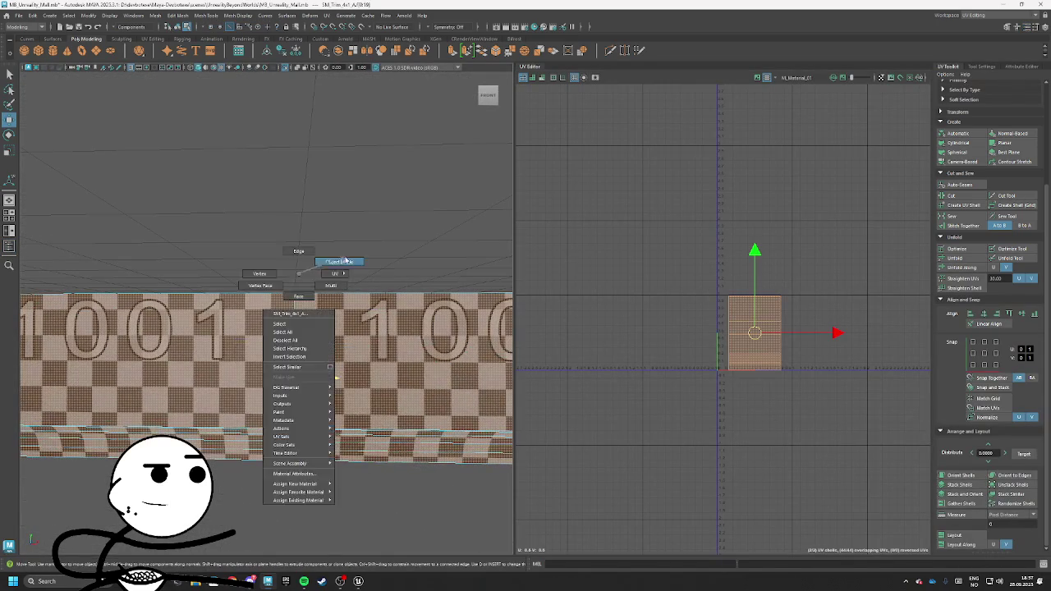
click(341, 261)
scroll(272, 369, up, 3)
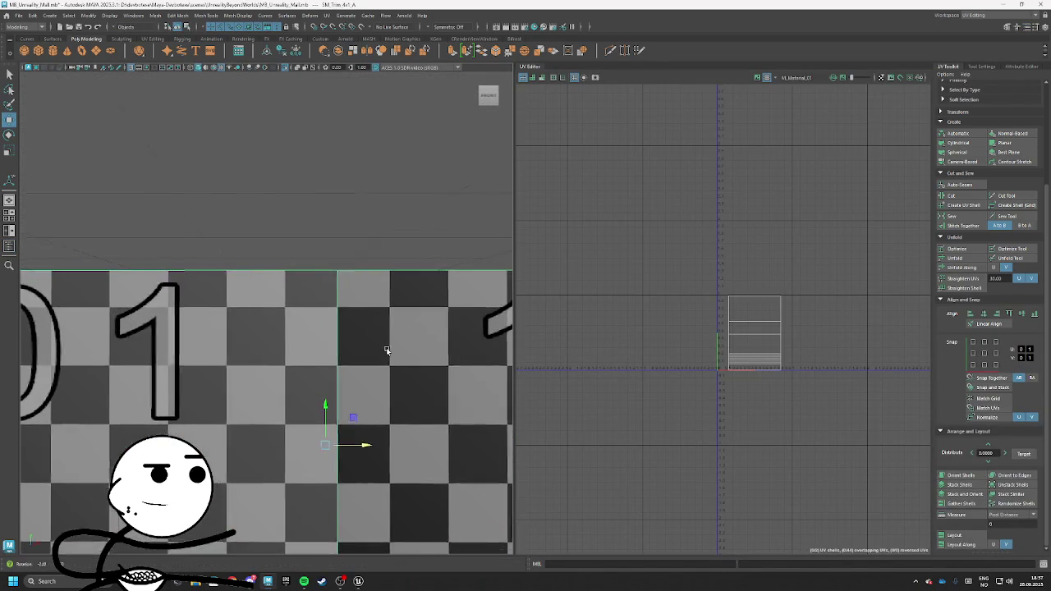
scroll(382, 347, down, 1)
scroll(381, 378, down, 3)
drag(283, 343, 292, 373)
scroll(292, 373, down, 5)
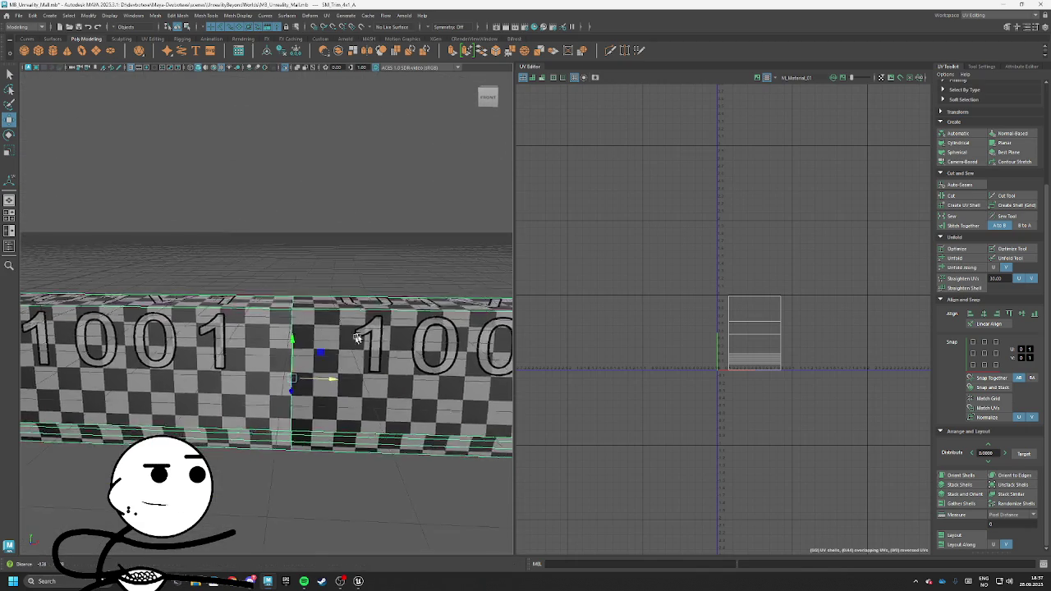
Scale the trim's UV shell along its width so the checker repeats twice
click(739, 320)
key(r)
mouse_move(808, 285)
mouse_down()
mouse_move(769, 343)
mouse_move(807, 335)
mouse_up()
scroll(401, 382, up, 3)
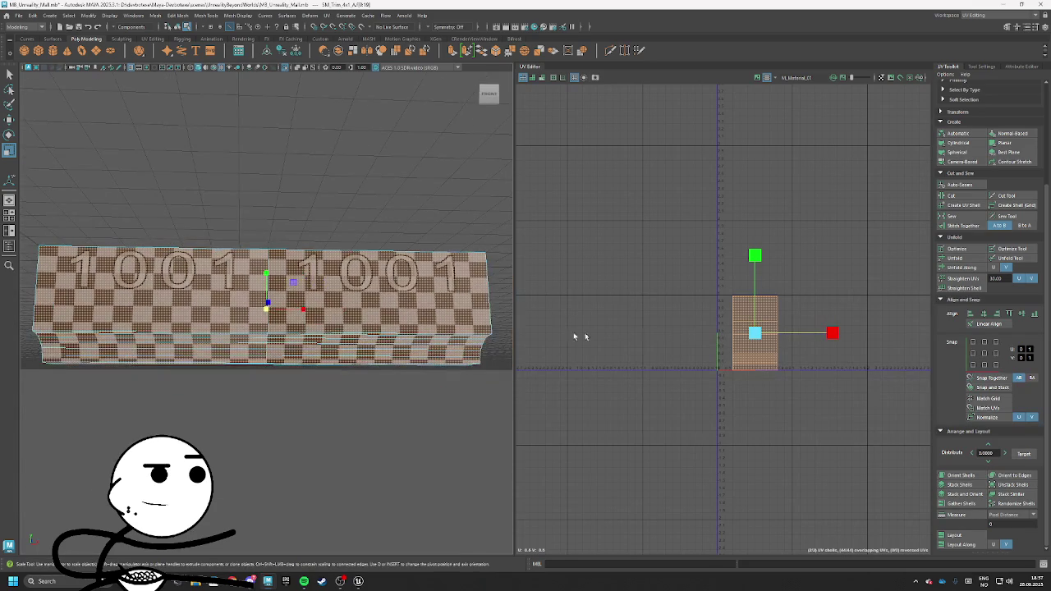
scroll(483, 321, up, 2)
scroll(483, 322, up, 5)
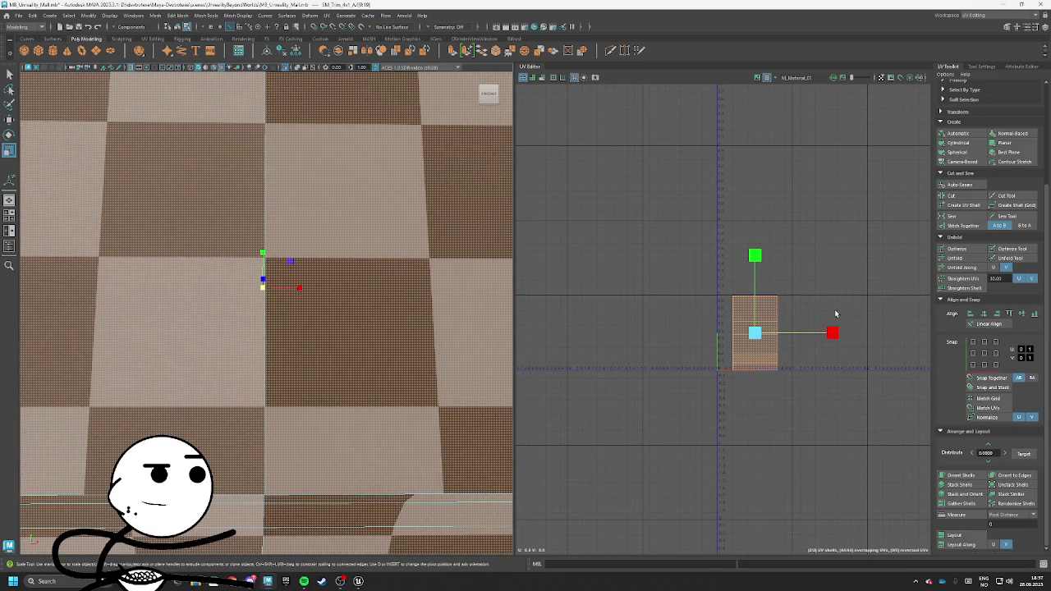
drag(832, 334, 831, 333)
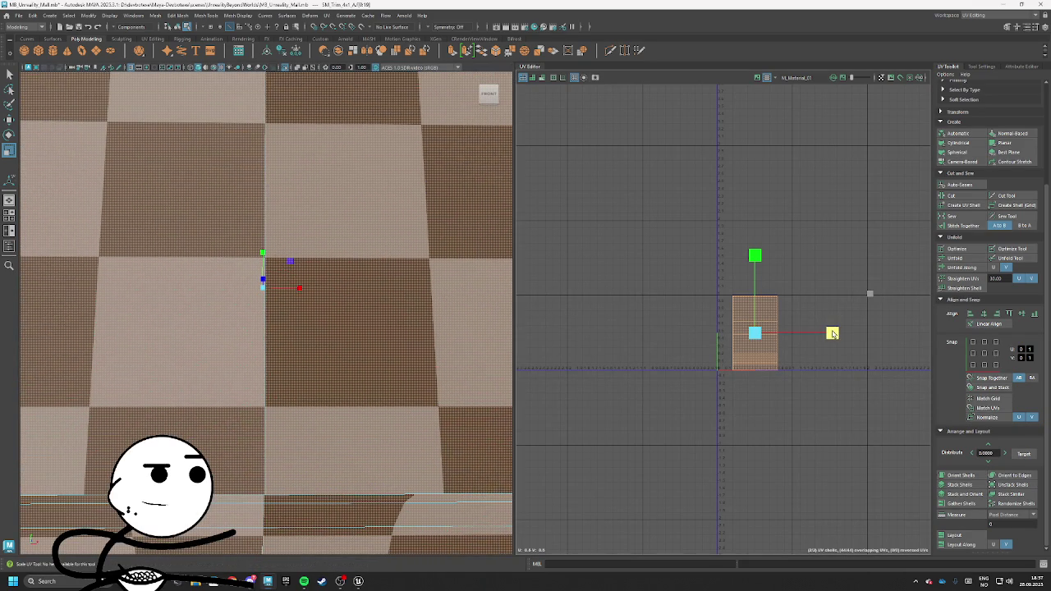
scroll(270, 364, down, 5)
Inspect the rescaled checker and 1001 label on the slab, then return to object mode and deselect
mouse_move(270, 363)
mouse_down()
mouse_move(223, 340)
mouse_move(338, 341)
mouse_move(329, 353)
mouse_move(271, 328)
mouse_move(238, 353)
mouse_move(279, 341)
mouse_move(295, 349)
mouse_move(243, 360)
mouse_up()
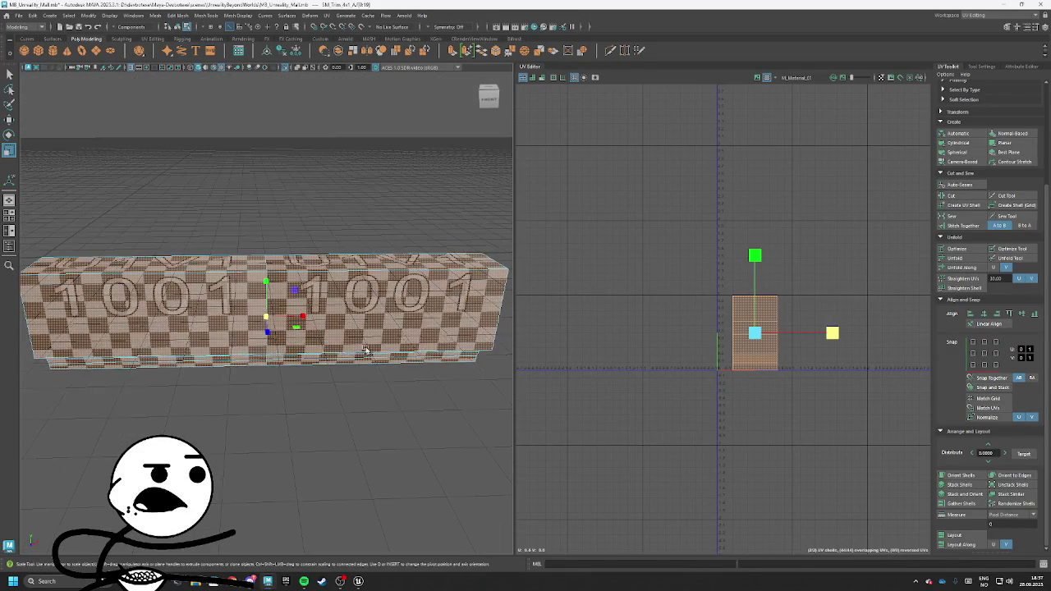
scroll(624, 325, up, 5)
scroll(659, 354, down, 6)
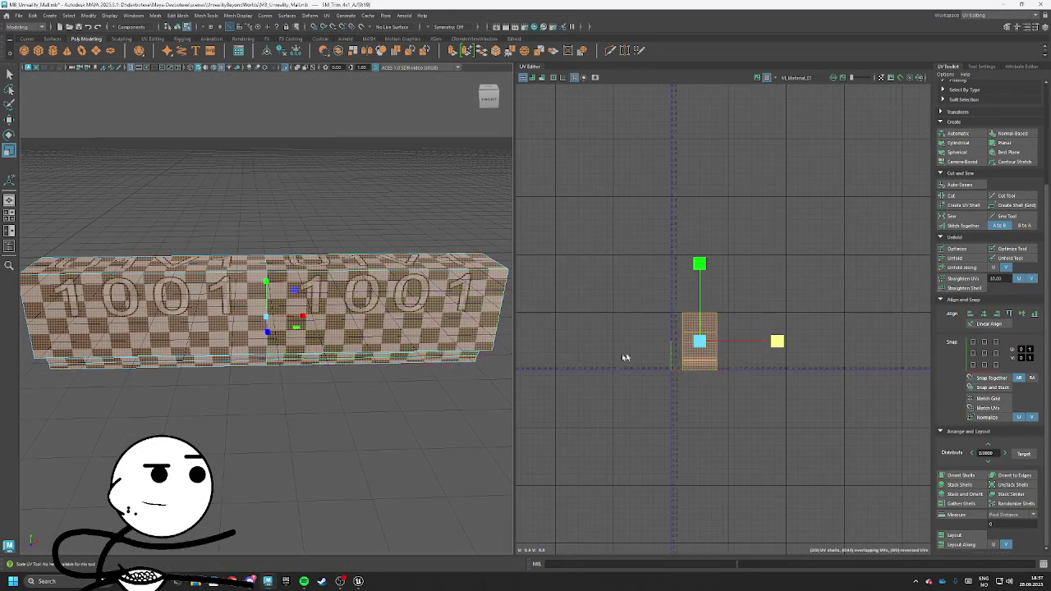
mouse_move(343, 293)
mouse_down()
mouse_move(347, 264)
mouse_move(333, 265)
mouse_up()
right_click(332, 264)
click(371, 252)
click(385, 442)
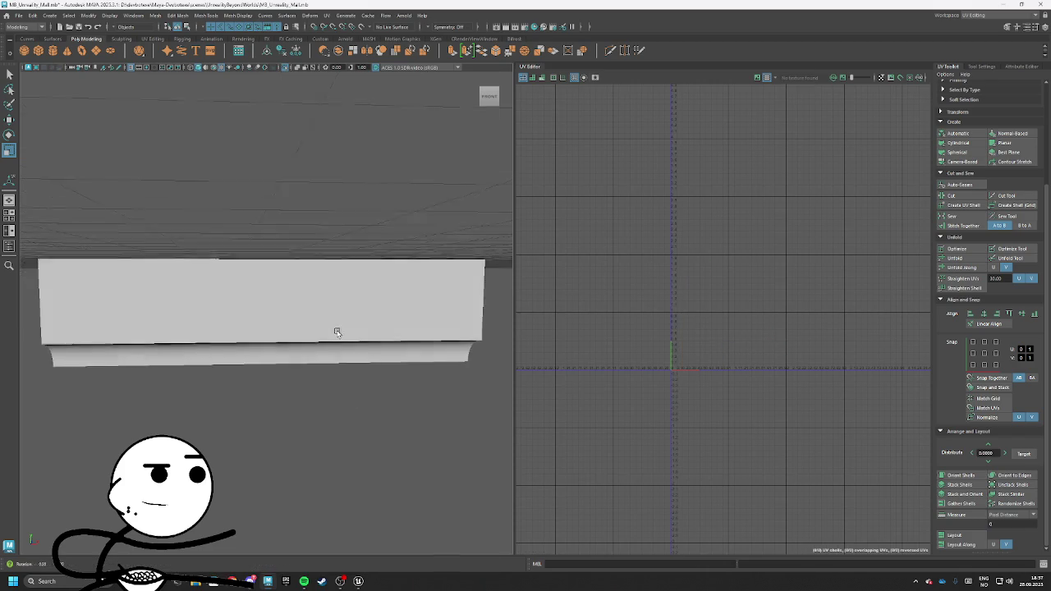
Reselect the trim slab as a whole object and choose File > Export Selection
scroll(287, 320, down, 4)
right_click(290, 300)
click(318, 313)
click(18, 16)
click(50, 118)
Export the trim as SM_Trim_4x1_A.fbx into MayaModels/ModularAssets
drag(495, 74, 473, 72)
key(BackSpace)
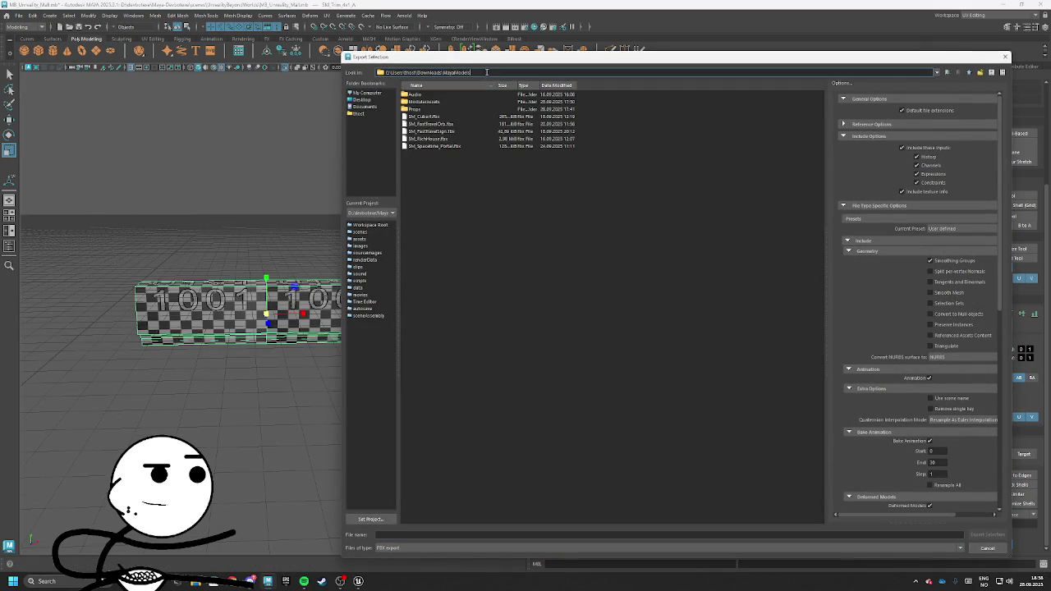
double_click(448, 103)
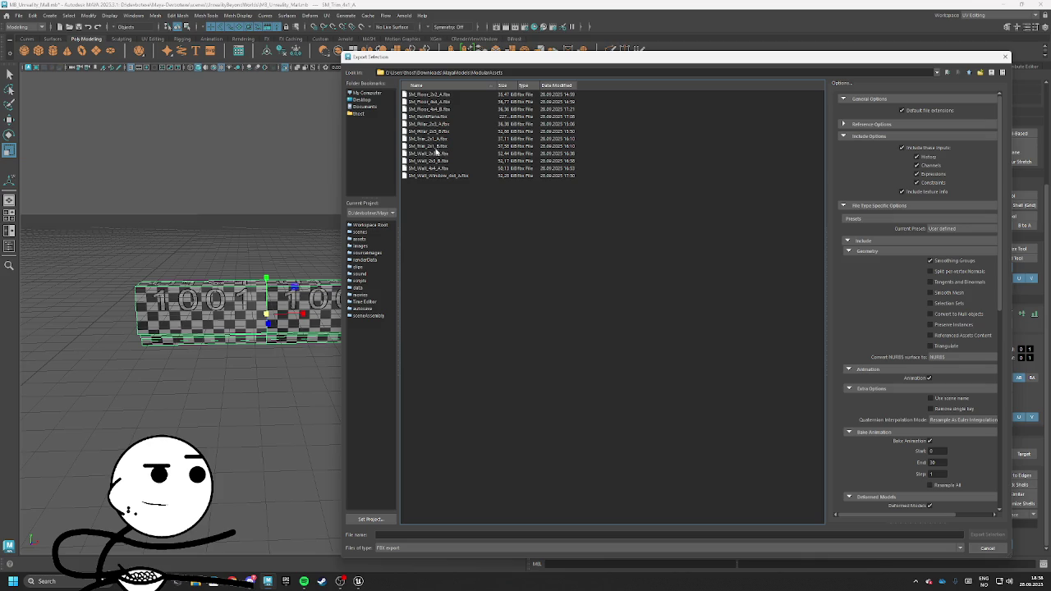
click(439, 147)
click(397, 534)
key(BackSpace)
text(4x1_A.fbx)
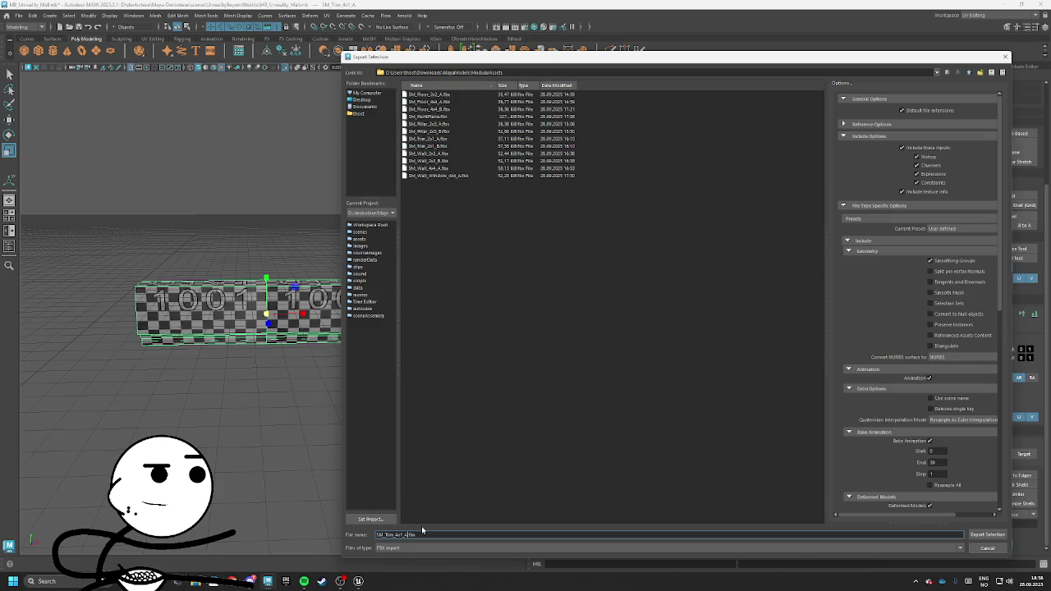
key(Return)
key(alt+Tab)
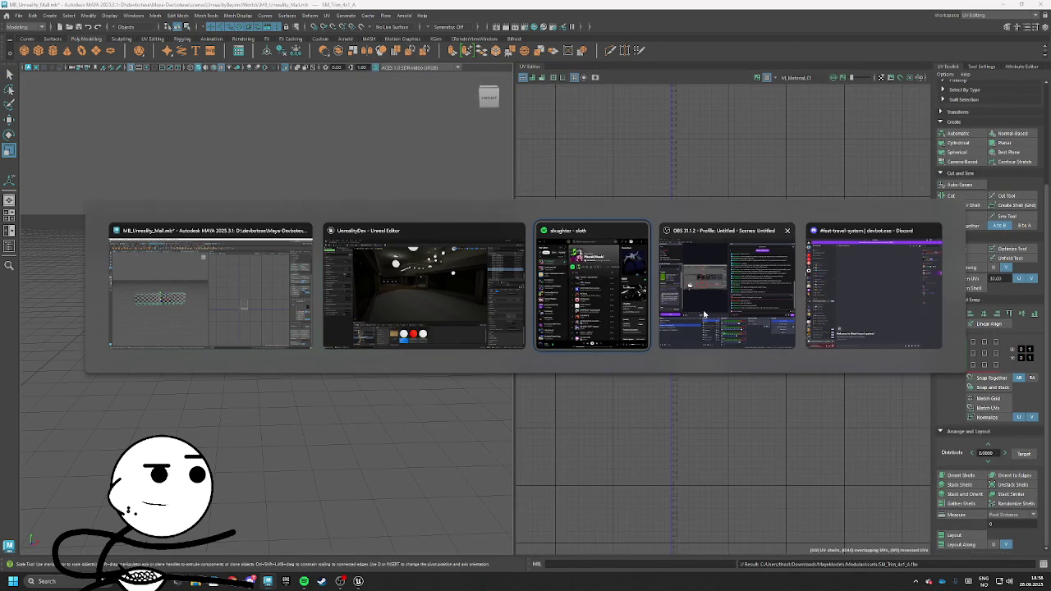
Back in Unreal, fly toward the ceiling lights and place a Lightmass Importance Volume
click(443, 310)
drag(558, 291, 624, 283)
drag(367, 142, 367, 141)
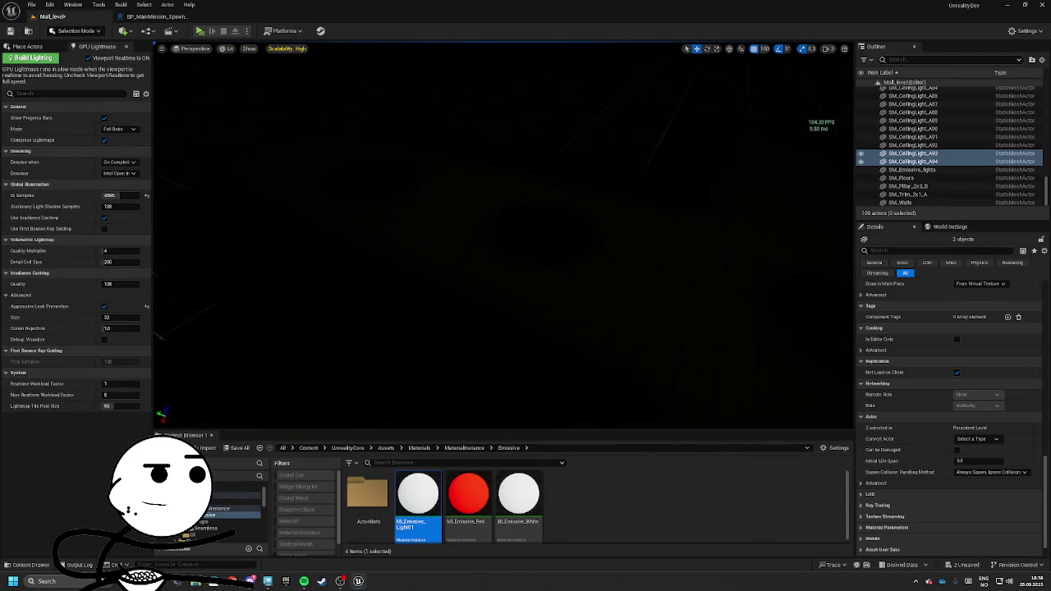
drag(268, 89, 268, 89)
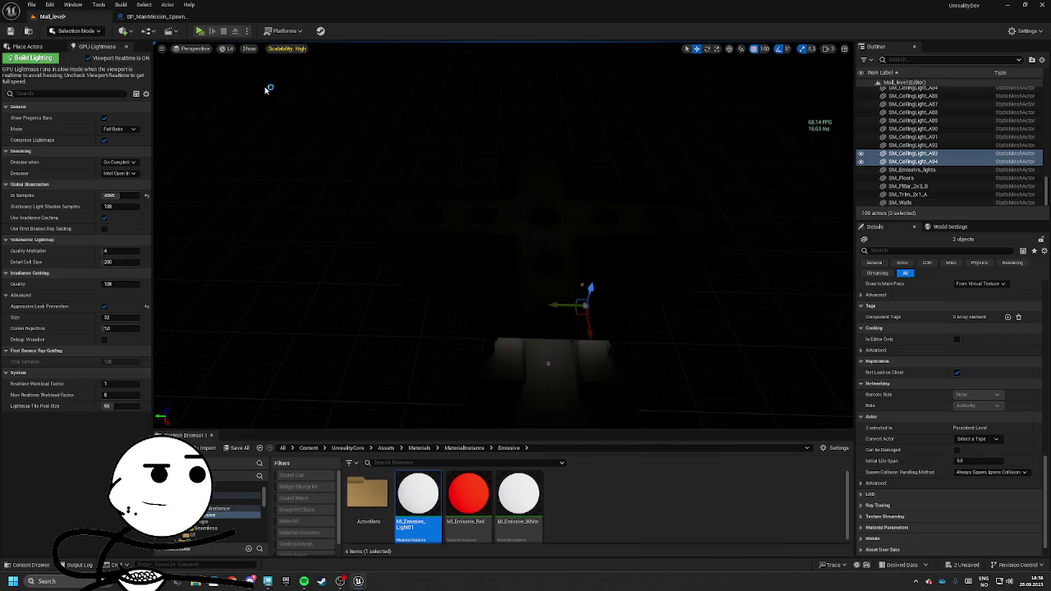
click(40, 50)
text(ligh)
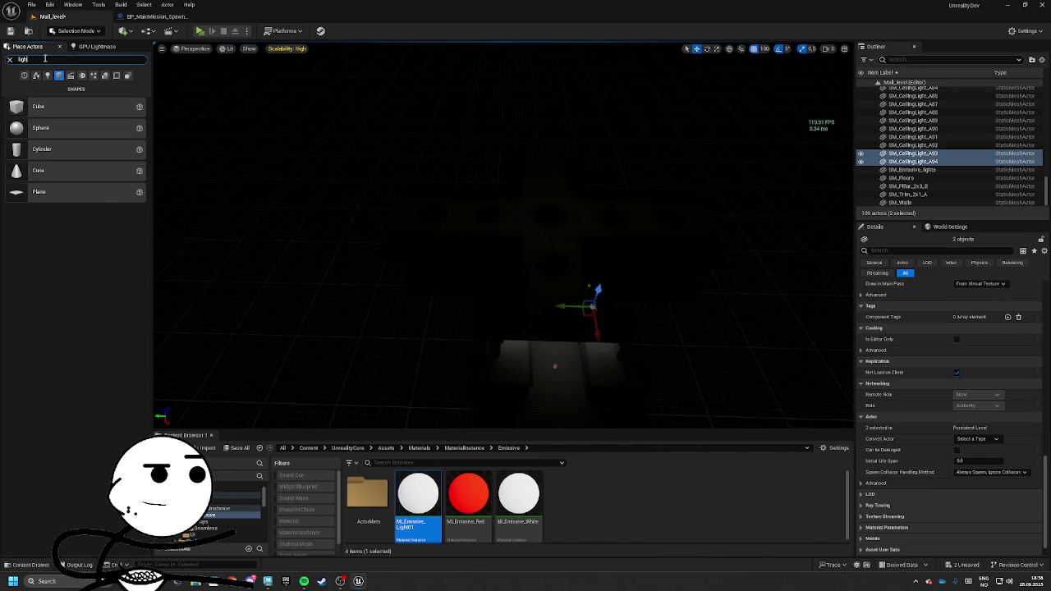
text(tmass)
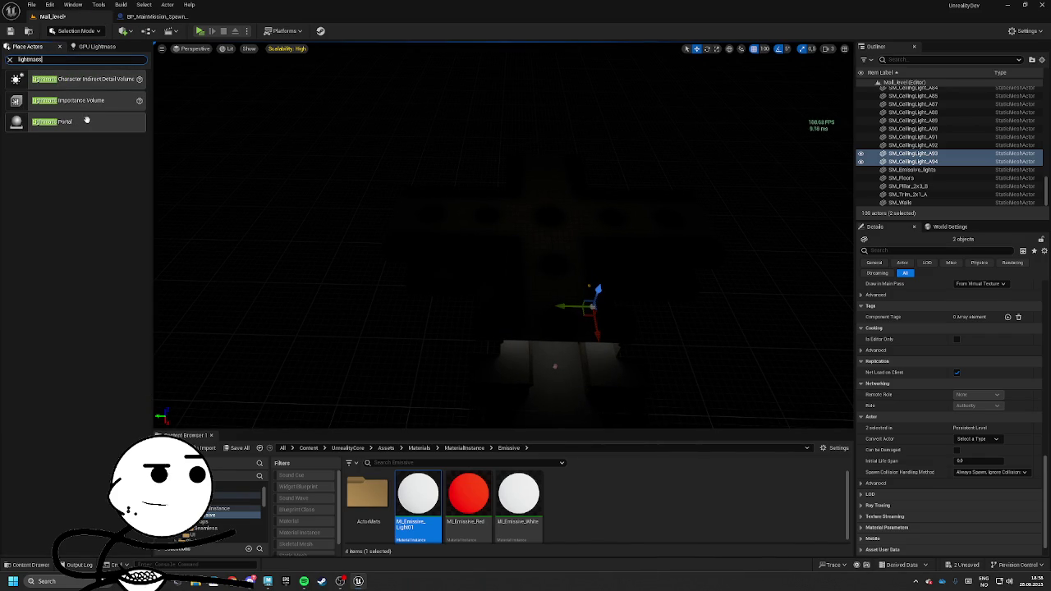
drag(92, 117, 462, 220)
drag(552, 215, 555, 213)
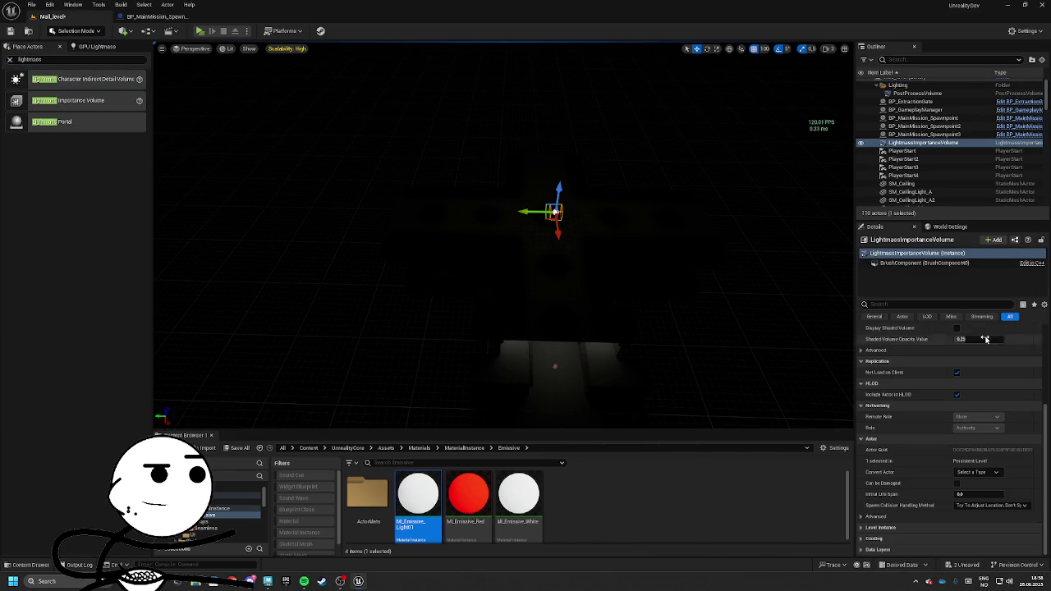
Size the volume's brush to X 12000, Y 12000 and Z 8000
scroll(996, 331, up, 4)
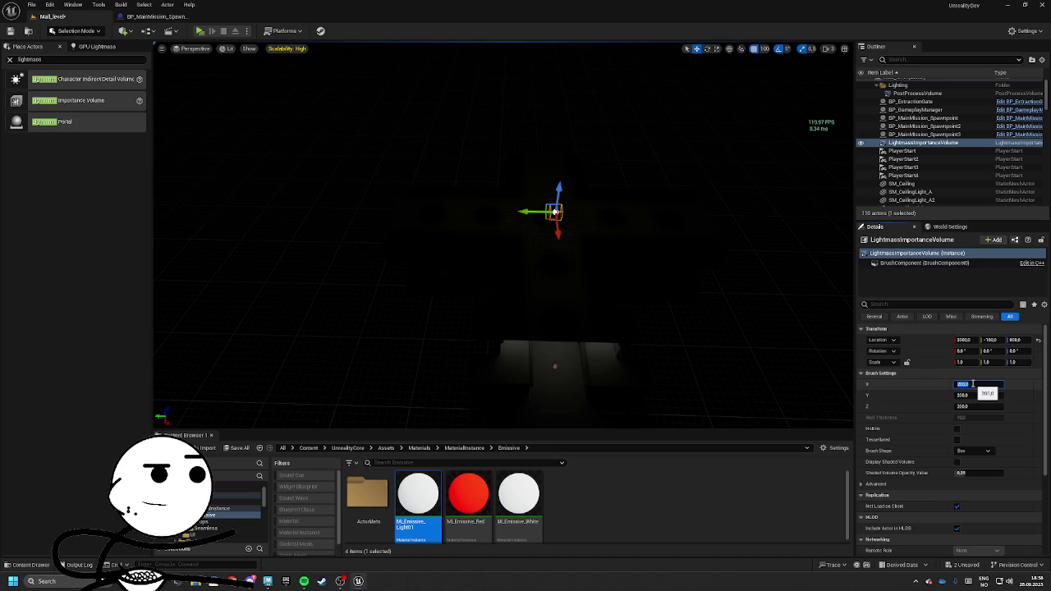
text(00)
key(Tab)
text(12000)
key(Tab)
text(00)
key(Return)
mouse_move(509, 246)
mouse_down()
mouse_move(502, 255)
mouse_move(493, 234)
mouse_move(492, 279)
mouse_move(500, 246)
mouse_move(492, 254)
mouse_move(526, 246)
mouse_move(492, 242)
mouse_move(501, 230)
mouse_move(500, 247)
mouse_move(501, 164)
mouse_move(446, 286)
mouse_up()
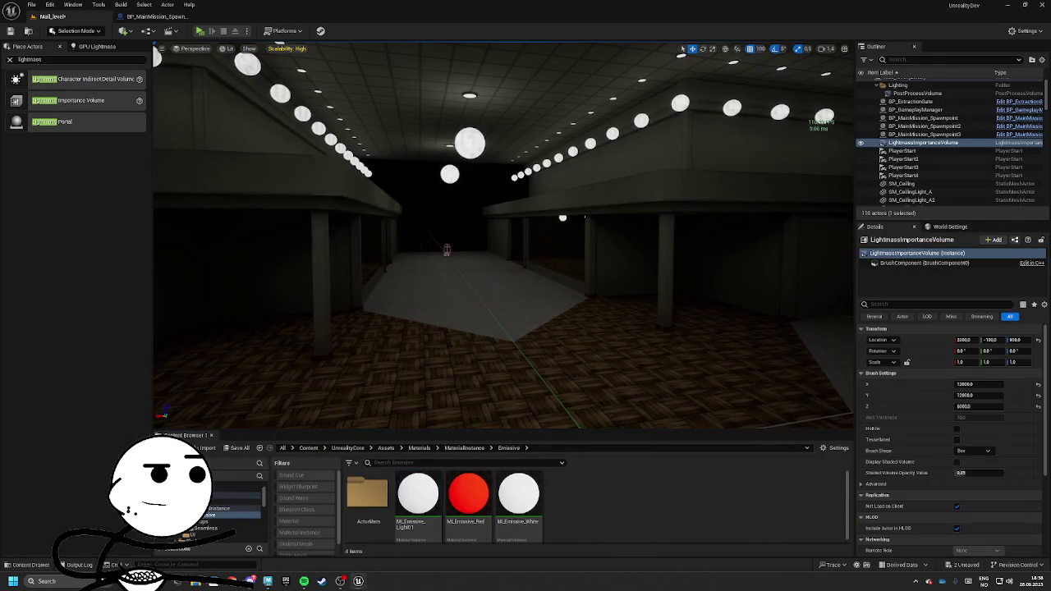
click(743, 197)
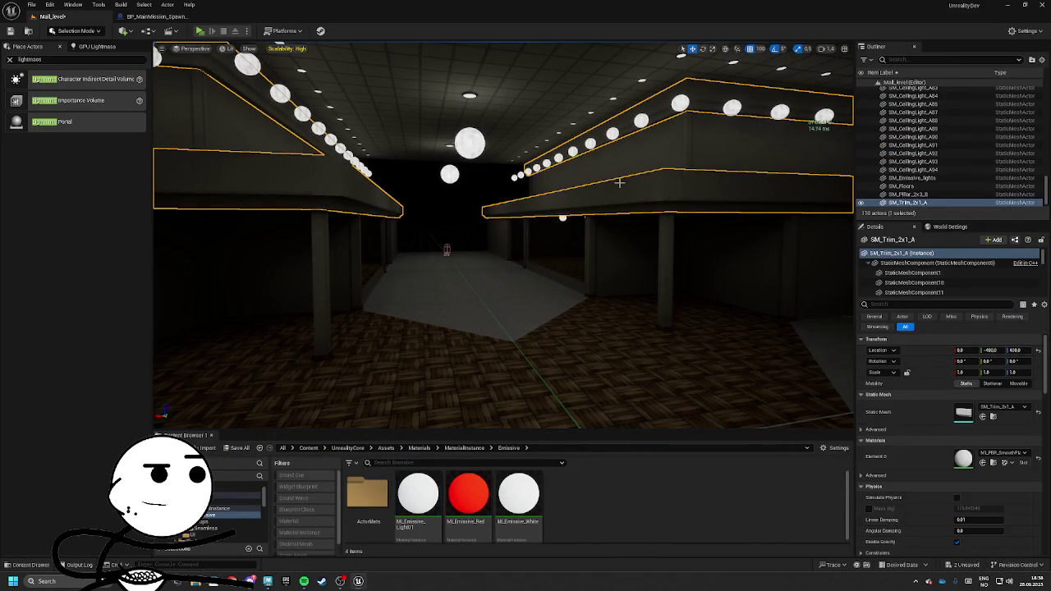
Import SM_Trim_4x1_A.fbx from MayaModels/ModularAssets into the Trims folder
click(990, 404)
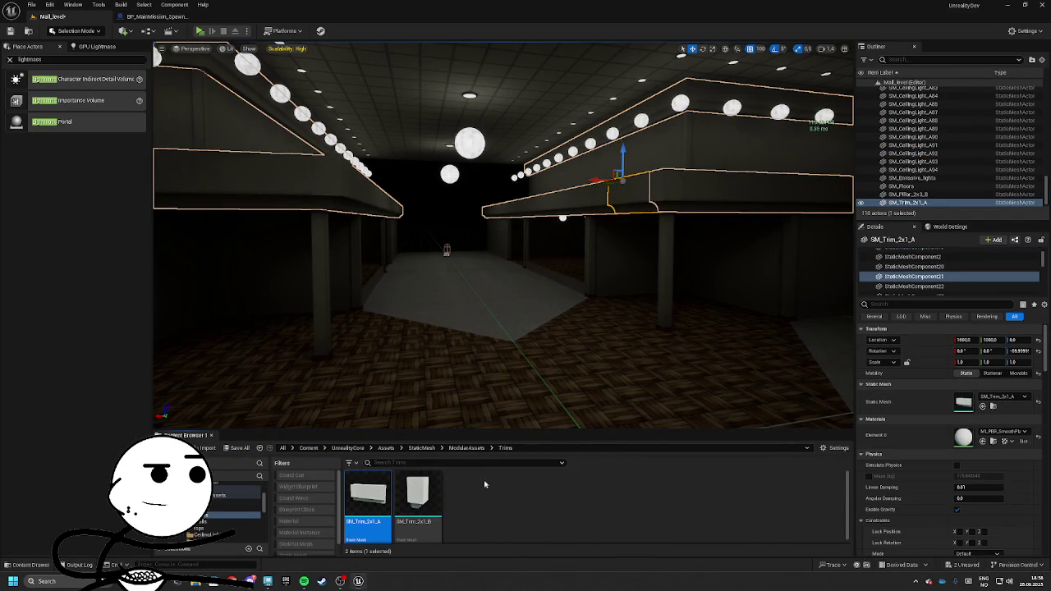
click(212, 448)
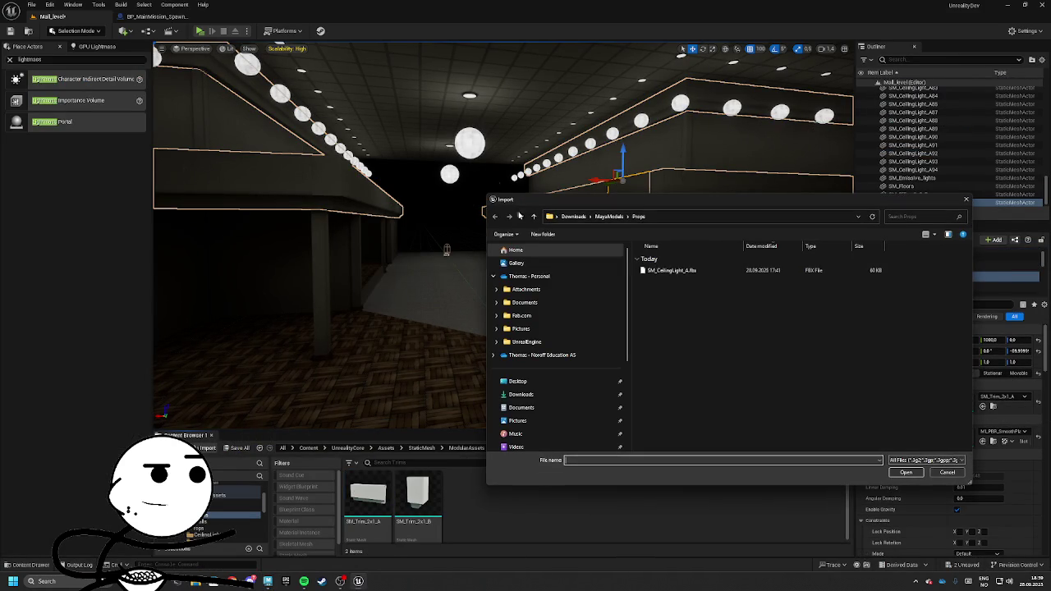
click(608, 217)
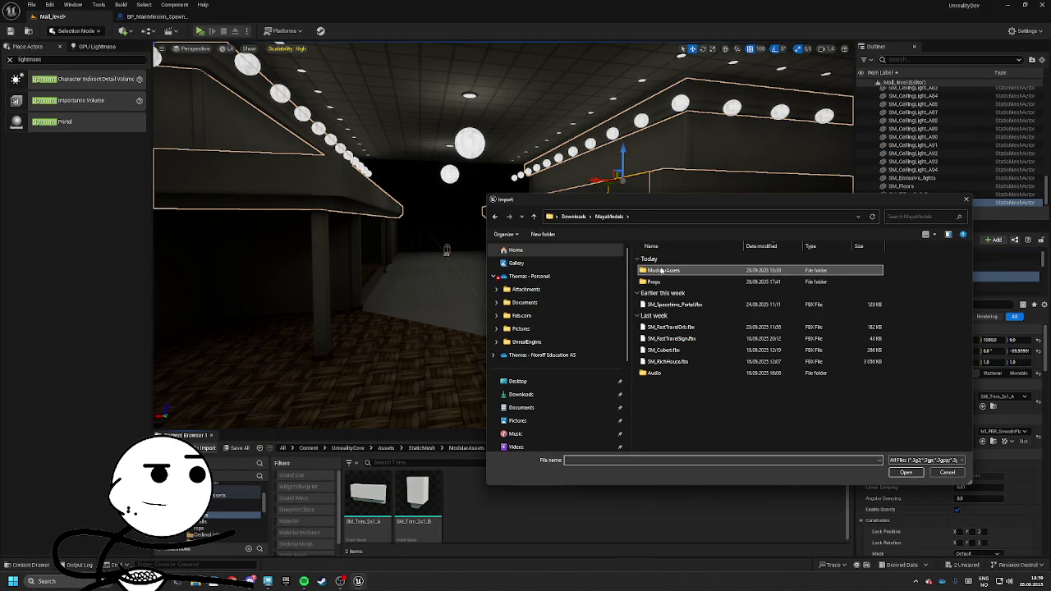
double_click(661, 271)
double_click(680, 273)
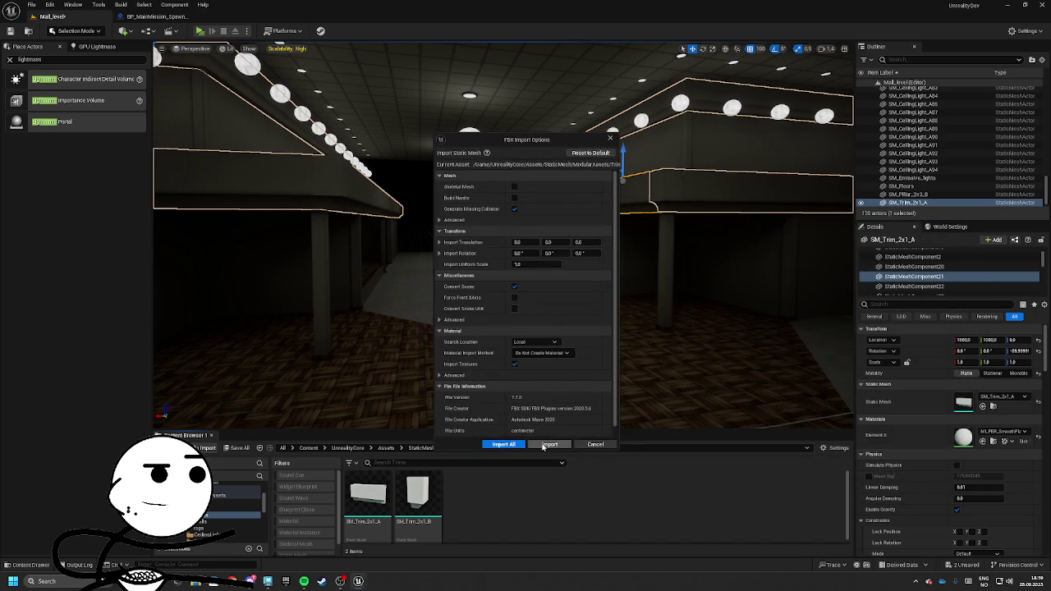
click(525, 431)
Assign ML_PBR_SmoothPlaster to the SM_Trim_4x1_A mesh's material slot and close the editor
double_click(468, 502)
click(893, 197)
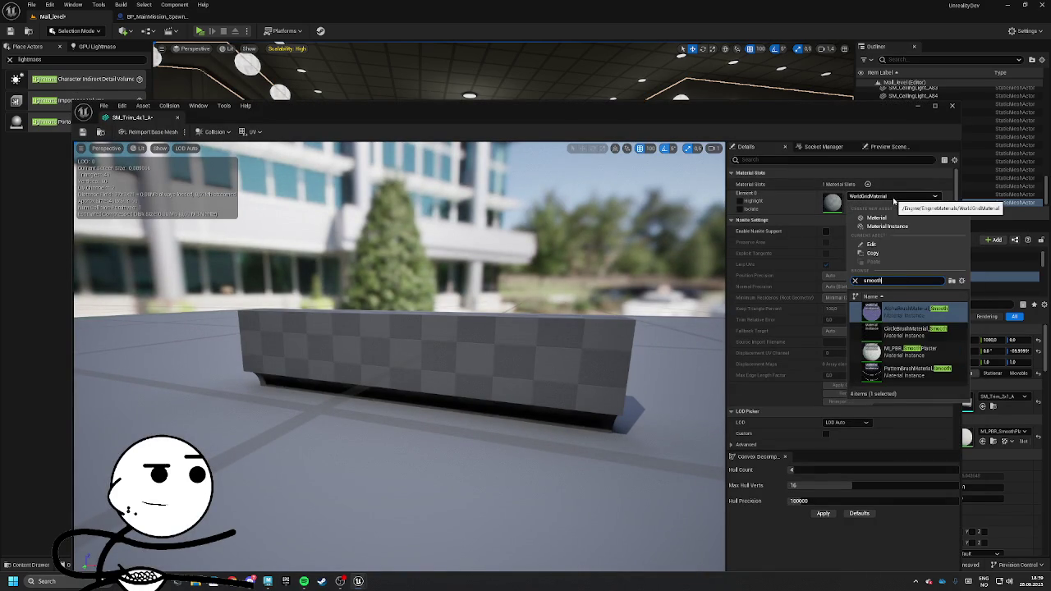
key(Down)
key(Down)
key(Return)
click(876, 197)
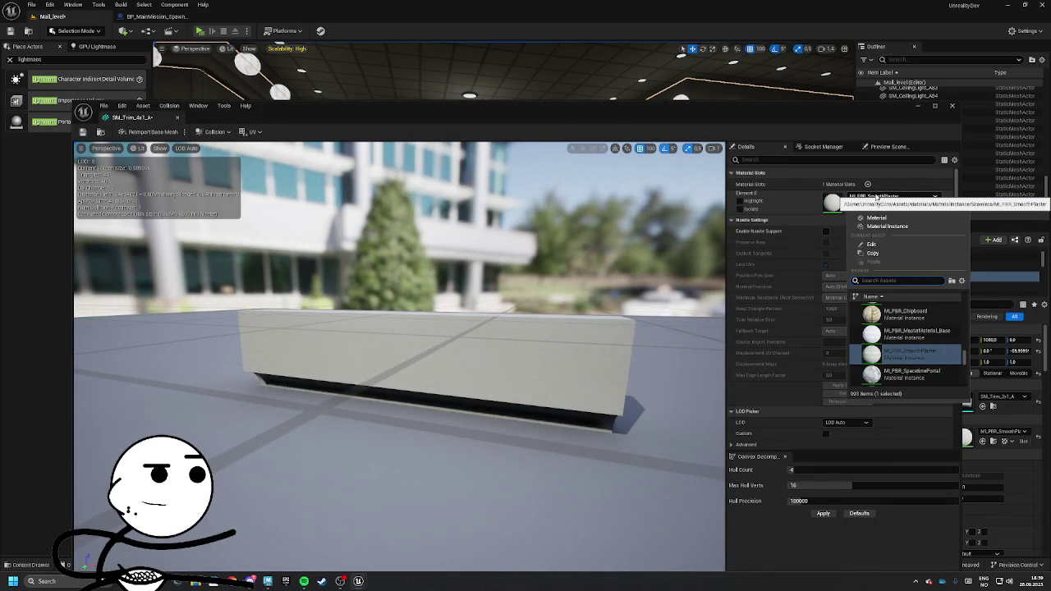
click(162, 124)
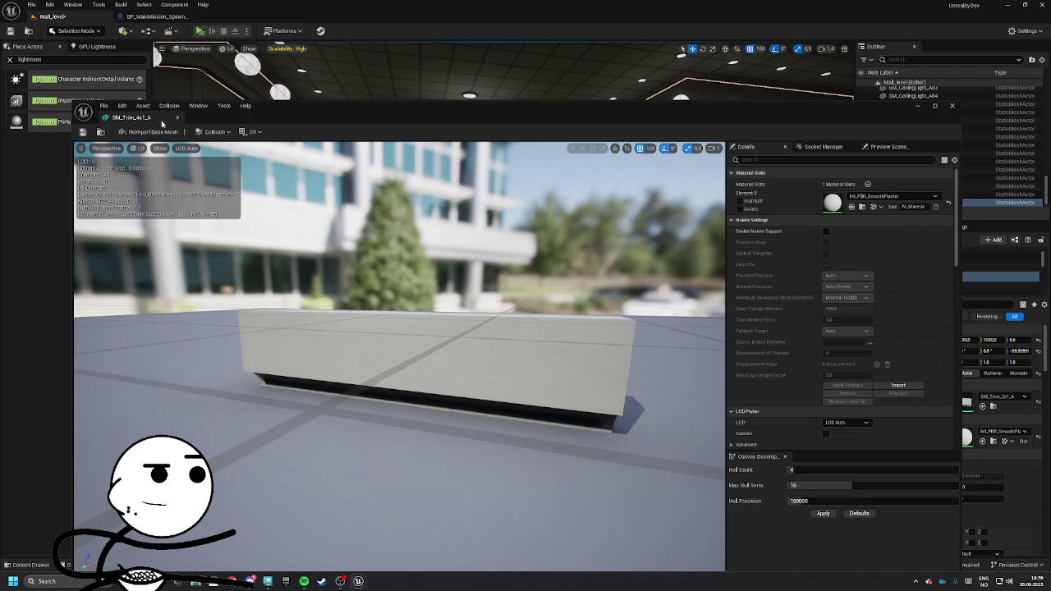
click(951, 105)
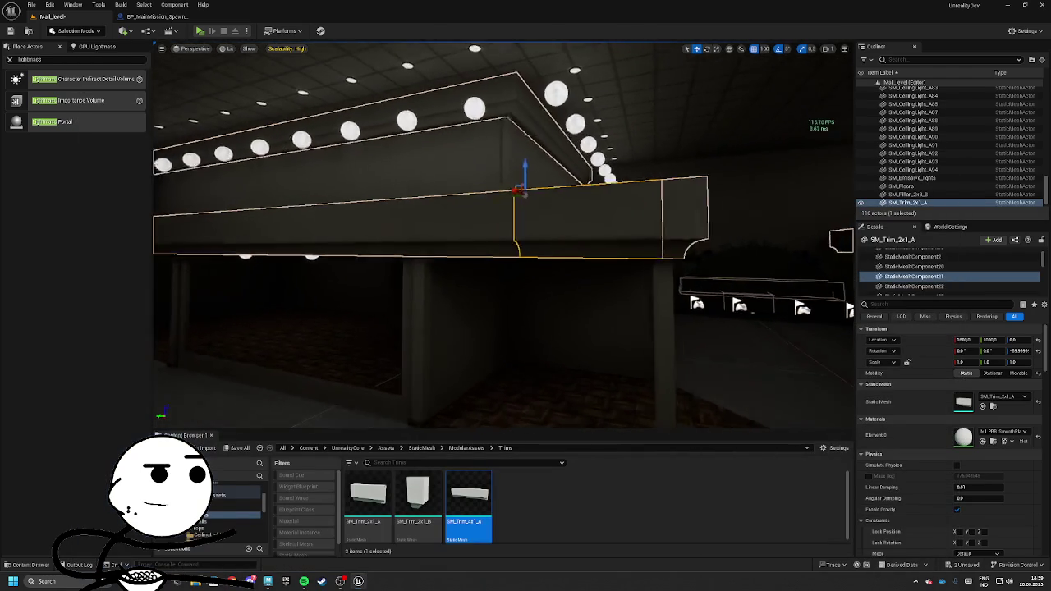
Delete neighbouring short trim segments in the row, undoing the second deletion
mouse_move(502, 234)
mouse_down()
mouse_move(550, 238)
mouse_move(533, 271)
mouse_move(504, 244)
mouse_move(610, 240)
mouse_up()
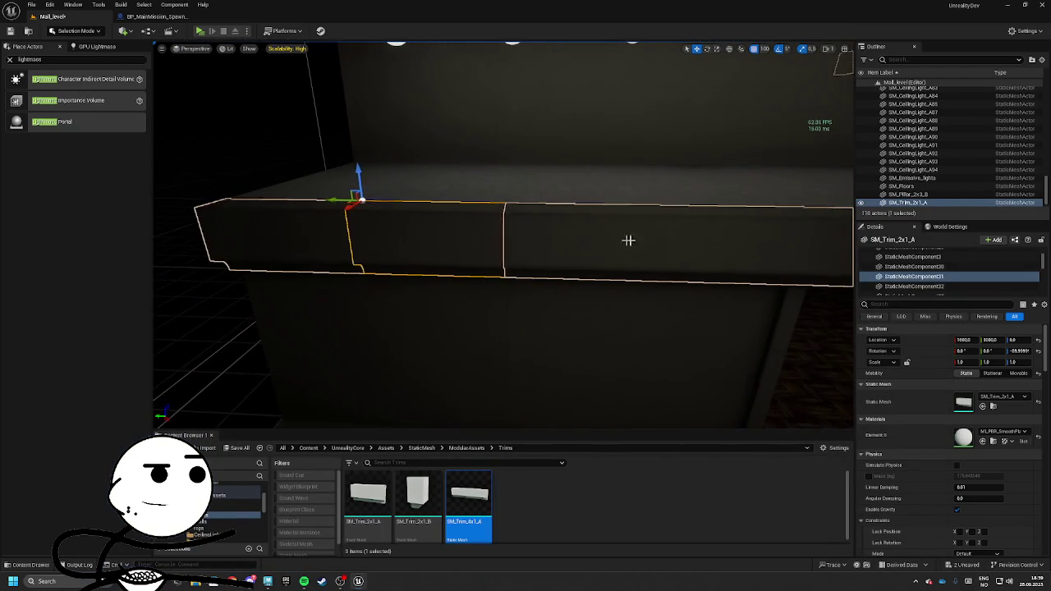
mouse_move(697, 237)
mouse_down()
mouse_move(632, 216)
mouse_move(509, 226)
mouse_up()
ctrl+click(694, 211)
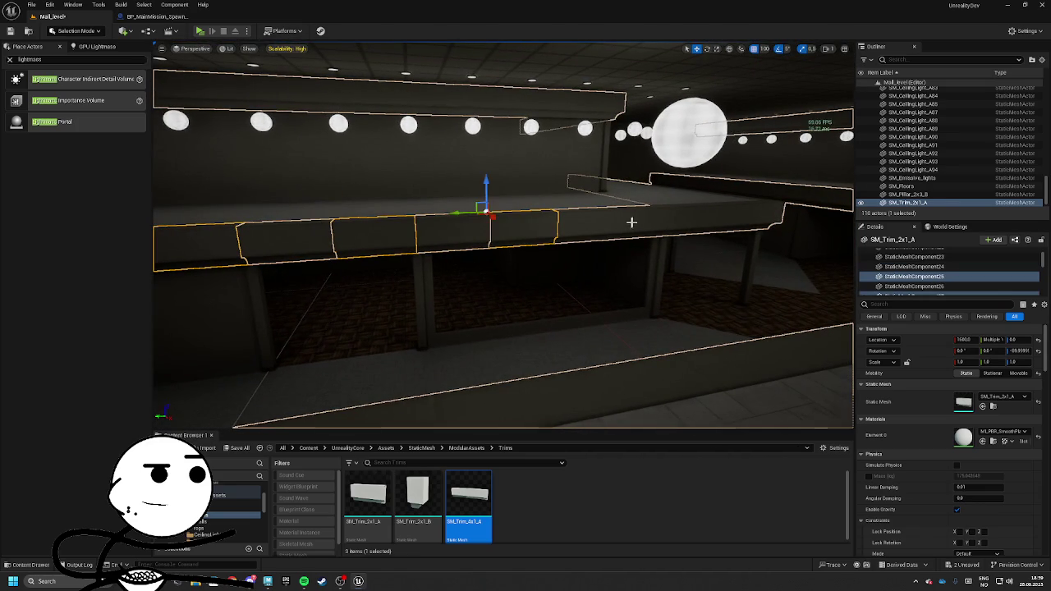
key(Delete)
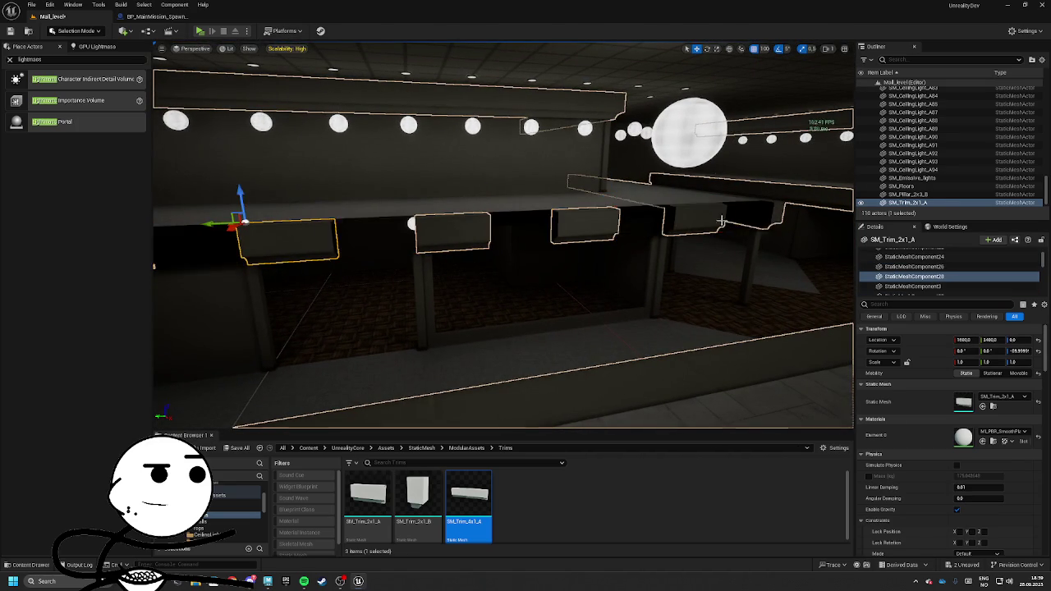
scroll(738, 224, up, 2)
drag(523, 235, 500, 238)
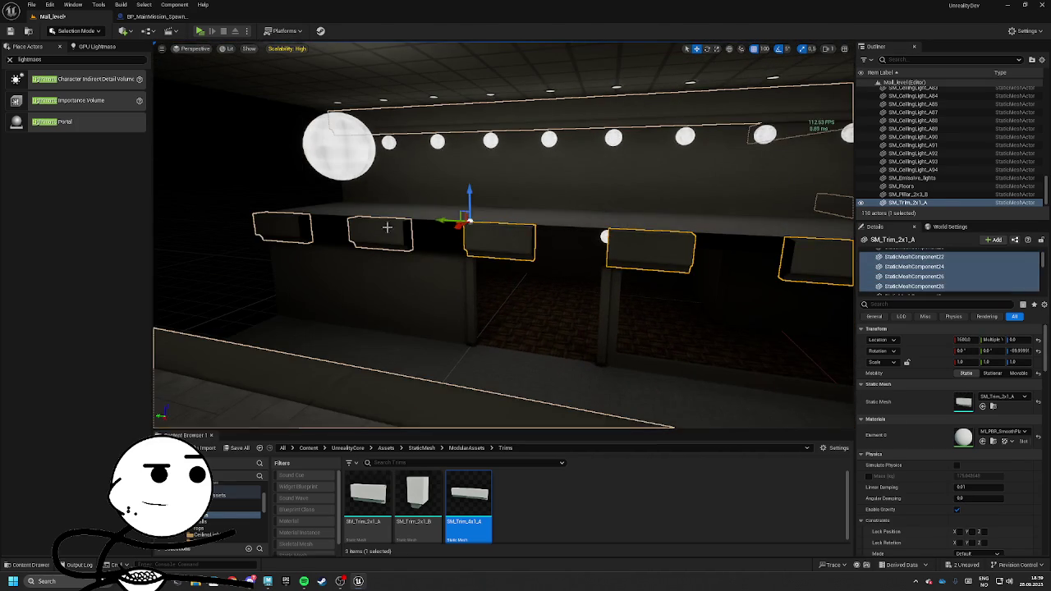
key(Delete)
click(402, 296)
key(ctrl+z)
key(ctrl+z)
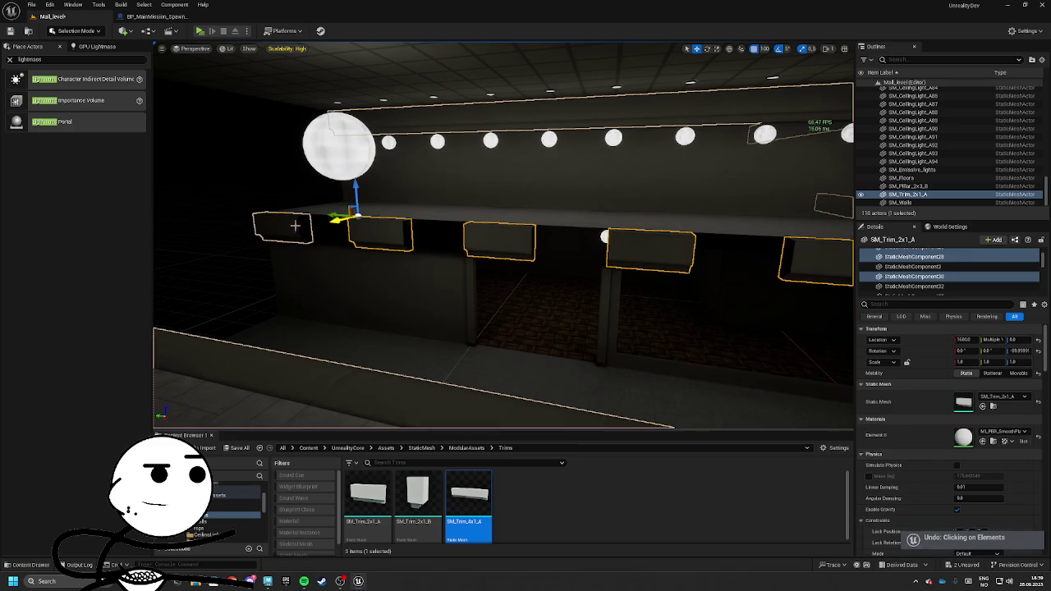
Select a few ledge trim segments and swap their mesh to SM_Trim_4x1_A
drag(653, 313, 346, 259)
click(347, 259)
mouse_move(416, 252)
mouse_down()
mouse_move(424, 241)
mouse_move(345, 223)
mouse_move(402, 234)
mouse_up()
click(340, 232)
click(539, 219)
ctrl+click(556, 216)
drag(555, 216, 667, 212)
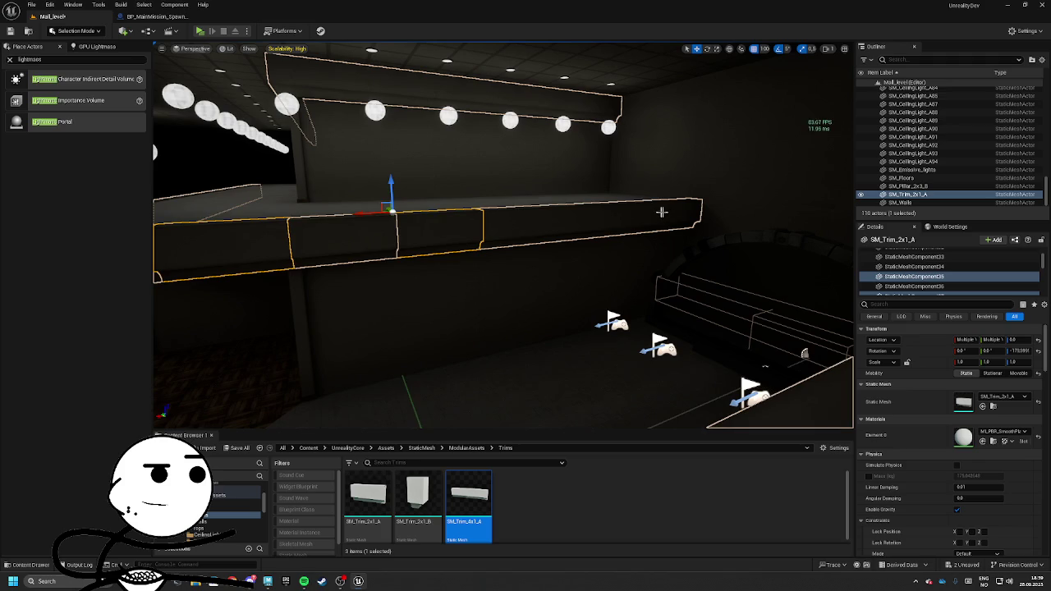
click(639, 214)
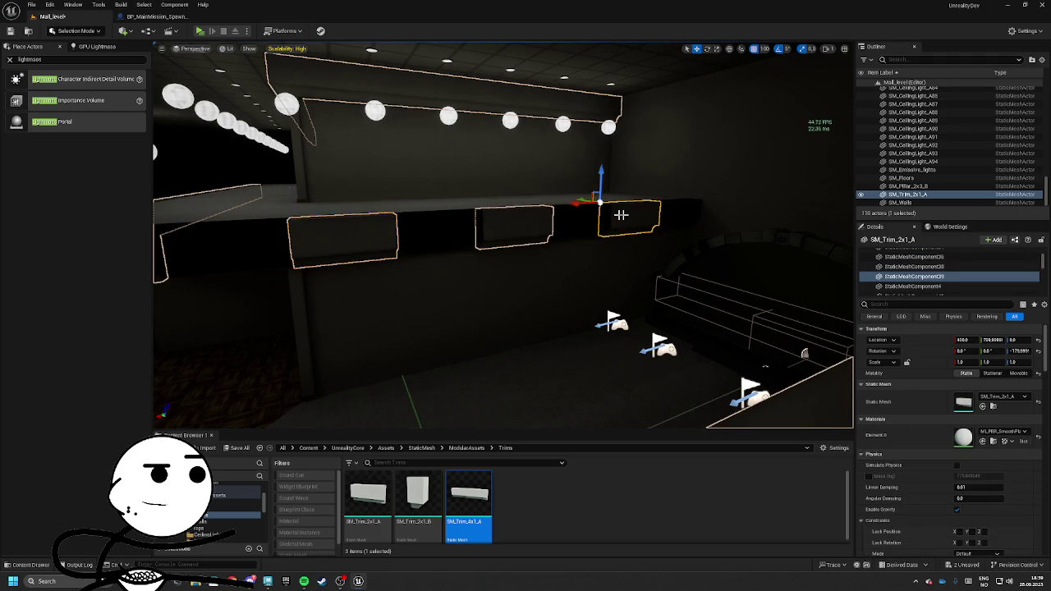
ctrl+click(504, 222)
drag(505, 222, 460, 223)
mouse_move(468, 496)
mouse_down()
mouse_move(682, 432)
mouse_move(994, 401)
mouse_up()
Set another SM_Trim_2x1_A trim actor's static mesh to SM_Trim_4x1_A
drag(372, 183, 588, 216)
click(572, 213)
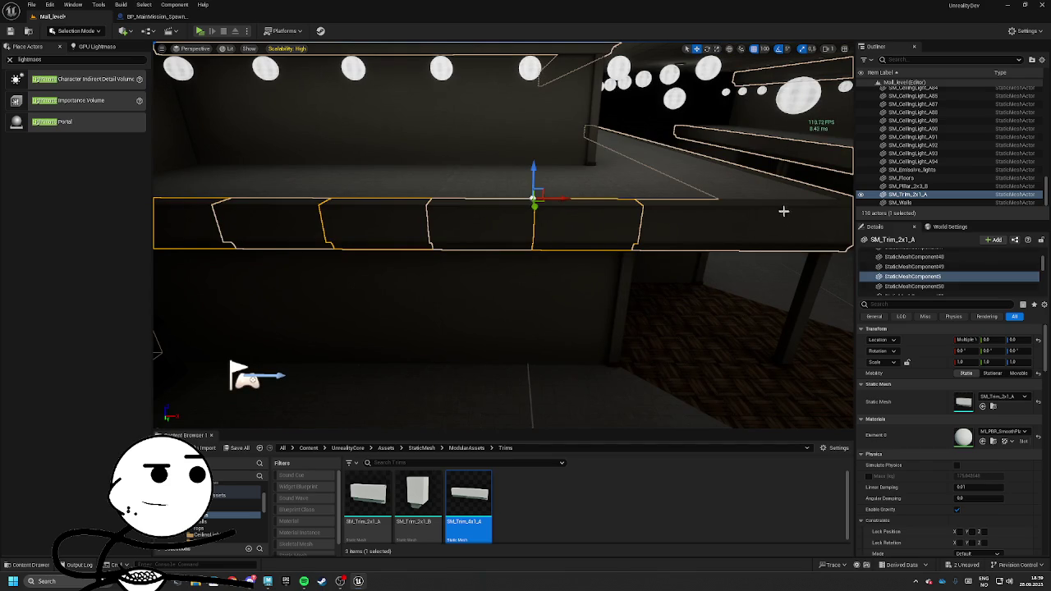
scroll(550, 272, up, 3)
click(499, 216)
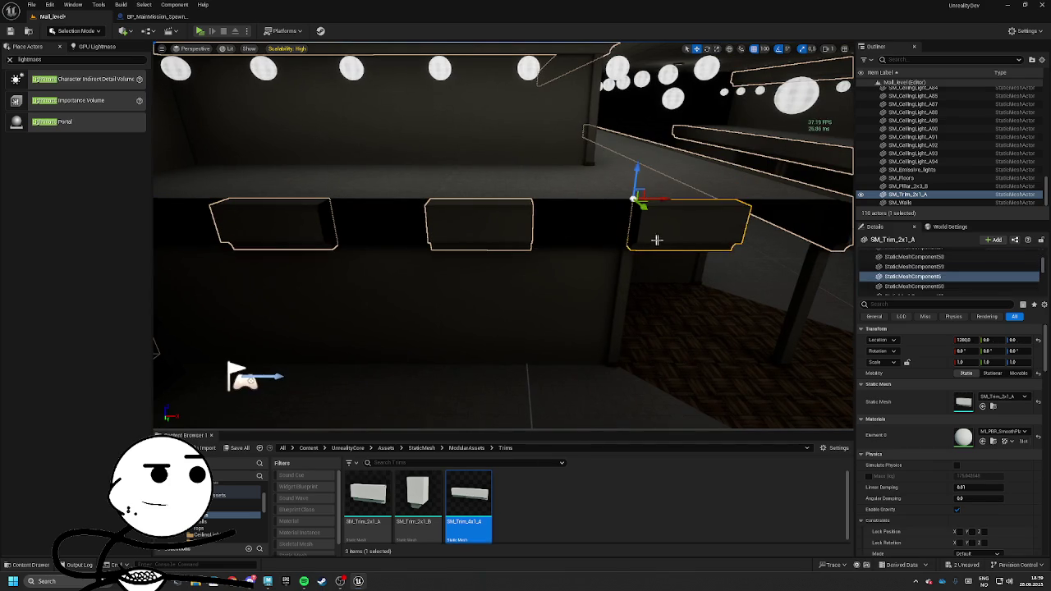
drag(500, 216, 394, 211)
click(394, 211)
drag(468, 501, 824, 323)
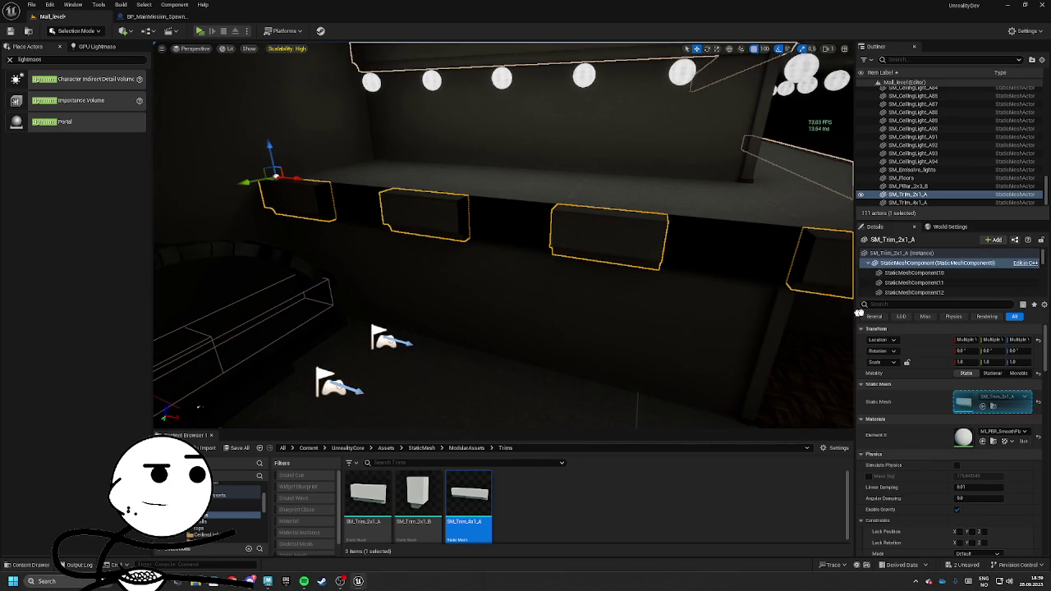
drag(966, 404, 966, 403)
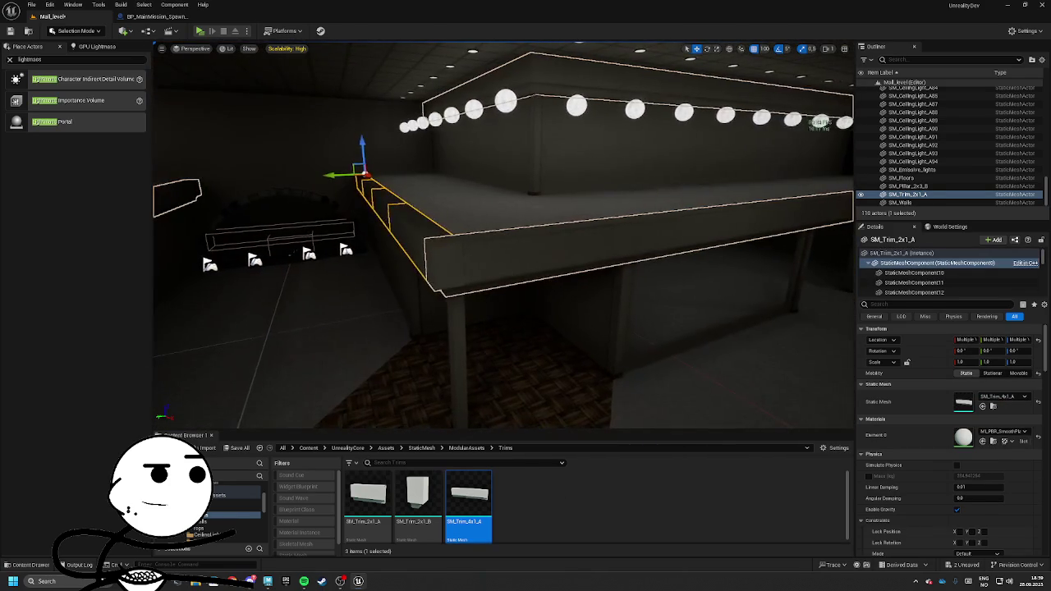
Delete several short counter trim segments and replace the trim with SM_Trim_4x1_A
click(486, 247)
click(485, 247)
ctrl+click(616, 218)
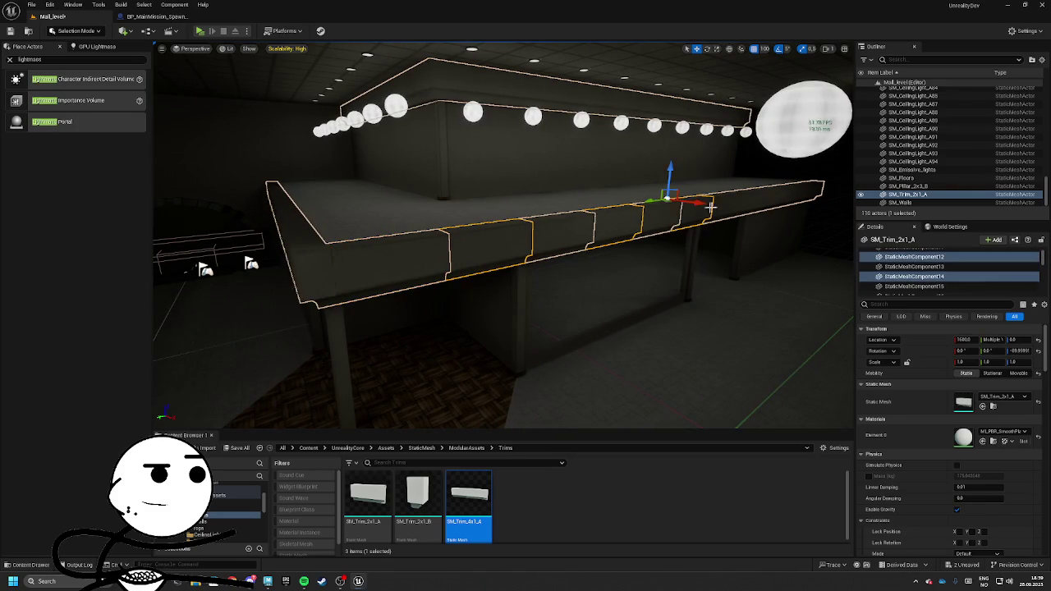
key(f)
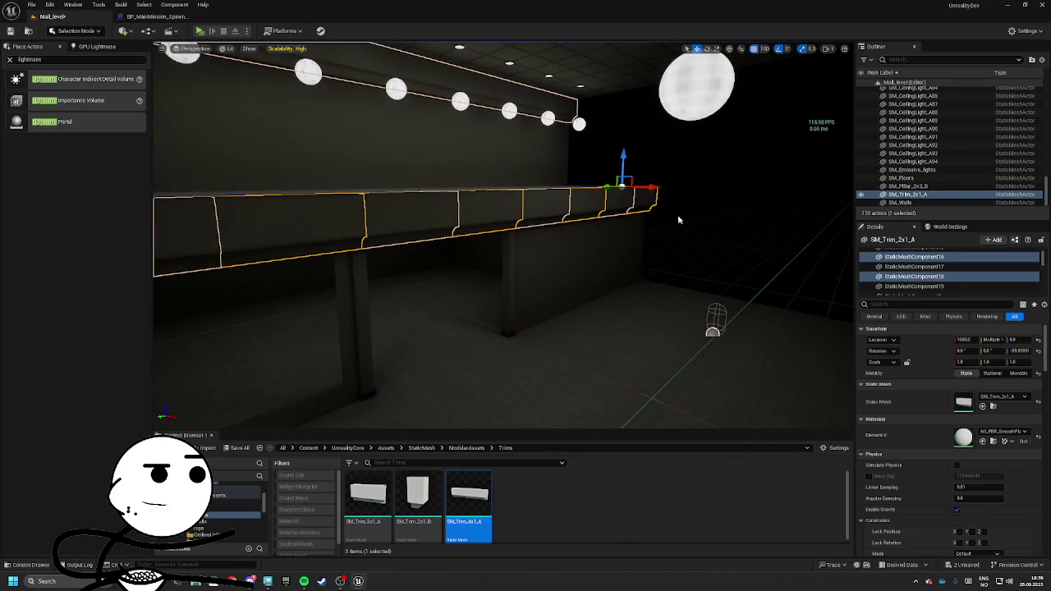
key(Delete)
mouse_move(435, 213)
mouse_down()
mouse_move(446, 204)
mouse_move(361, 263)
mouse_move(343, 293)
mouse_up()
drag(468, 501, 963, 401)
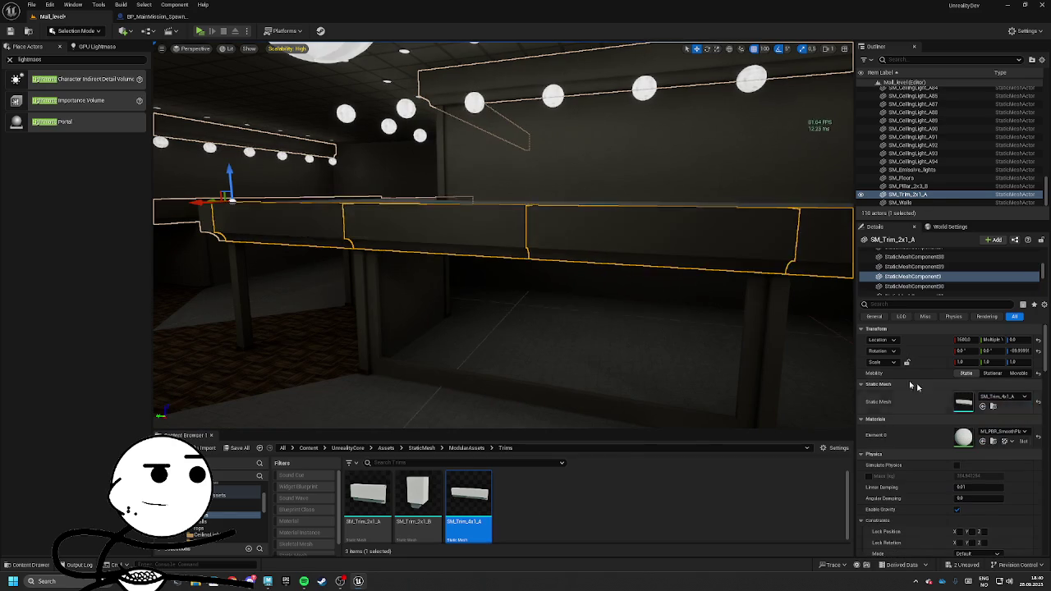
key(f)
mouse_move(534, 235)
mouse_down()
mouse_move(509, 246)
mouse_move(542, 229)
mouse_move(534, 235)
mouse_up()
key(e)
drag(646, 244, 597, 244)
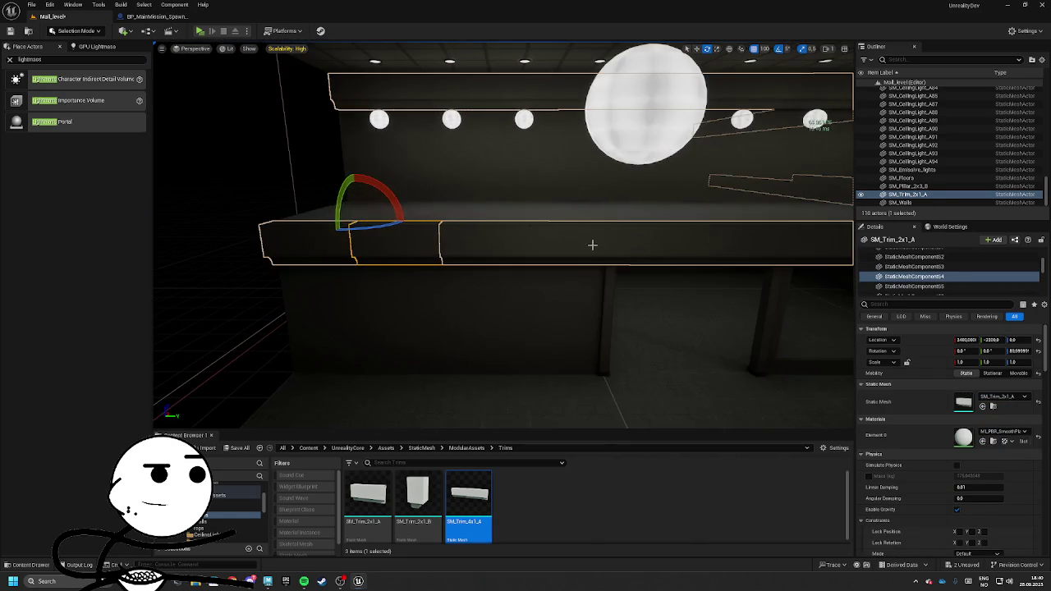
Select more counter trim pieces along the corridor and swap them to SM_Trim_4x1_A
mouse_move(737, 248)
mouse_down()
mouse_move(640, 230)
mouse_move(582, 239)
mouse_move(638, 237)
mouse_move(572, 251)
mouse_move(609, 237)
mouse_move(553, 232)
mouse_move(635, 215)
mouse_move(612, 214)
mouse_up()
click(612, 213)
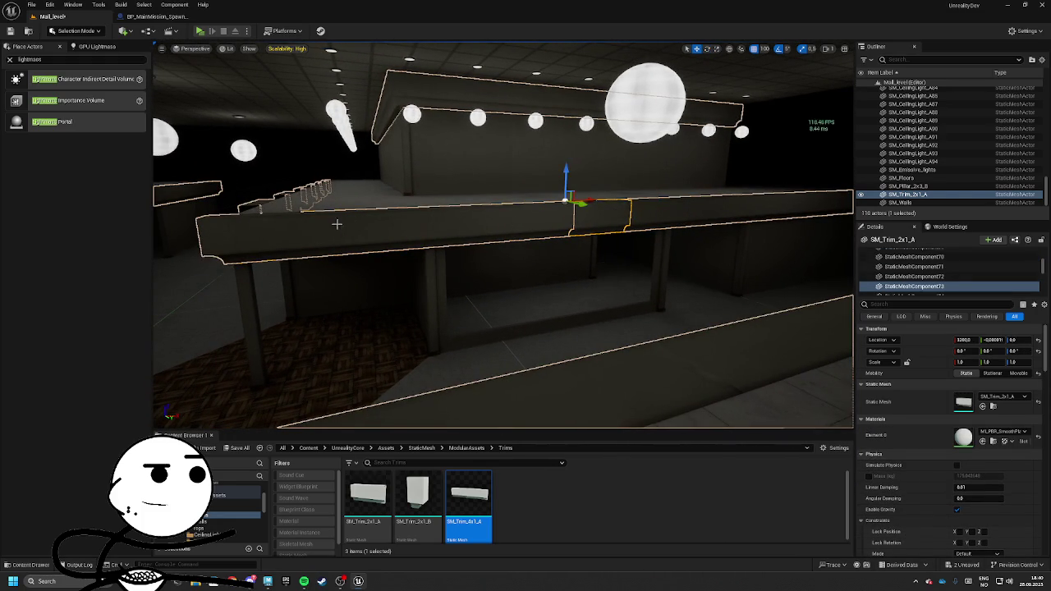
ctrl+click(529, 204)
drag(529, 205, 721, 202)
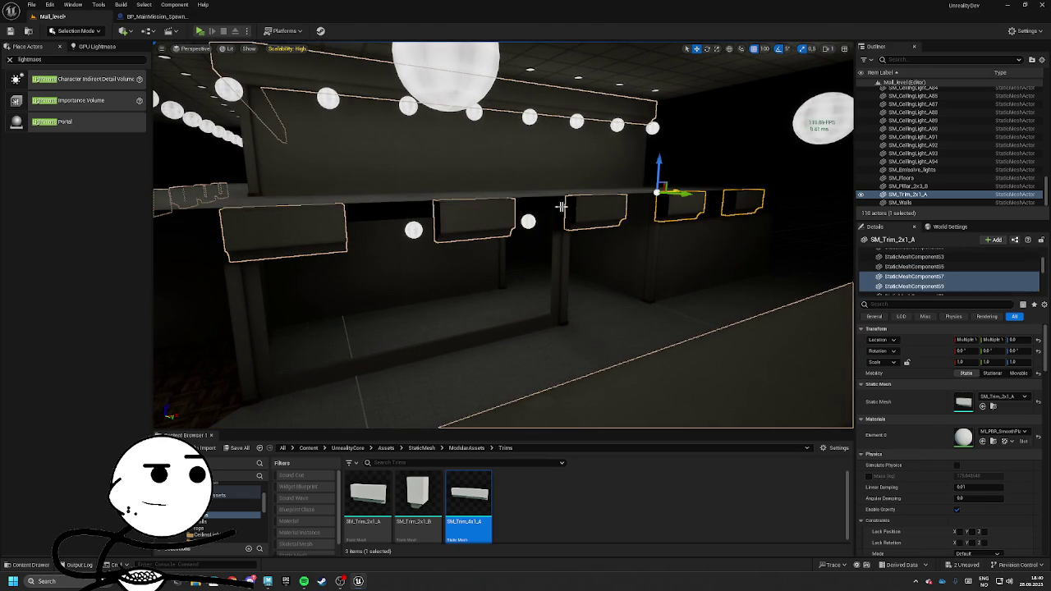
drag(574, 211, 542, 184)
ctrl+click(449, 220)
drag(425, 215, 449, 220)
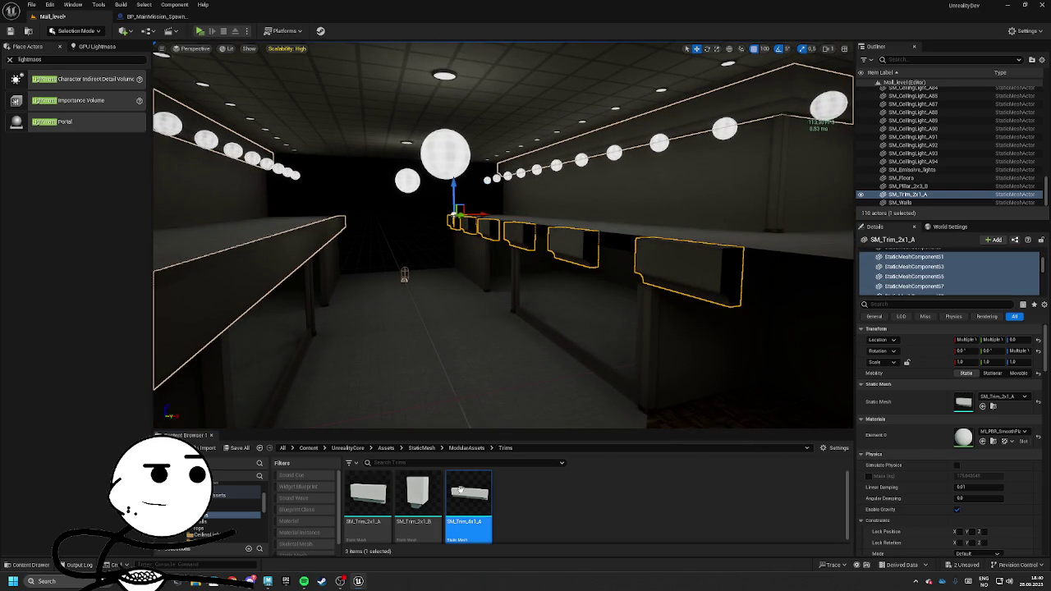
drag(979, 406, 989, 400)
drag(500, 238, 476, 233)
Give another single trim piece the SM_Trim_4x1_A mesh, undoing one stray change
click(476, 277)
drag(468, 501, 558, 464)
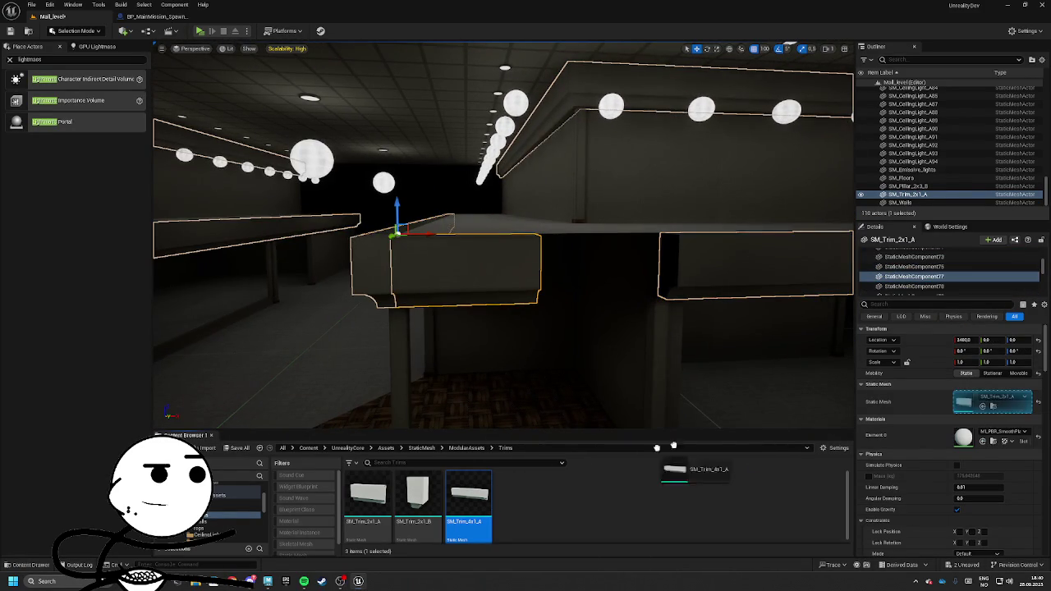
drag(963, 398, 963, 400)
mouse_move(739, 246)
mouse_down()
mouse_move(807, 216)
mouse_move(767, 229)
mouse_up()
click(483, 270)
drag(482, 270, 501, 271)
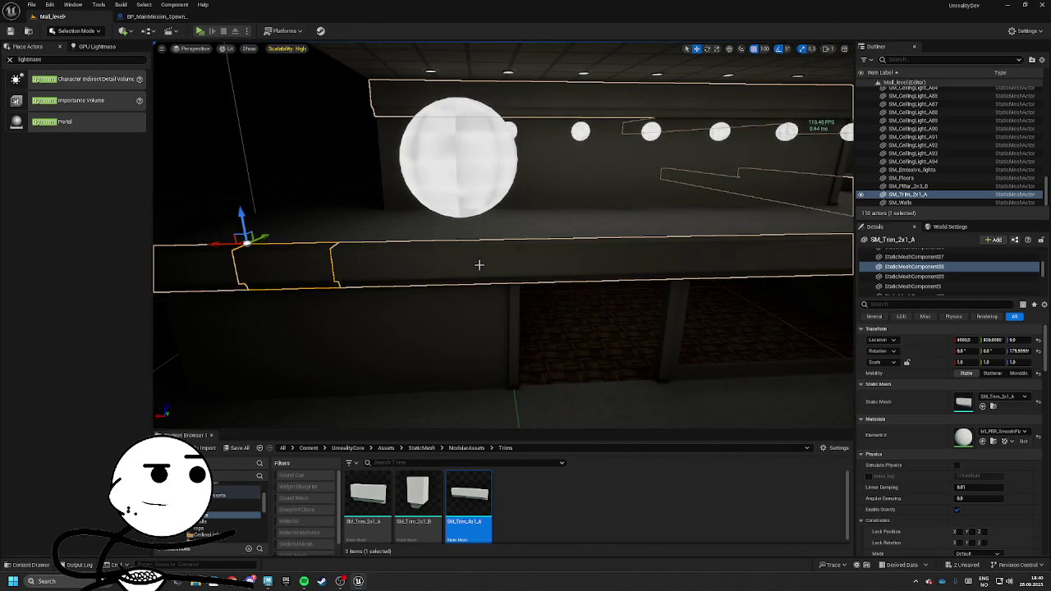
click(742, 243)
mouse_move(742, 243)
mouse_down()
mouse_move(504, 239)
mouse_move(552, 225)
mouse_move(583, 202)
mouse_move(643, 196)
mouse_up()
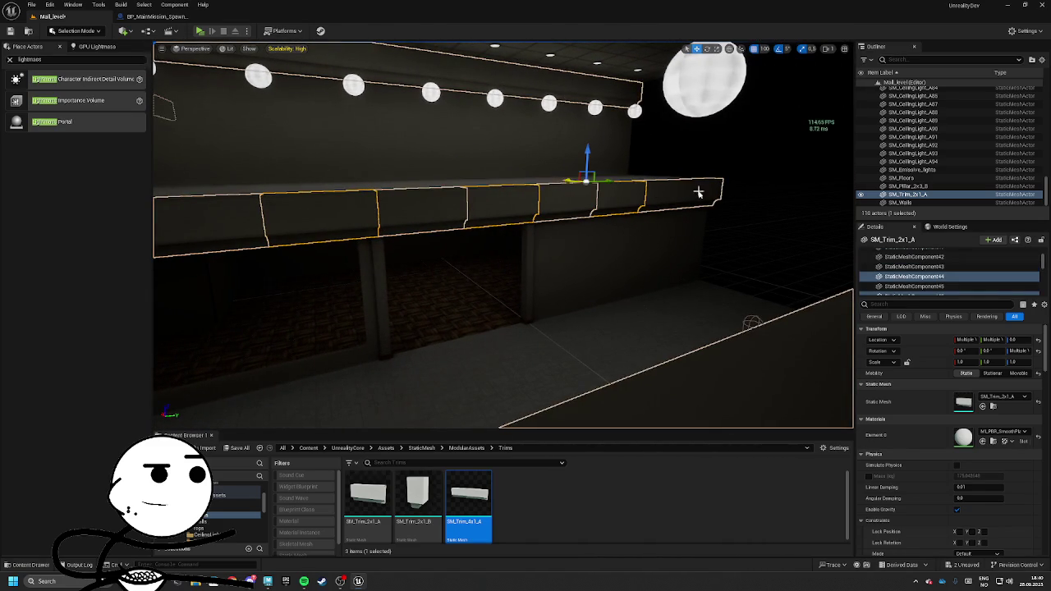
key(ctrl+z)
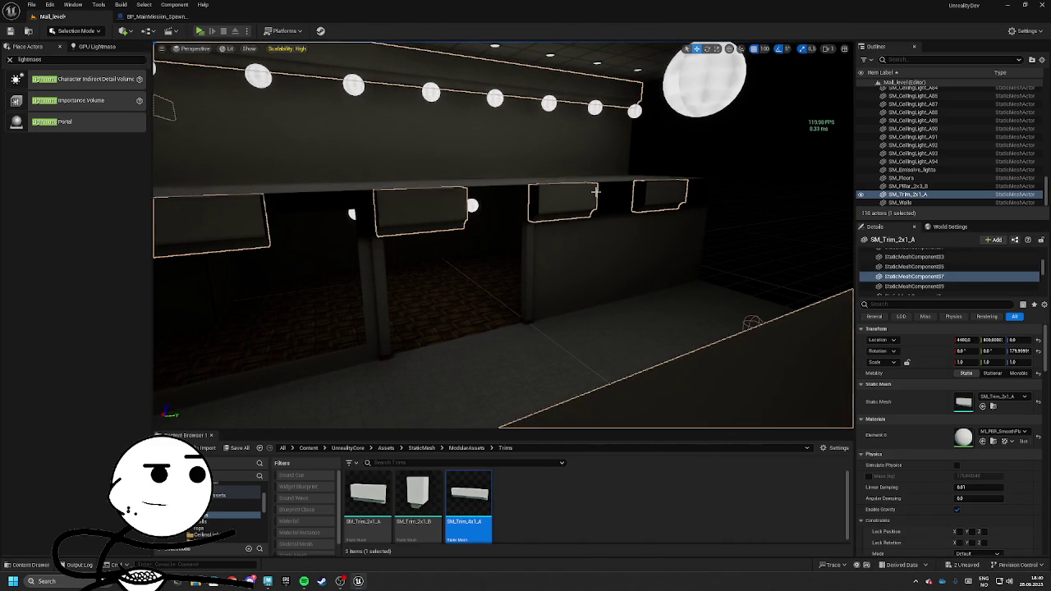
mouse_move(407, 203)
mouse_down()
mouse_move(771, 206)
mouse_move(593, 221)
mouse_move(360, 222)
mouse_up()
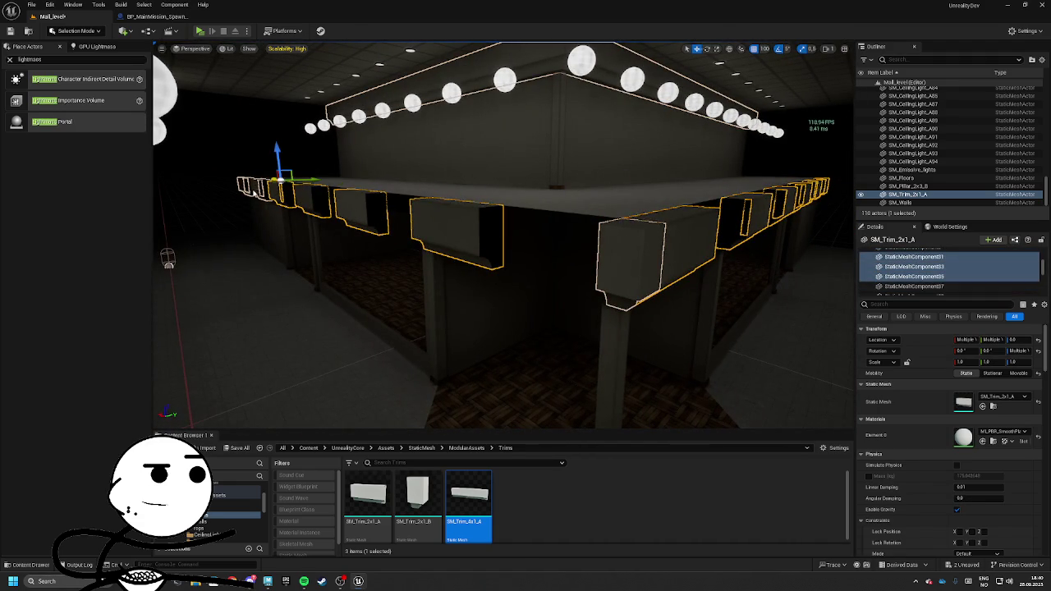
mouse_move(525, 361)
mouse_down()
mouse_move(511, 375)
mouse_move(542, 288)
mouse_up()
Save all changed level content, then check the long 4x1 trims along the ledge
click(236, 447)
click(586, 379)
mouse_move(528, 204)
mouse_down()
mouse_move(459, 222)
mouse_move(343, 221)
mouse_move(361, 201)
mouse_up()
click(343, 220)
mouse_move(593, 216)
mouse_down()
mouse_move(566, 216)
mouse_move(593, 217)
mouse_up()
mouse_move(344, 215)
mouse_down()
mouse_move(296, 215)
mouse_move(642, 201)
mouse_up()
click(315, 212)
click(312, 209)
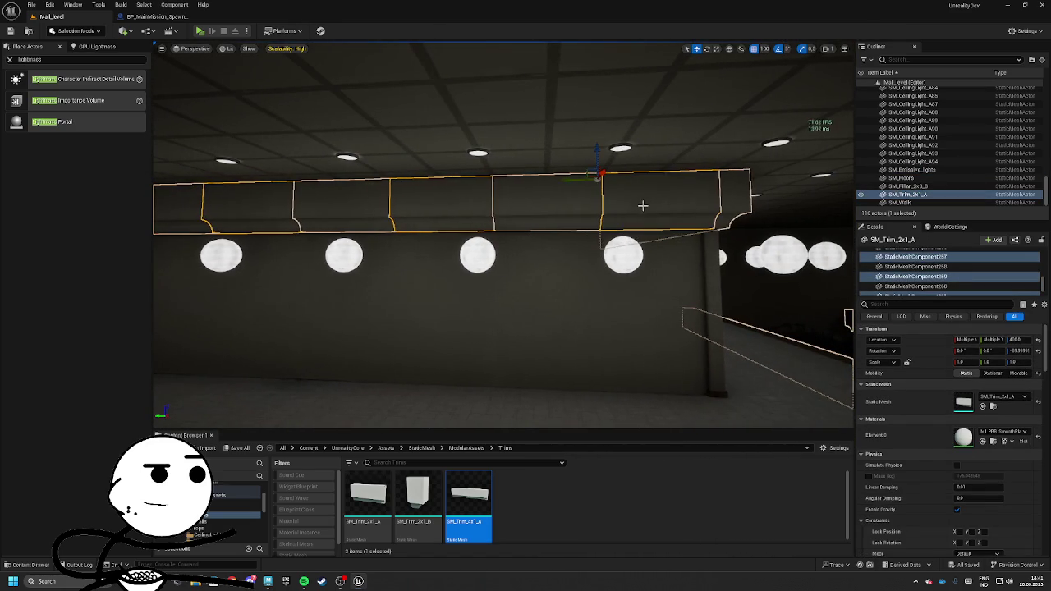
Swap the first upper trims above the ceiling lights to SM_Trim_4x1_A
mouse_move(634, 293)
mouse_down()
mouse_move(525, 399)
mouse_move(525, 156)
mouse_move(525, 213)
mouse_up()
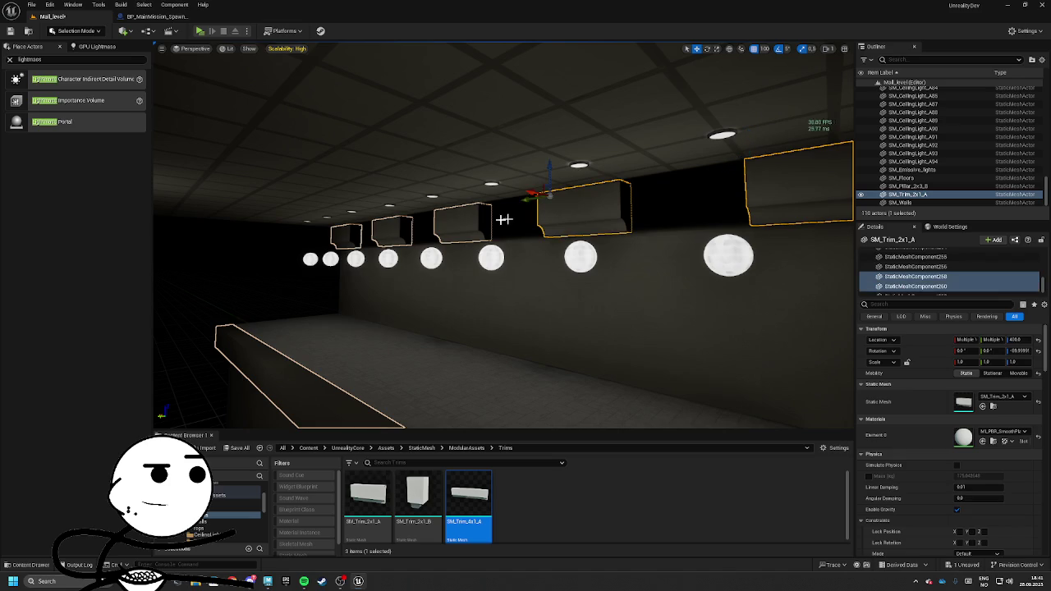
drag(503, 468, 998, 397)
drag(468, 500, 980, 402)
drag(526, 222, 509, 218)
click(607, 235)
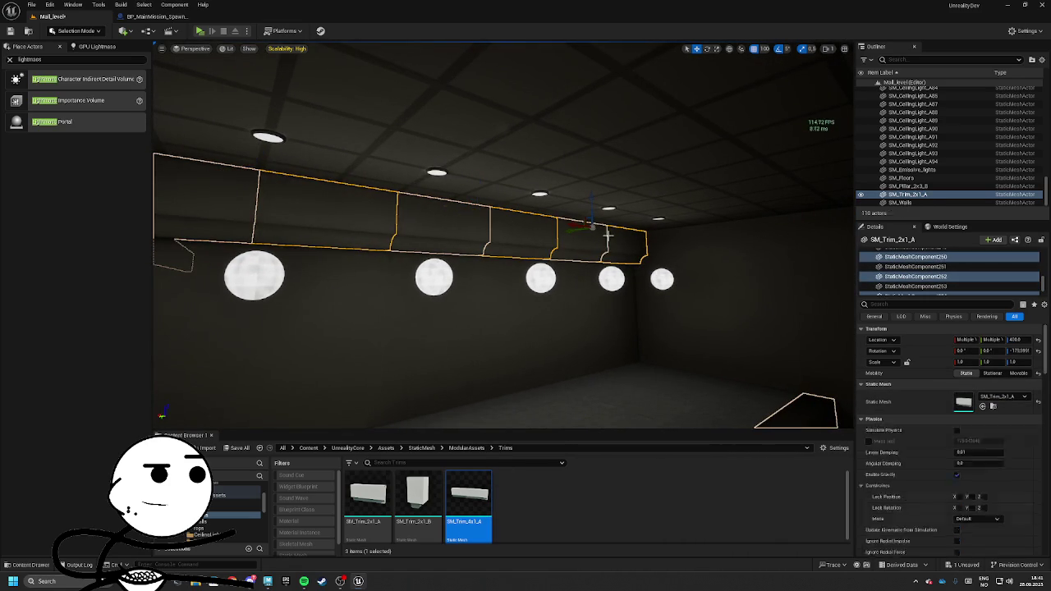
mouse_move(563, 264)
mouse_down()
mouse_move(343, 218)
mouse_move(547, 225)
mouse_up()
click(337, 232)
click(504, 235)
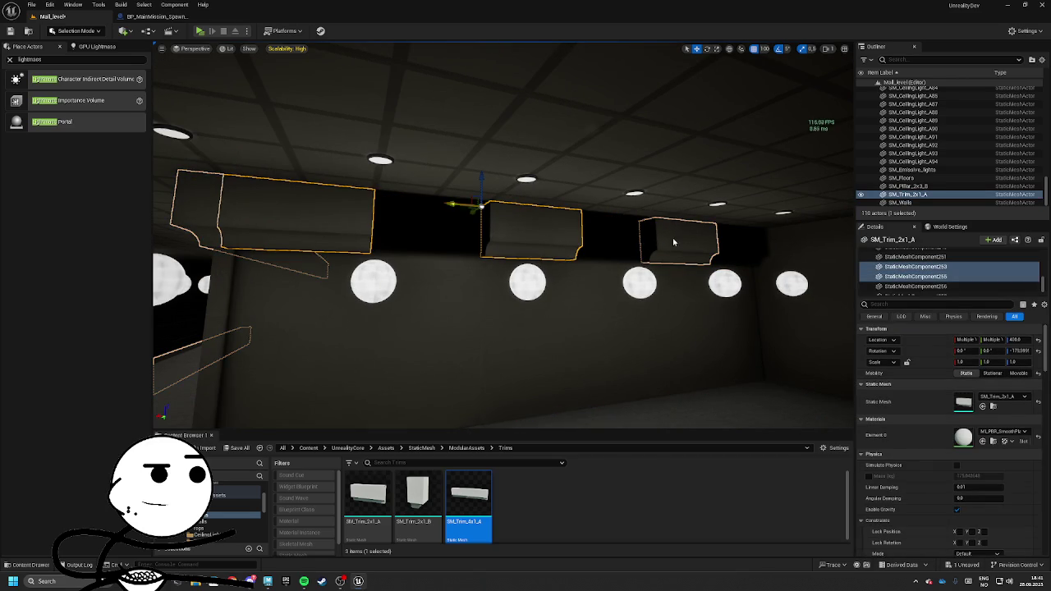
drag(468, 497, 608, 497)
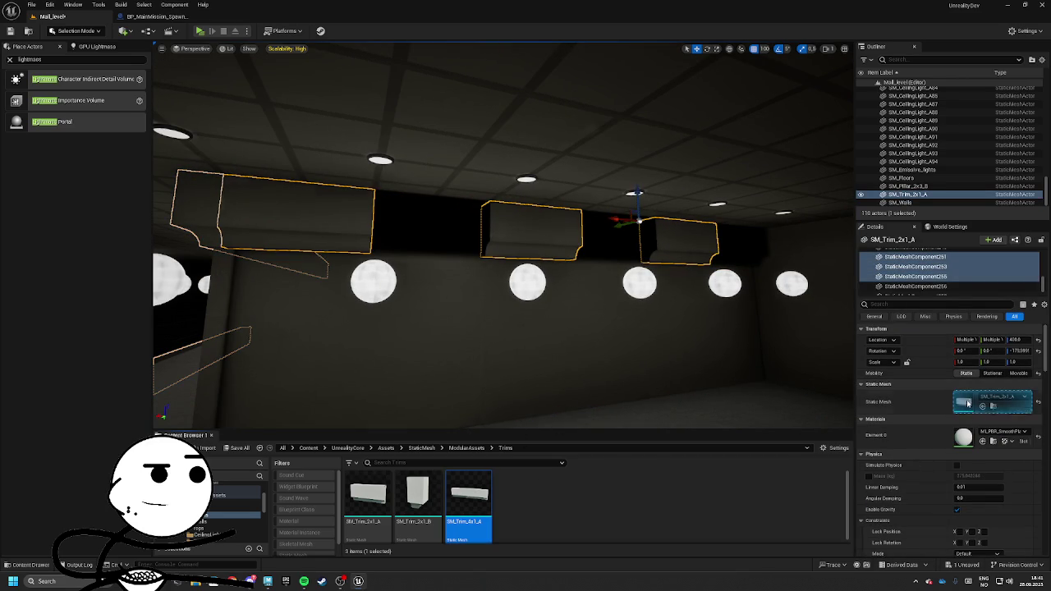
drag(966, 401, 967, 401)
Assign SM_Trim_4x1_A to further trim pieces along the wall
mouse_move(492, 246)
mouse_down()
mouse_move(495, 203)
mouse_move(622, 205)
mouse_move(417, 211)
mouse_up()
drag(303, 219, 394, 204)
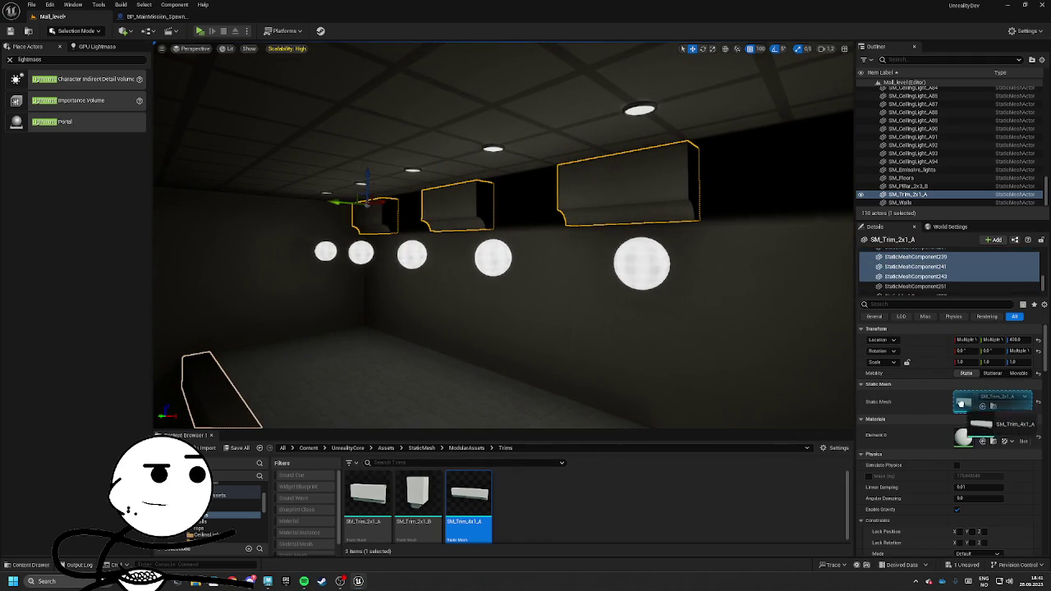
drag(956, 399, 958, 401)
mouse_move(525, 263)
mouse_down()
mouse_move(551, 263)
mouse_move(543, 186)
mouse_move(561, 164)
mouse_up()
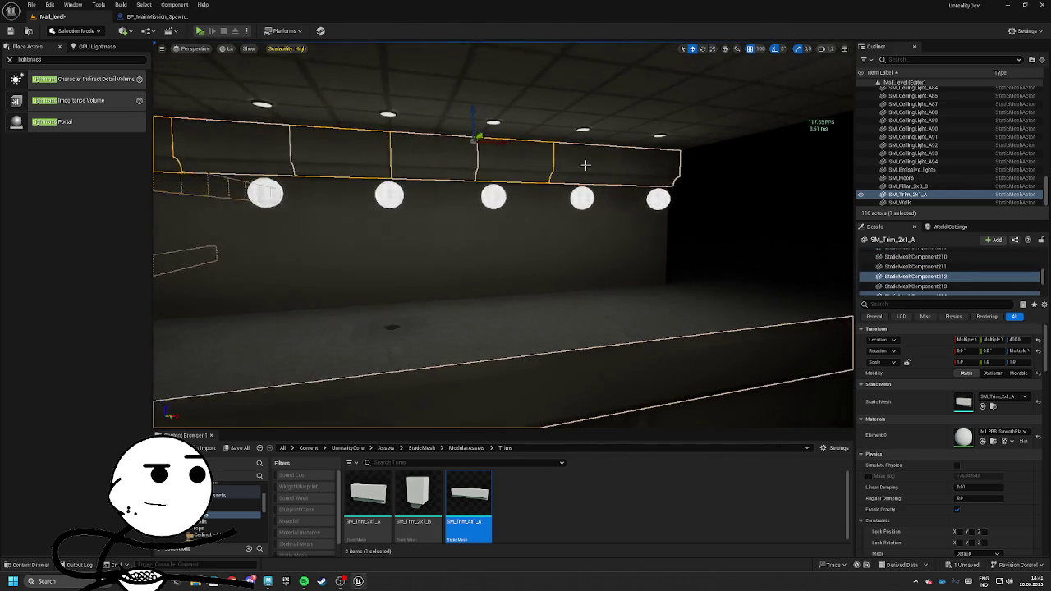
mouse_move(503, 238)
mouse_down()
mouse_move(443, 230)
mouse_move(301, 251)
mouse_up()
ctrl+click(301, 250)
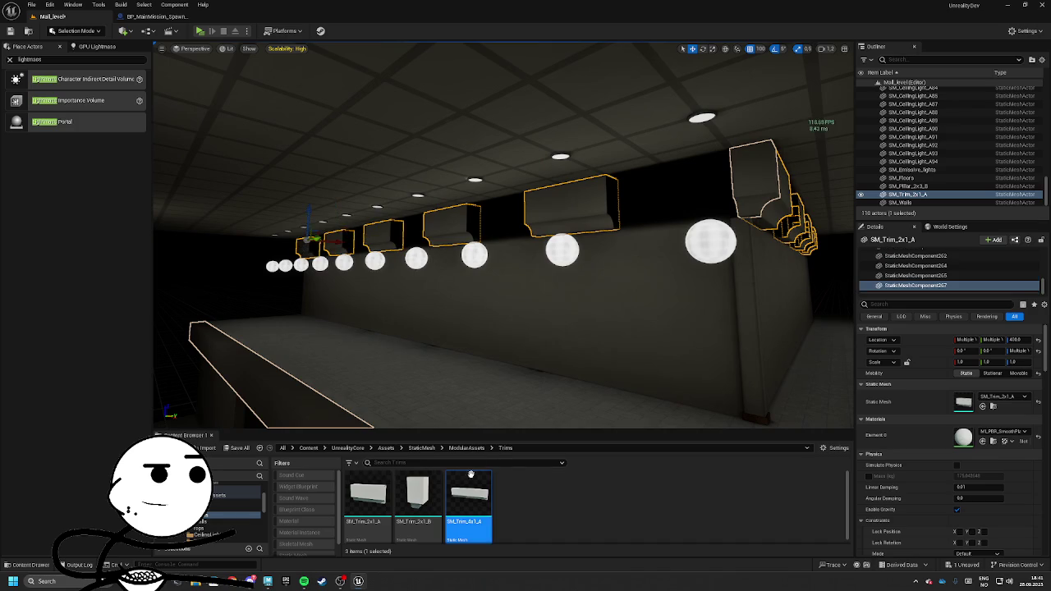
click(982, 405)
Select five more ceiling trim segments and set them to SM_Trim_4x1_A
mouse_move(492, 246)
mouse_down()
mouse_move(435, 246)
mouse_move(459, 247)
mouse_move(476, 178)
mouse_move(451, 178)
mouse_up()
ctrl+click(549, 164)
mouse_move(549, 164)
mouse_down()
mouse_move(636, 156)
mouse_move(574, 154)
mouse_up()
ctrl+click(670, 158)
ctrl+click(432, 163)
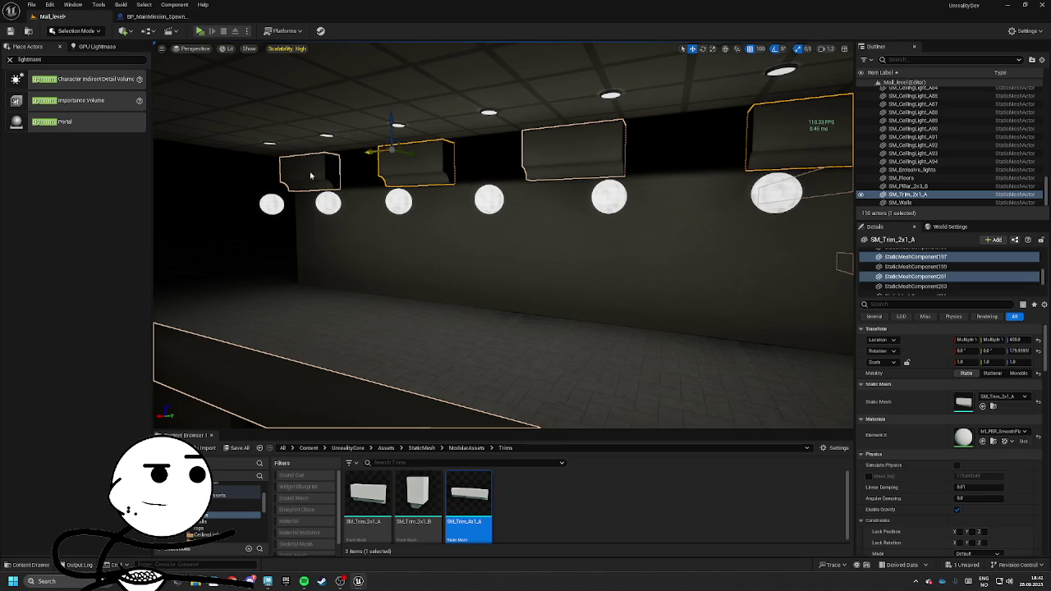
ctrl+click(309, 169)
ctrl+click(573, 150)
drag(468, 496, 991, 401)
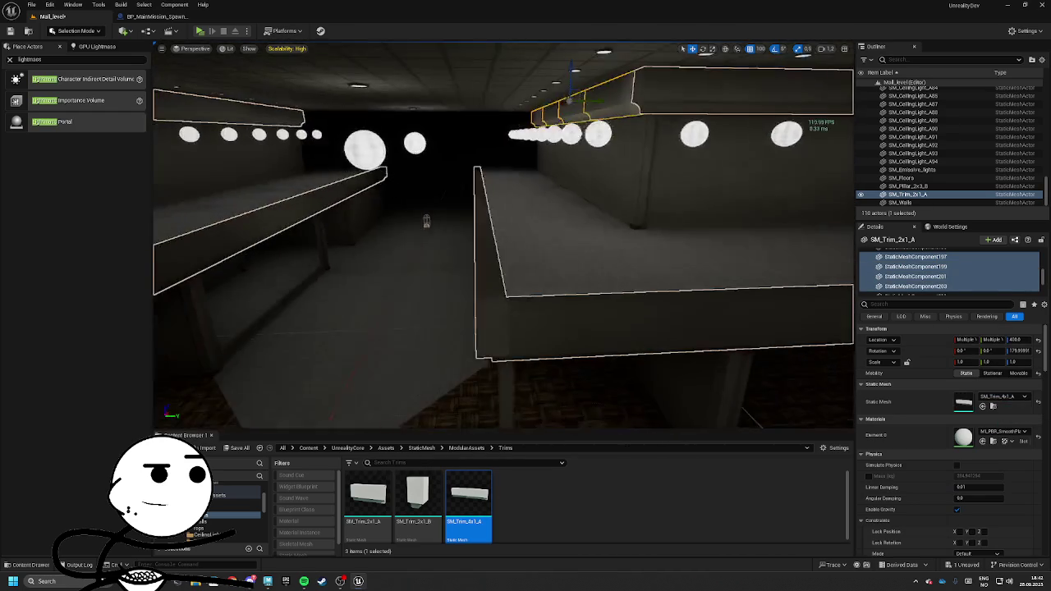
Save all modified content, then select the mall floors
mouse_move(155, 267)
mouse_down()
mouse_move(164, 263)
mouse_move(139, 264)
mouse_move(173, 271)
mouse_up()
click(239, 447)
click(585, 379)
drag(581, 371, 569, 304)
click(246, 392)
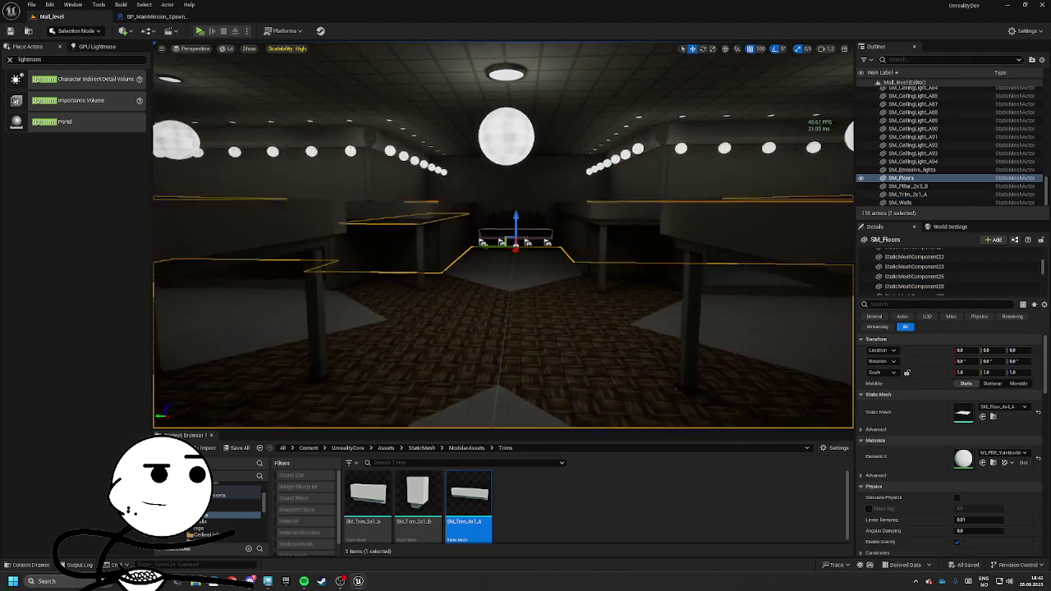
Run Build Lighting from the GPU Lightmass panel, then deselect the floors once it finishes
drag(246, 392, 246, 391)
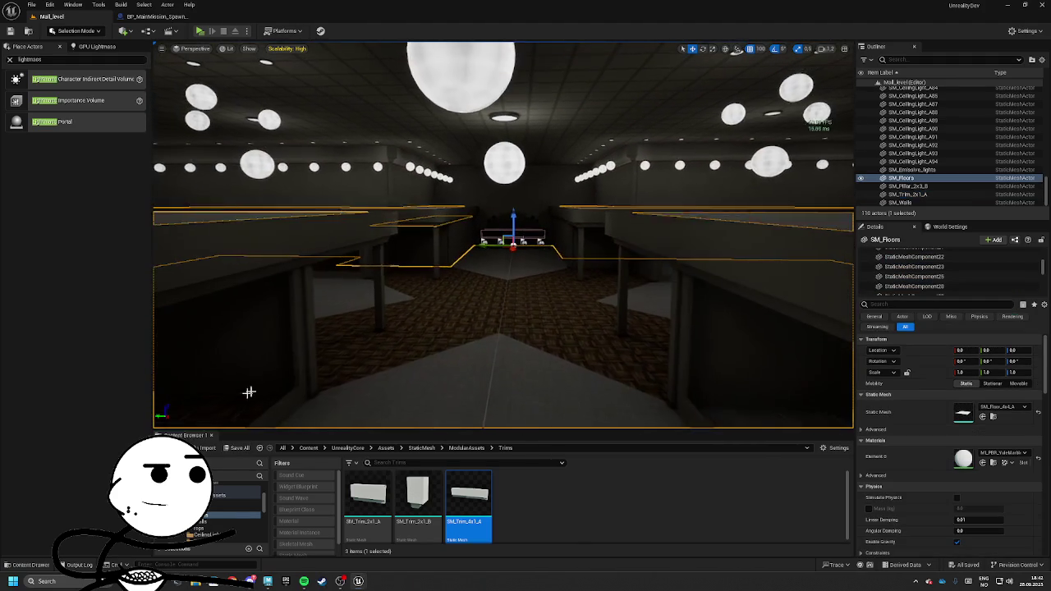
click(96, 46)
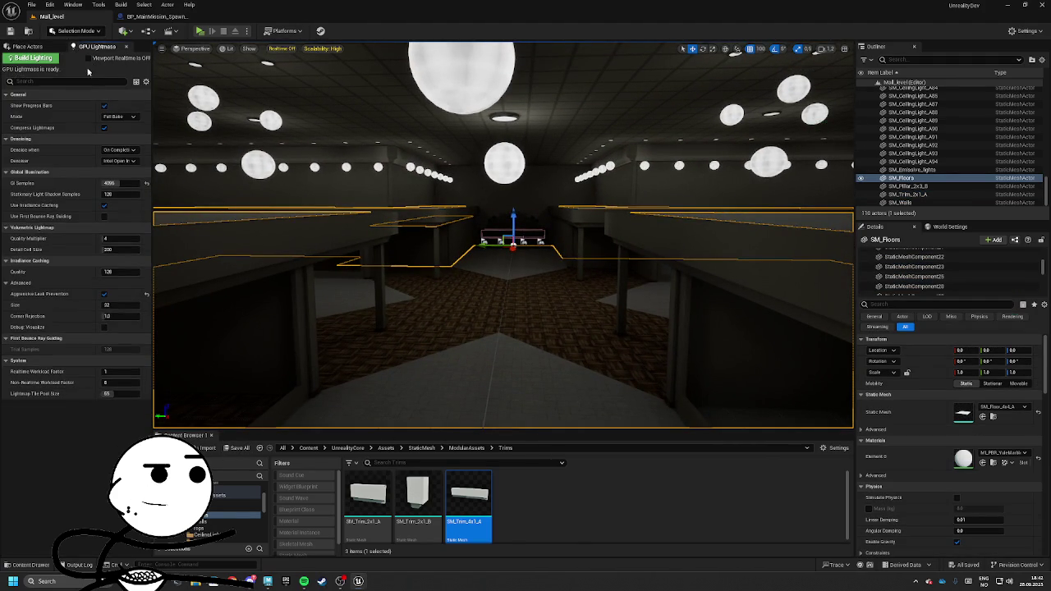
click(39, 58)
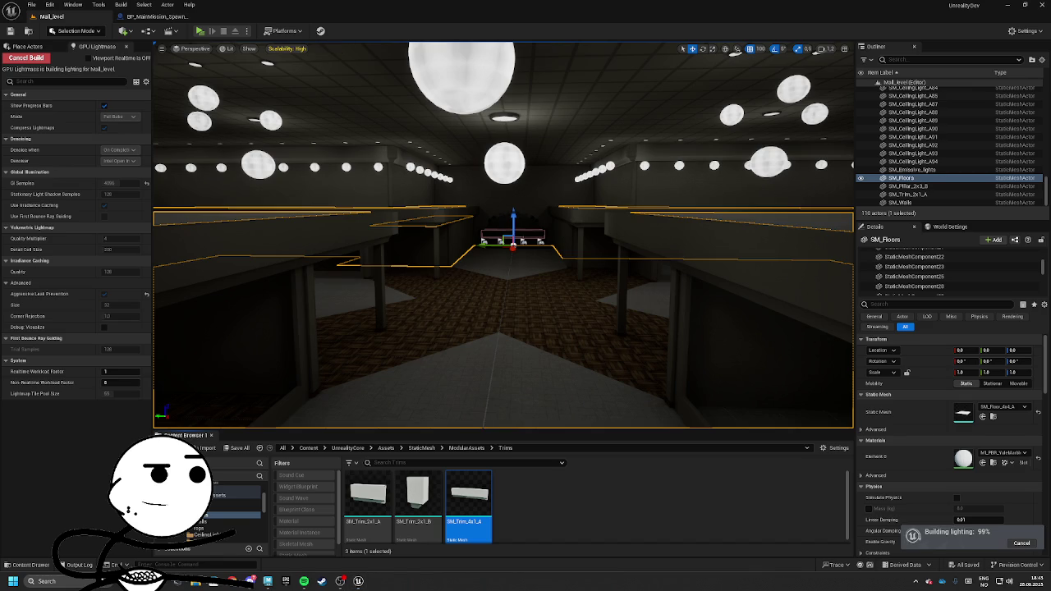
click(376, 582)
click(376, 582)
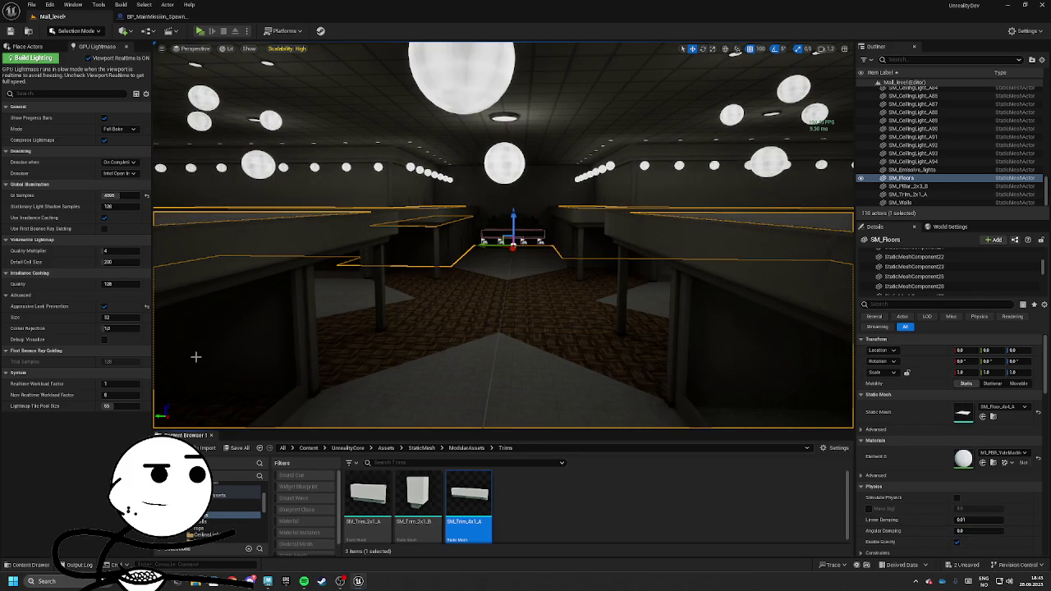
key(Escape)
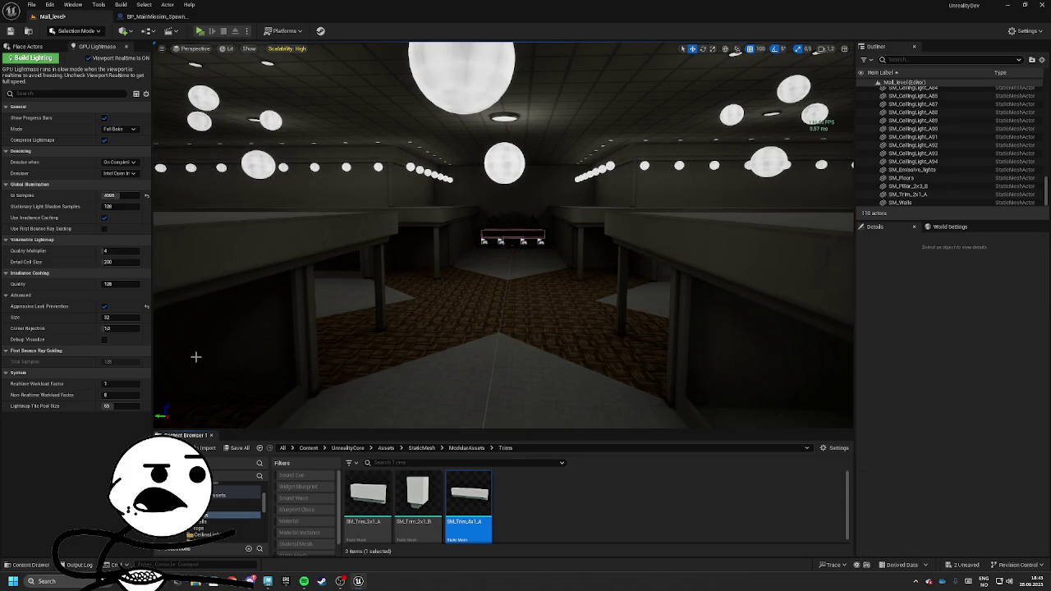
mouse_move(196, 356)
mouse_down()
mouse_move(195, 386)
mouse_move(196, 345)
mouse_move(681, 50)
mouse_move(172, 298)
mouse_move(172, 82)
mouse_up()
click(199, 30)
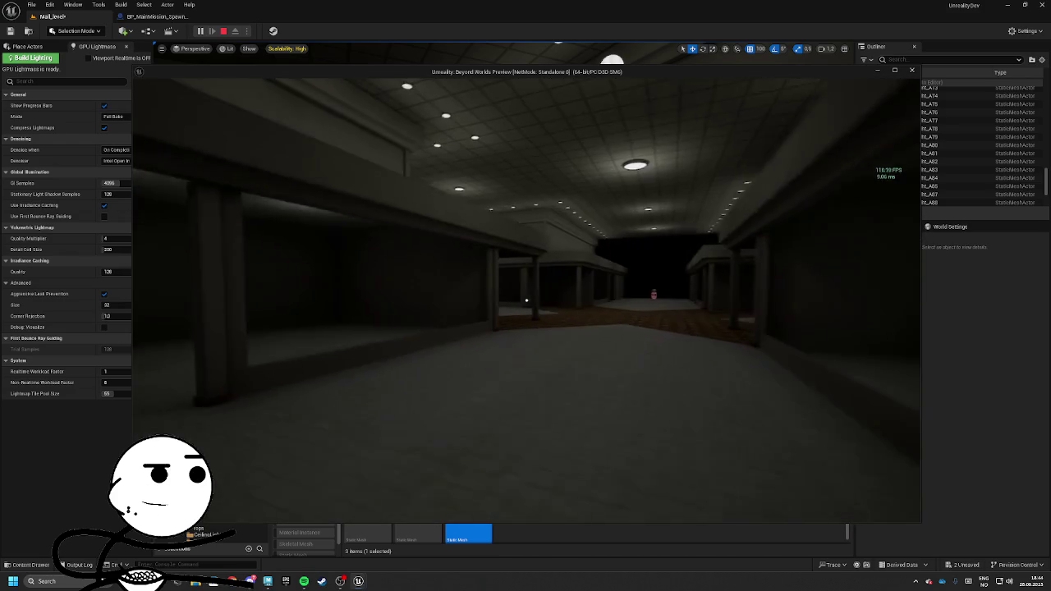
key(w)
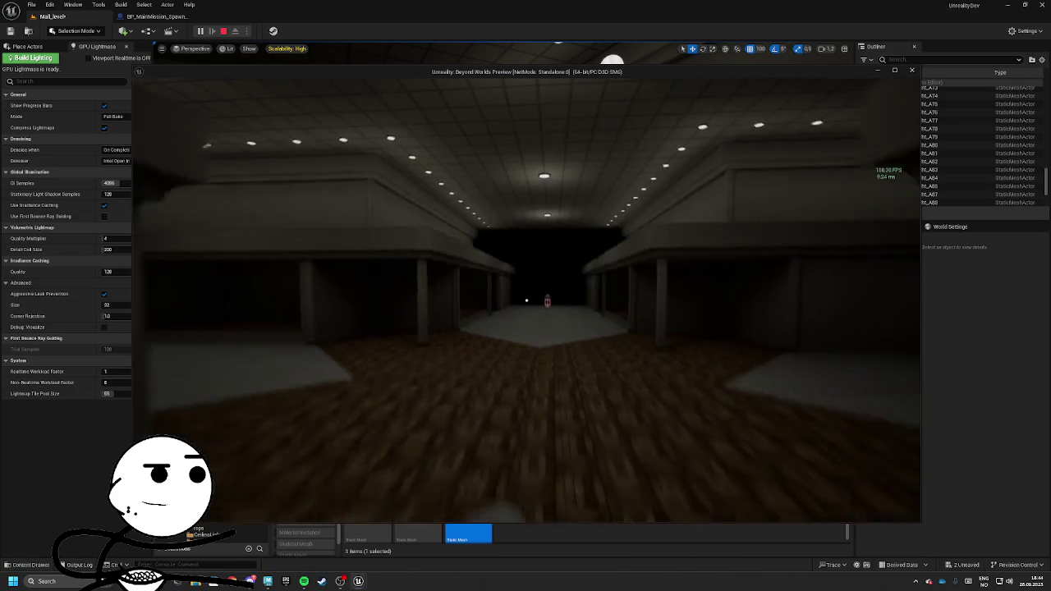
key(w)
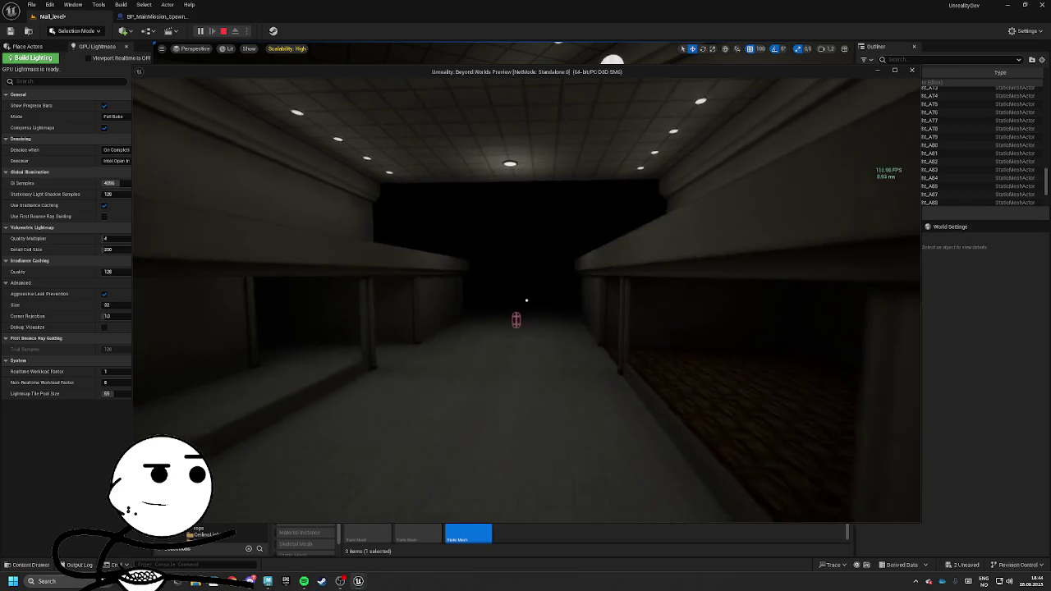
key(w)
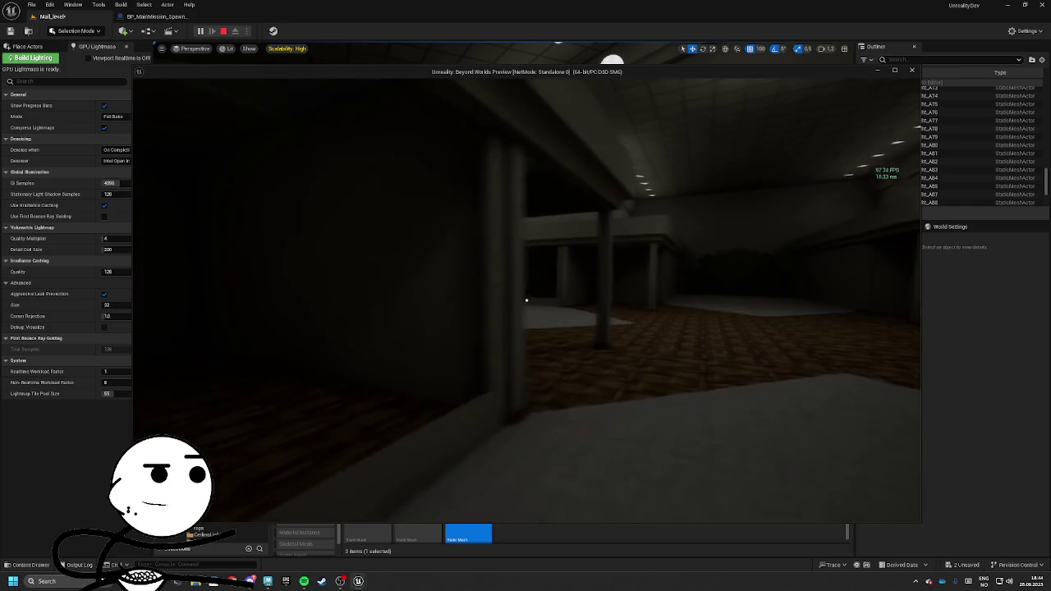
key(Escape)
key(w)
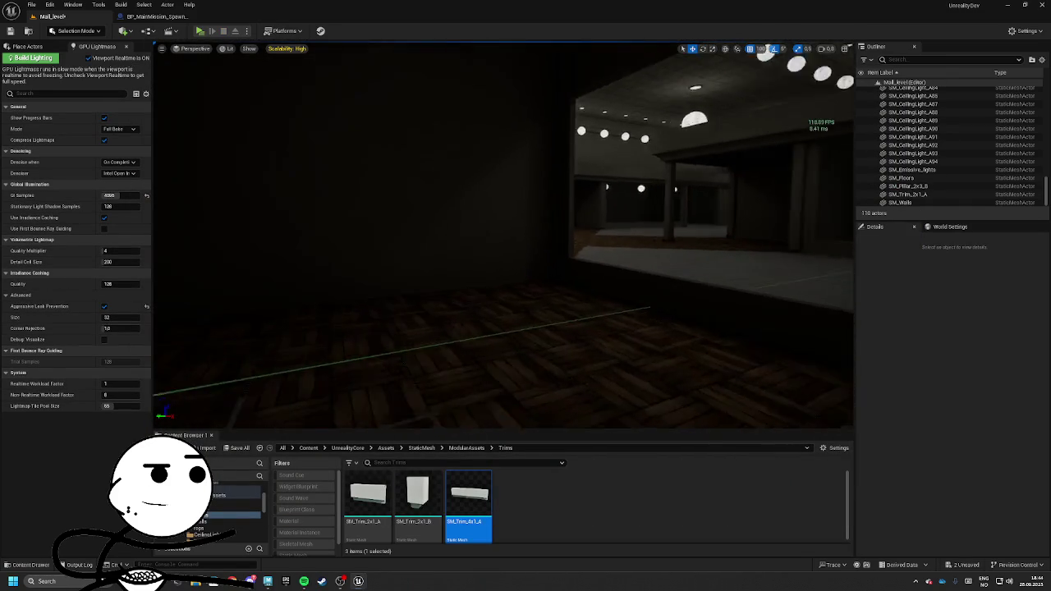
Browse the Content Browser to Blueprints > Actors > GameplayActors > Looting
double_click(443, 497)
key(alt+Left)
key(alt+Left)
key(alt+Left)
click(385, 501)
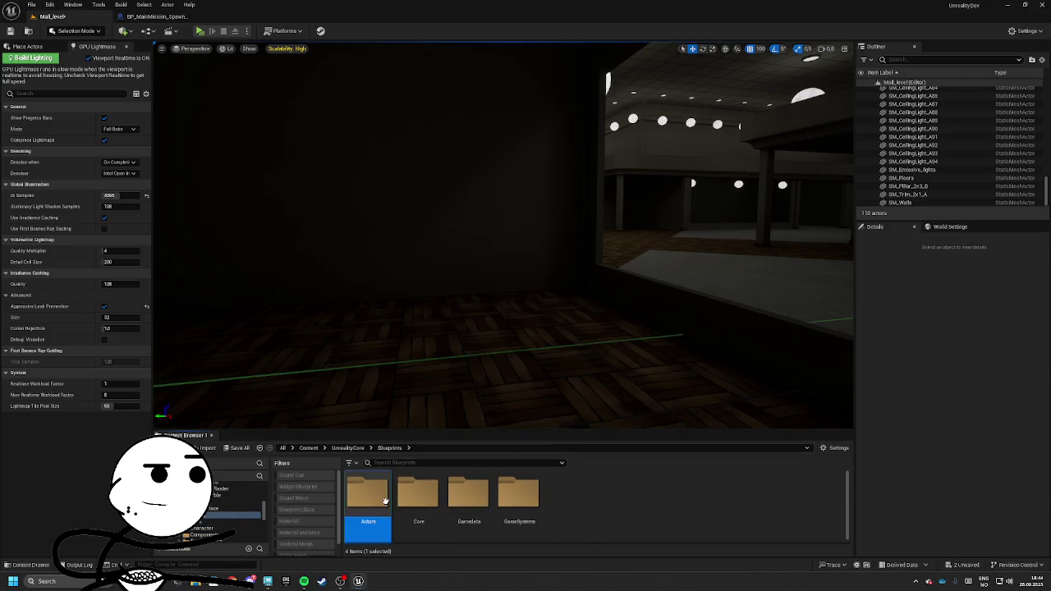
double_click(385, 500)
double_click(513, 497)
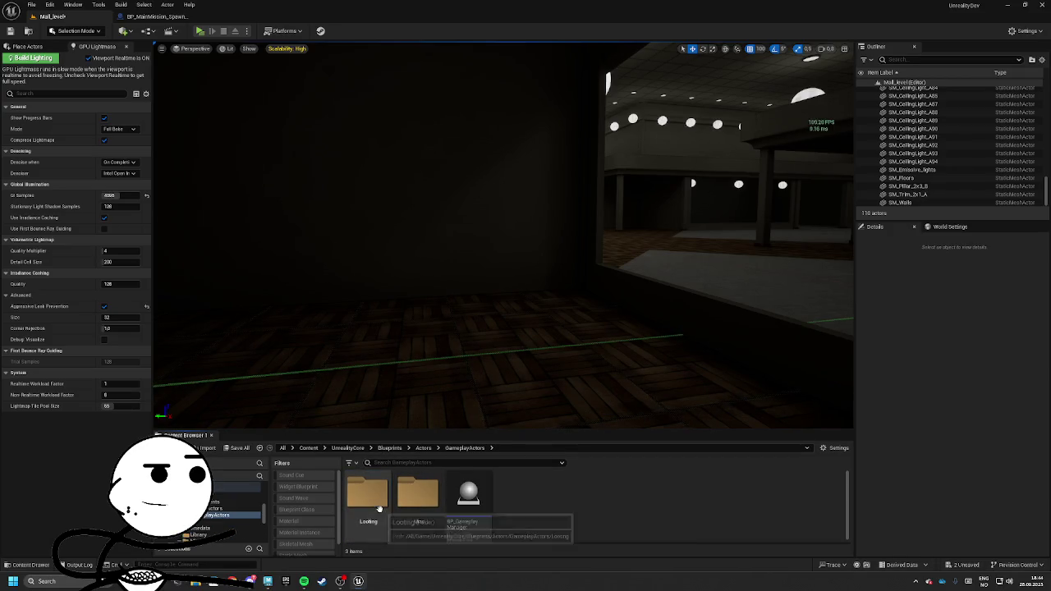
double_click(368, 497)
Drag BP_Container_Random into the mall and place copies beside it
drag(418, 501, 604, 285)
key(s)
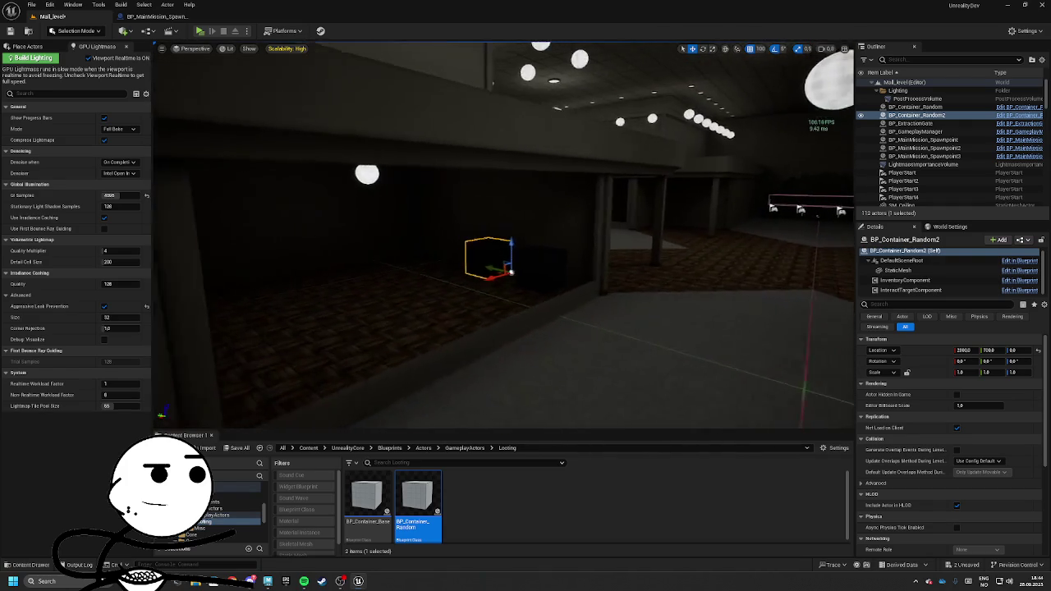
key(w)
mouse_move(417, 501)
mouse_down()
mouse_move(481, 336)
mouse_move(434, 277)
mouse_move(575, 278)
mouse_up()
key(s)
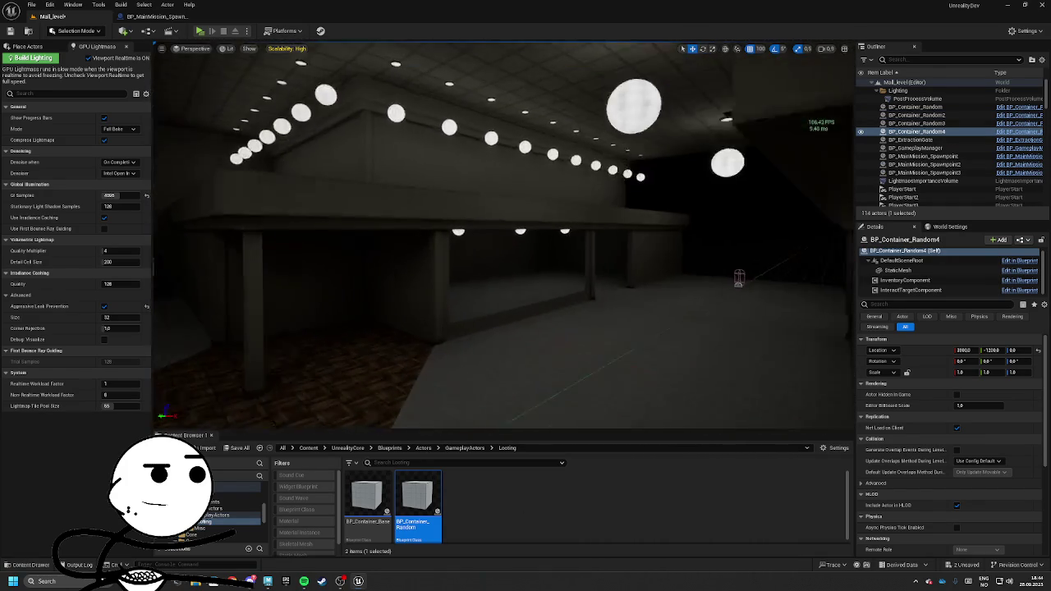
key(s)
scroll(441, 293, down, 3)
drag(507, 273, 675, 287)
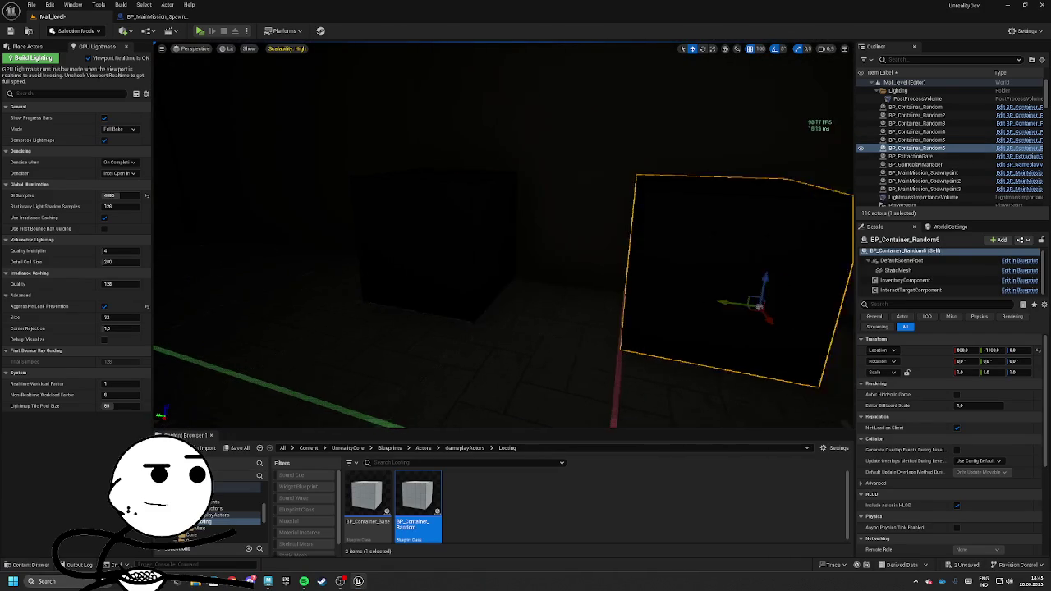
Drop more random loot containers by a wall and start a play test
key(s)
mouse_move(592, 290)
mouse_down()
mouse_move(567, 283)
mouse_move(605, 281)
mouse_move(468, 282)
mouse_up()
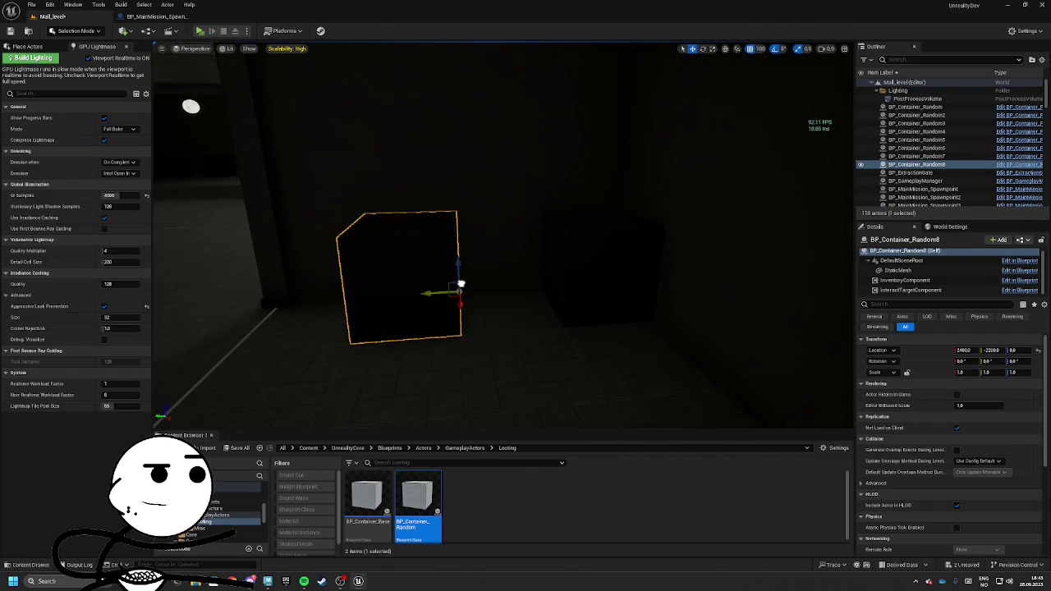
scroll(467, 281, down, 5)
mouse_move(503, 238)
mouse_down()
mouse_move(468, 242)
mouse_move(493, 234)
mouse_move(525, 246)
mouse_up()
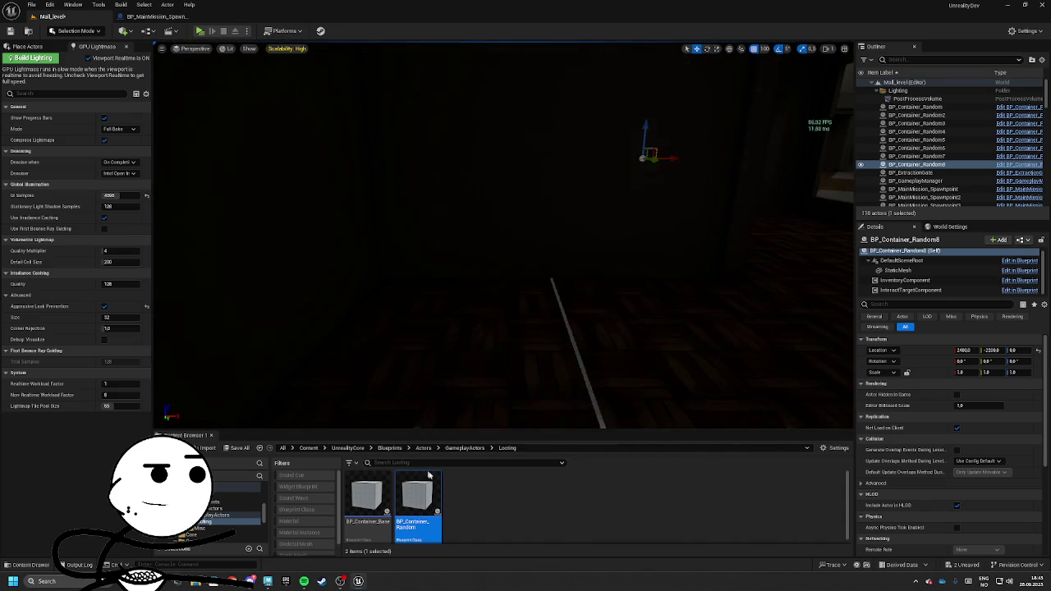
mouse_move(418, 501)
mouse_down()
mouse_move(411, 275)
mouse_move(520, 270)
mouse_move(509, 263)
mouse_move(529, 275)
mouse_up()
mouse_move(417, 502)
mouse_down()
mouse_move(316, 286)
mouse_move(354, 301)
mouse_move(377, 261)
mouse_move(394, 262)
mouse_move(386, 259)
mouse_up()
drag(708, 296, 707, 296)
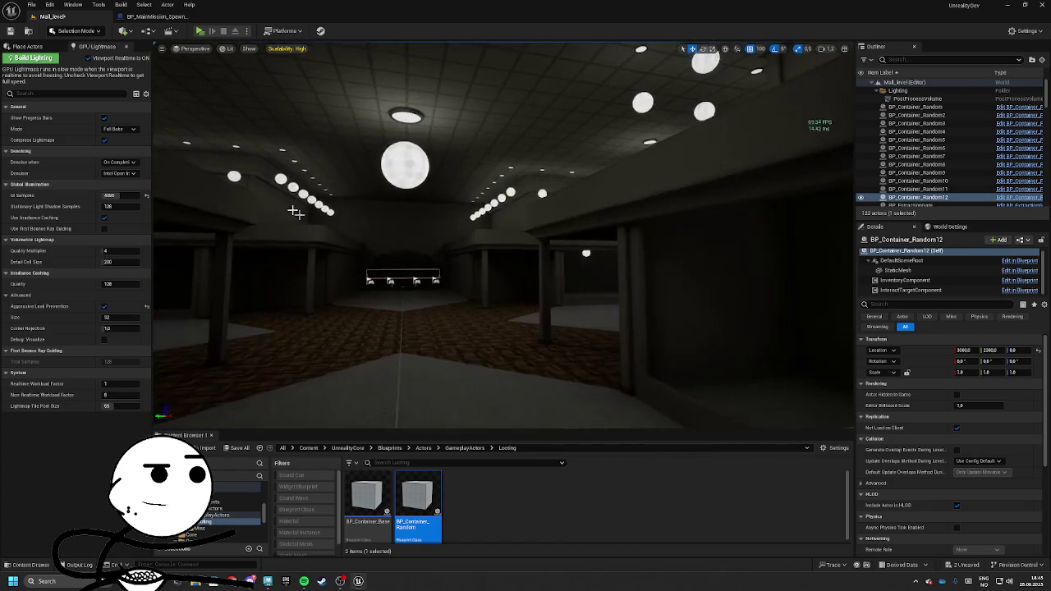
key(alt+p)
Maximize the game preview and walk to the first loot box to open it
key(alt+Tab)
key(alt+Tab)
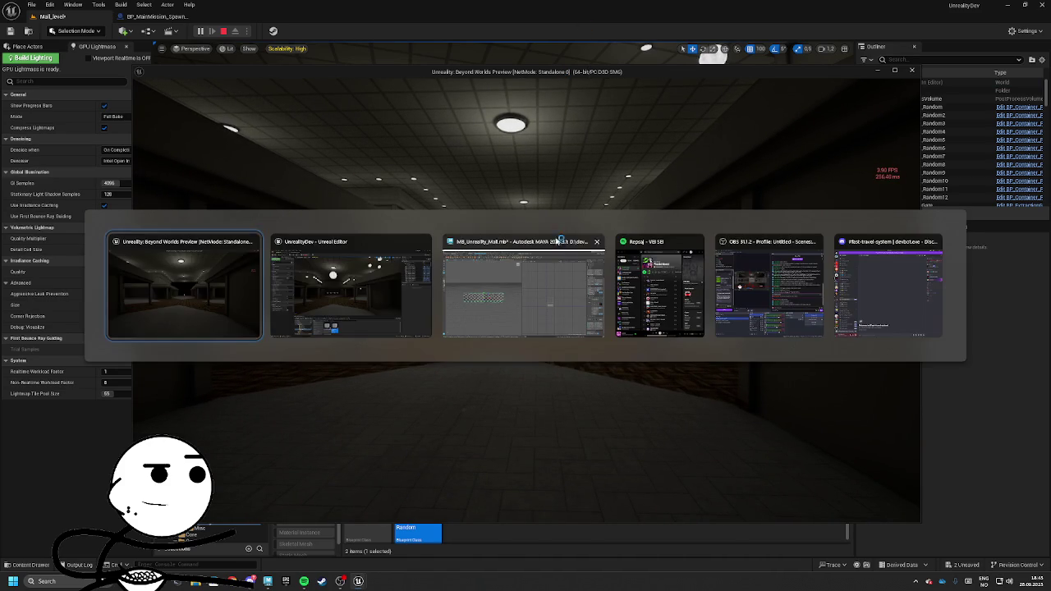
double_click(626, 69)
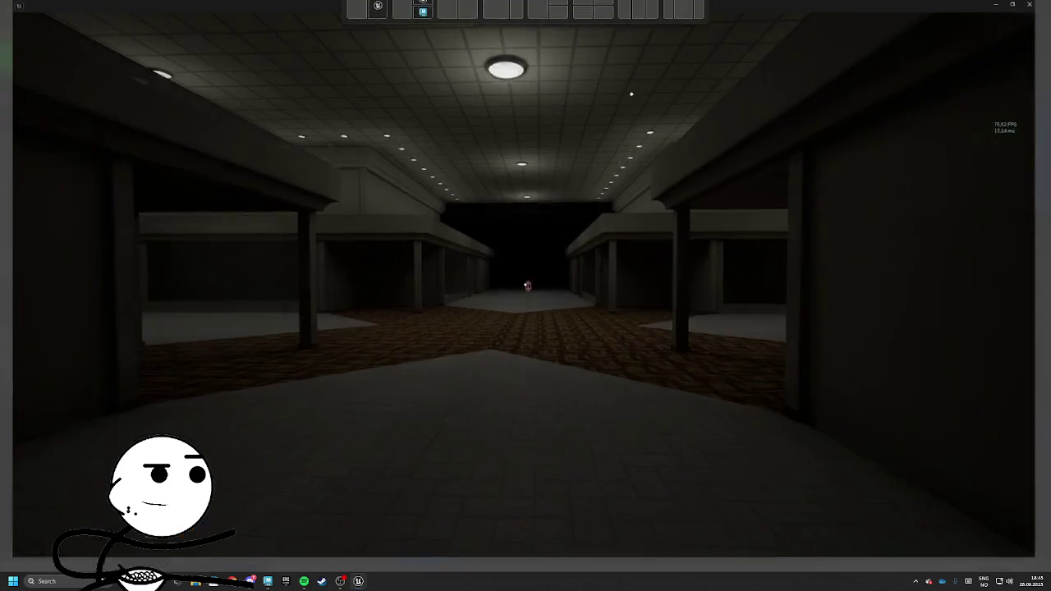
key(w)
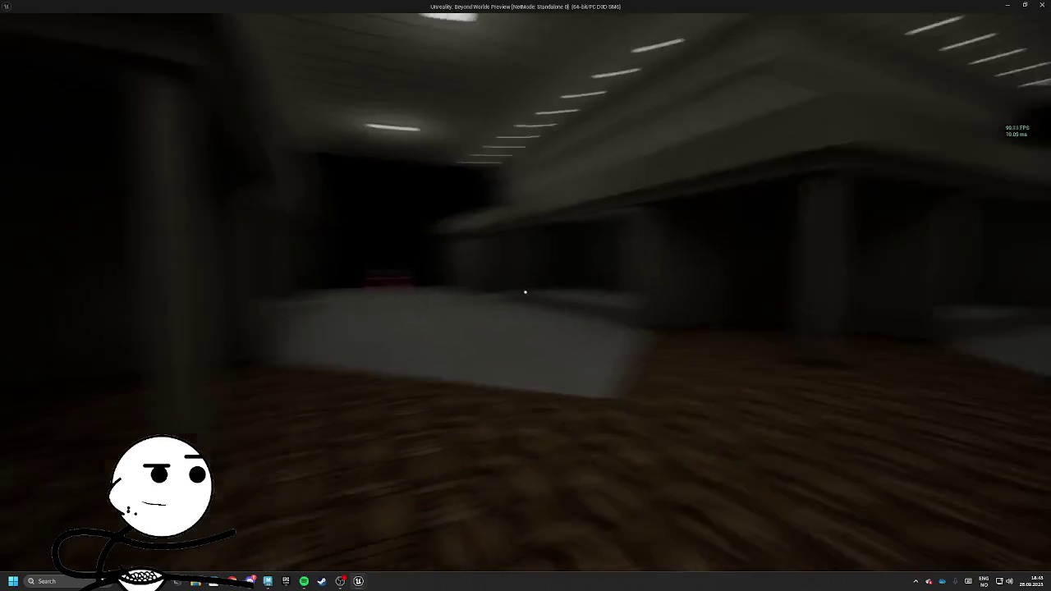
key(w)
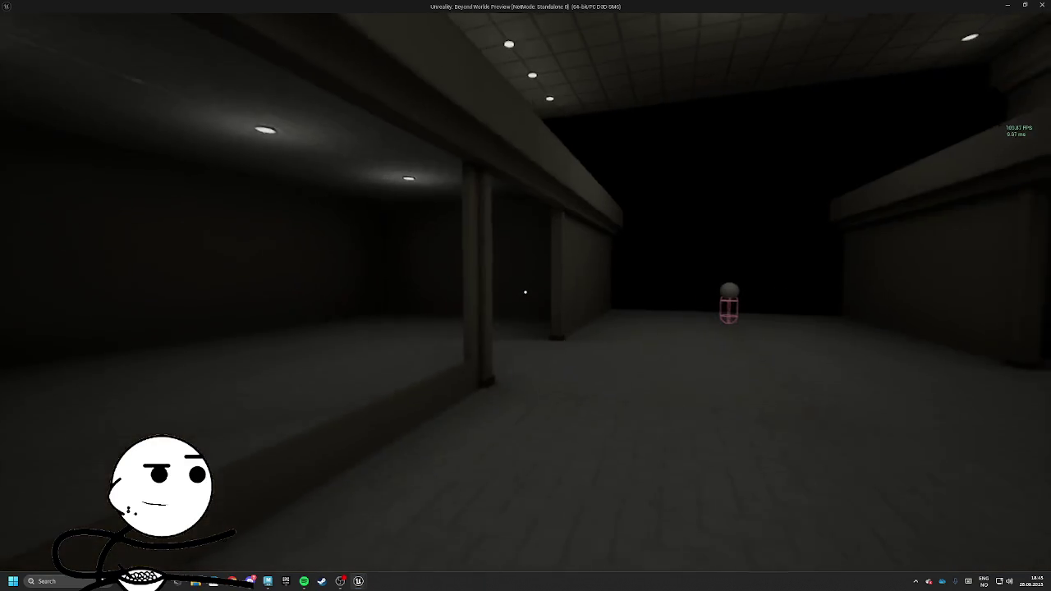
key(w)
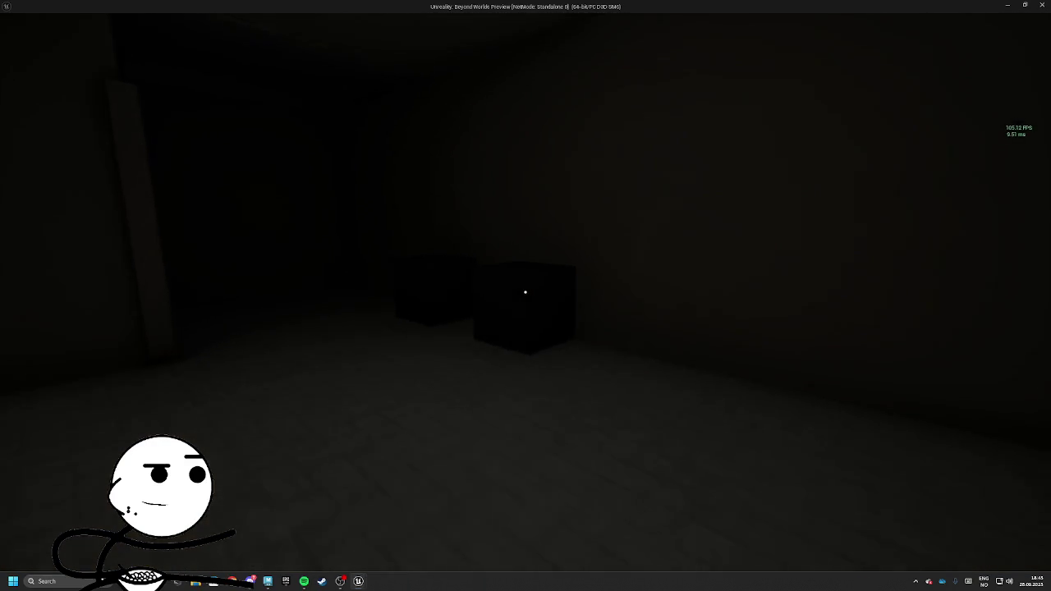
key(e)
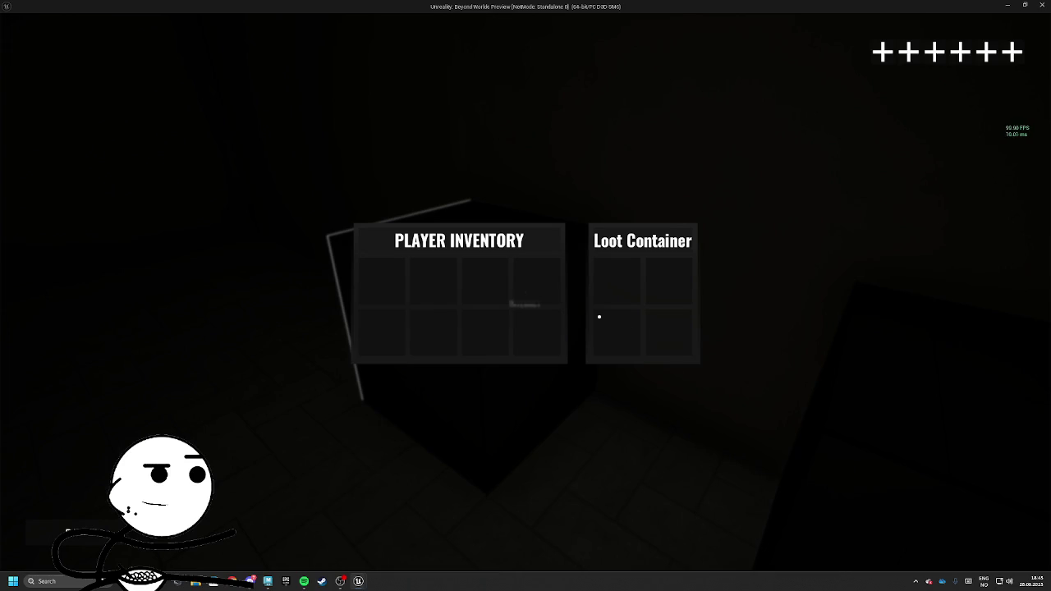
key(e)
Walk through the rooms to a second box and interact with it
key(w)
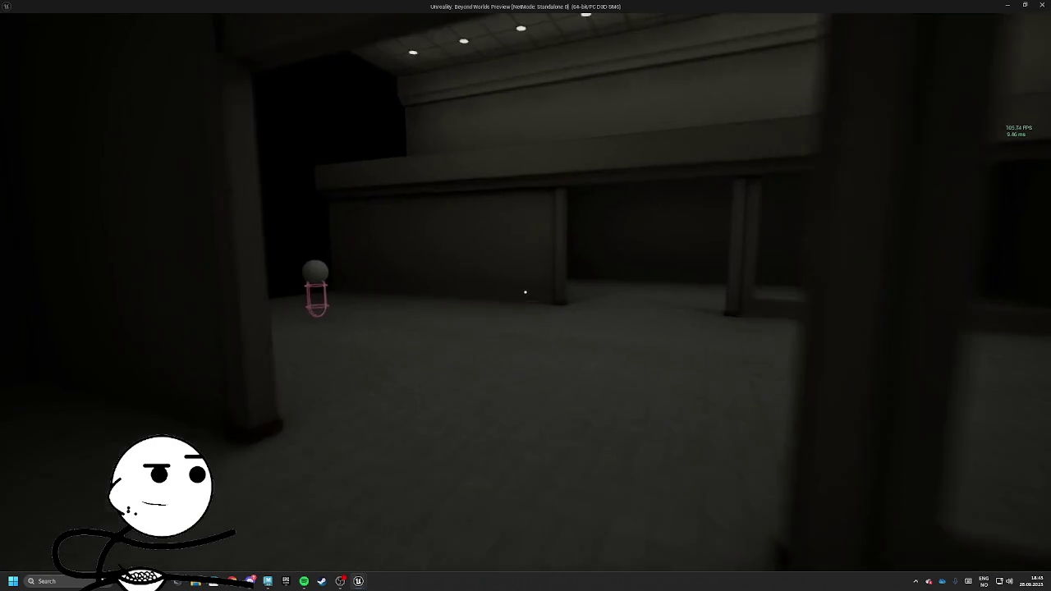
key(w)
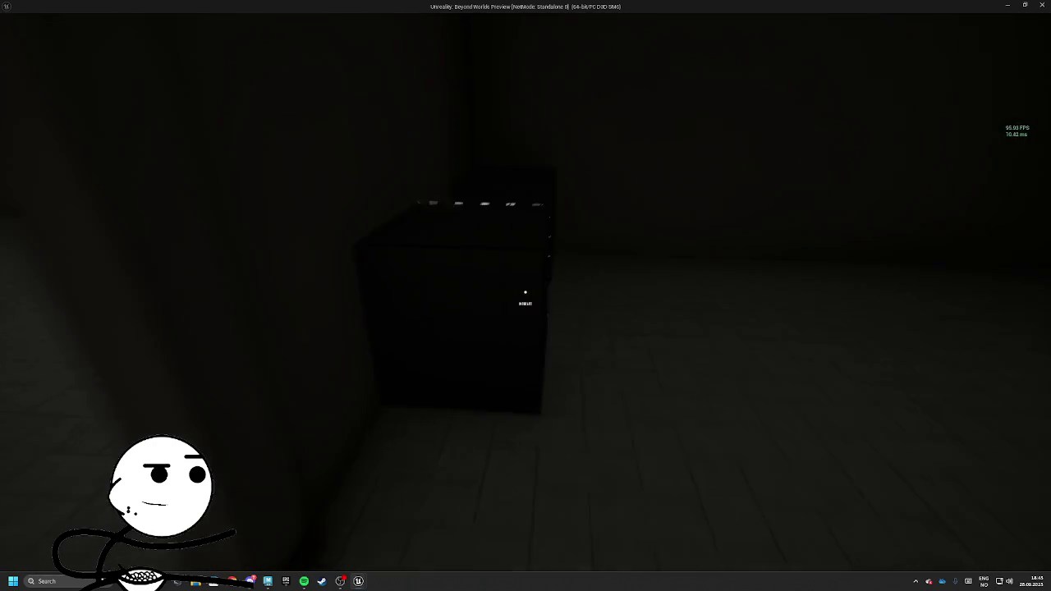
key(w)
key(e)
key(e)
key(e)
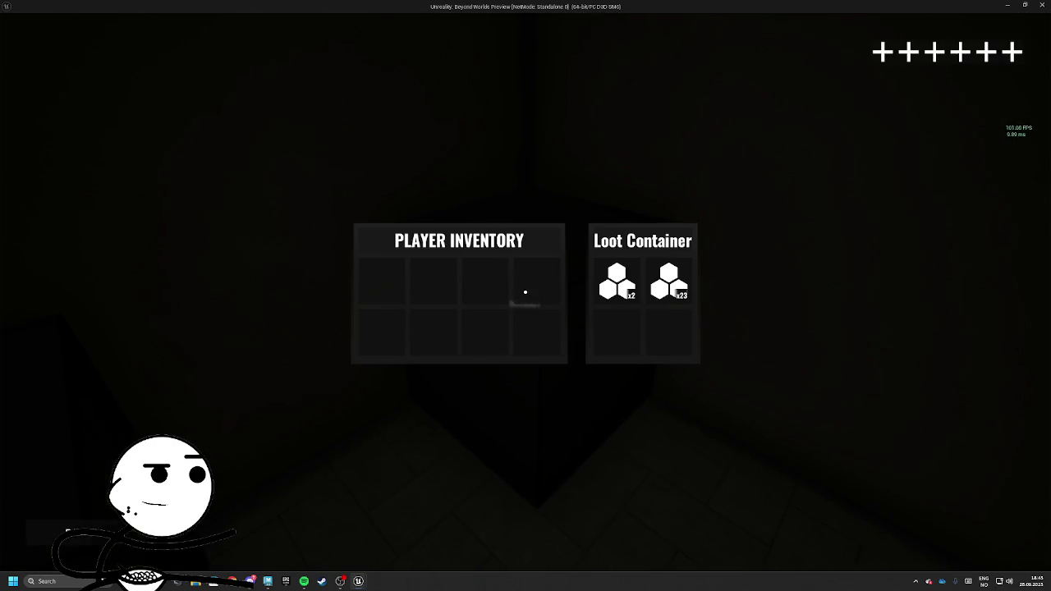
key(e)
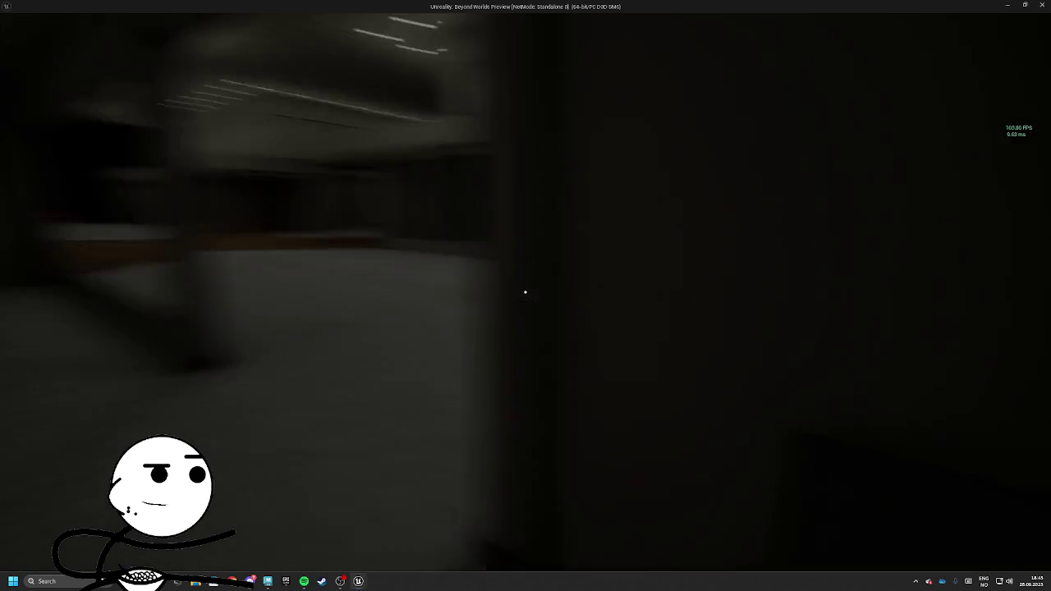
Continue along the corridor and move a dark-room container's loot into the inventory
key(w)
key(w)
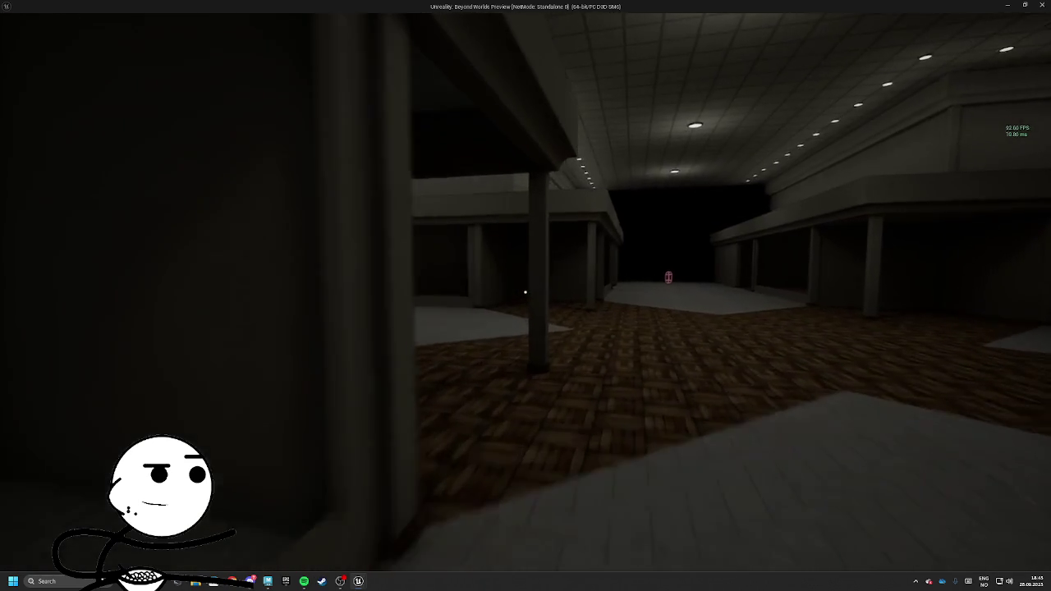
key(w)
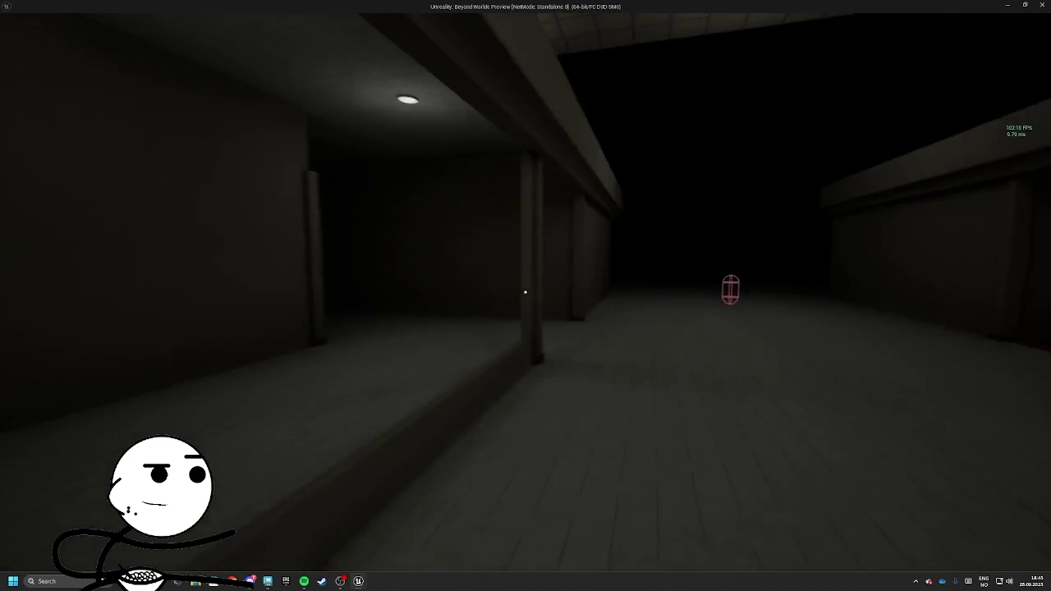
key(w)
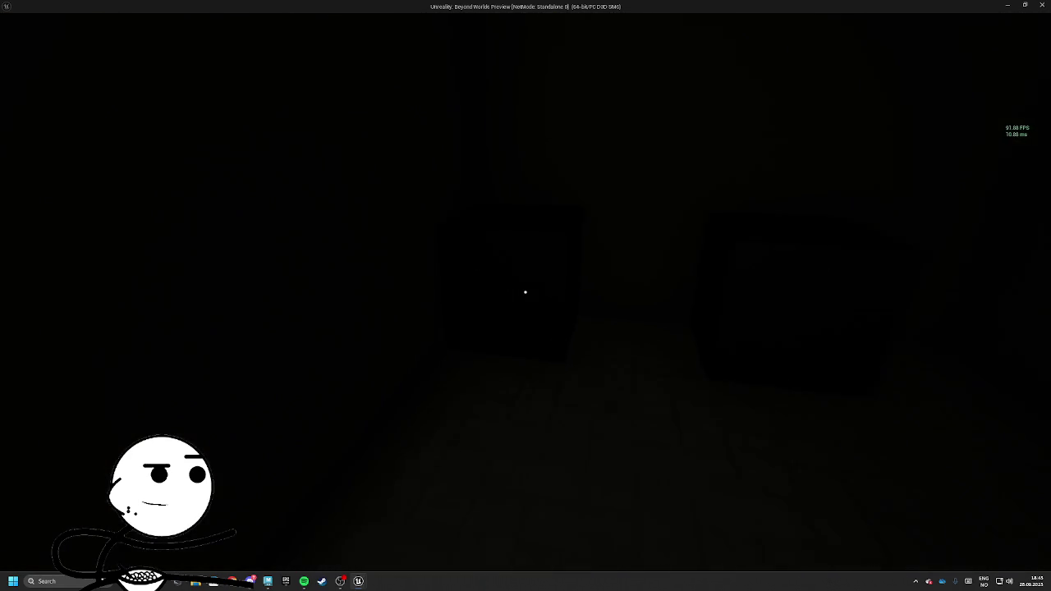
key(e)
key(e)
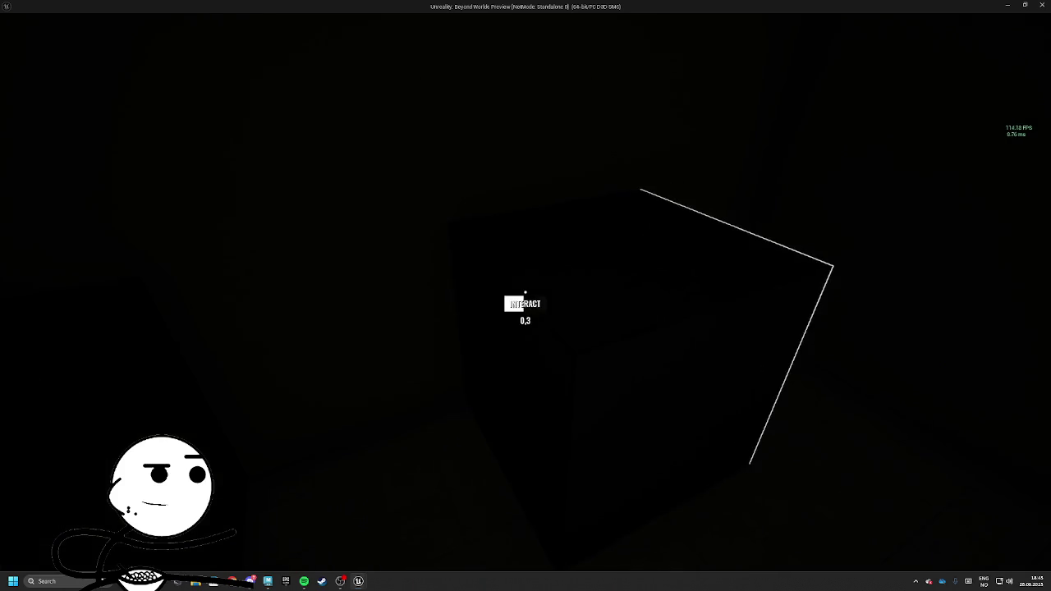
key(e)
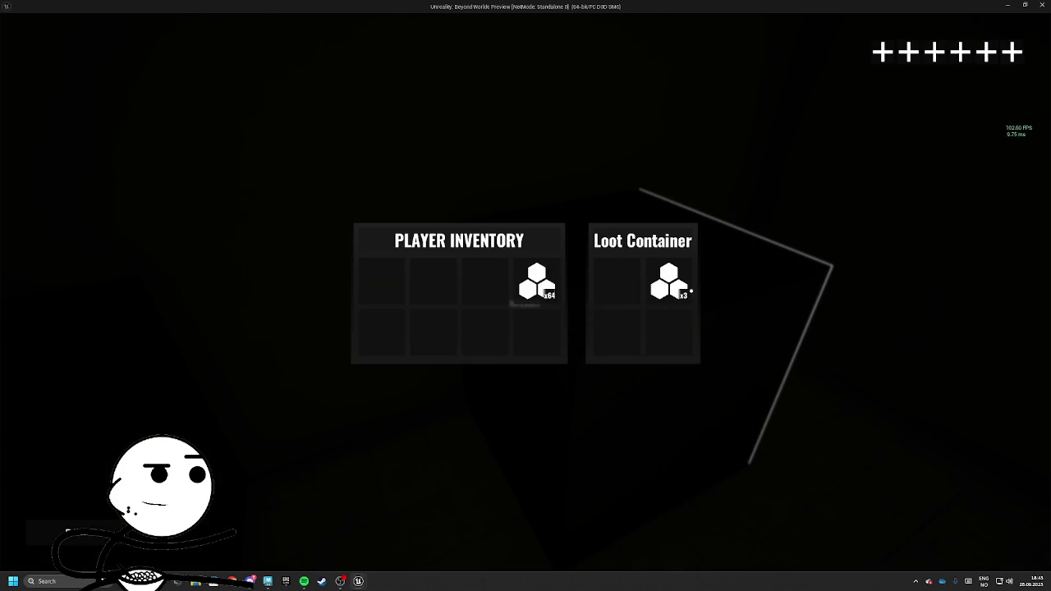
key(e)
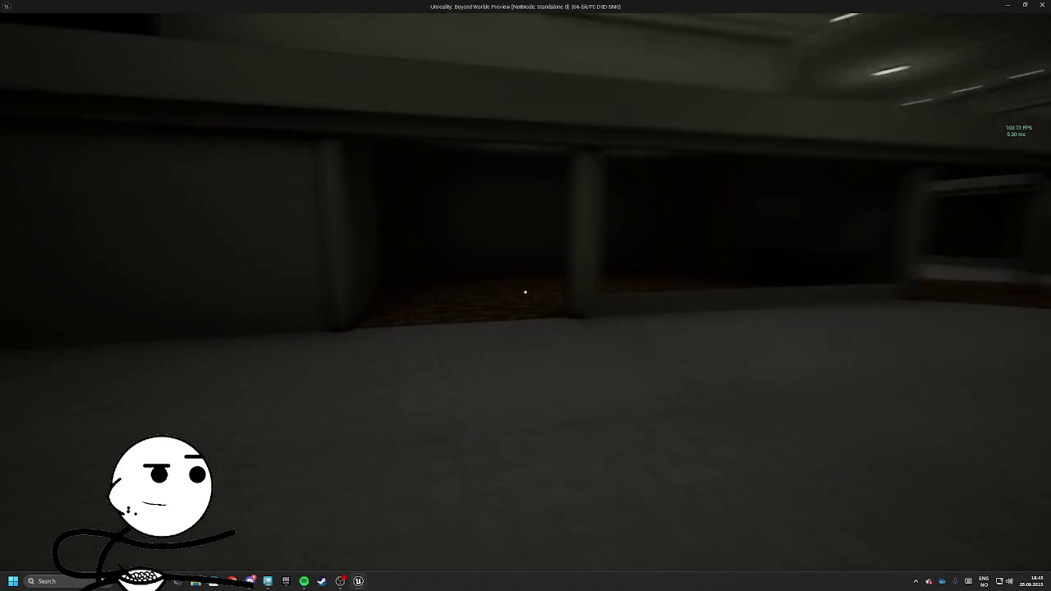
Enter a store and take loot from a box's container
key(w)
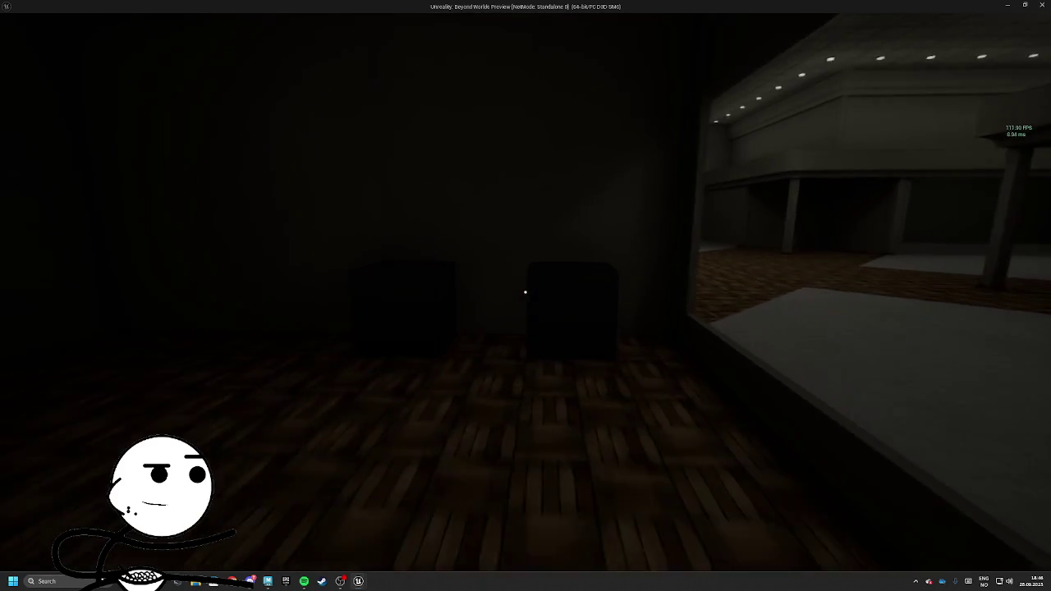
key(w)
key(e)
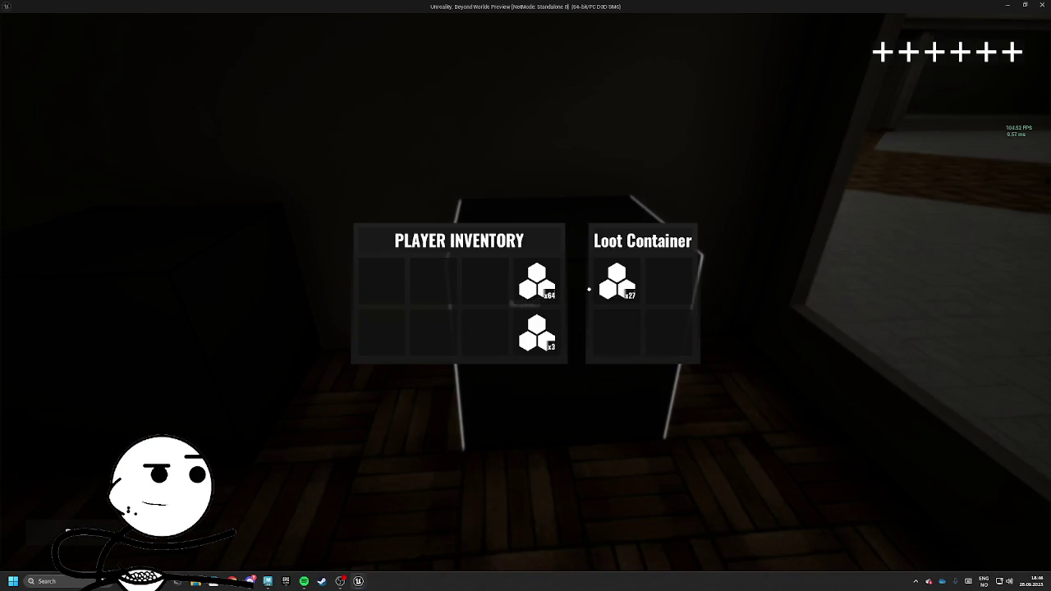
key(e)
key(e)
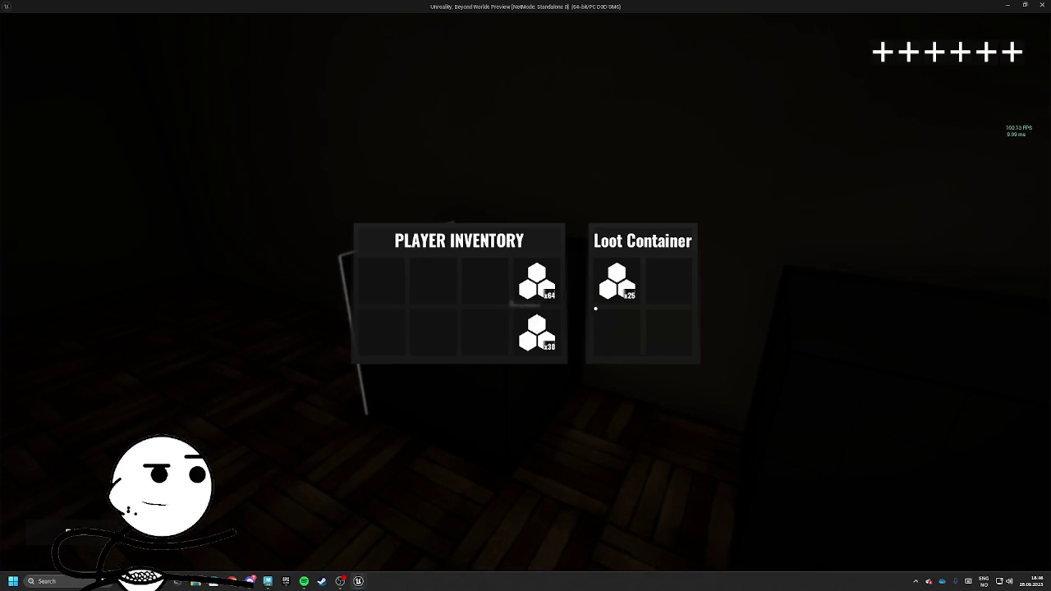
key(e)
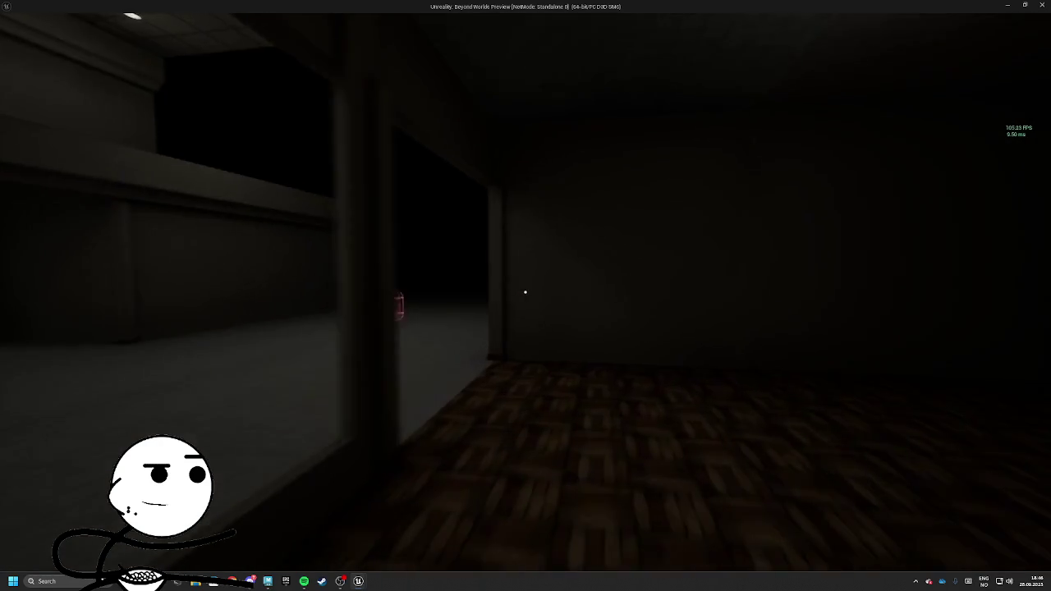
Visit two more dark store rooms and open their loot containers
key(w)
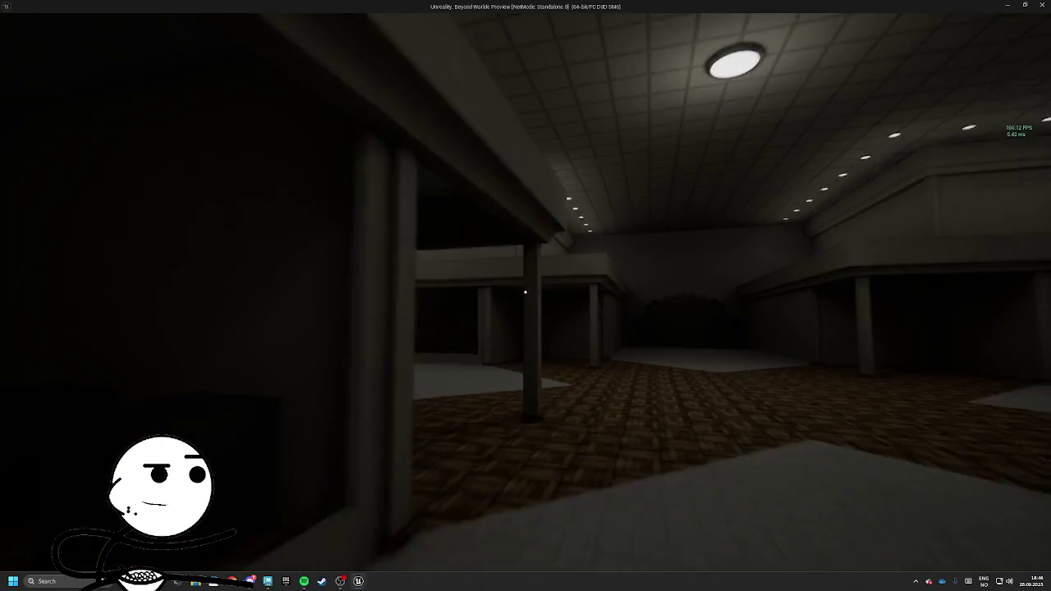
key(w)
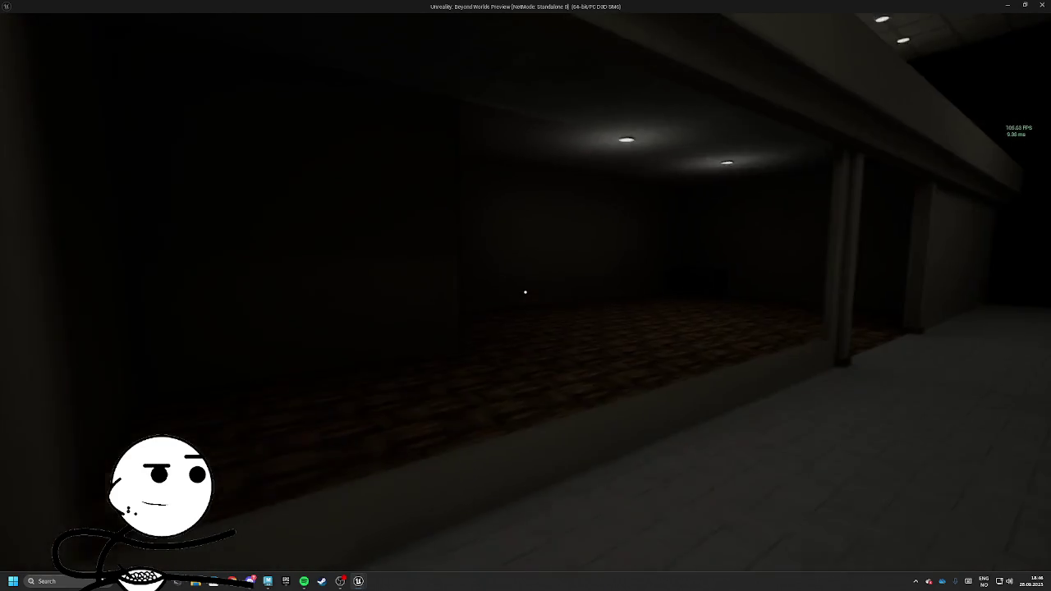
key(w)
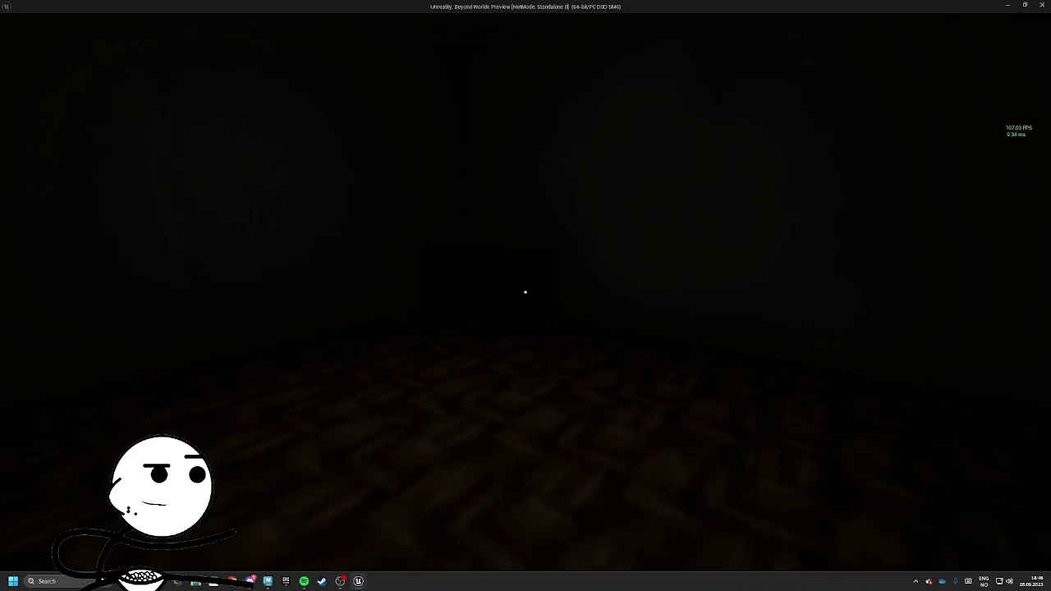
key(e)
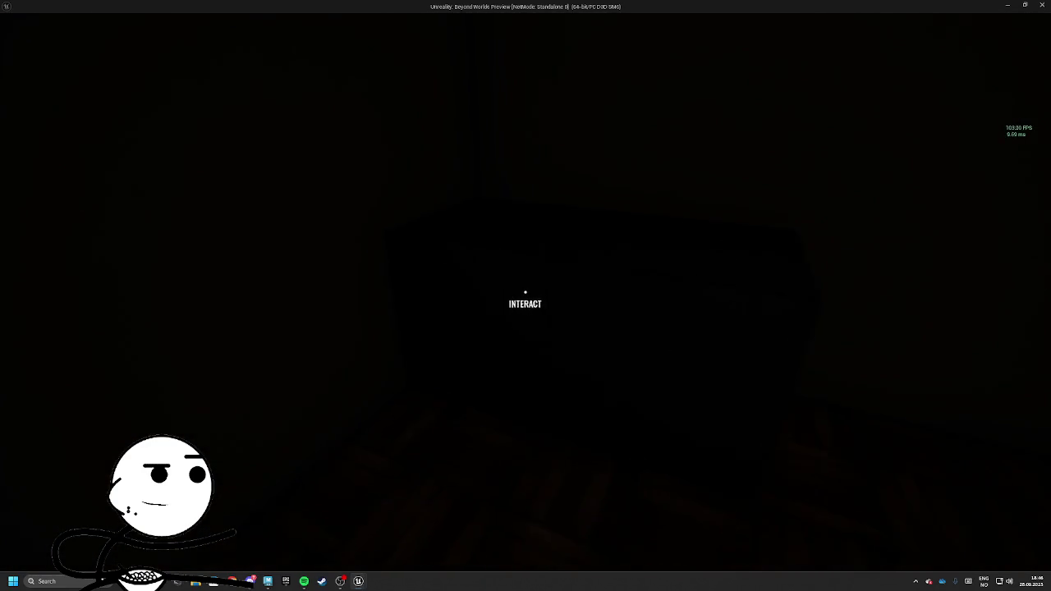
key(w)
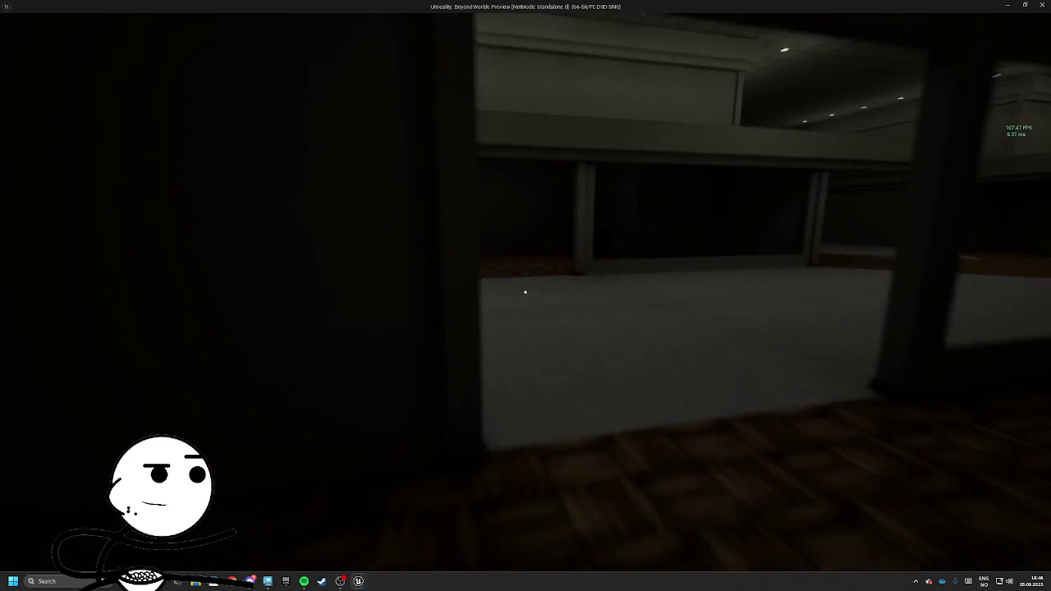
key(w)
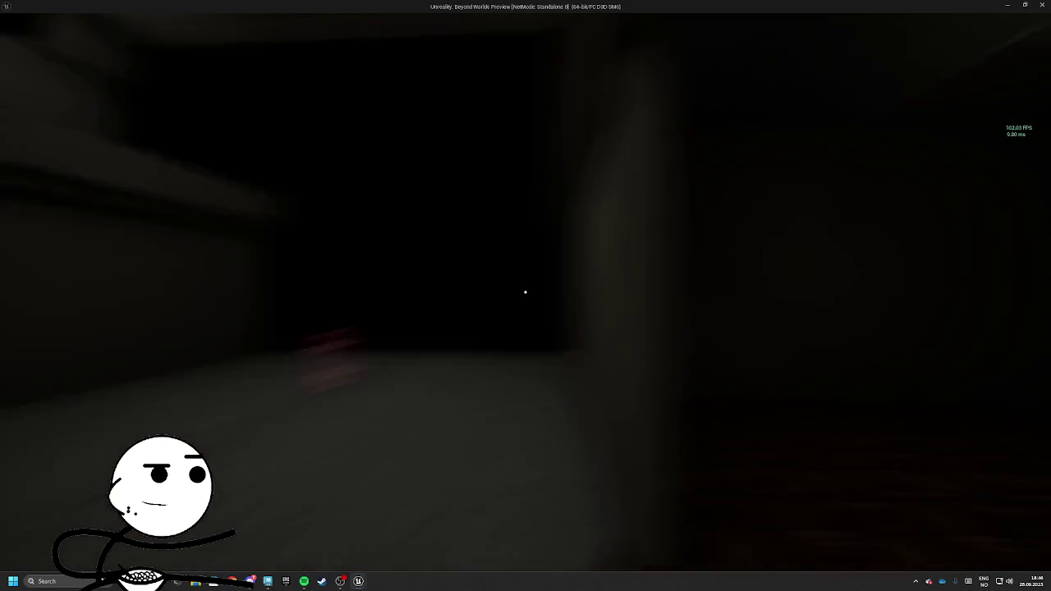
key(w)
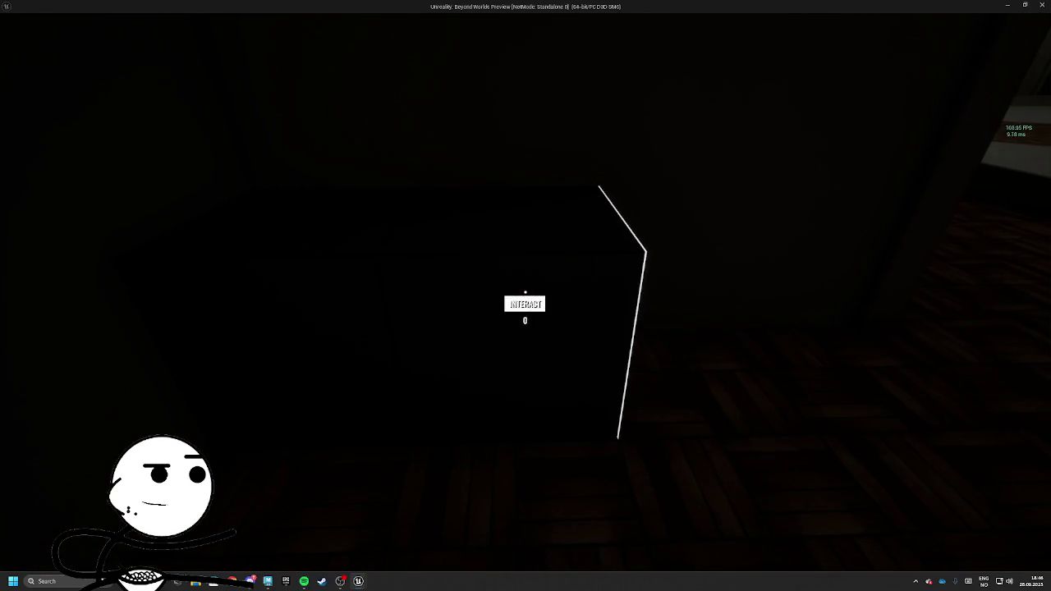
key(e)
key(Tab)
Walk to the capsule figure at the corridor's end, then head back through the bright opening
key(w)
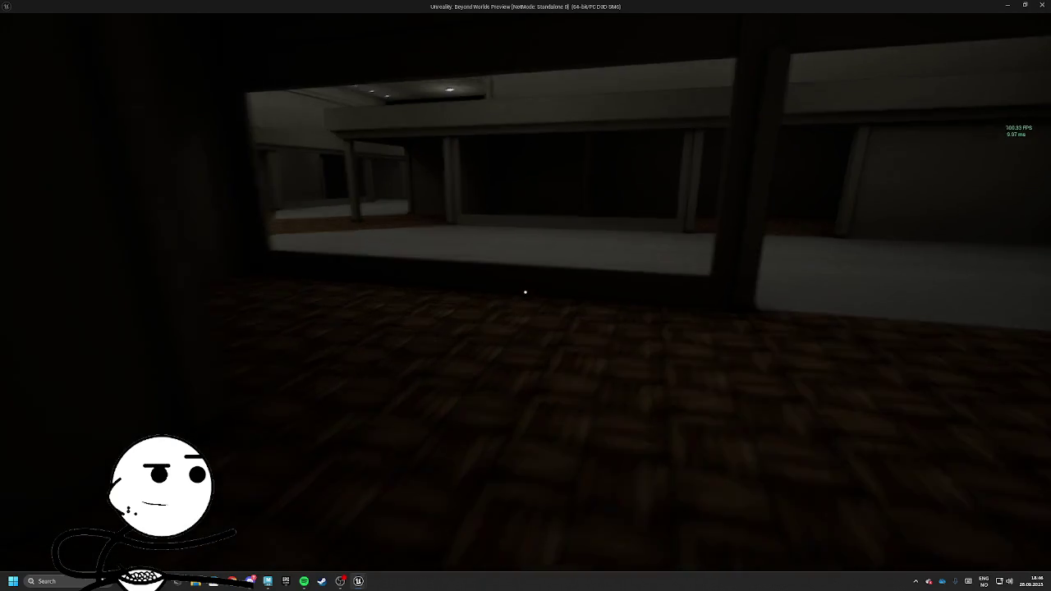
key(w)
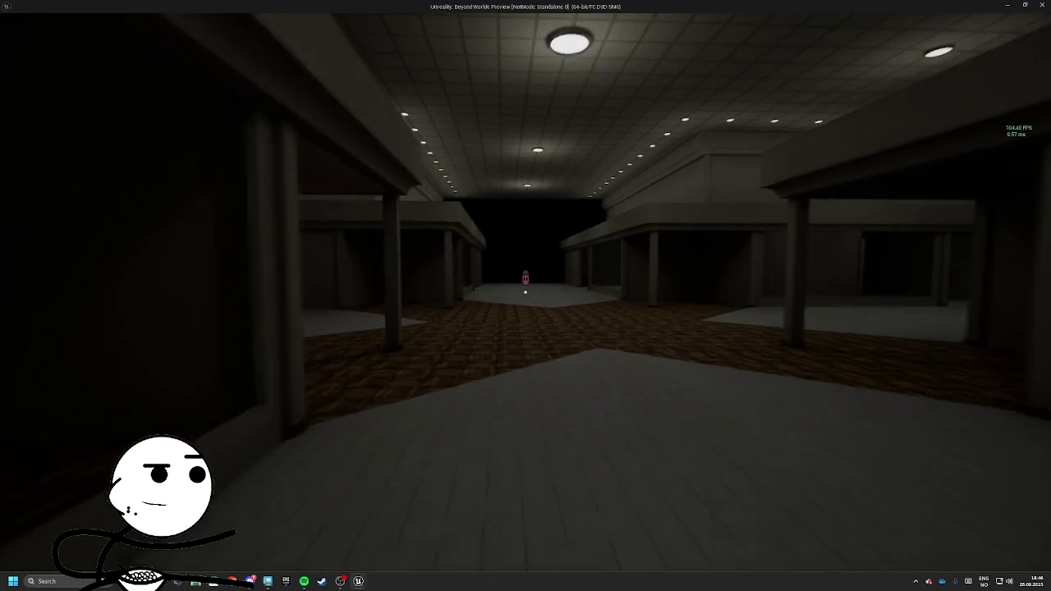
key(w)
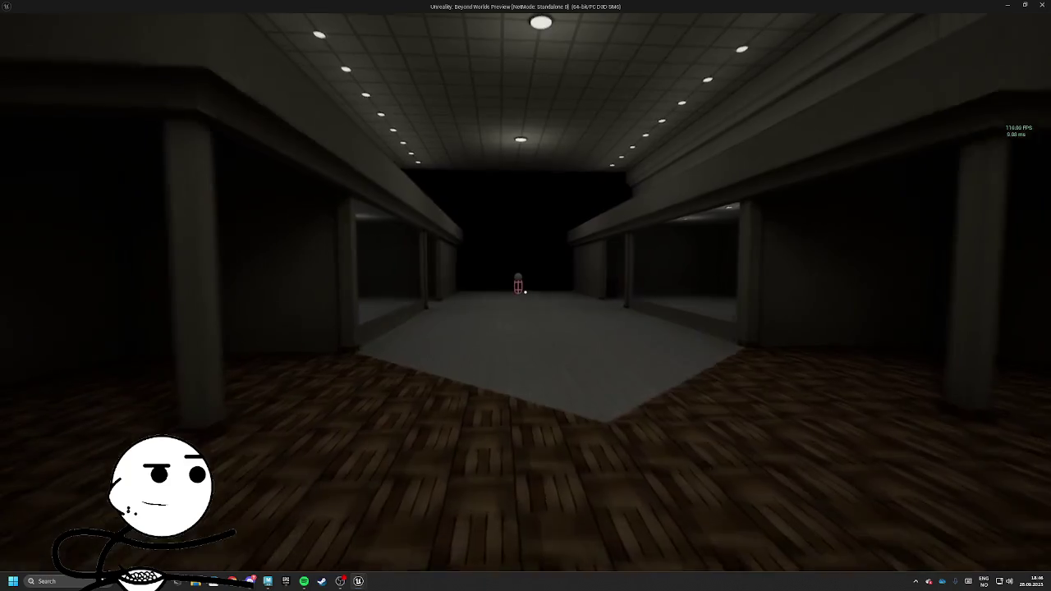
key(w)
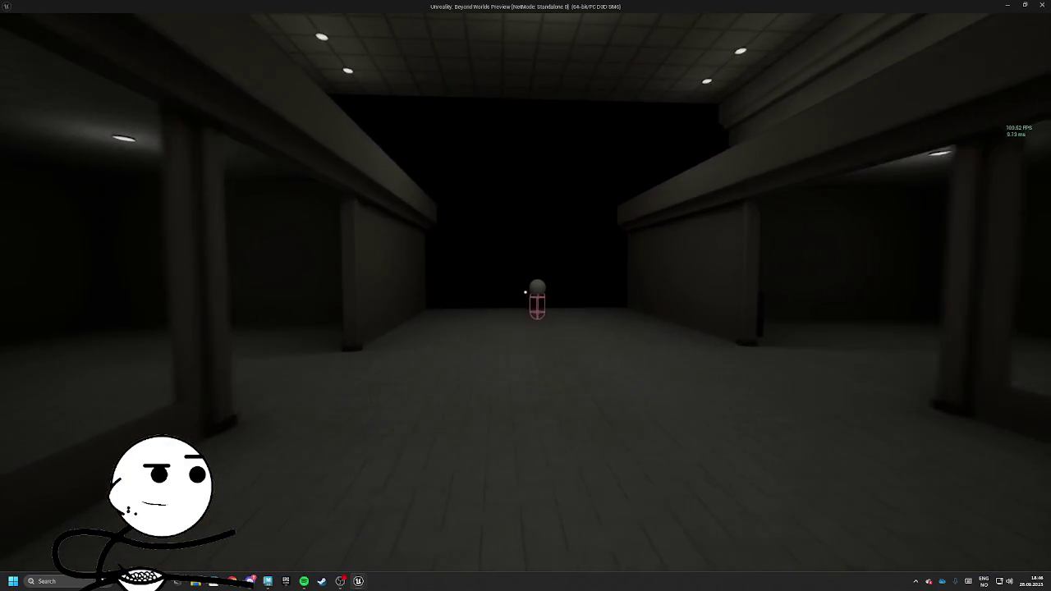
key(w)
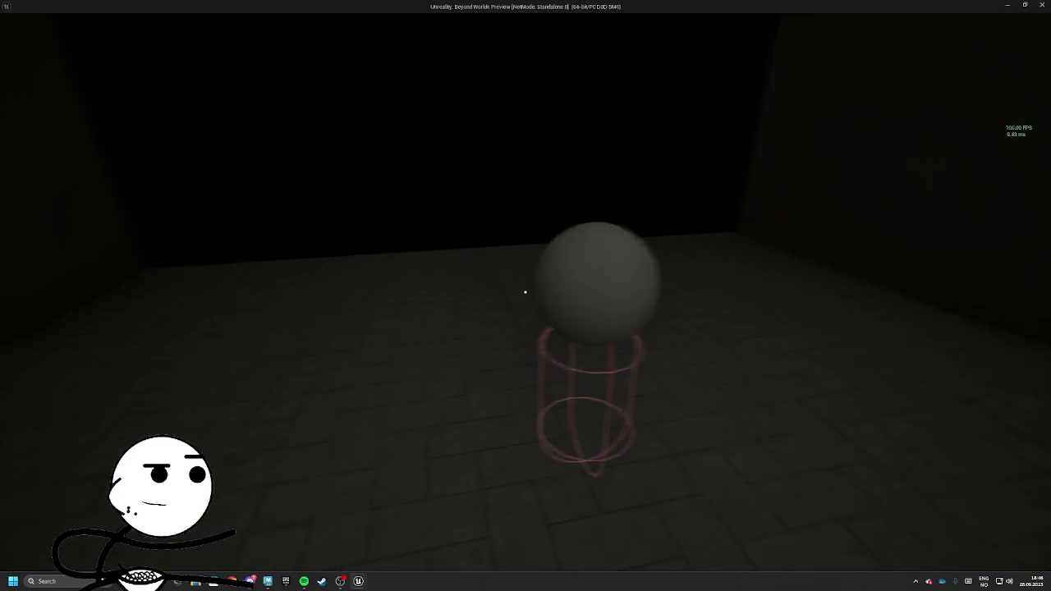
key(e)
key(w)
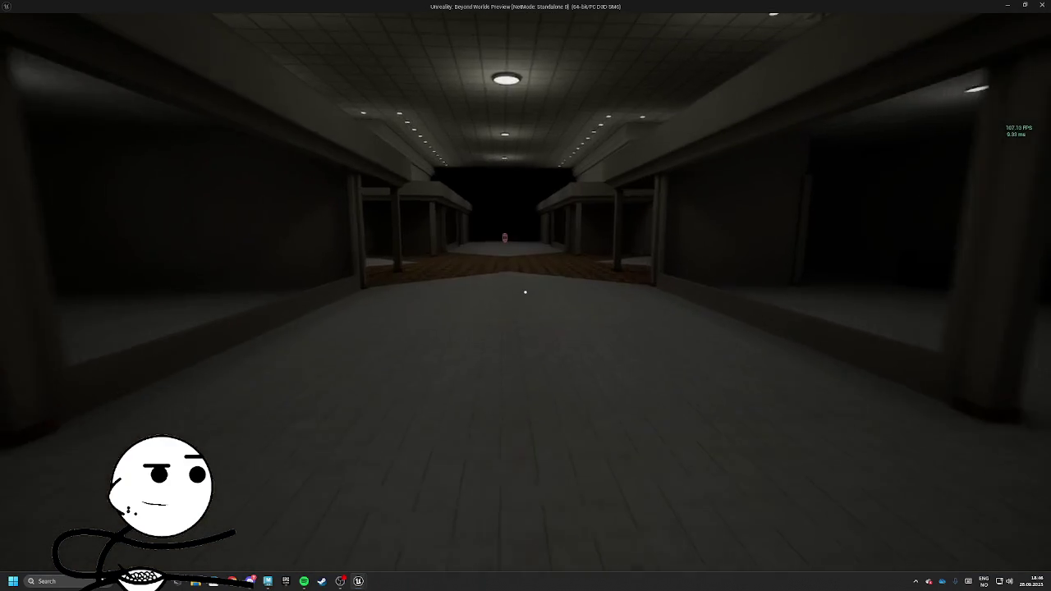
key(w)
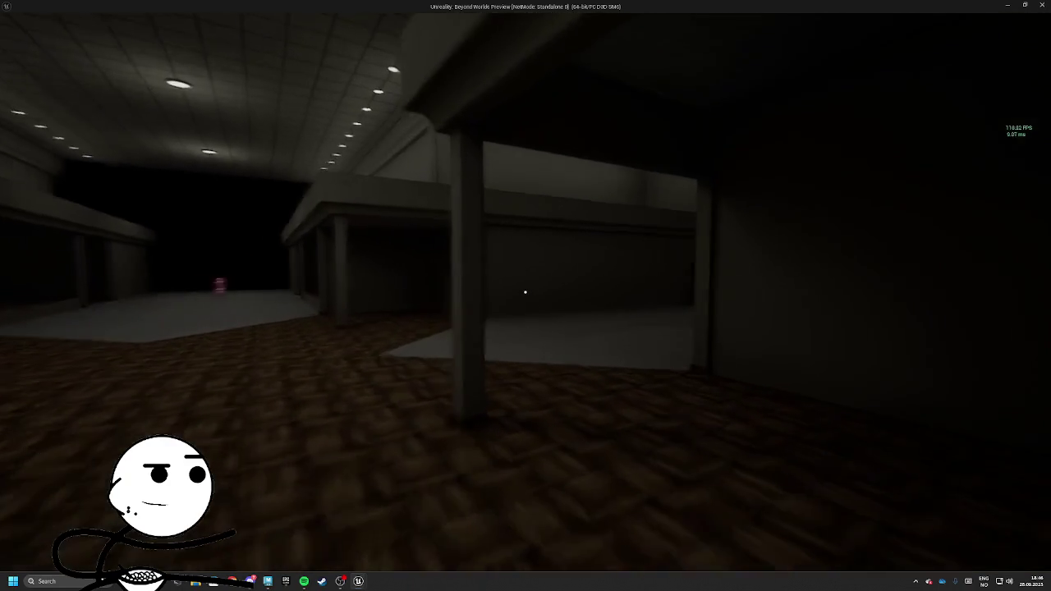
key(w)
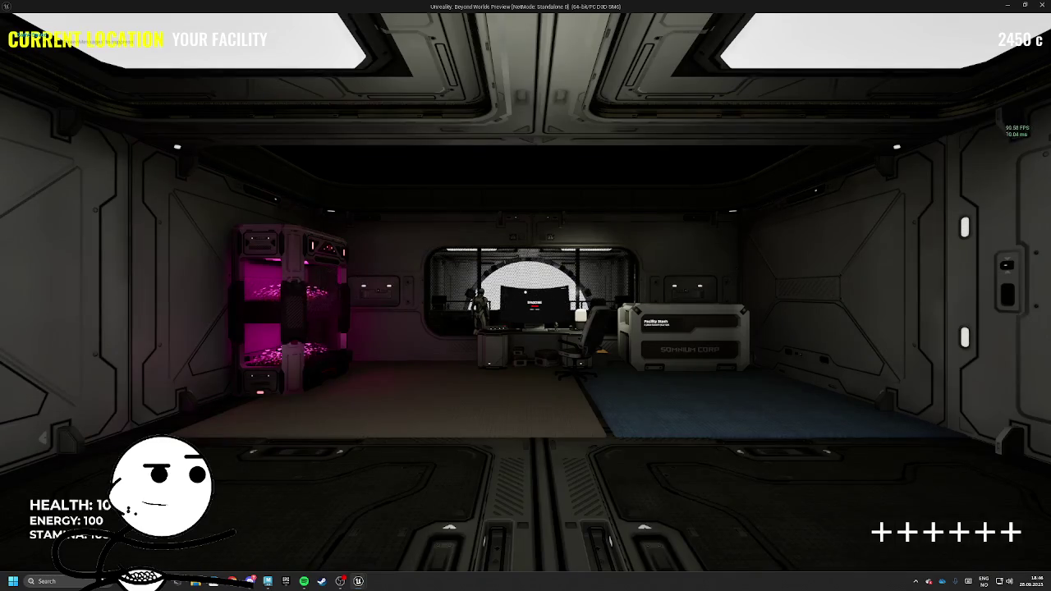
Check the player inventory and the Facility Stash after extracting
key(Tab)
key(Tab)
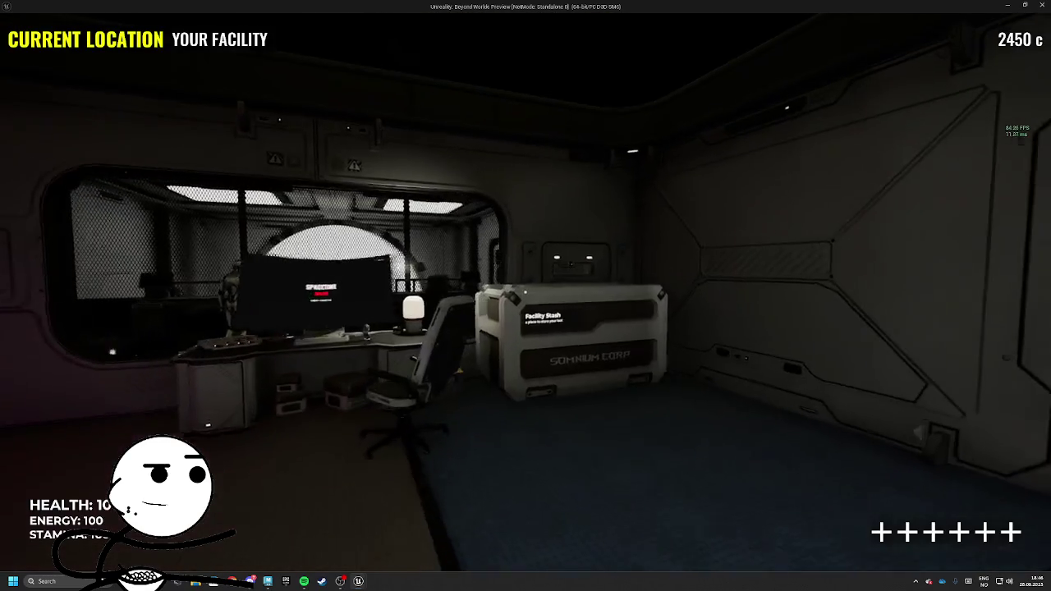
key(w)
key(e)
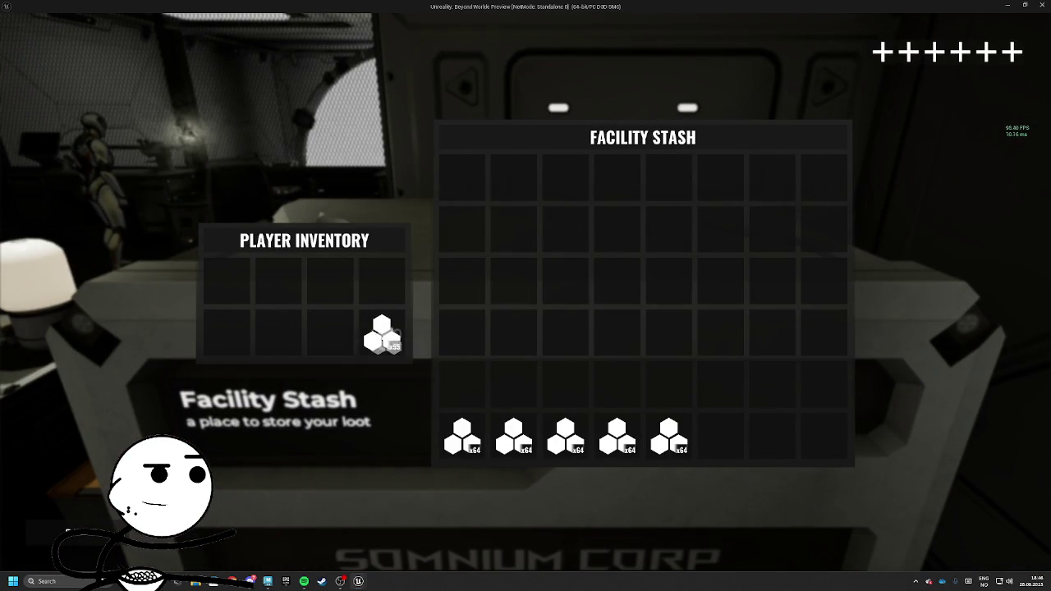
key(e)
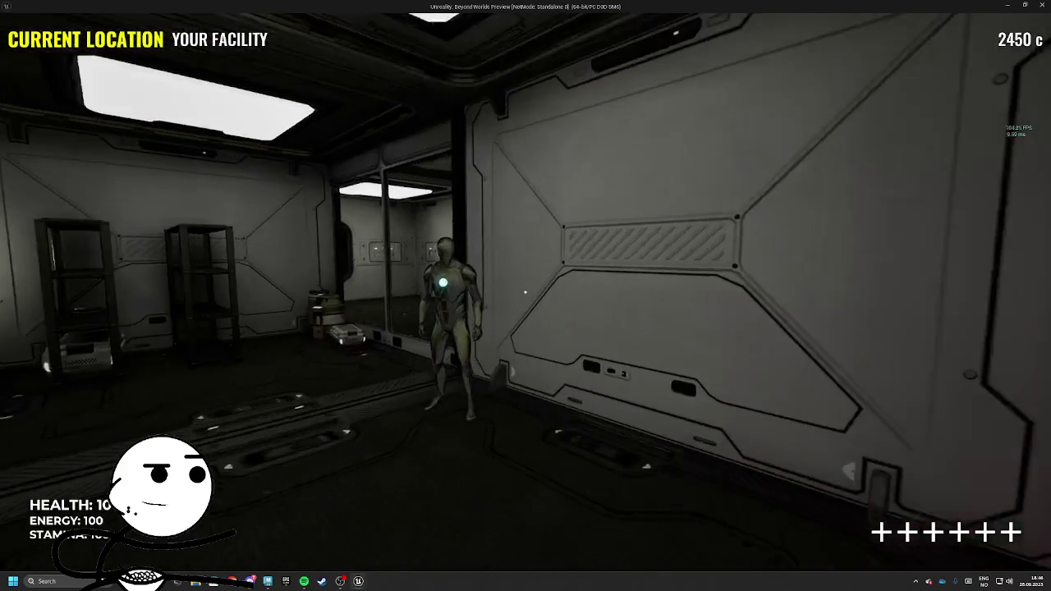
Sell the looted items to the android, raising credits to 2725
key(w)
key(e)
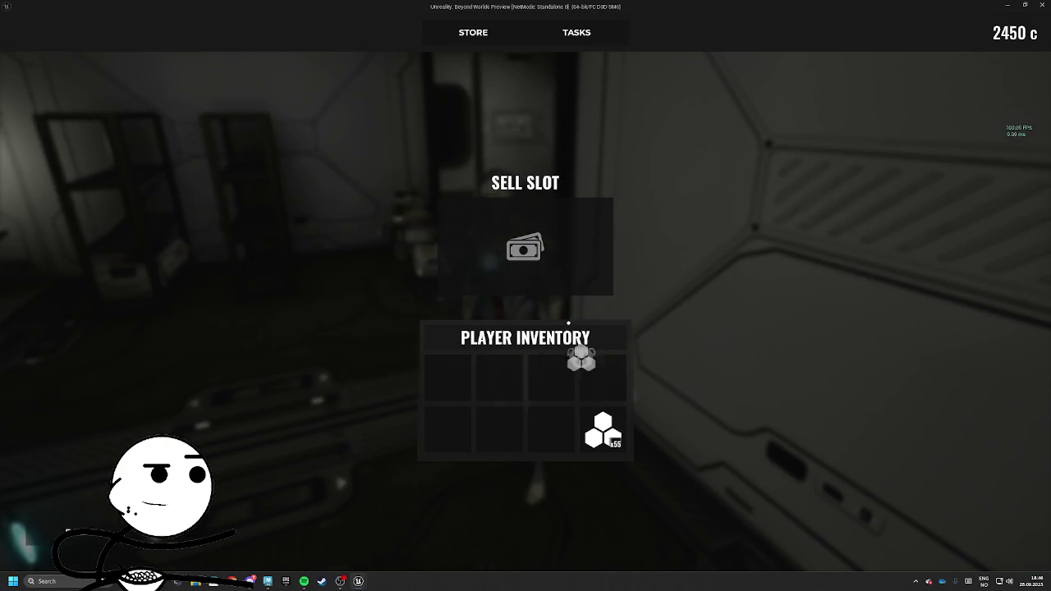
drag(593, 392, 526, 246)
key(e)
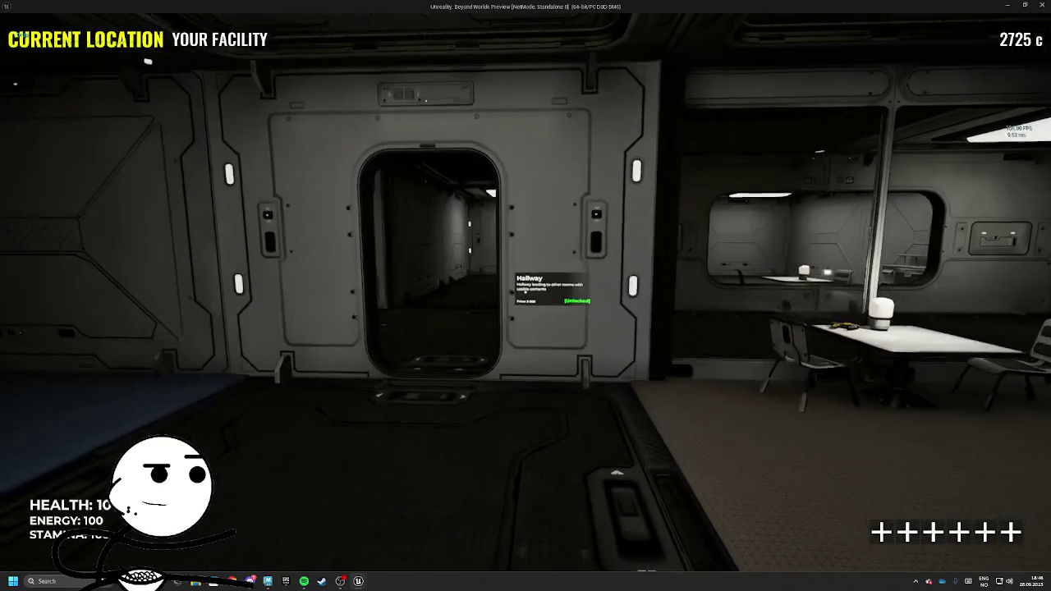
Explore the facility hallways, revisit the Facility Stash, reach the SPACETIME terminal, and stop playing
key(w)
key(w)
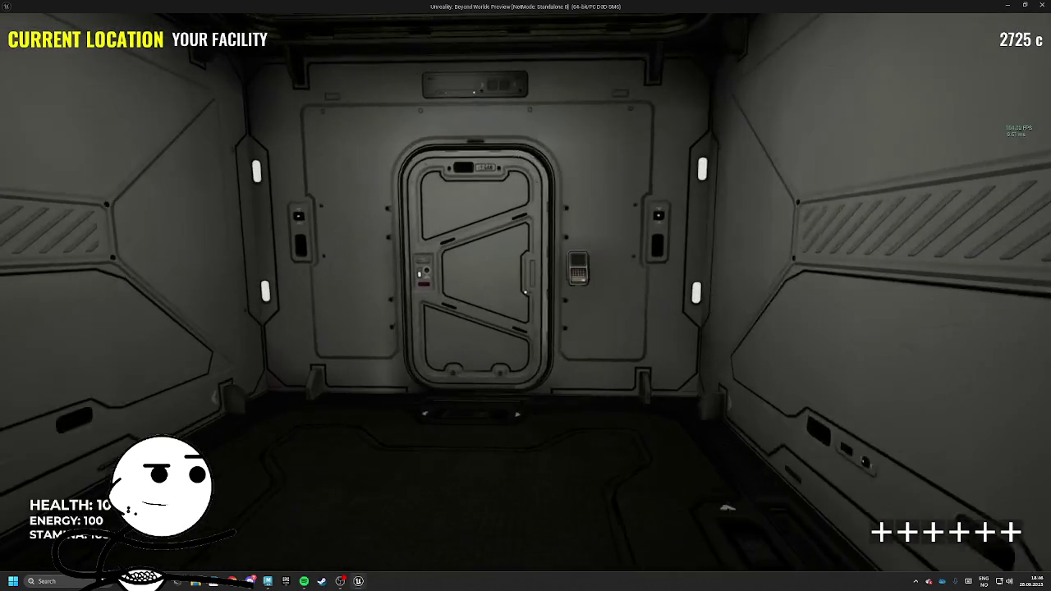
key(w)
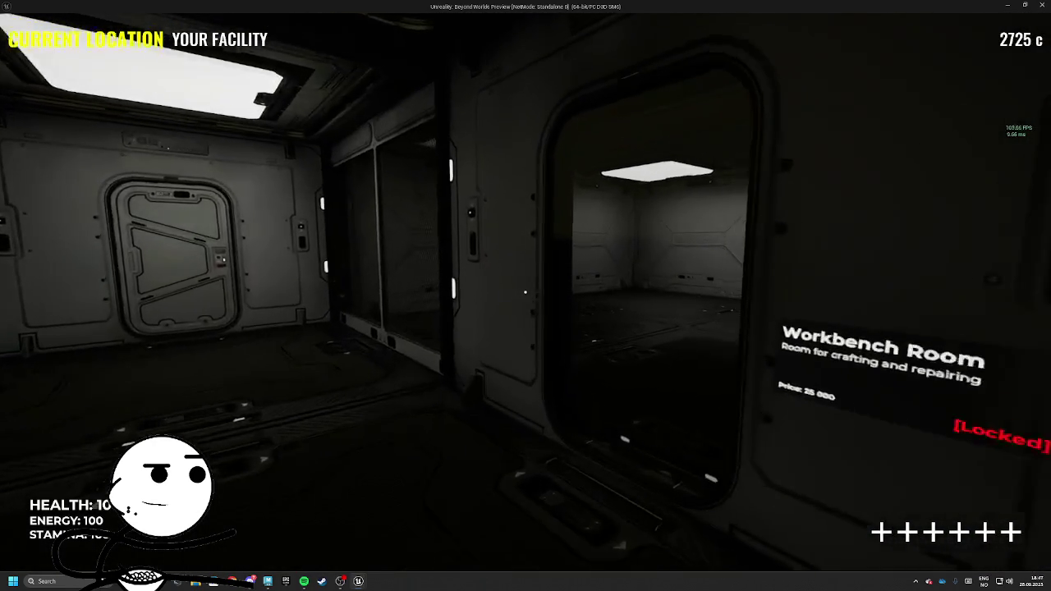
key(w)
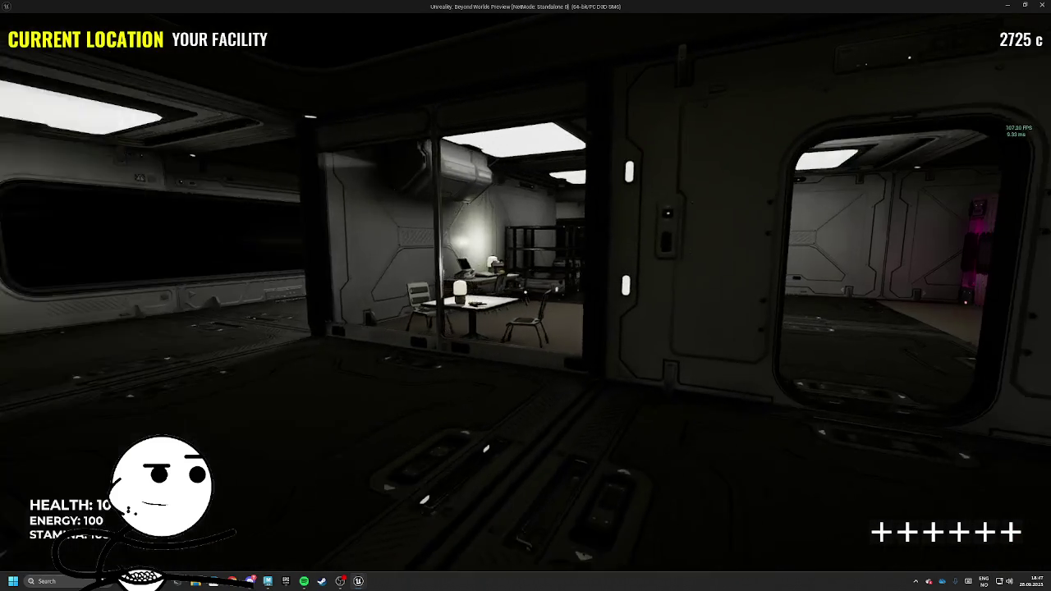
key(w)
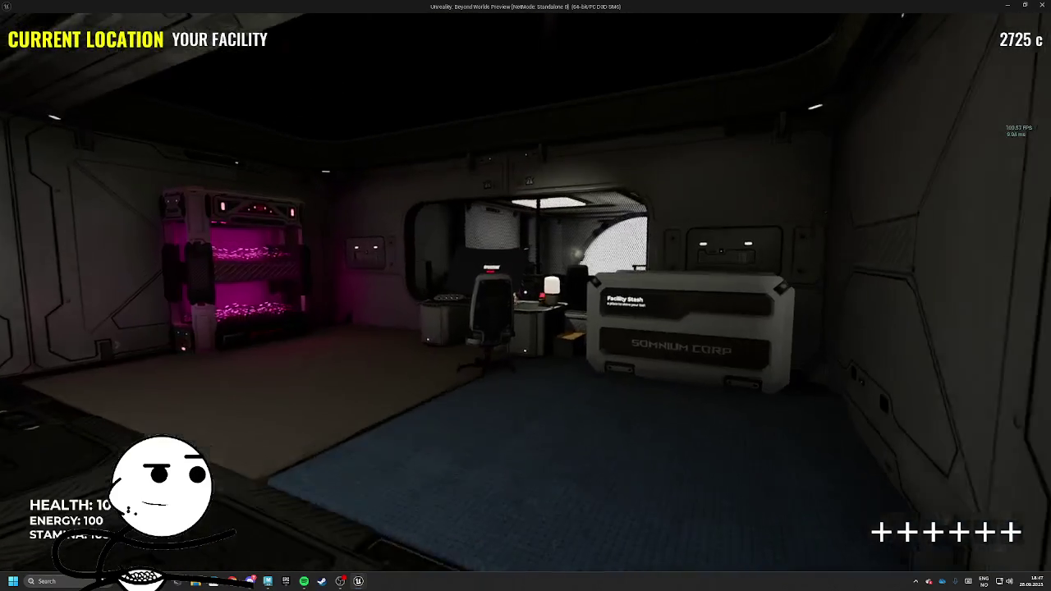
key(w)
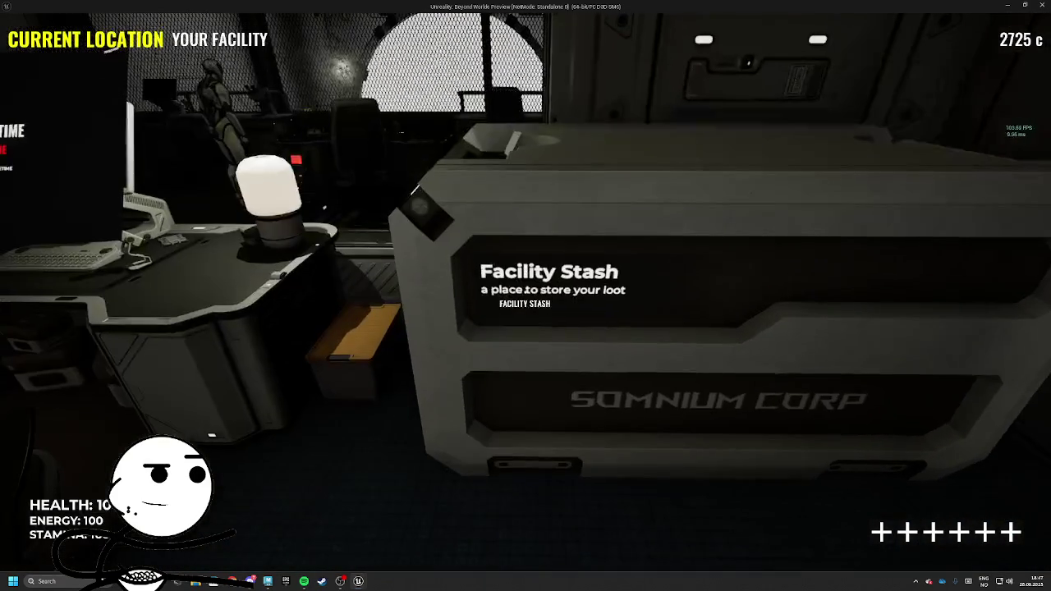
click(525, 304)
key(Escape)
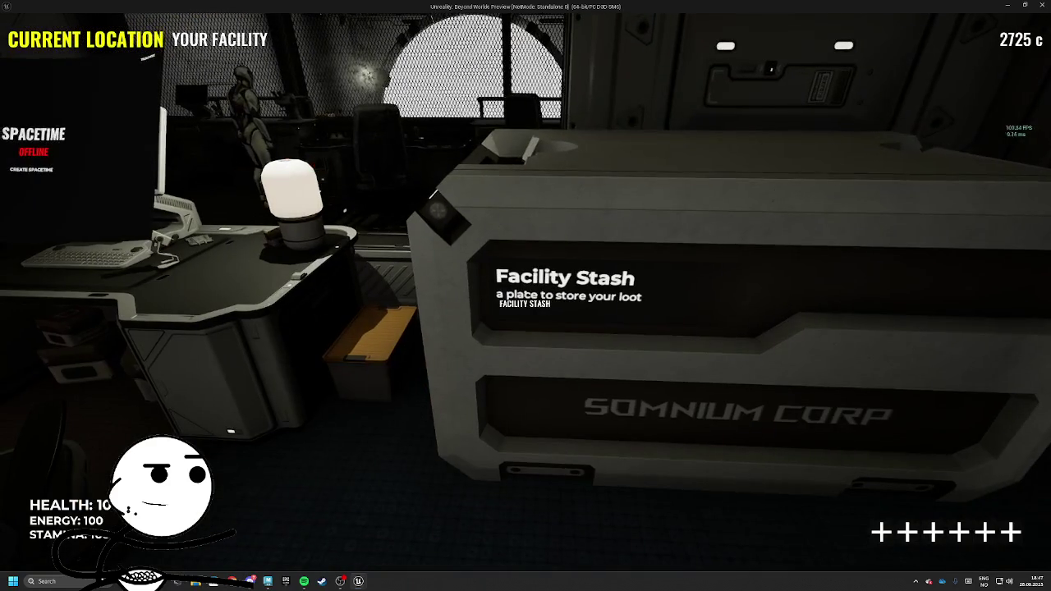
key(w)
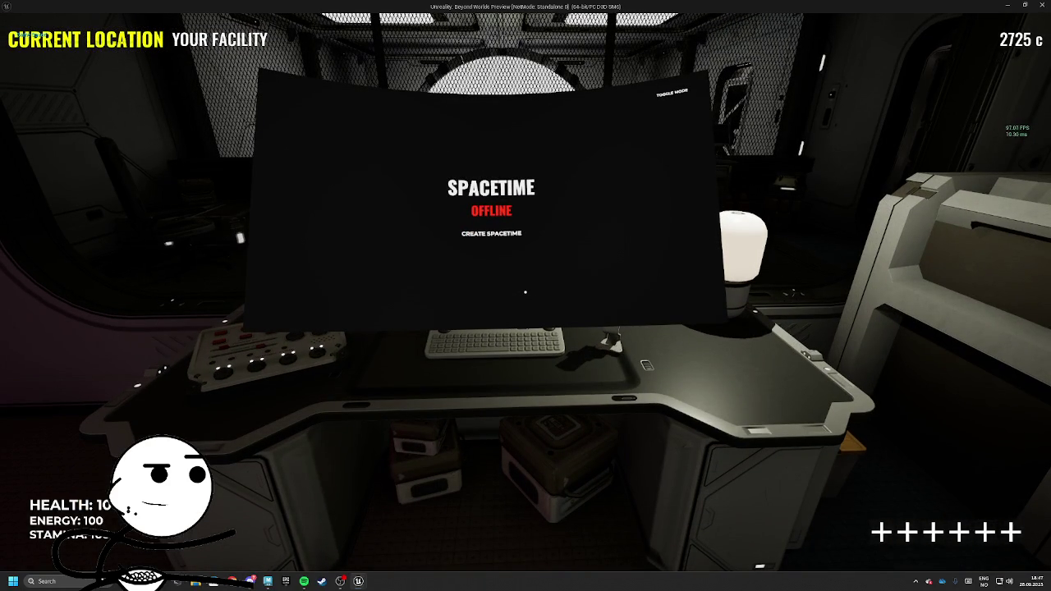
key(Escape)
Save Mall_level with its built data and return to the Mall_level viewport
click(238, 447)
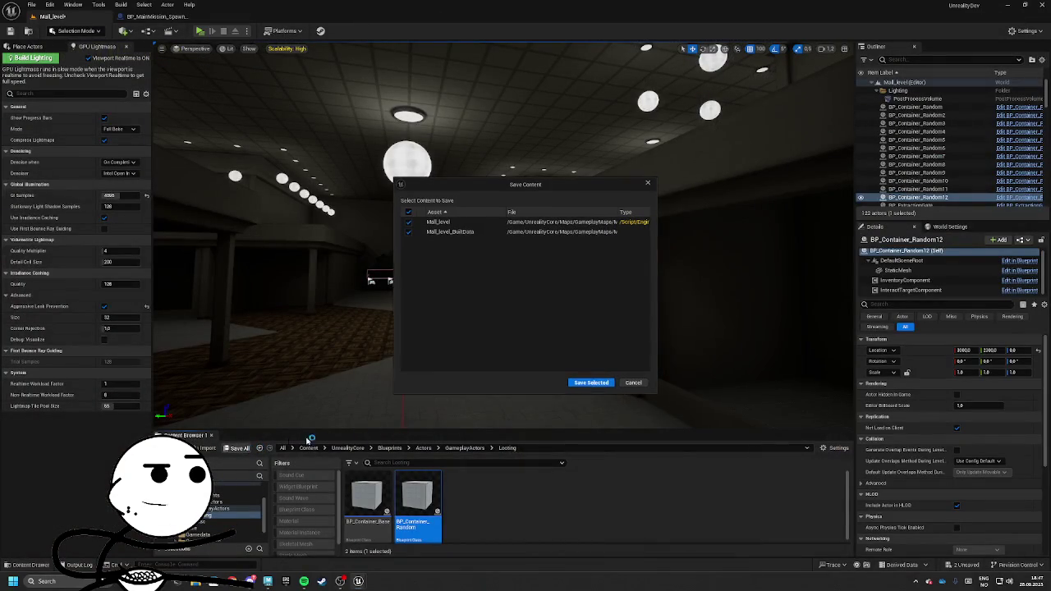
click(590, 383)
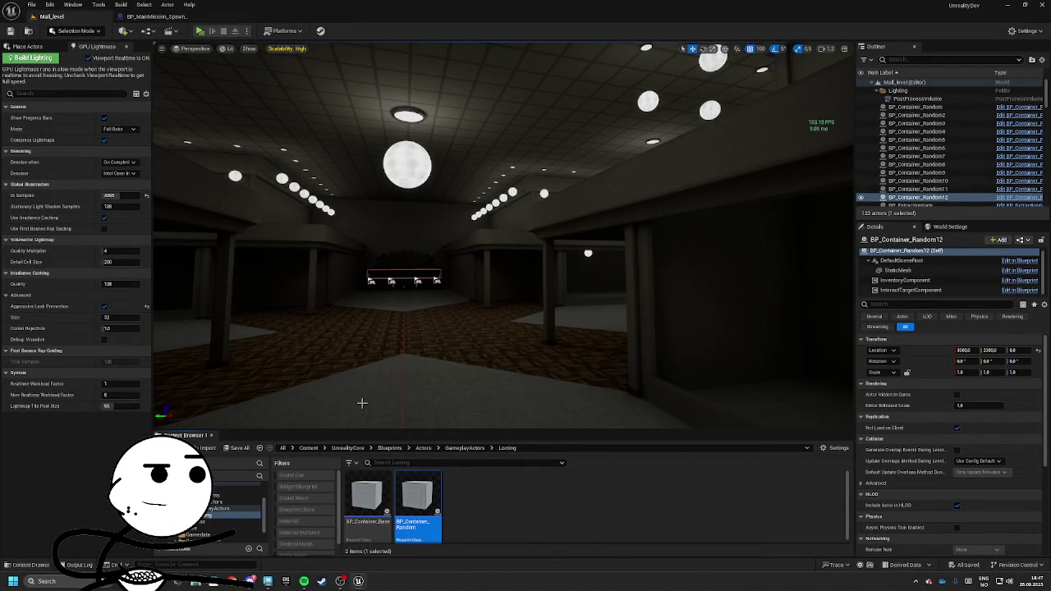
click(158, 17)
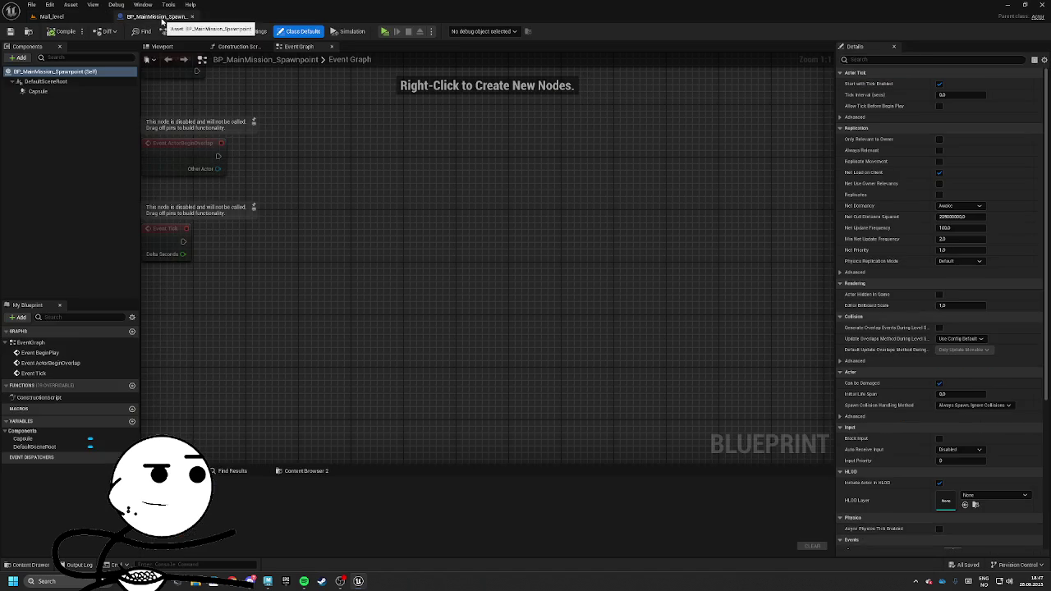
click(51, 16)
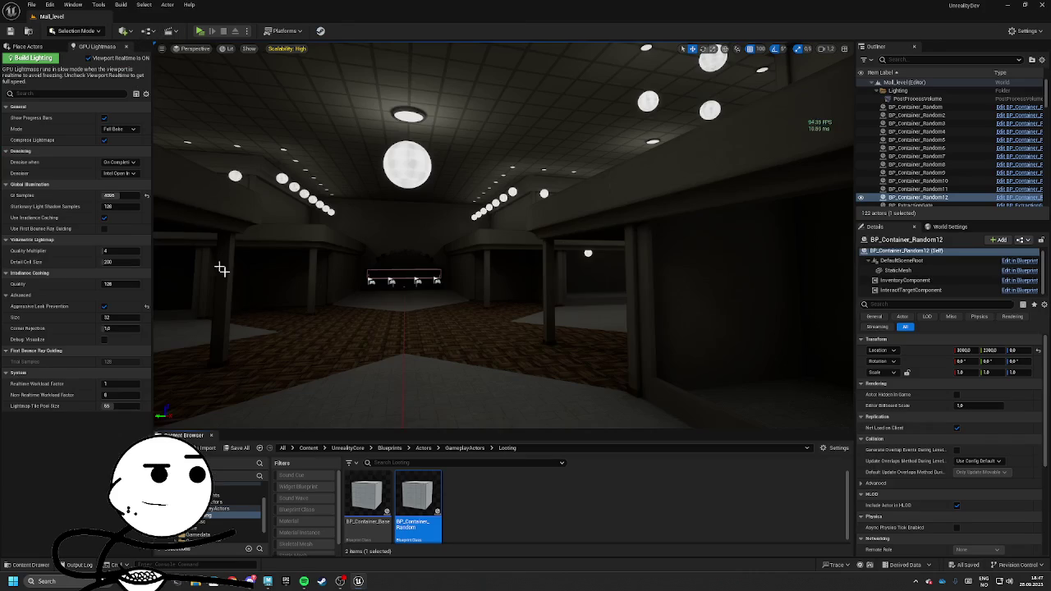
mouse_move(502, 238)
mouse_down()
mouse_move(480, 209)
mouse_move(460, 213)
mouse_move(394, 312)
mouse_move(326, 380)
mouse_up()
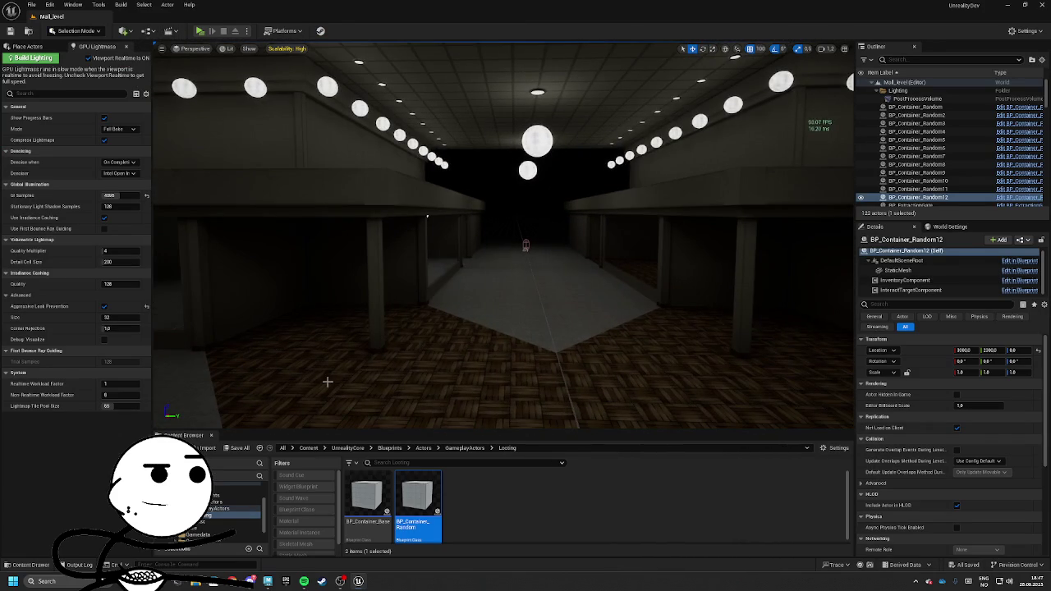
drag(464, 319, 385, 320)
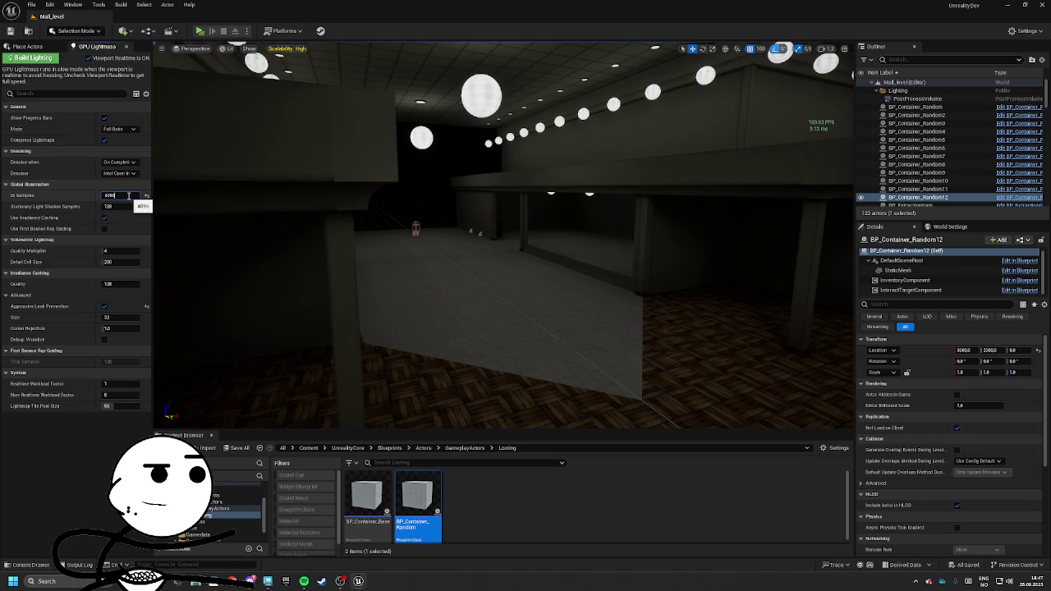
text(8192)
Commit GI Samples of 8192, save all content, and start a new lighting build
key(Return)
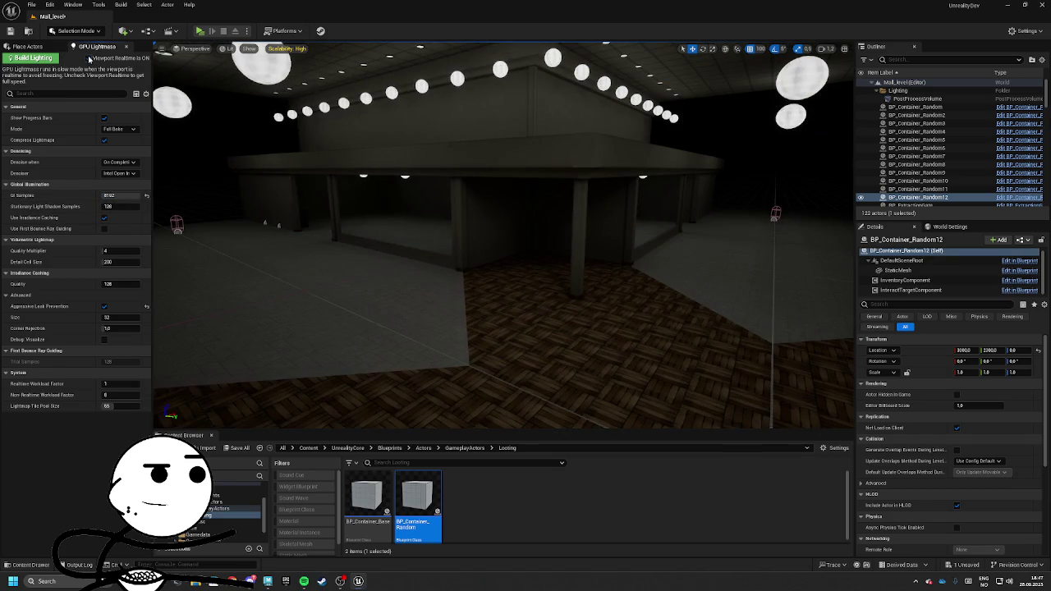
click(220, 448)
click(591, 384)
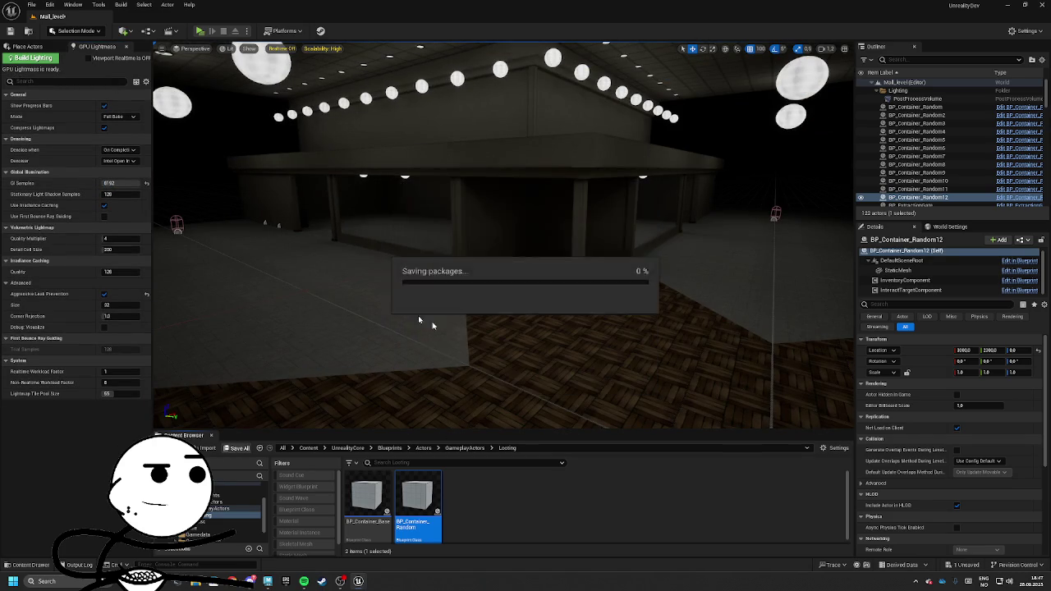
click(36, 60)
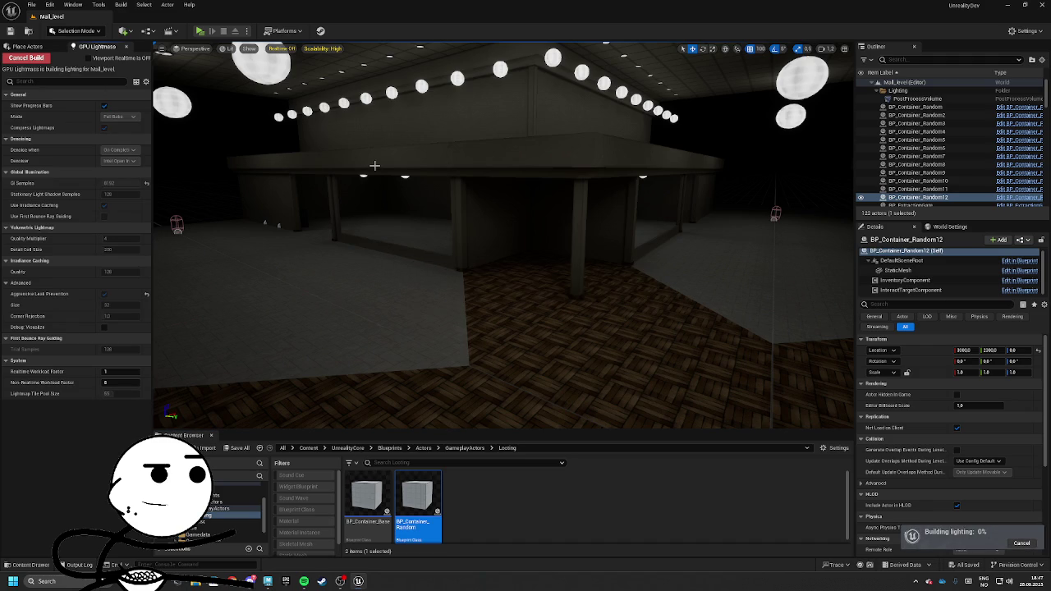
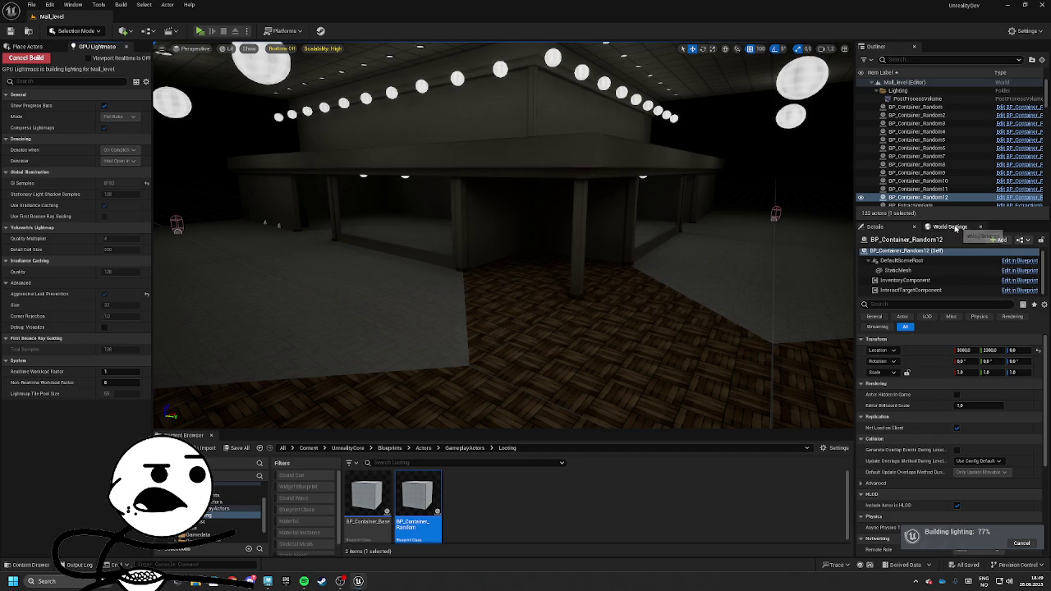
In World Settings, select the 1024 Packed Light and Shadow Map Texture Size field, then launch Chrome with a profile
click(952, 227)
scroll(916, 393, down, 5)
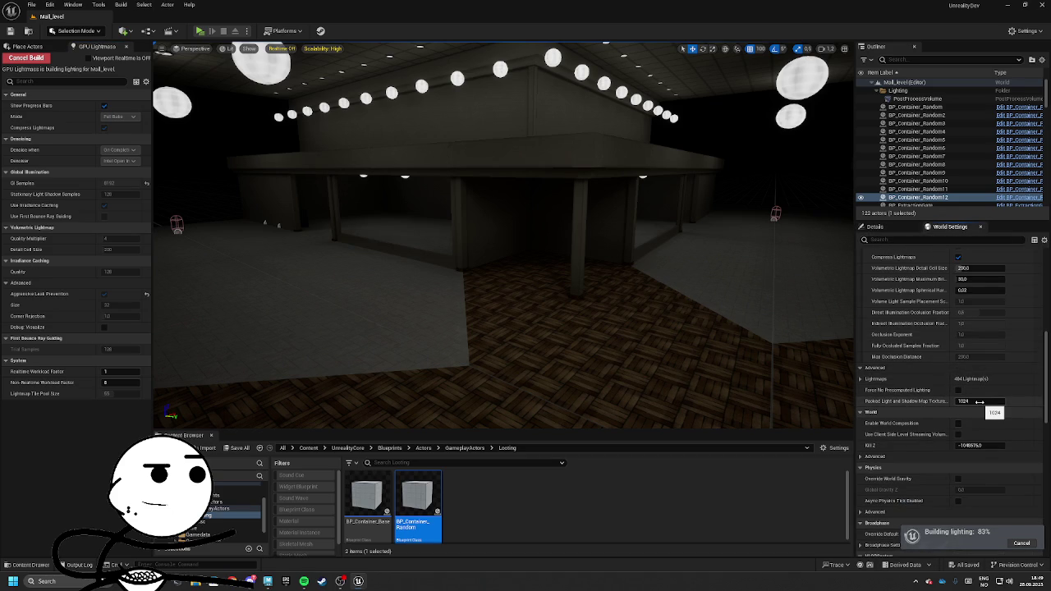
click(979, 402)
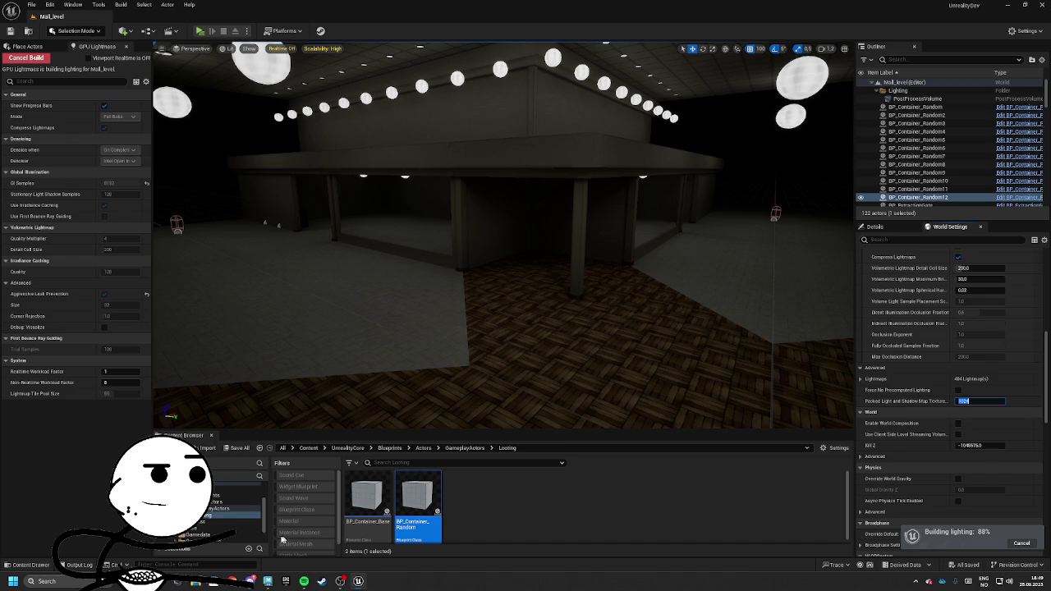
click(234, 583)
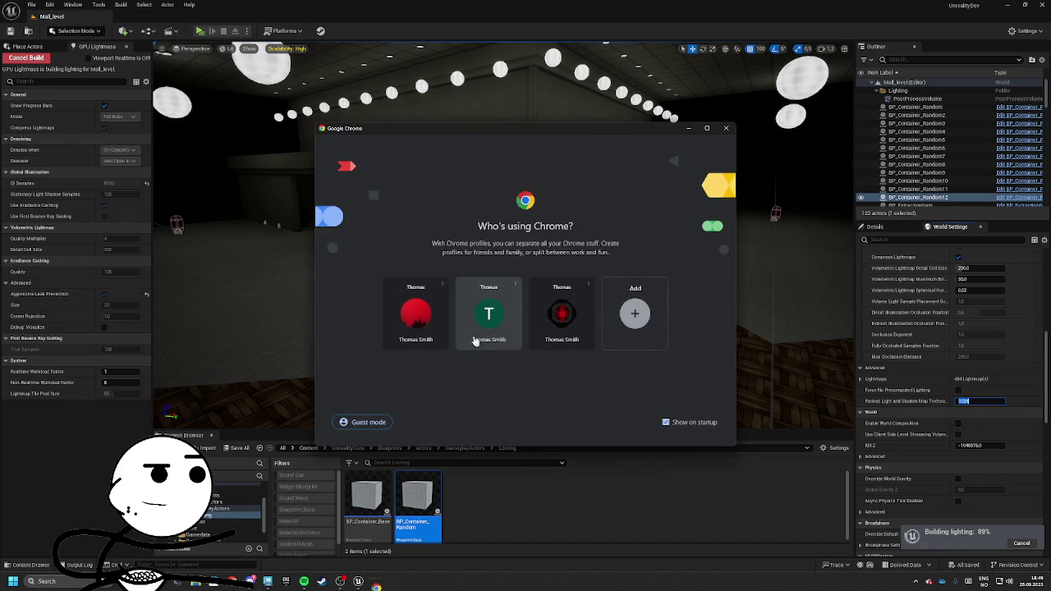
click(406, 304)
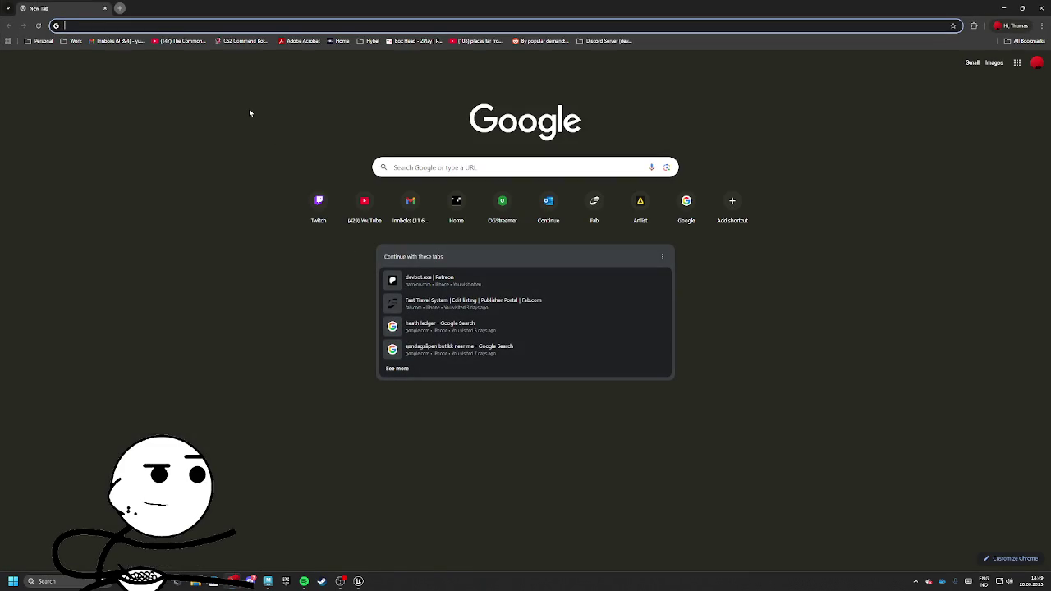
Search Google for 'unreal engine gpu lightmass how to determen lightmap resolution'
text(unreal engine )
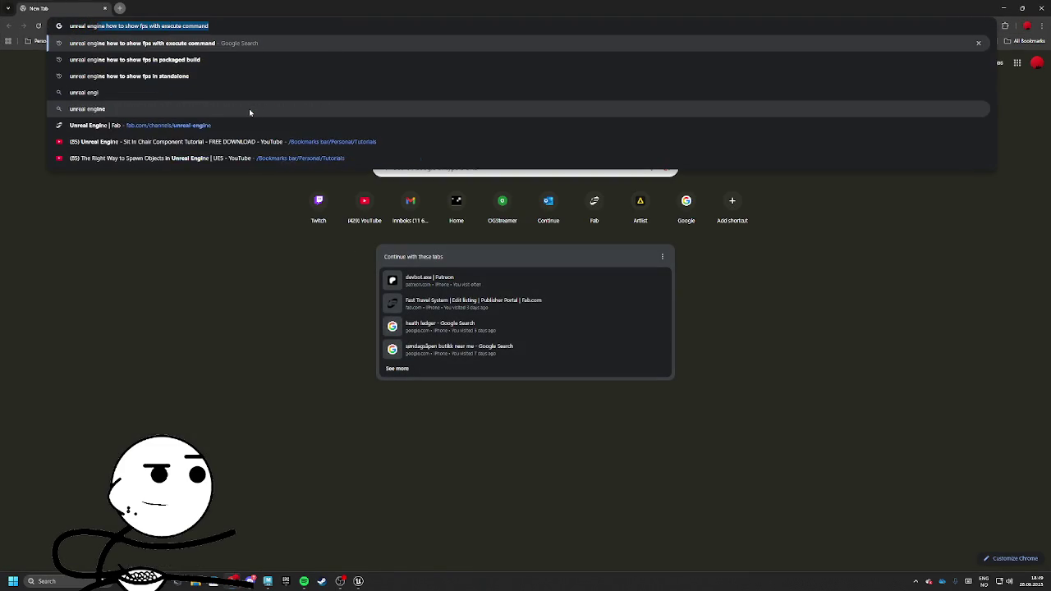
text(gpu lui)
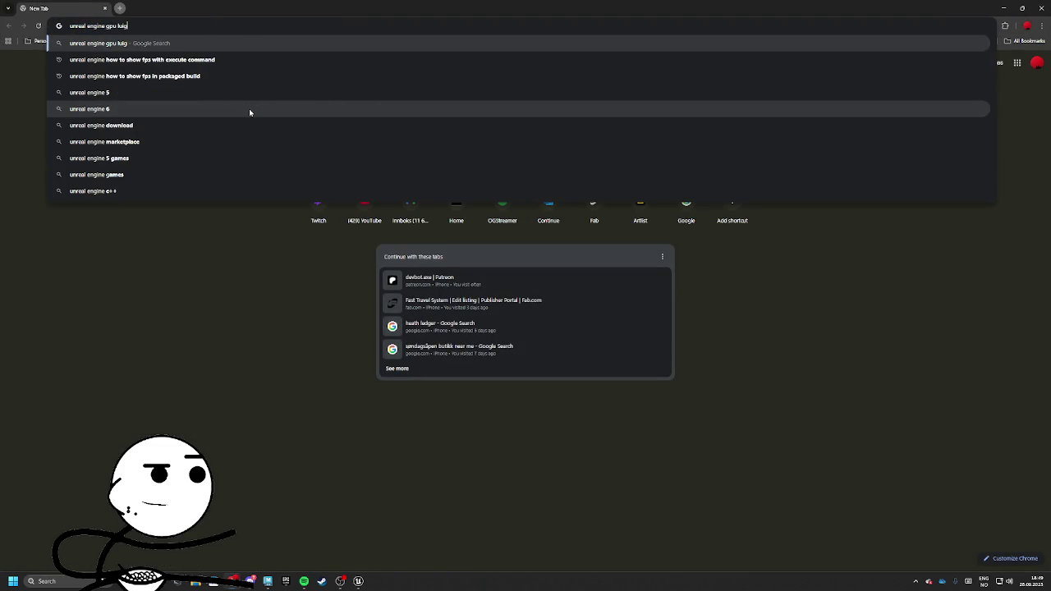
text(ghtmass )
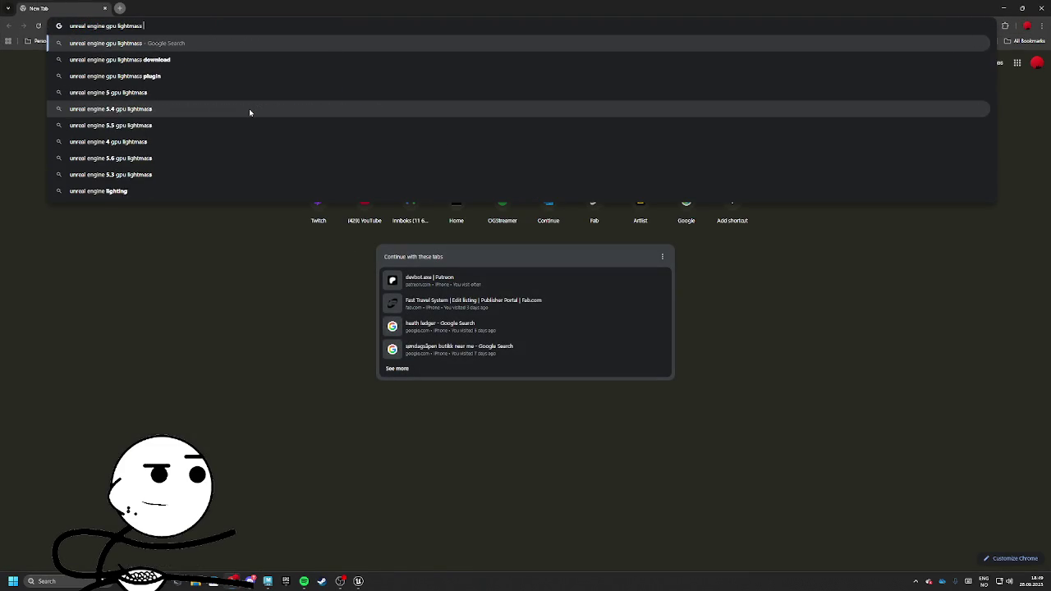
text(how to )
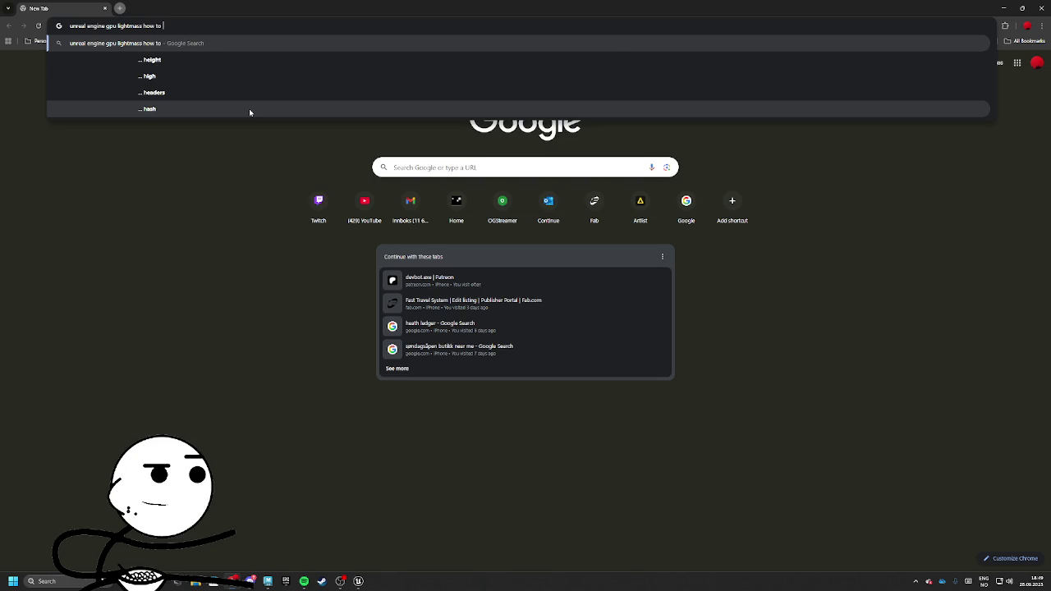
text(determen l)
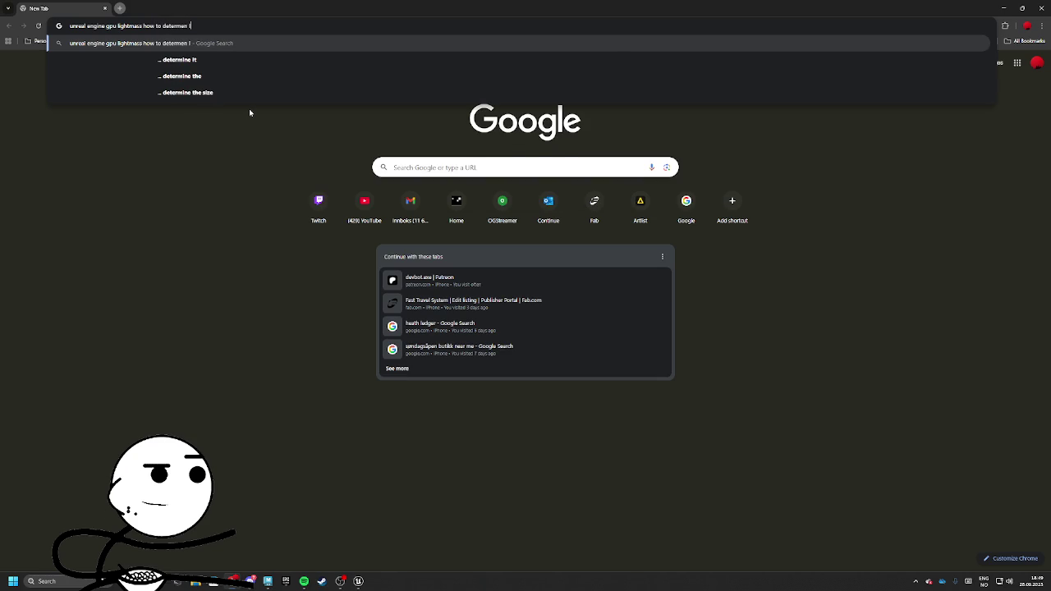
text(ightmap re)
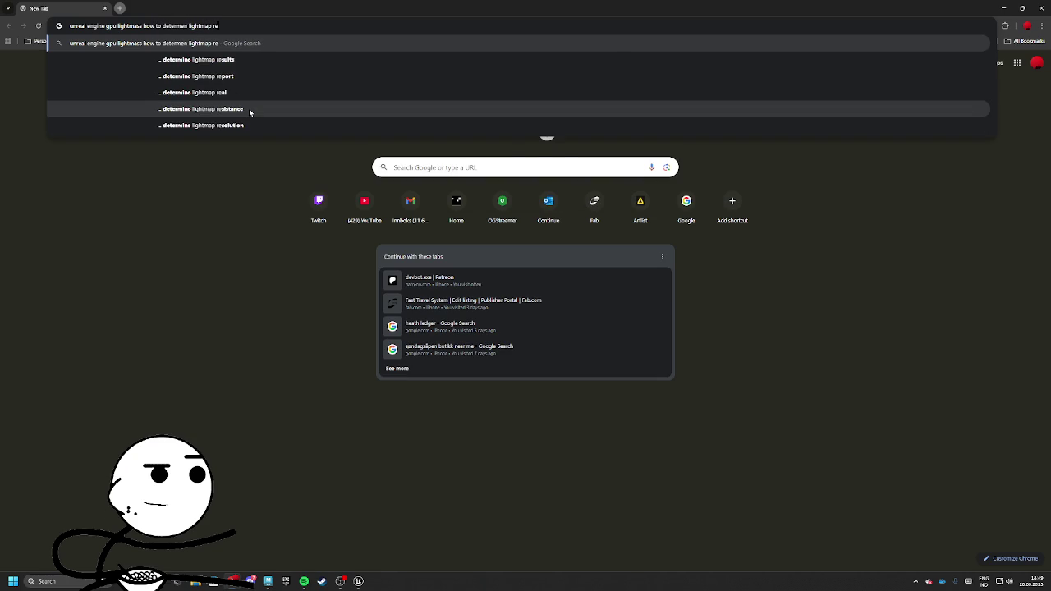
text(solution)
key(Return)
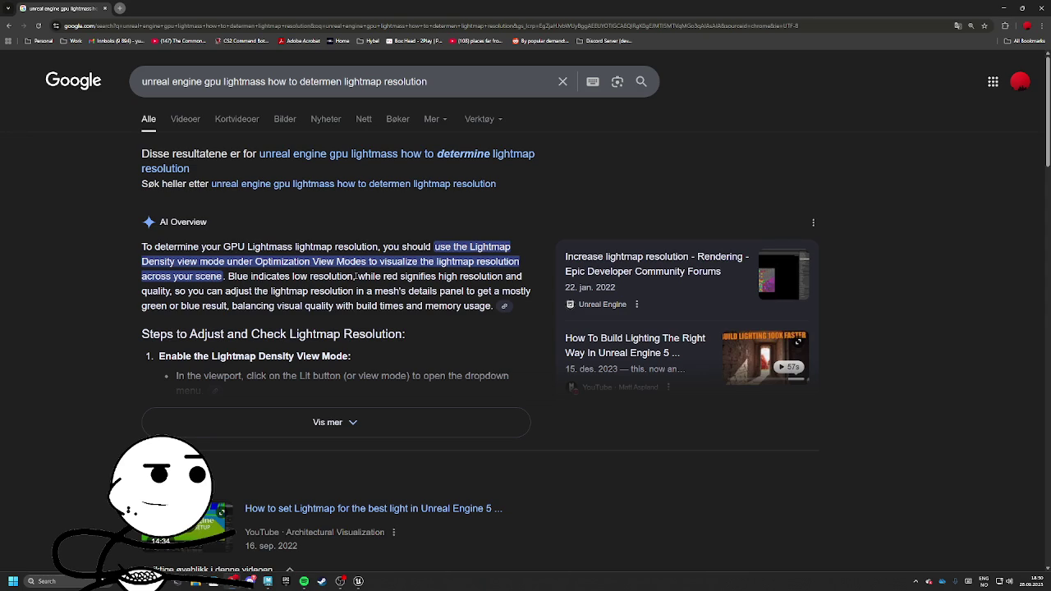
Expand the full AI Overview and read through its steps and the video tutorials
click(302, 422)
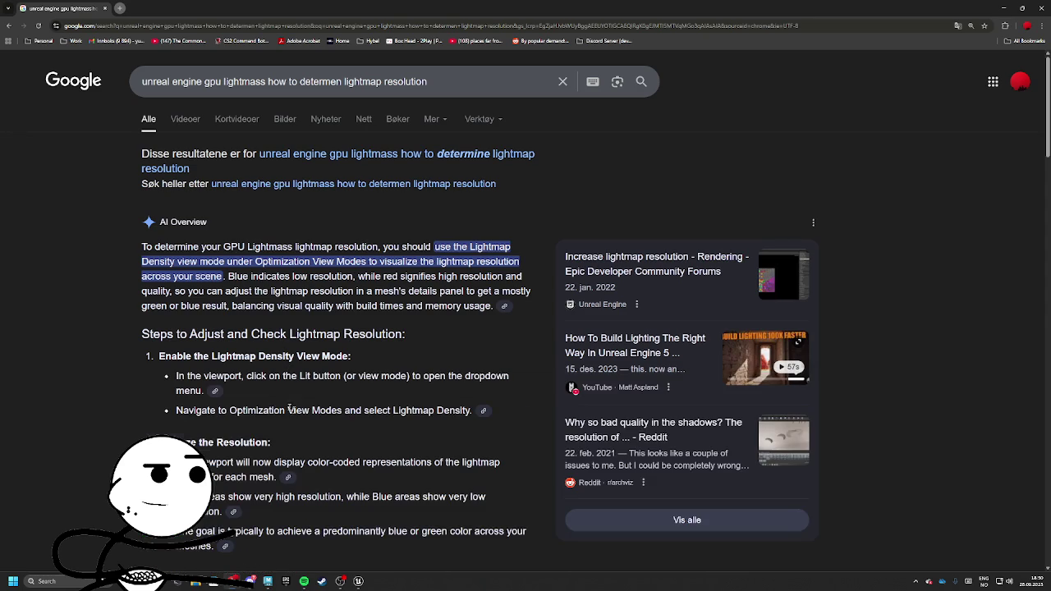
scroll(315, 371, down, 3)
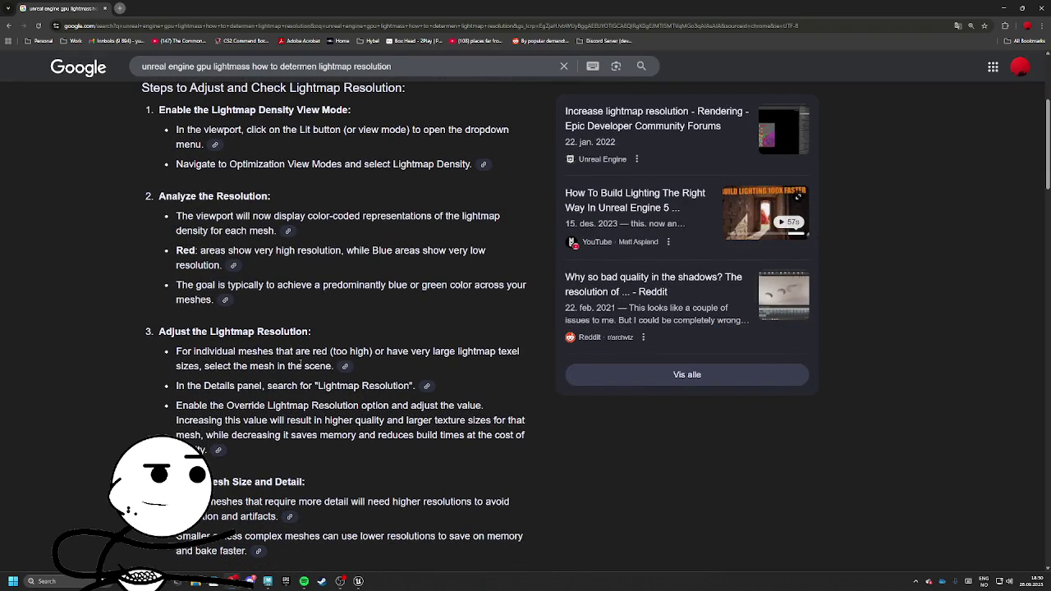
scroll(235, 354, down, 3)
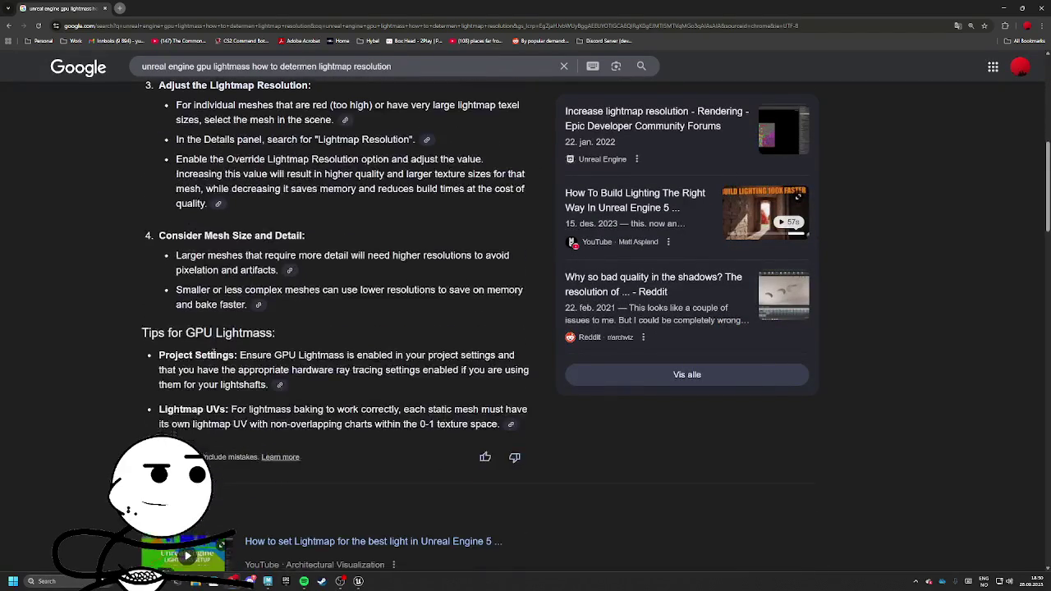
scroll(212, 351, down, 2)
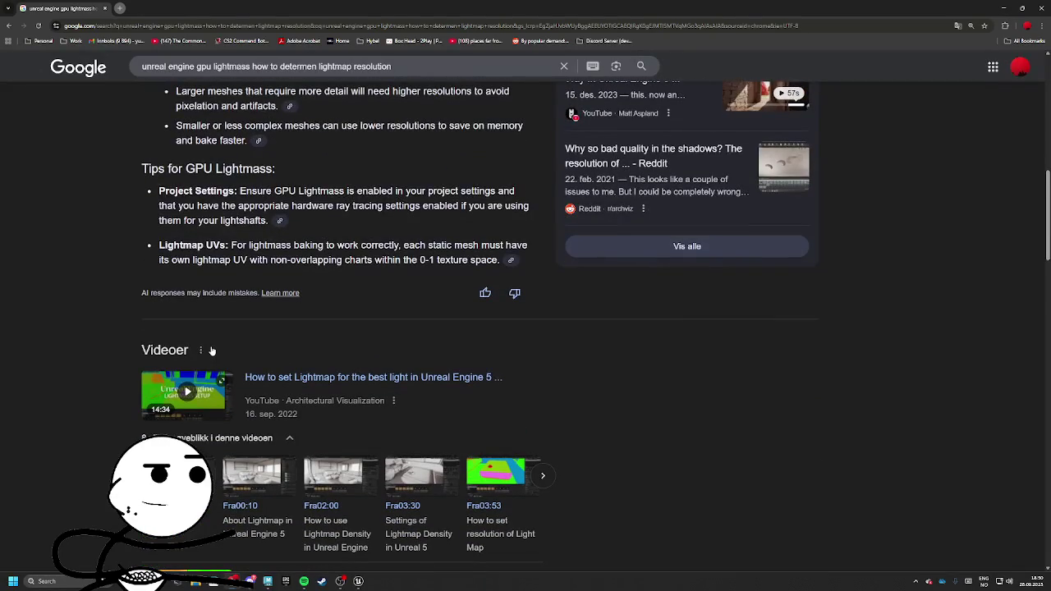
scroll(212, 351, down, 2)
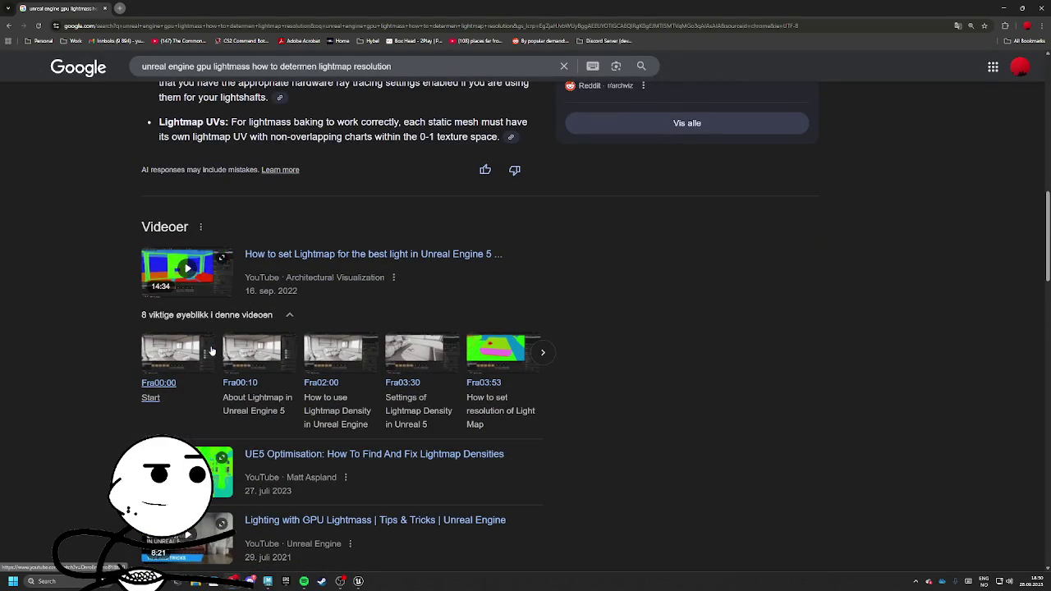
scroll(211, 352, down, 1)
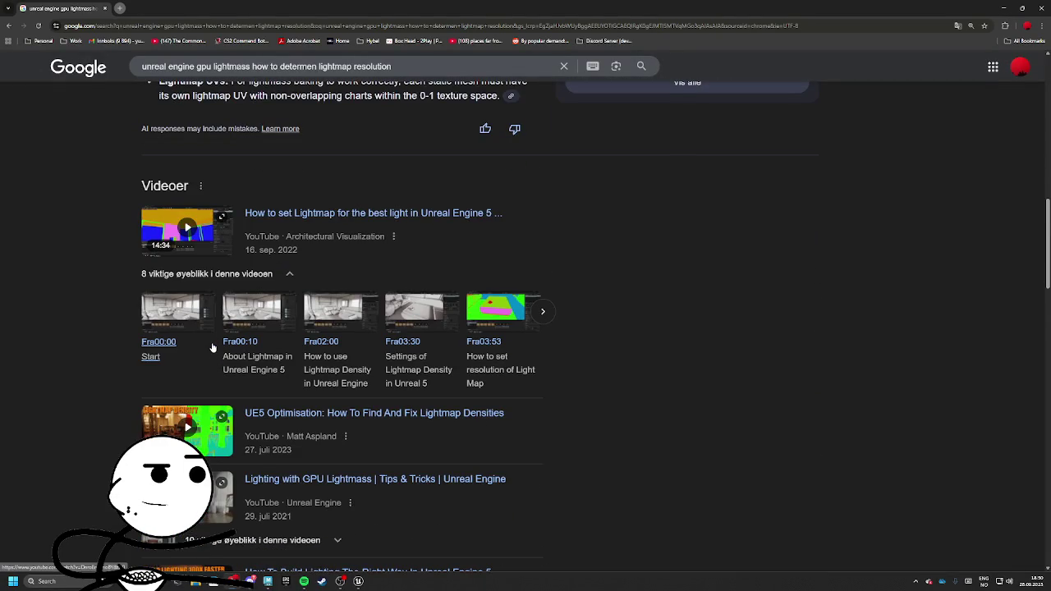
scroll(212, 351, down, 3)
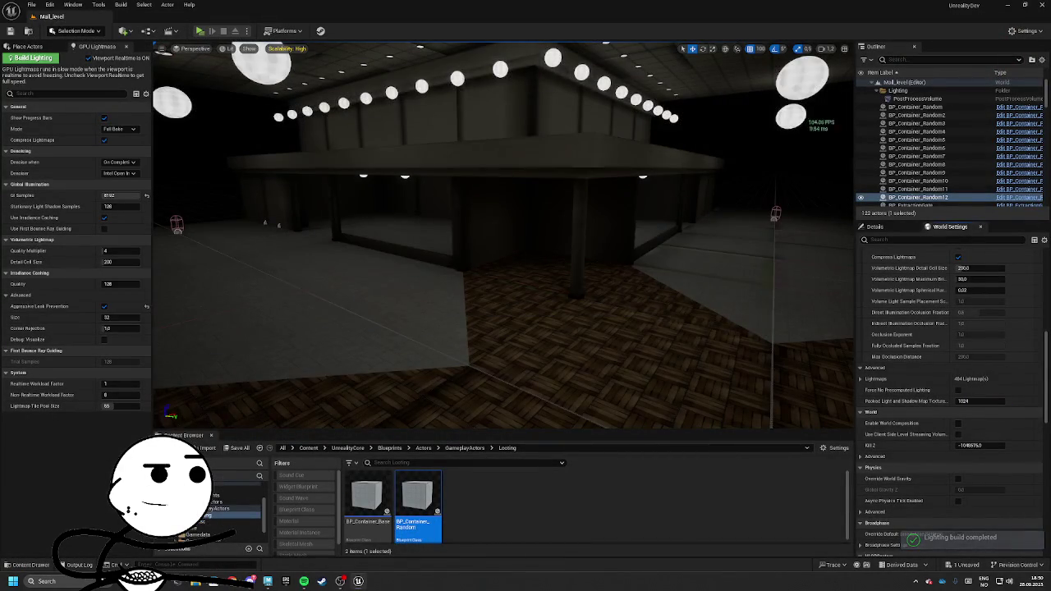
Fly through the mall and raise the packed light and shadow map texture size to 4096
click(668, 251)
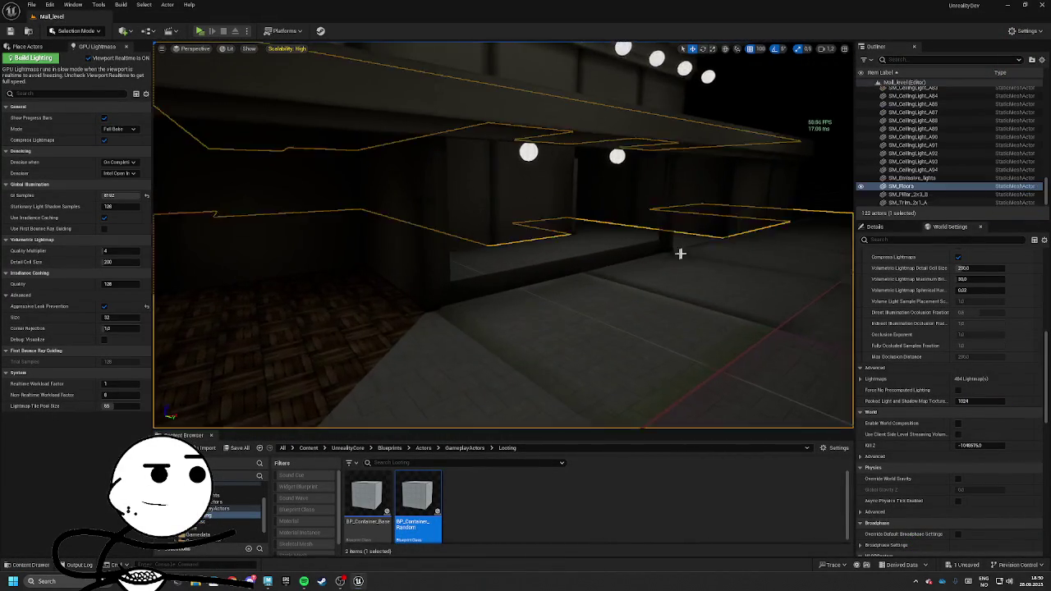
click(345, 246)
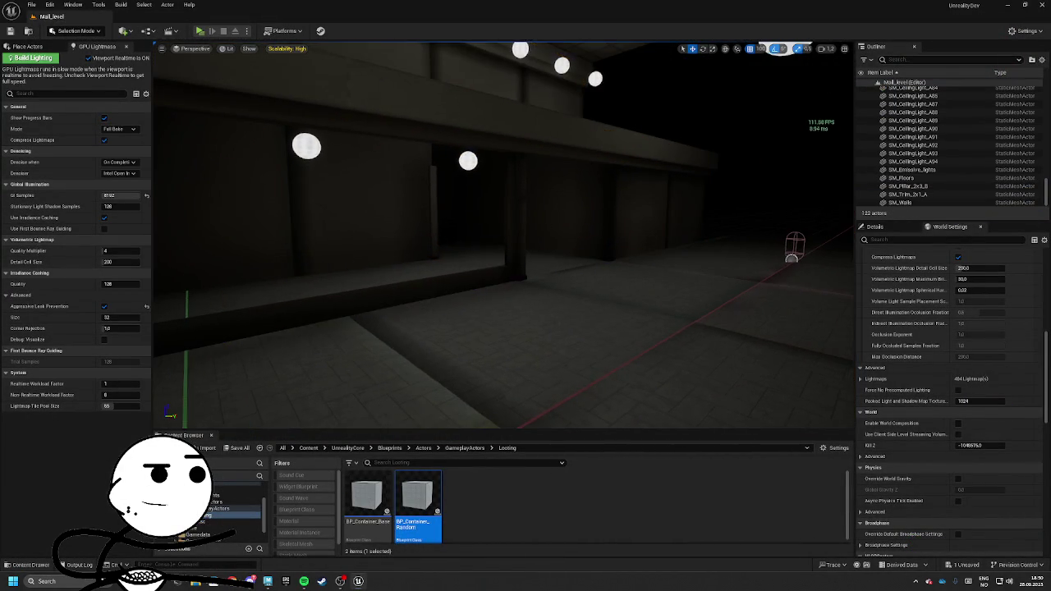
key(Escape)
key(w)
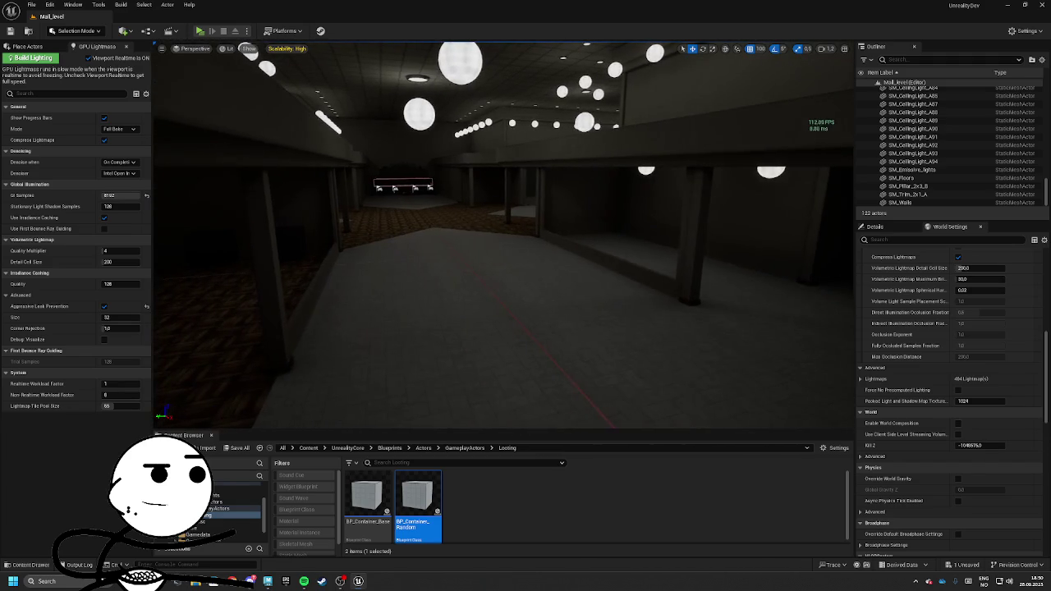
scroll(974, 387, down, 5)
scroll(975, 387, up, 6)
drag(972, 426, 982, 424)
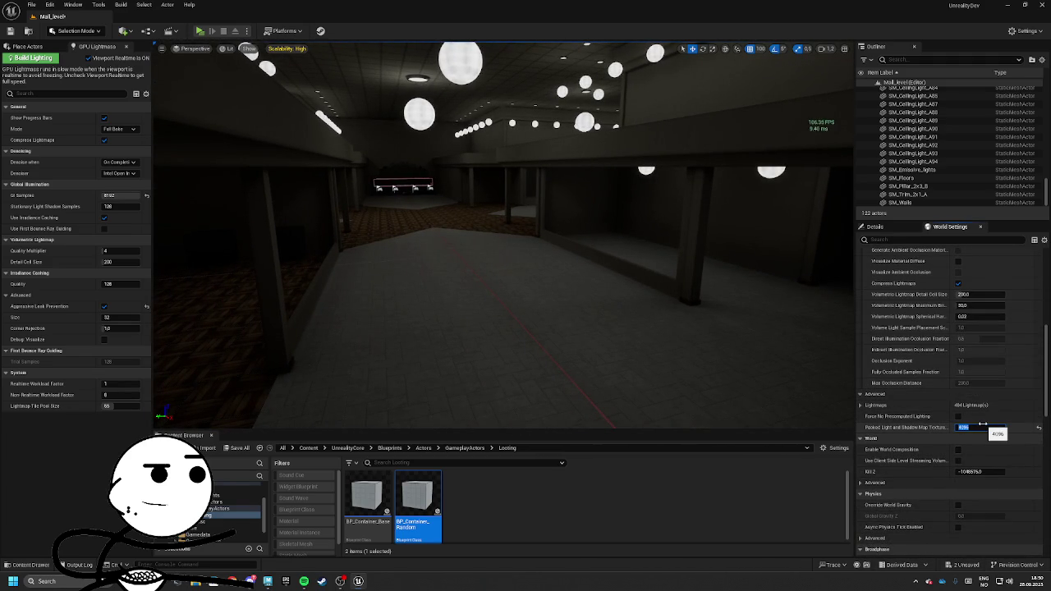
mouse_move(725, 347)
mouse_down()
mouse_move(693, 291)
mouse_move(270, 147)
mouse_up()
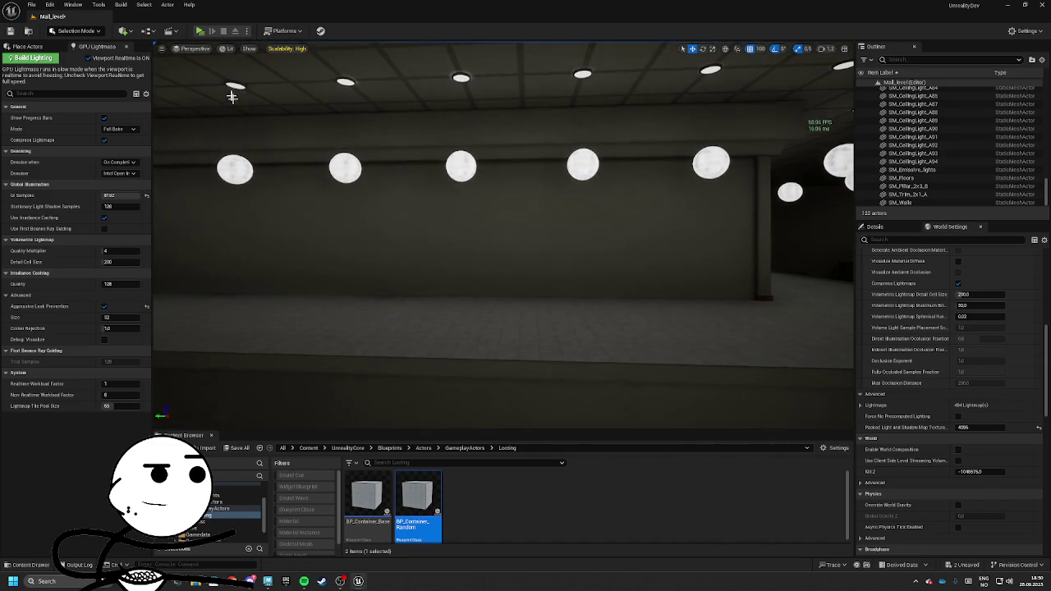
Play the level in a standalone preview, walk around, then exit it
click(201, 31)
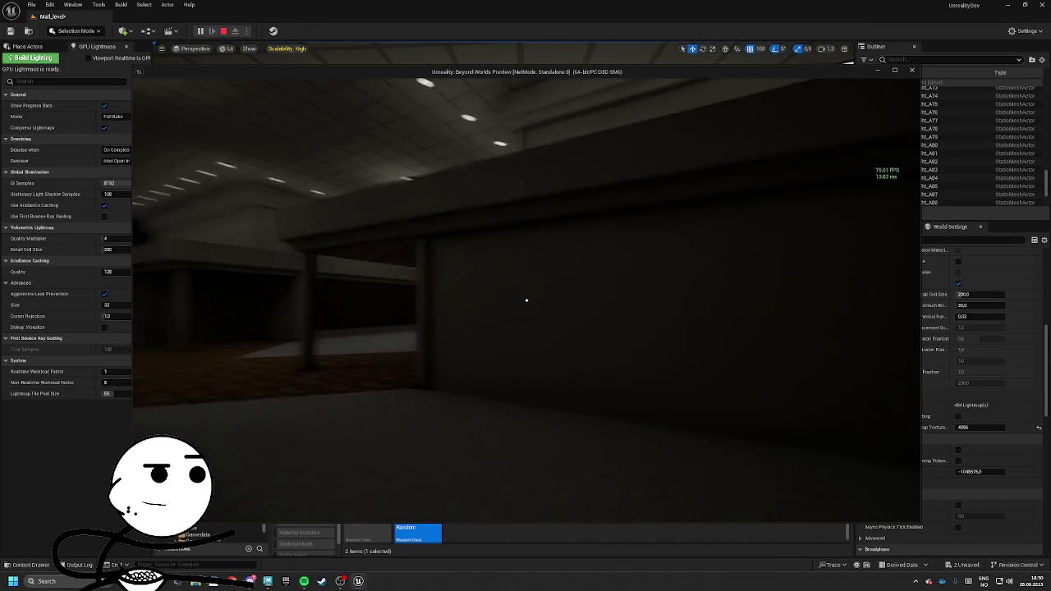
key(w)
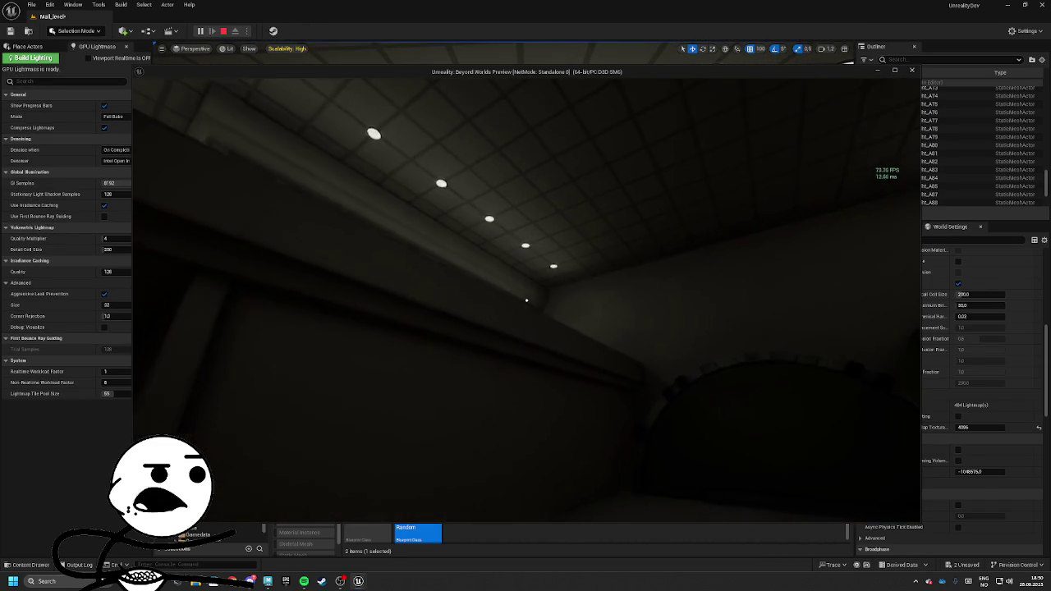
key(Escape)
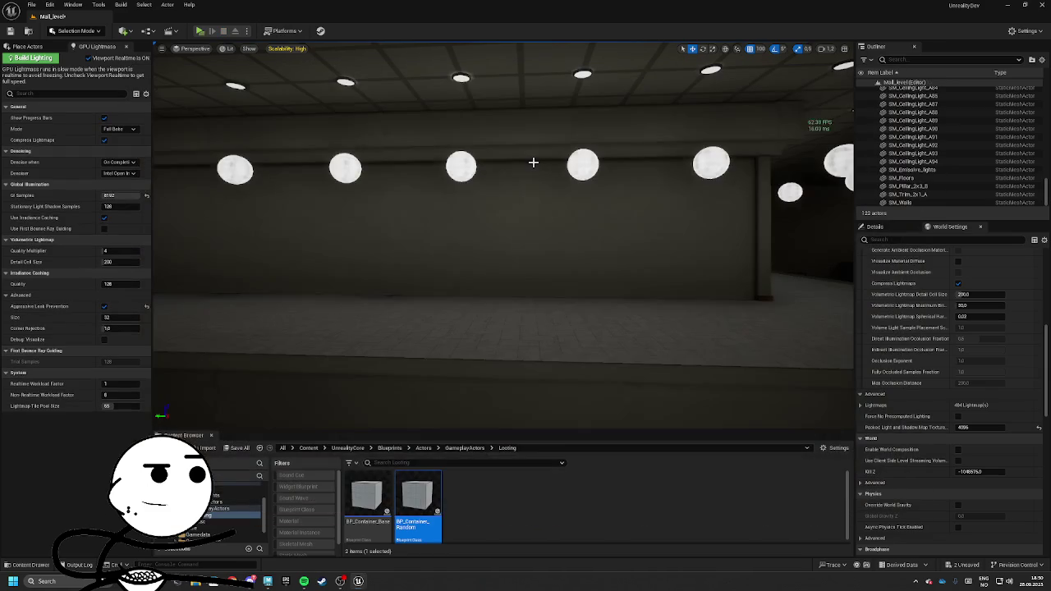
Set the GPU Lightmass GI Samples value by entering 512*2
click(127, 196)
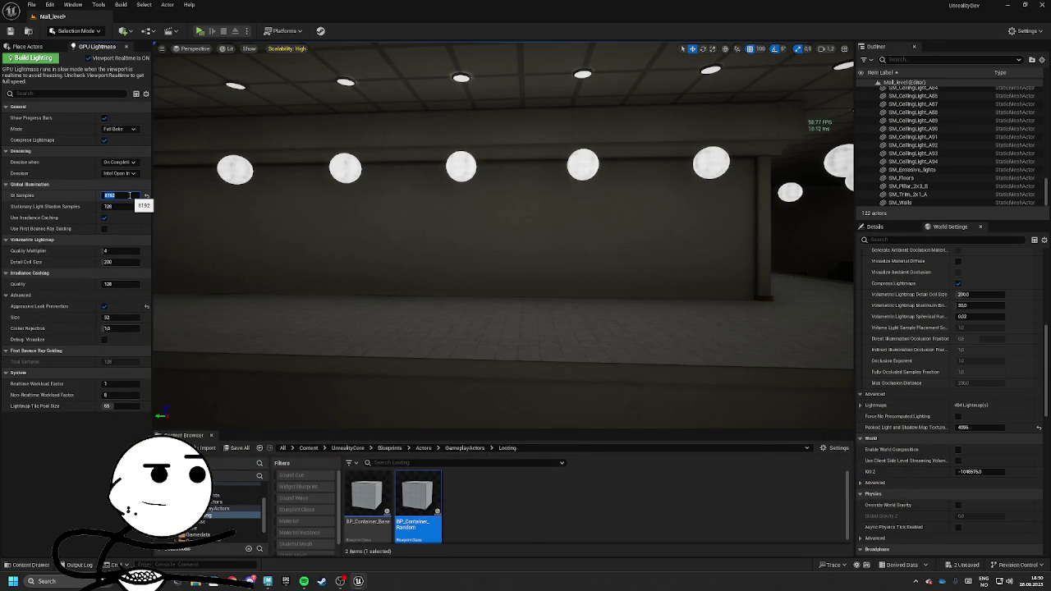
text(512)
key(Return)
text(8)
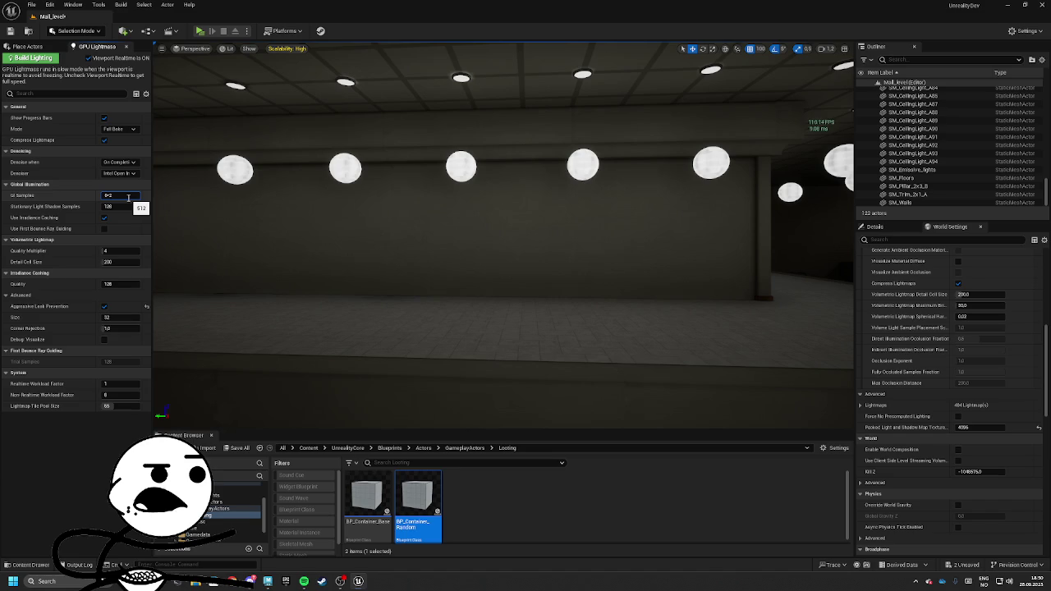
key(BackSpace)
text(512*2)
key(Return)
key(Tab)
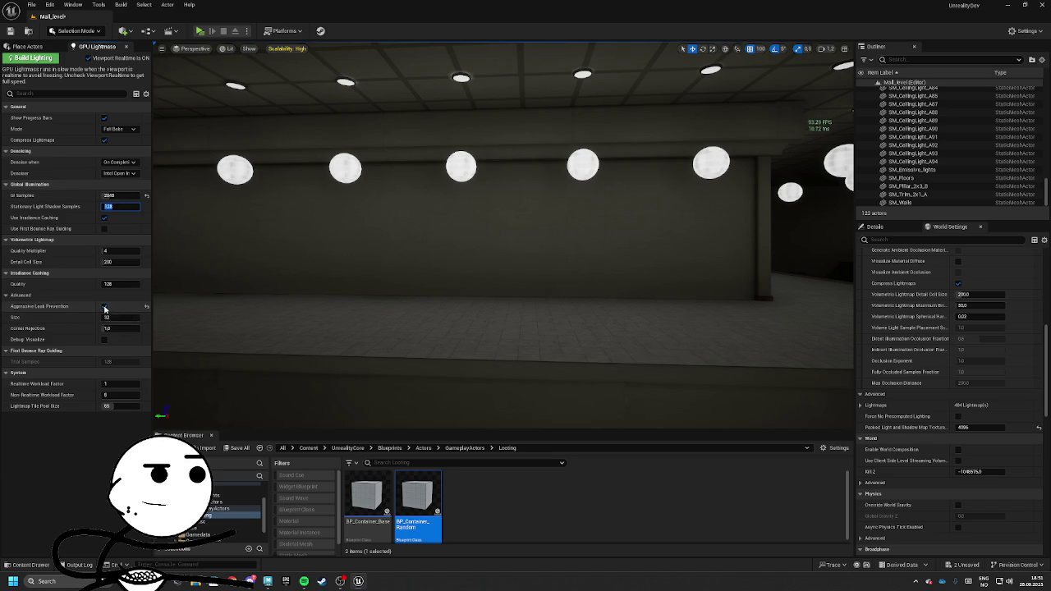
Set irradiance caching quality to 512 and aggressive leak prevention Size to 64
click(105, 306)
click(123, 284)
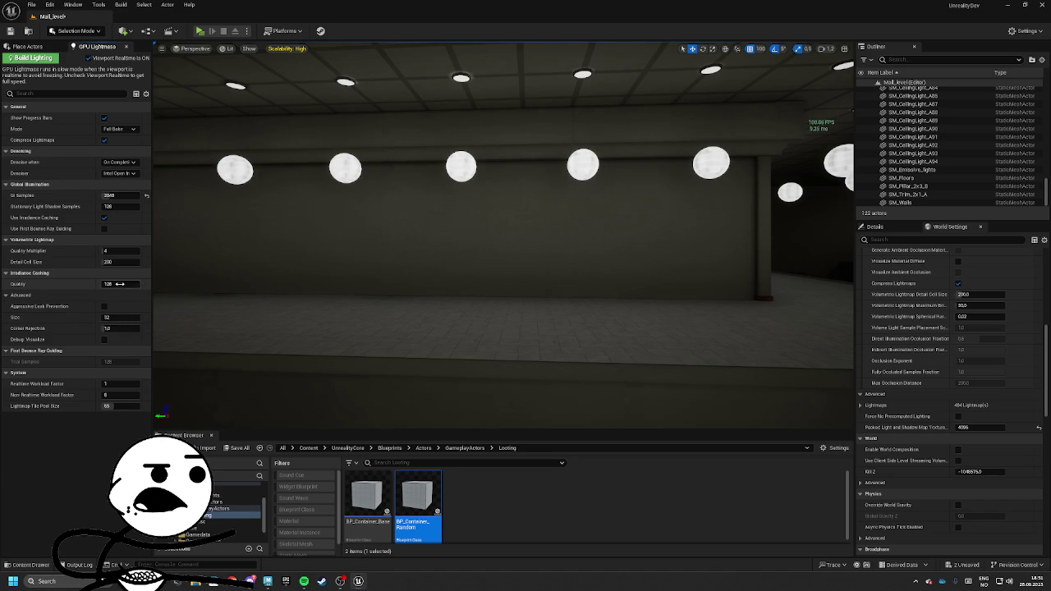
text(512)
key(Return)
click(104, 305)
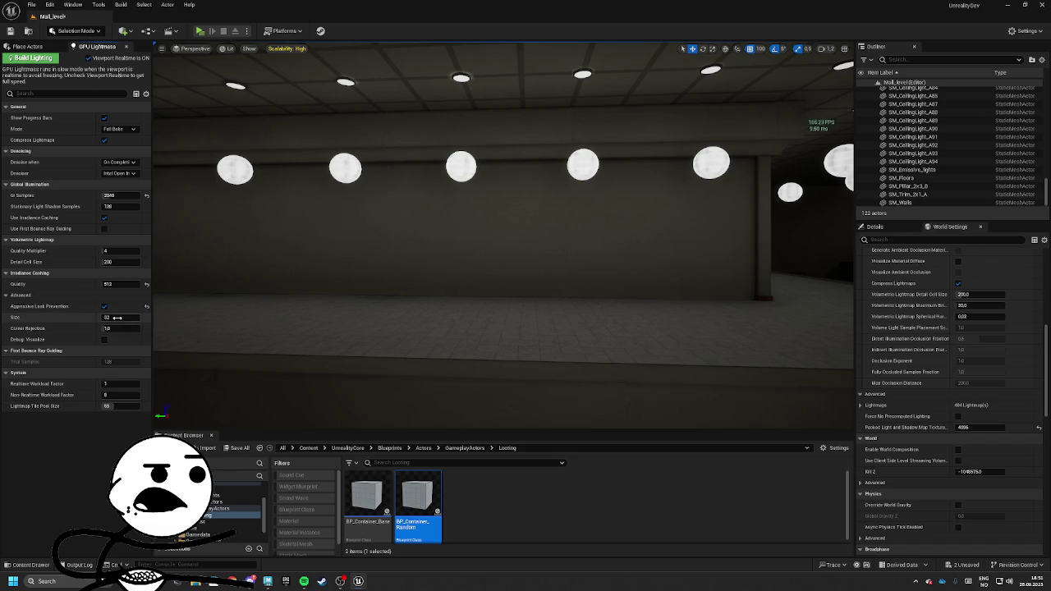
click(123, 317)
text(64)
key(Return)
Set volumetric lightmap quality multiplier to 16, disable Compress Lightmaps, and start building lighting
click(123, 250)
text(8)
key(BackSpace)
text(16)
key(Tab)
text(400)
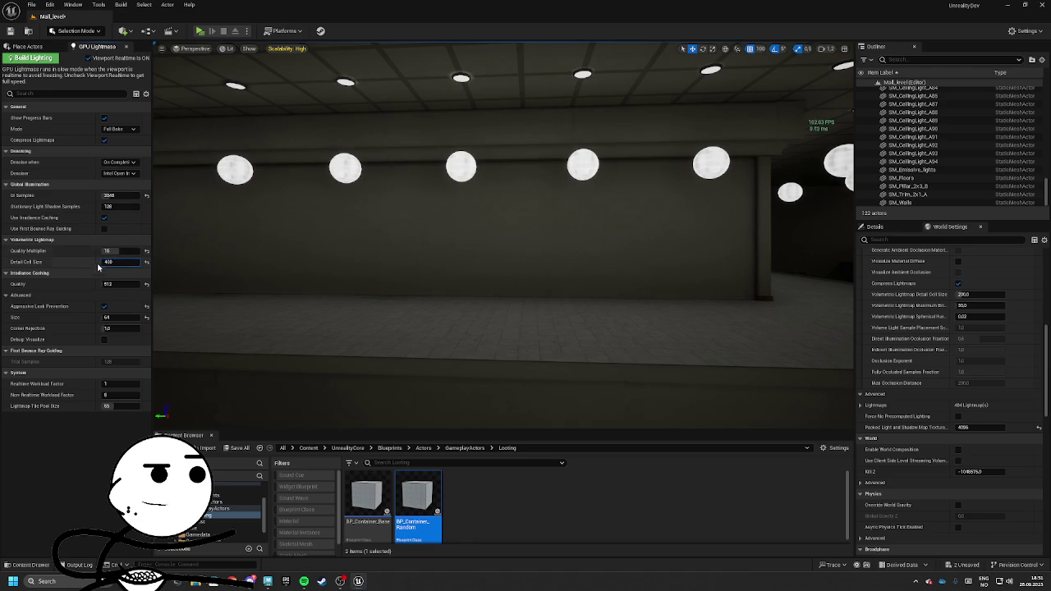
key(Escape)
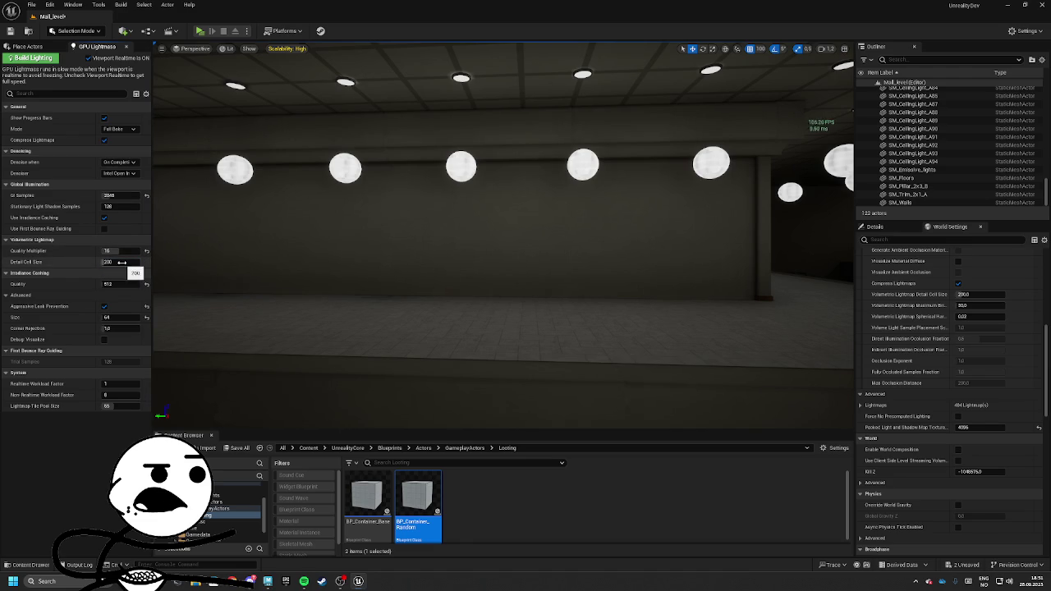
click(104, 140)
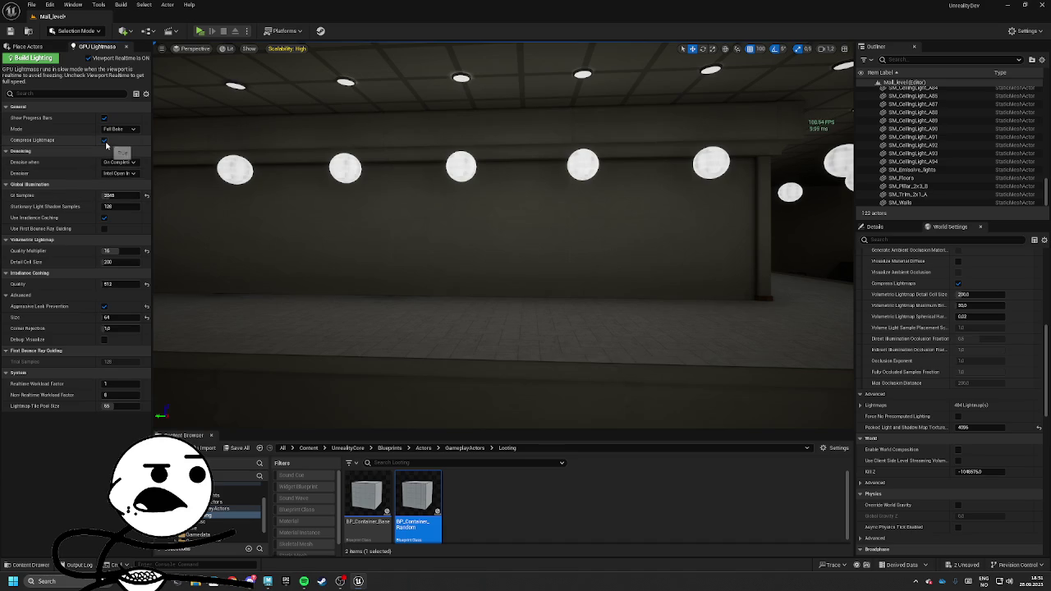
click(31, 58)
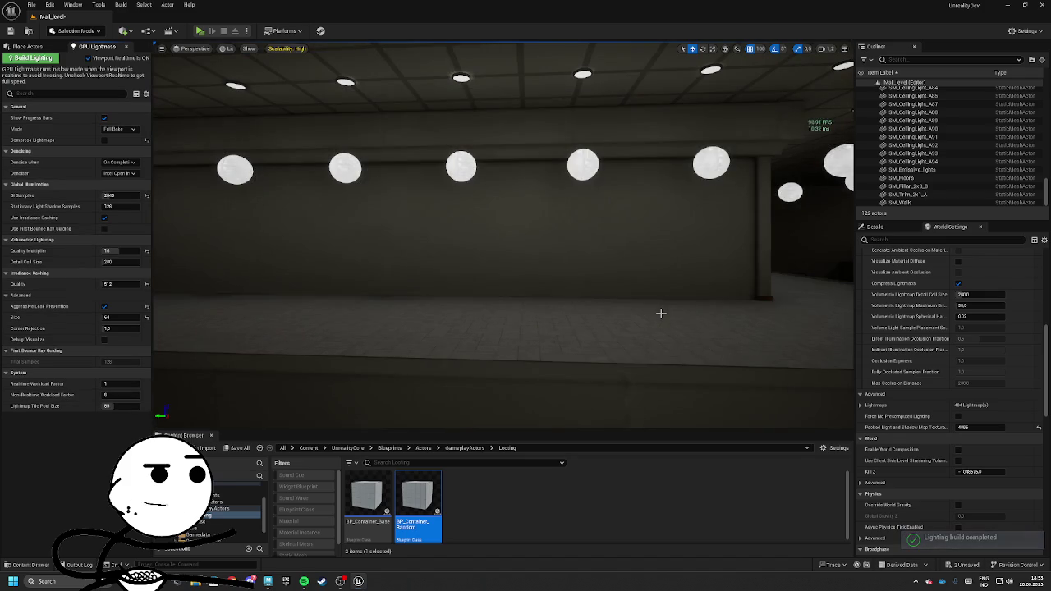
Select the mall walls in the viewport and launch the level in a Play preview window
mouse_move(661, 317)
mouse_down()
mouse_move(689, 306)
mouse_move(757, 326)
mouse_up()
click(757, 326)
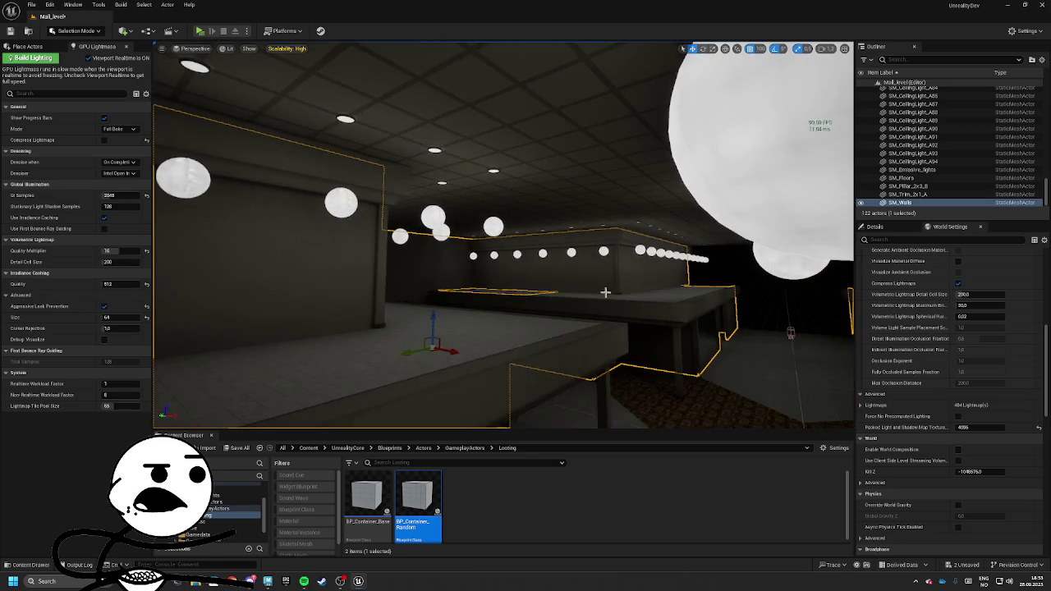
click(201, 31)
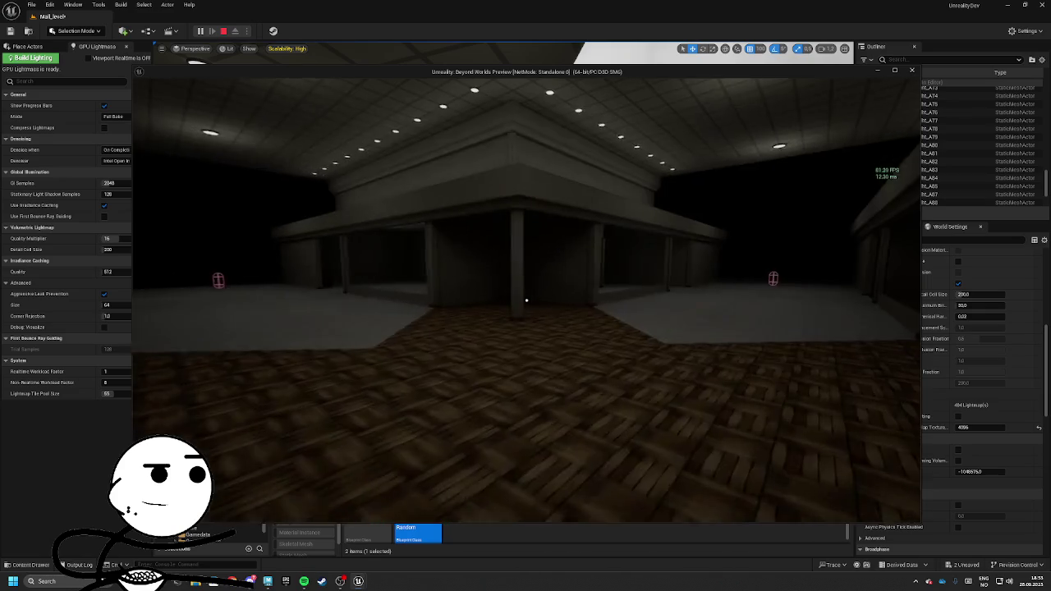
Walk through the baked mall, stop the preview, and select the old Place Actors search text
key(w)
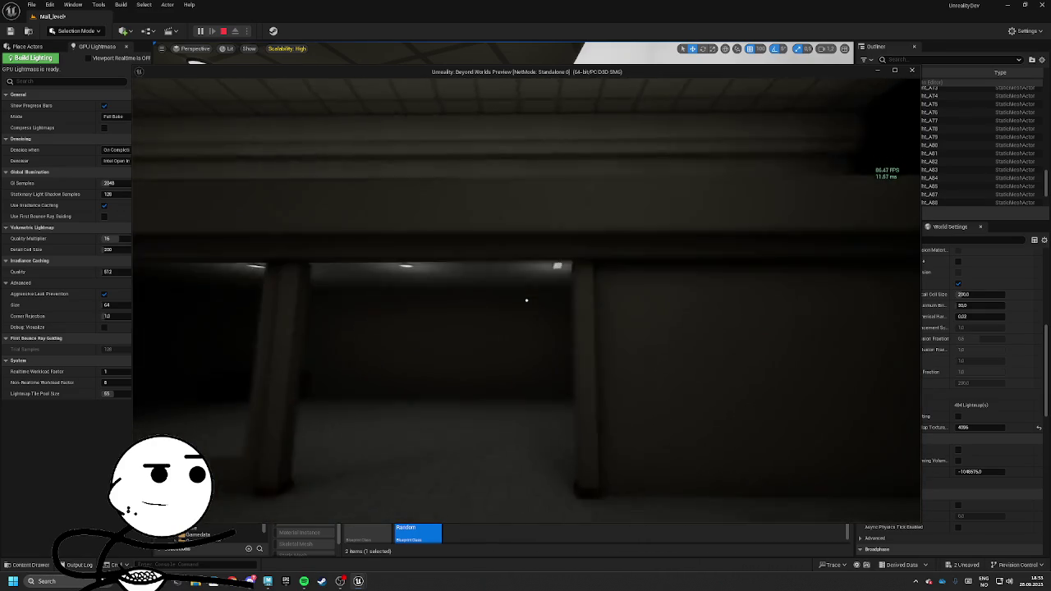
key(w)
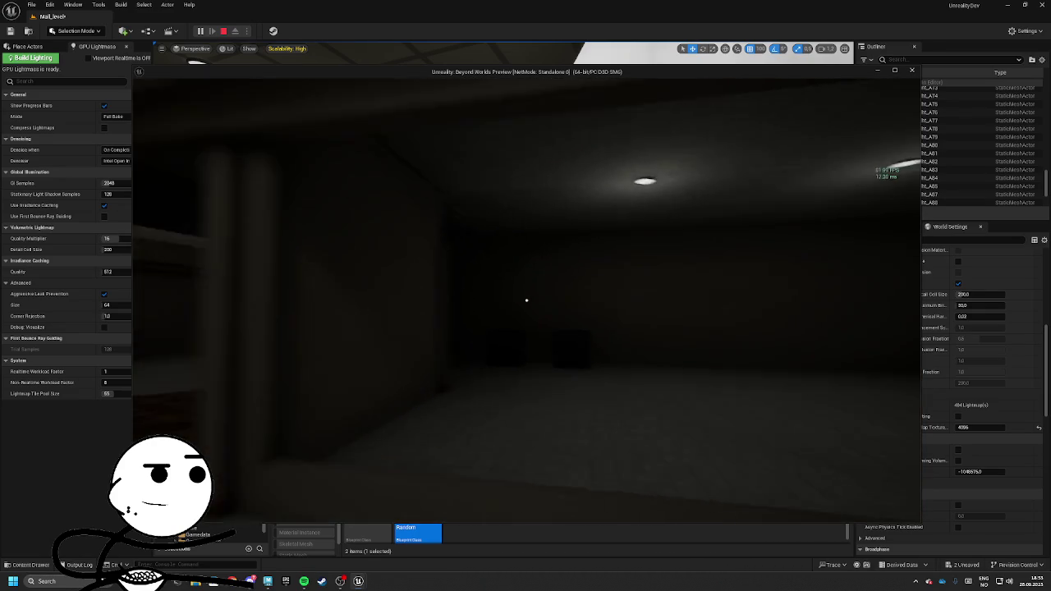
key(Escape)
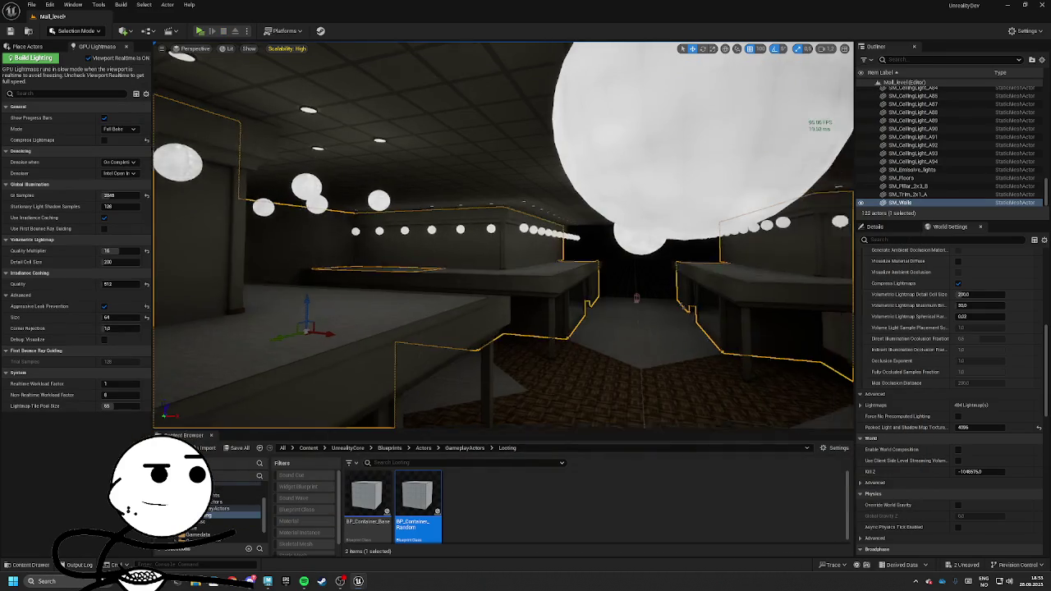
click(30, 47)
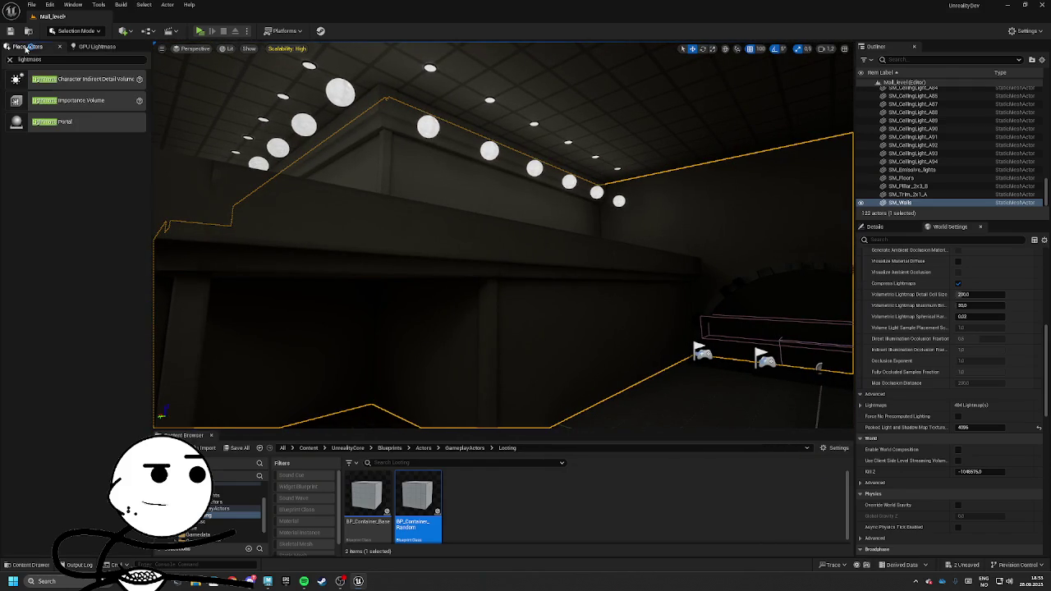
click(5, 49)
Search 'spo' in Place Actors and place a spot light up toward the mall ceiling
text(spo)
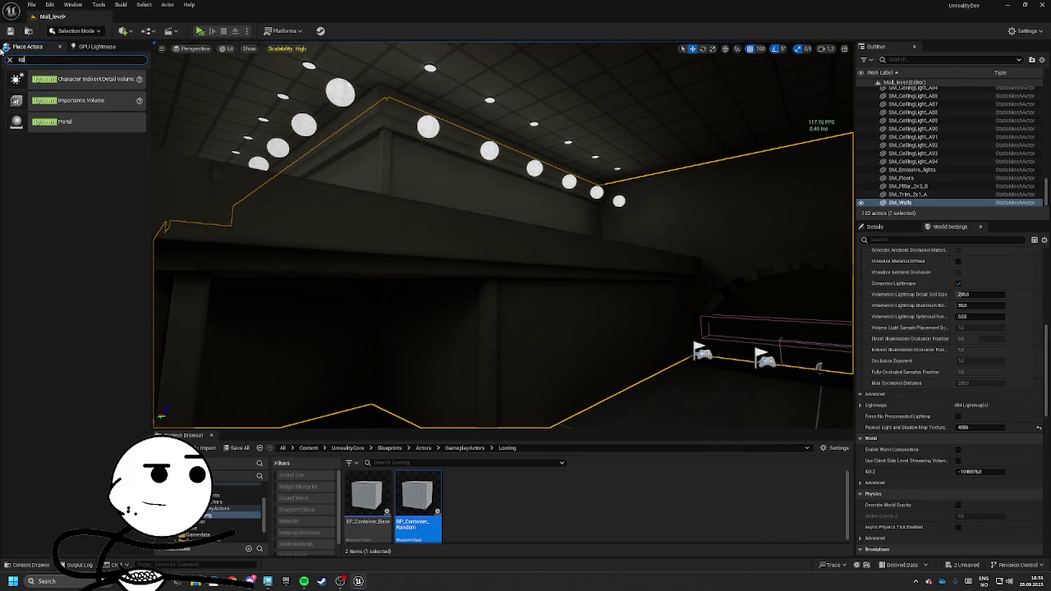
drag(43, 100, 610, 325)
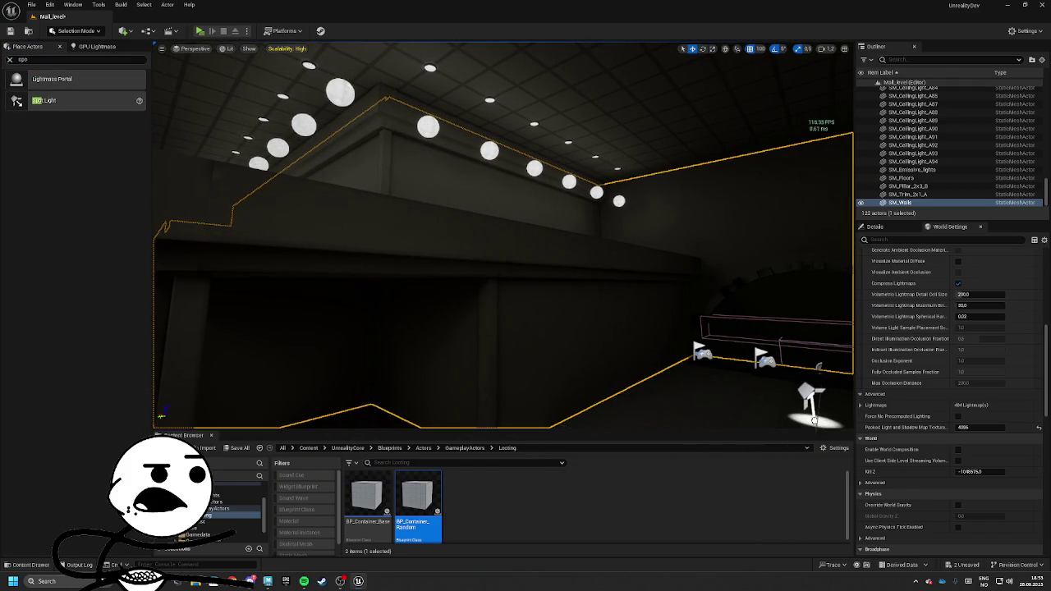
mouse_move(685, 312)
mouse_down()
mouse_move(690, 131)
mouse_move(701, 97)
mouse_move(657, 143)
mouse_move(555, 98)
mouse_move(683, 154)
mouse_move(516, 160)
mouse_move(273, 150)
mouse_move(219, 108)
mouse_move(151, 117)
mouse_up()
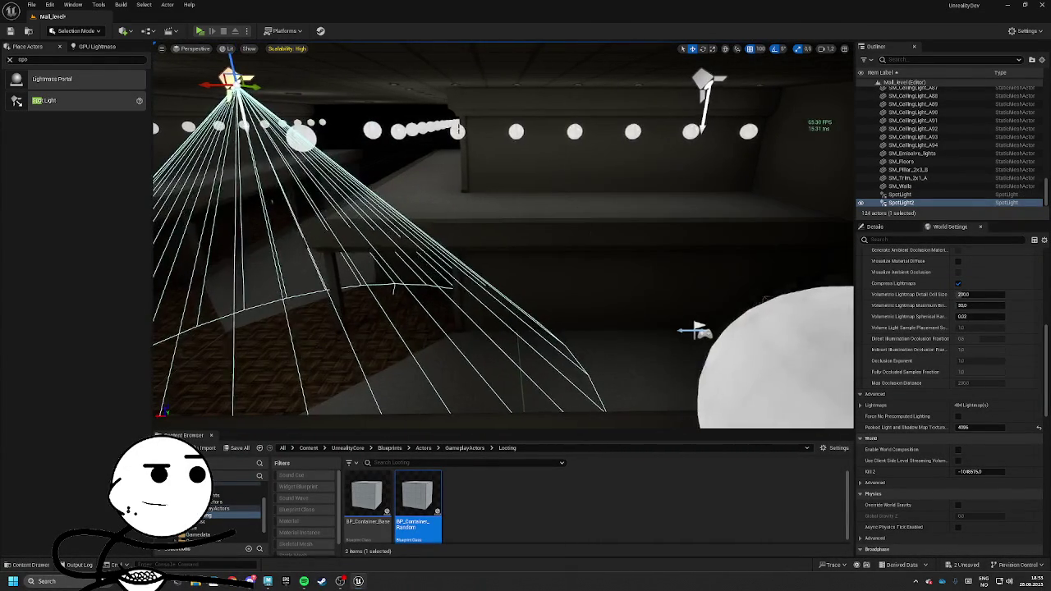
Adjust the first spot light's Intensity and frame the view on it
click(900, 193)
click(977, 406)
scroll(503, 235, up, 5)
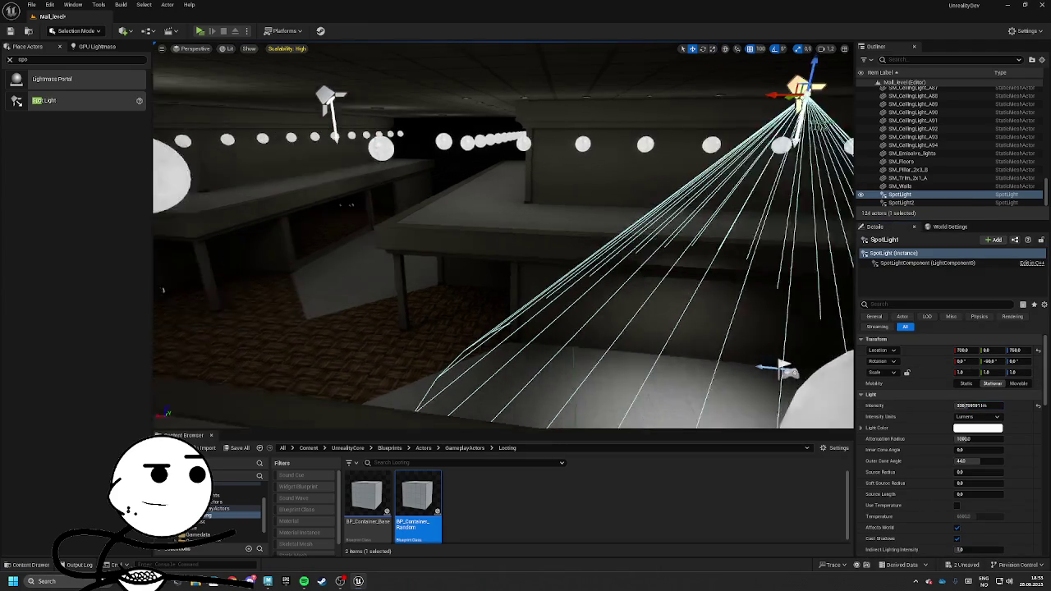
scroll(502, 235, up, 5)
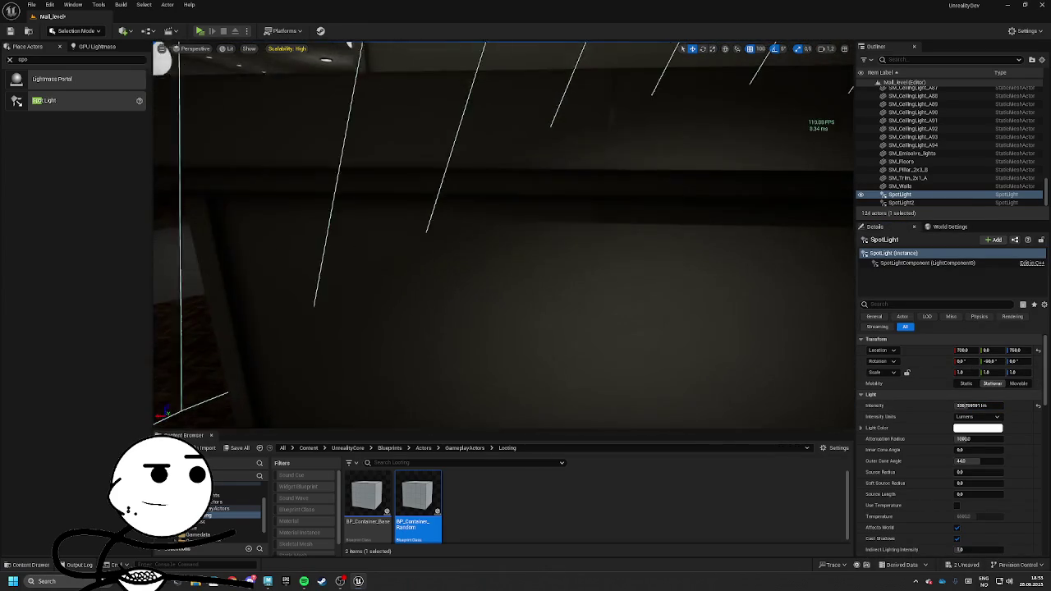
scroll(502, 235, down, 6)
key(f)
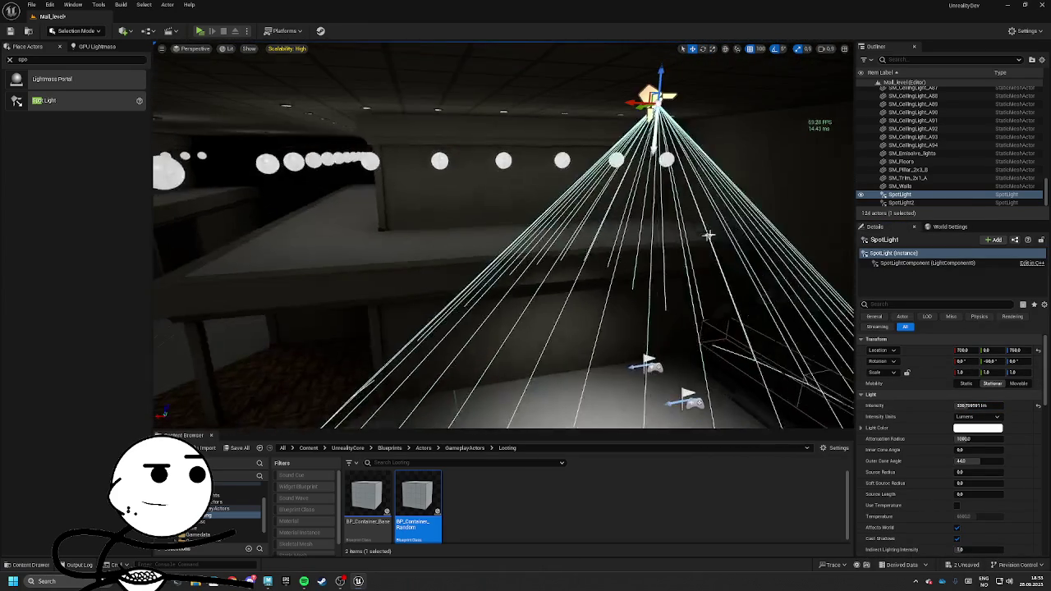
scroll(281, 62, up, 8)
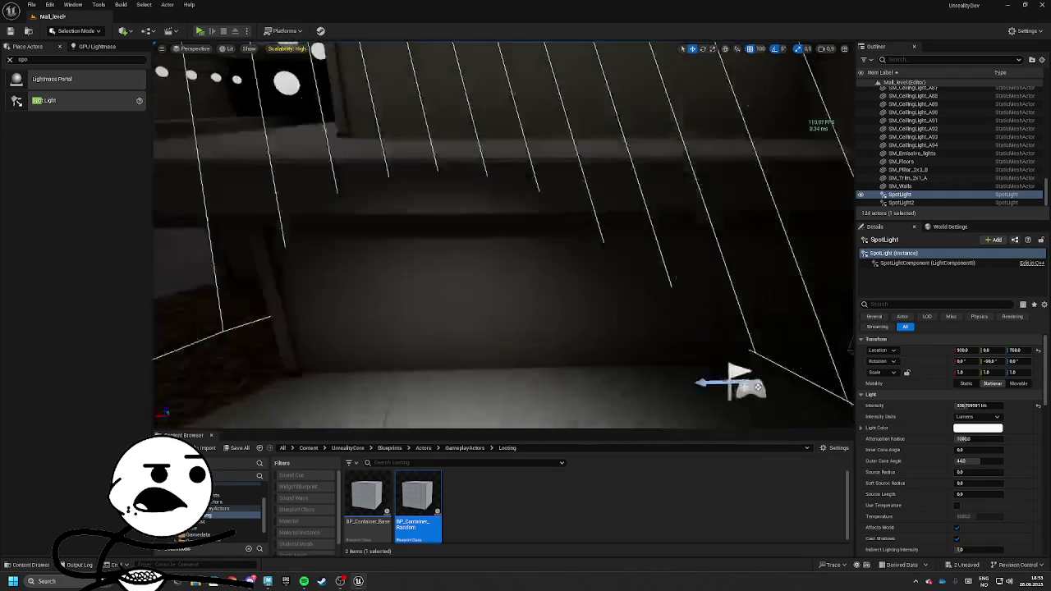
click(200, 30)
key(w)
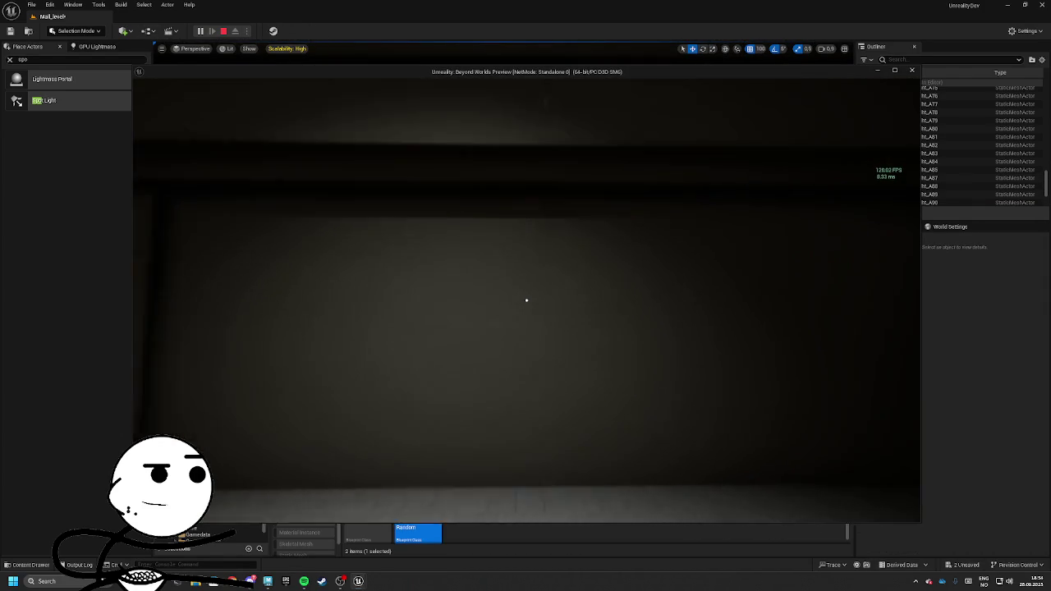
mouse_move(526, 300)
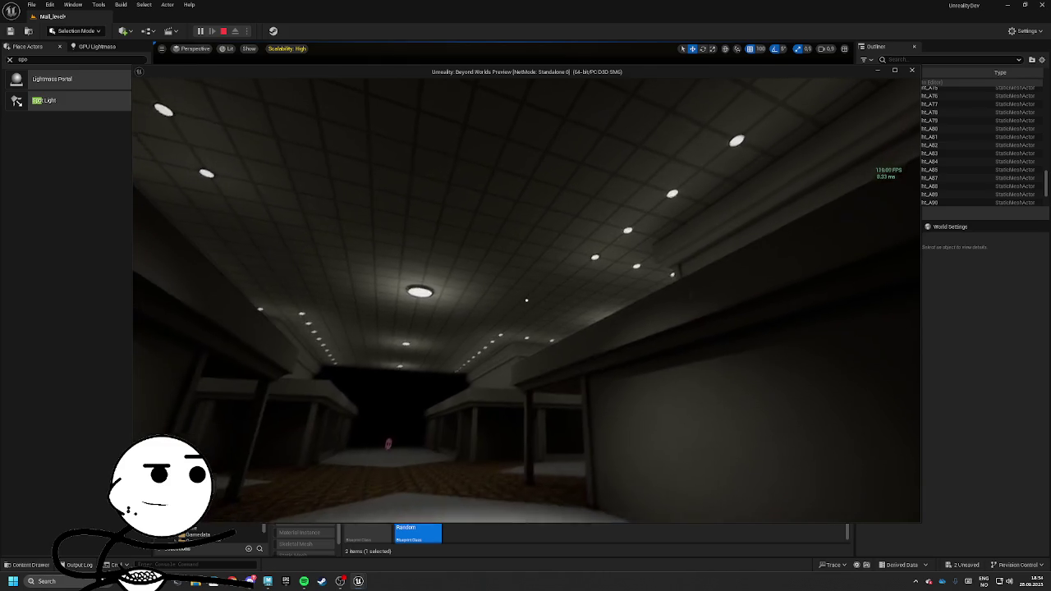
key(Escape)
key(f)
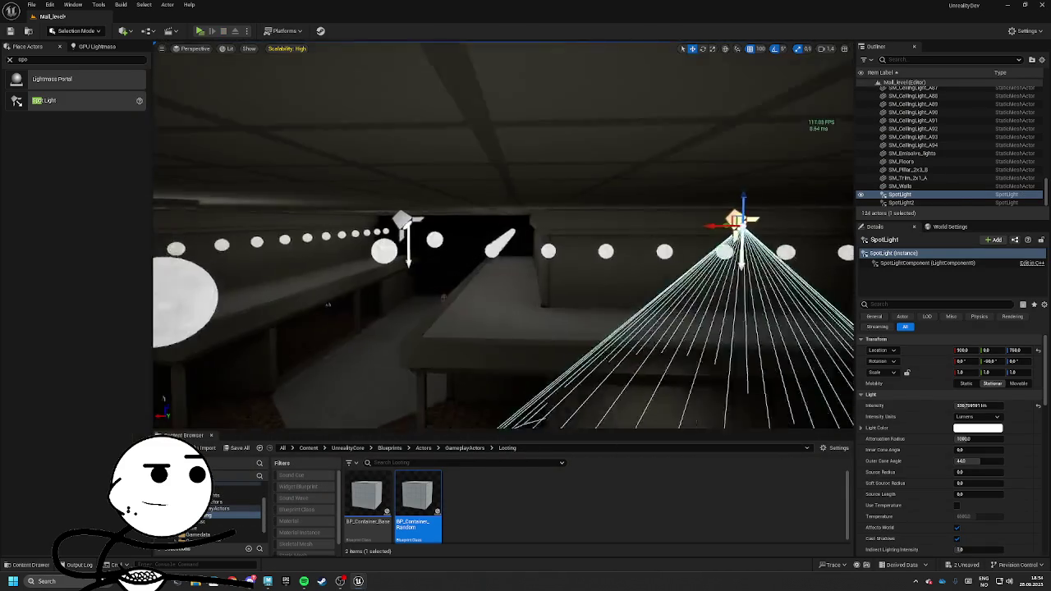
Delete the spot lights and clear the Place Actors search
key(Escape)
key(Delete)
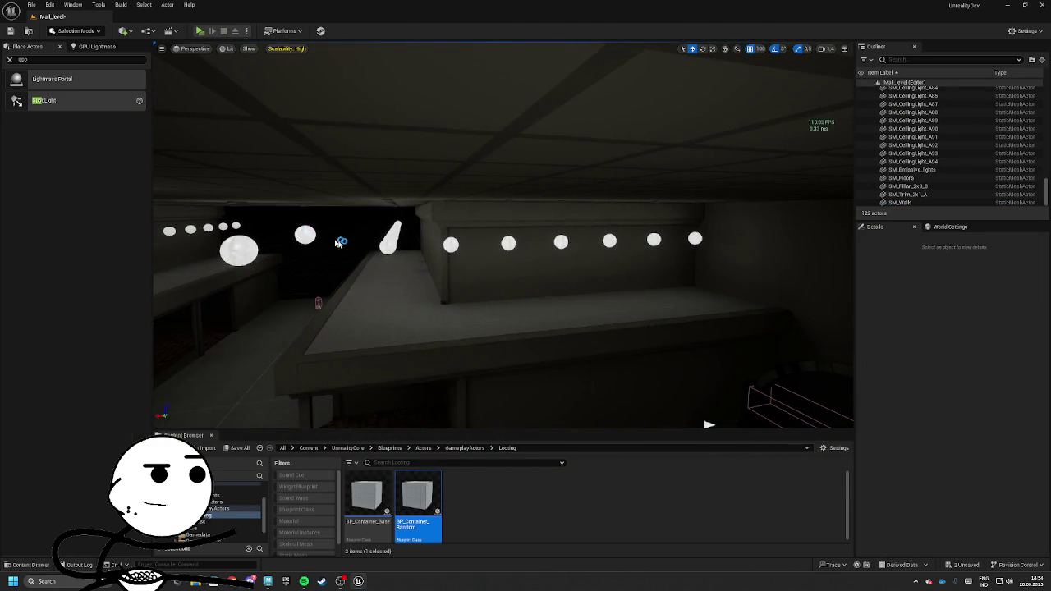
mouse_move(509, 246)
mouse_down()
mouse_move(452, 254)
mouse_move(171, 237)
mouse_up()
click(40, 60)
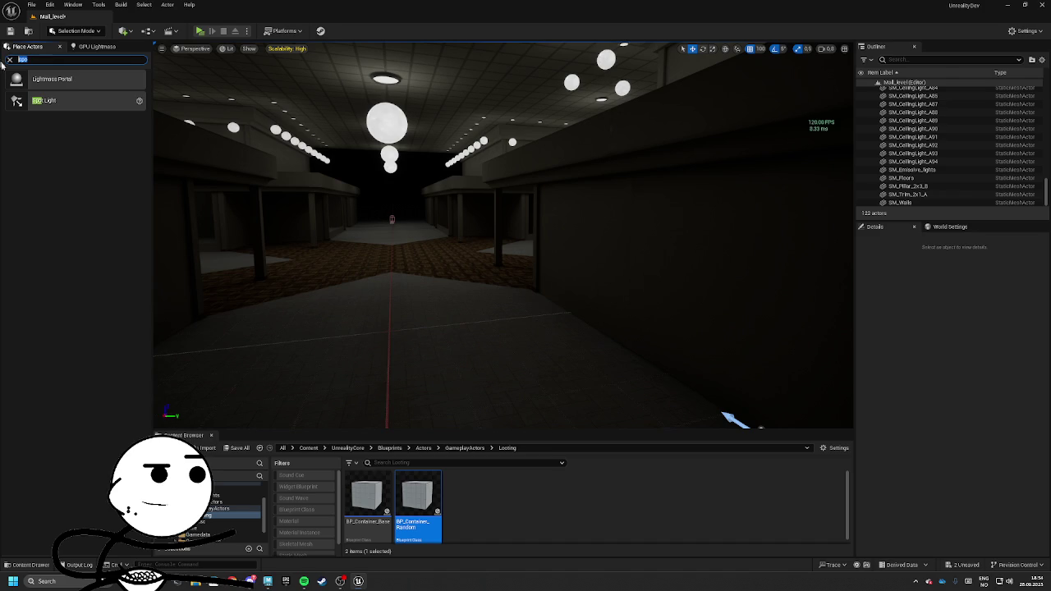
key(BackSpace)
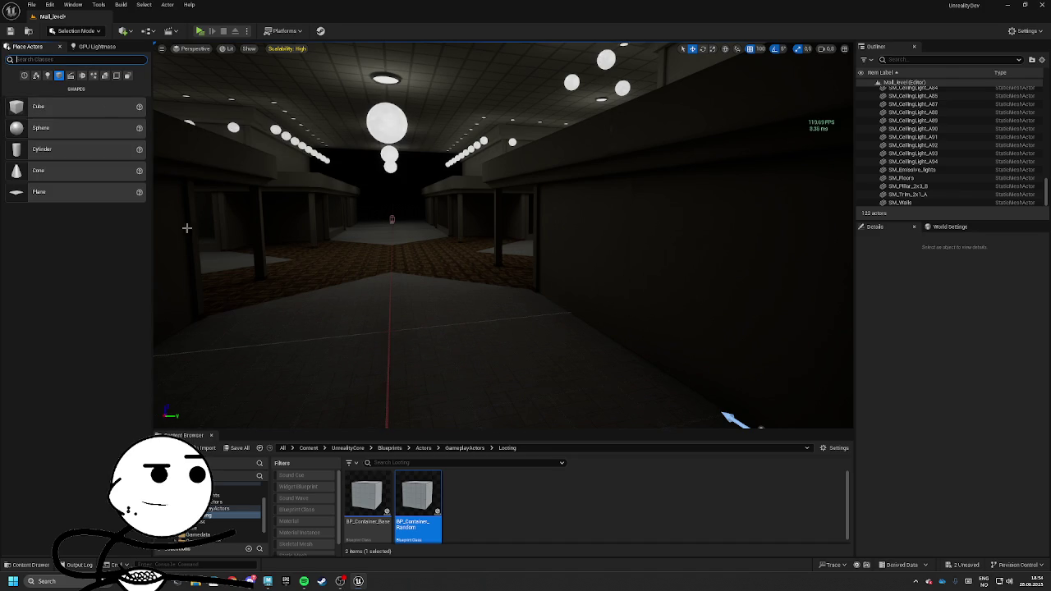
Place a point light with 17.6706 lm intensity, Static mobility and Z 550, then delete it
click(47, 75)
drag(44, 127, 382, 315)
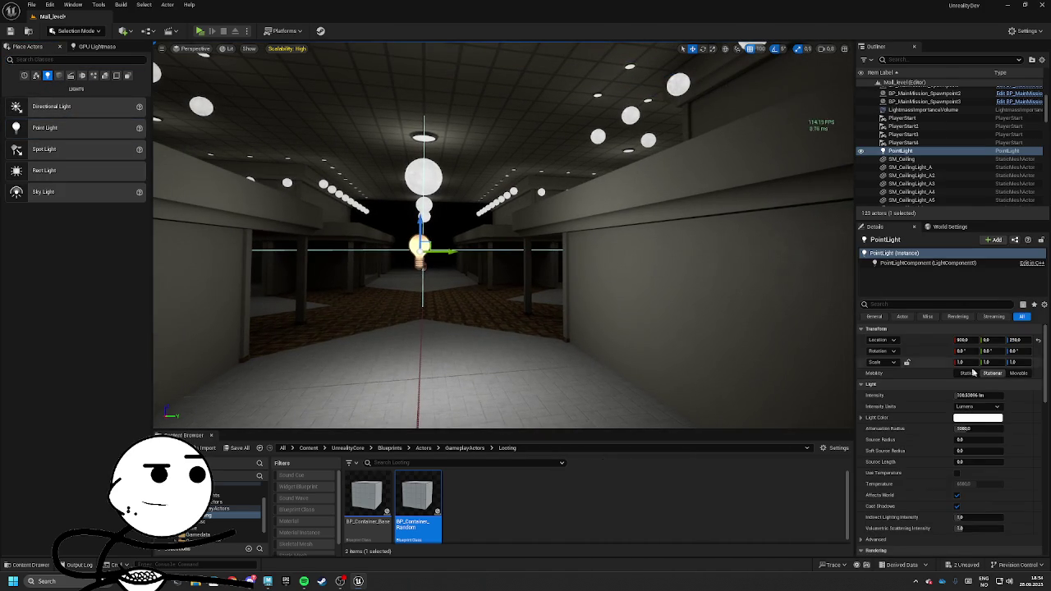
mouse_move(978, 394)
mouse_down()
mouse_move(960, 395)
mouse_move(985, 395)
mouse_up()
drag(492, 246, 426, 234)
drag(429, 316, 542, 316)
drag(657, 246, 702, 247)
click(965, 373)
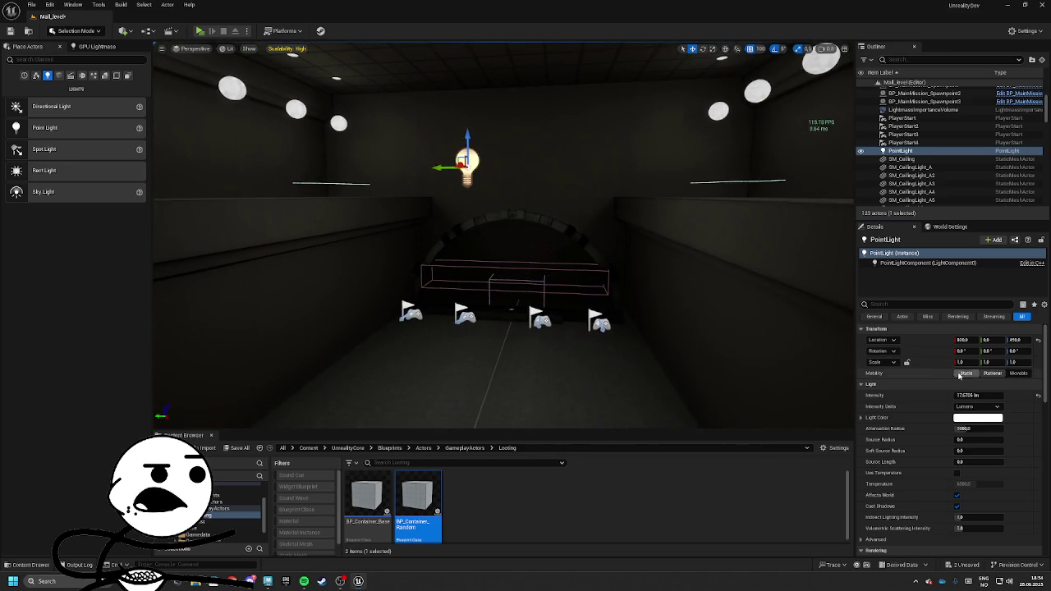
mouse_move(492, 246)
mouse_down()
mouse_move(443, 218)
mouse_move(455, 209)
mouse_move(476, 238)
mouse_move(447, 248)
mouse_up()
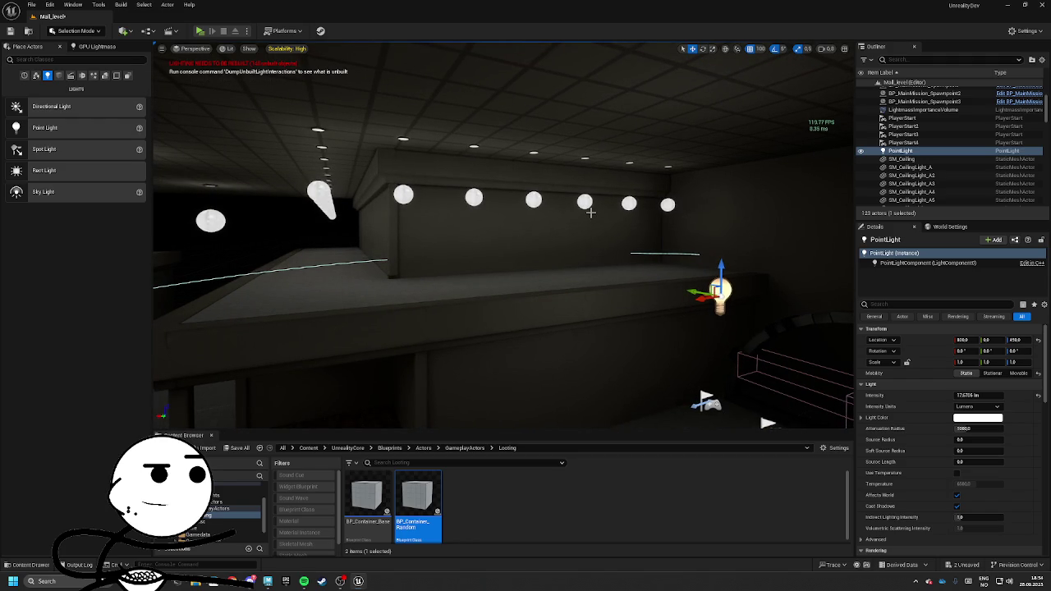
mouse_move(724, 261)
mouse_down()
mouse_move(720, 204)
mouse_move(678, 176)
mouse_up()
key(Delete)
Select three ceiling light fixtures and delete them
click(679, 176)
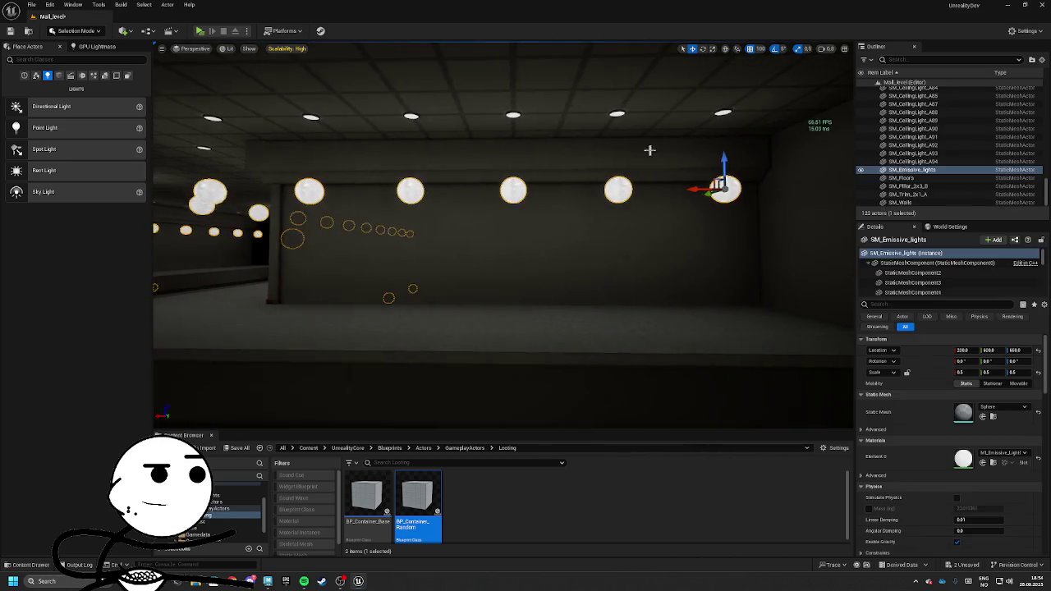
drag(478, 188, 471, 185)
click(492, 133)
drag(493, 133, 483, 128)
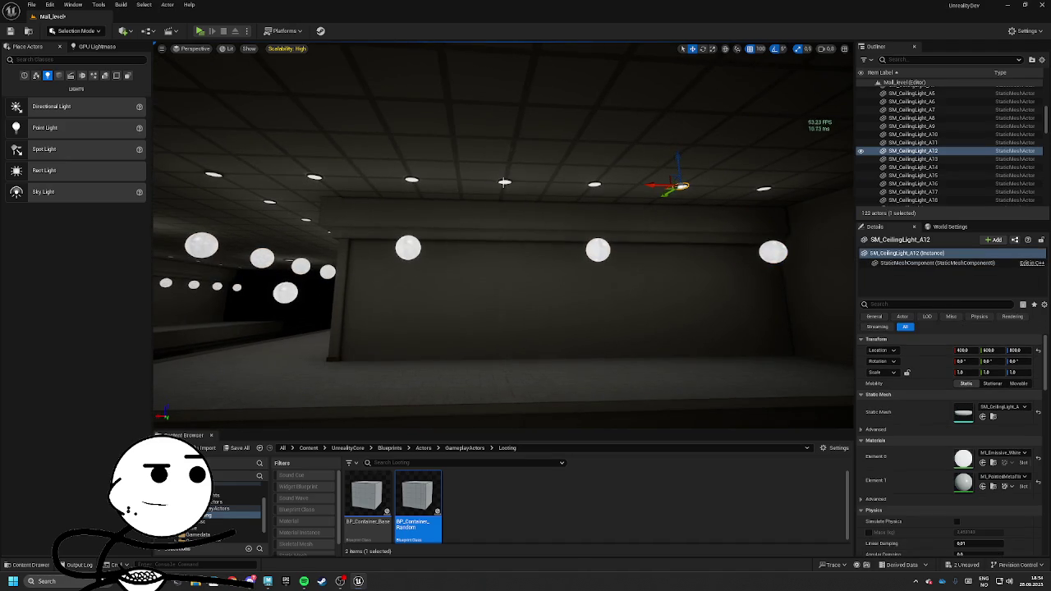
ctrl+click(506, 186)
ctrl+click(648, 183)
mouse_move(511, 184)
mouse_down()
mouse_move(484, 177)
mouse_move(500, 204)
mouse_move(525, 202)
mouse_up()
key(Delete)
Select wall spheres and four ceiling lights, then bring back the deleted lights with Ctrl+D
click(669, 293)
click(485, 215)
ctrl+click(386, 220)
ctrl+click(329, 224)
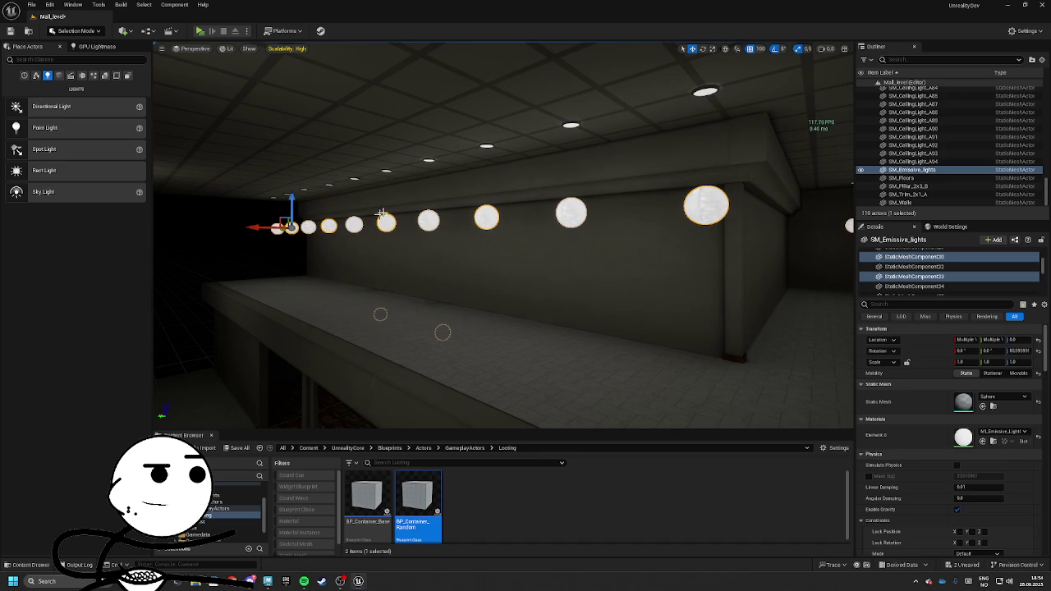
click(369, 220)
mouse_move(609, 117)
mouse_down()
mouse_move(422, 207)
mouse_move(499, 208)
mouse_move(558, 119)
mouse_up()
ctrl+click(503, 129)
mouse_move(446, 144)
mouse_down()
mouse_move(493, 164)
mouse_move(459, 123)
mouse_up()
ctrl+click(450, 111)
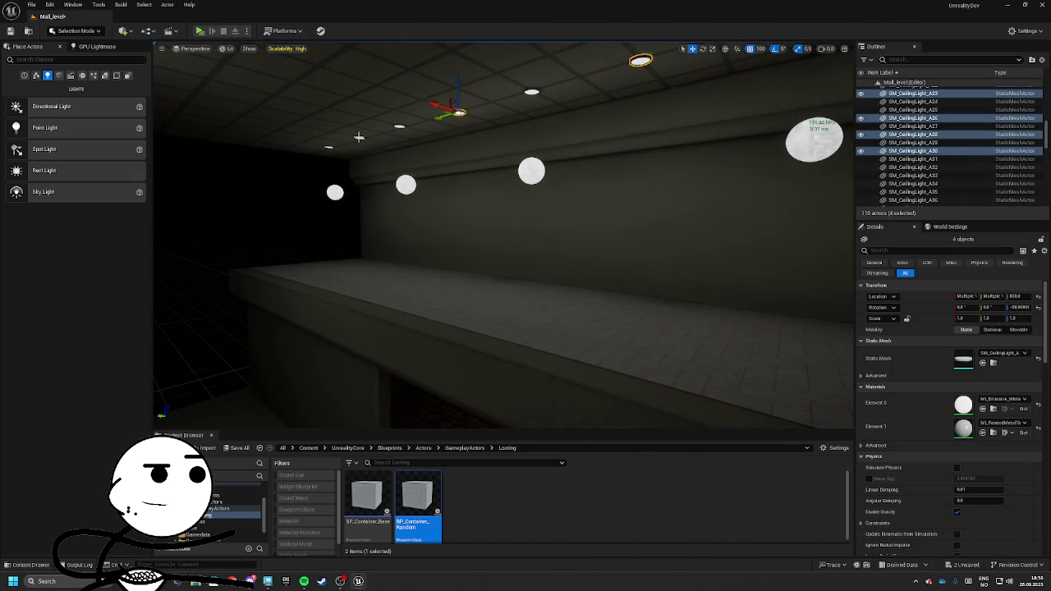
key(ctrl+d)
key(Escape)
Frame the emissive sphere lights, select several wall spheres along the corridor, and delete them
mouse_move(502, 238)
mouse_down()
mouse_move(526, 230)
mouse_move(509, 247)
mouse_move(493, 239)
mouse_move(508, 234)
mouse_move(484, 230)
mouse_move(608, 239)
mouse_move(518, 242)
mouse_move(517, 263)
mouse_up()
click(780, 262)
key(f)
click(507, 233)
click(557, 245)
click(668, 235)
mouse_move(668, 235)
mouse_down()
mouse_move(623, 244)
mouse_move(657, 223)
mouse_up()
click(593, 223)
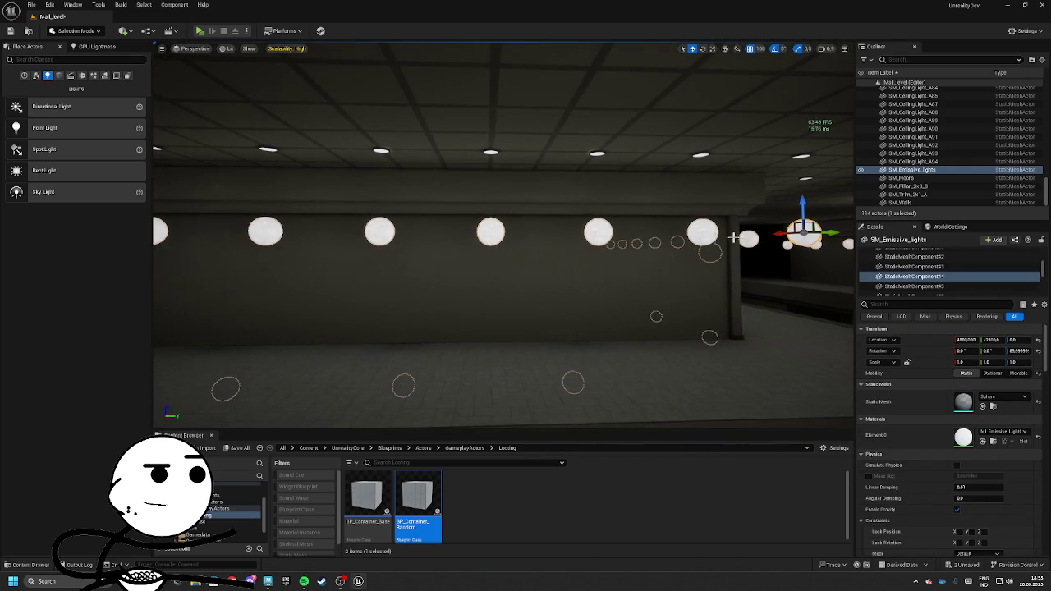
ctrl+click(599, 232)
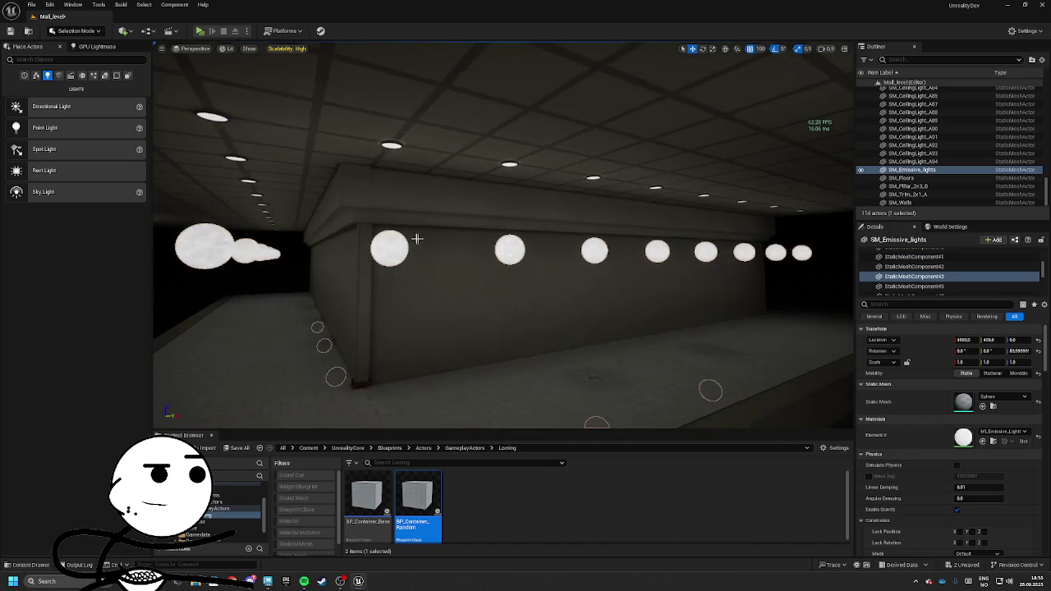
click(387, 246)
ctrl+click(593, 251)
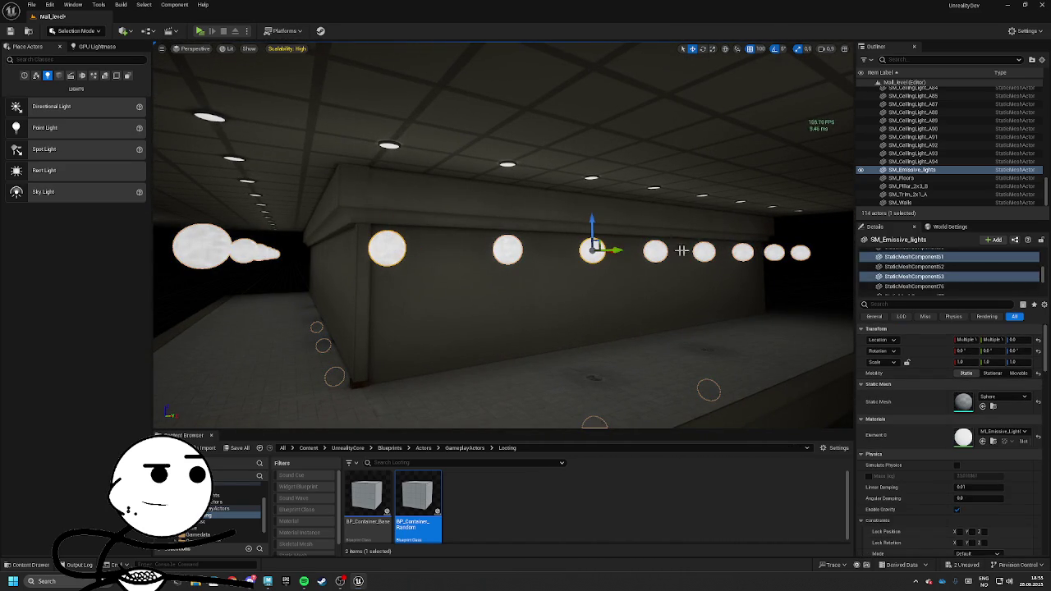
ctrl+click(703, 251)
ctrl+click(774, 250)
key(Delete)
Fly along the wall selecting more light spheres, ending on a ceiling light fixture
click(509, 248)
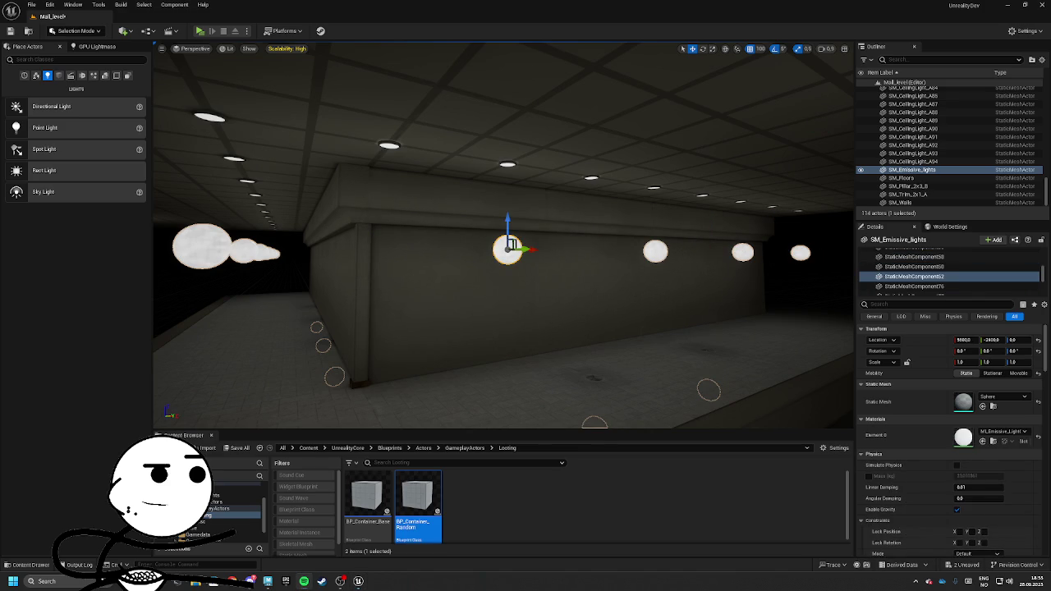
key(w)
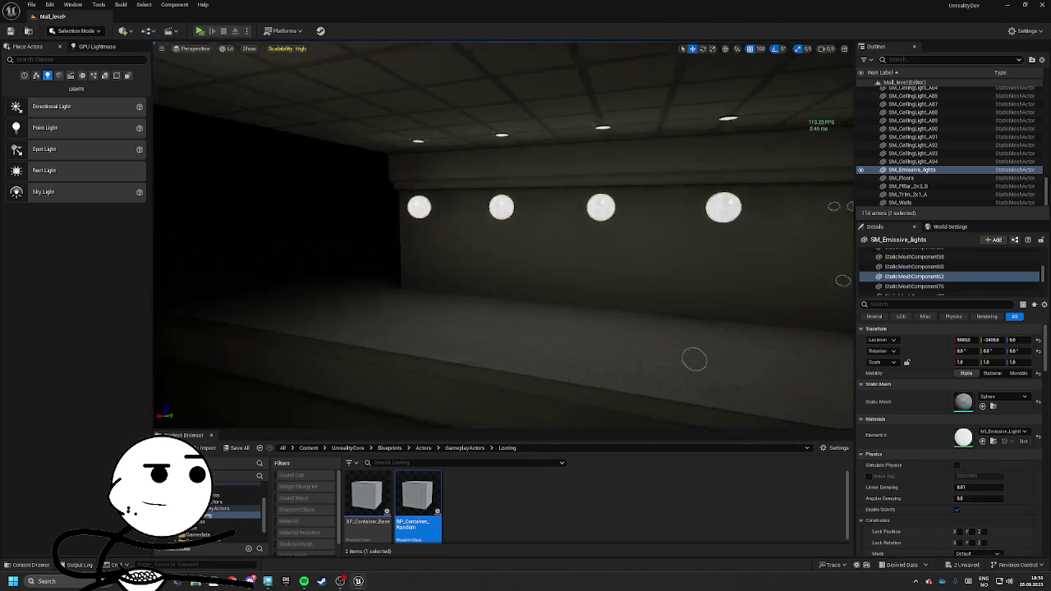
key(s)
ctrl+click(305, 195)
key(a)
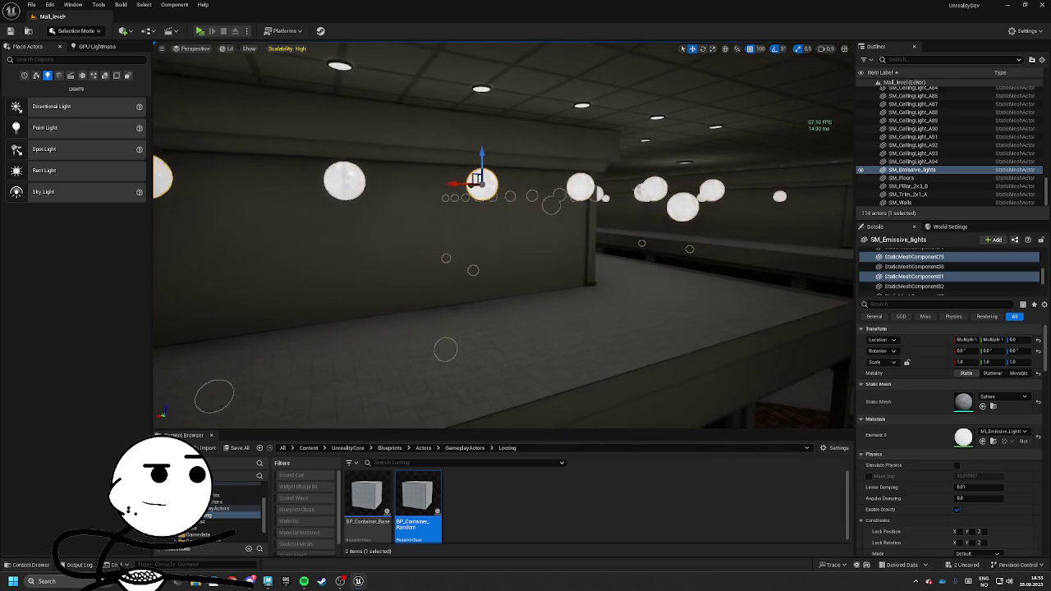
ctrl+click(578, 195)
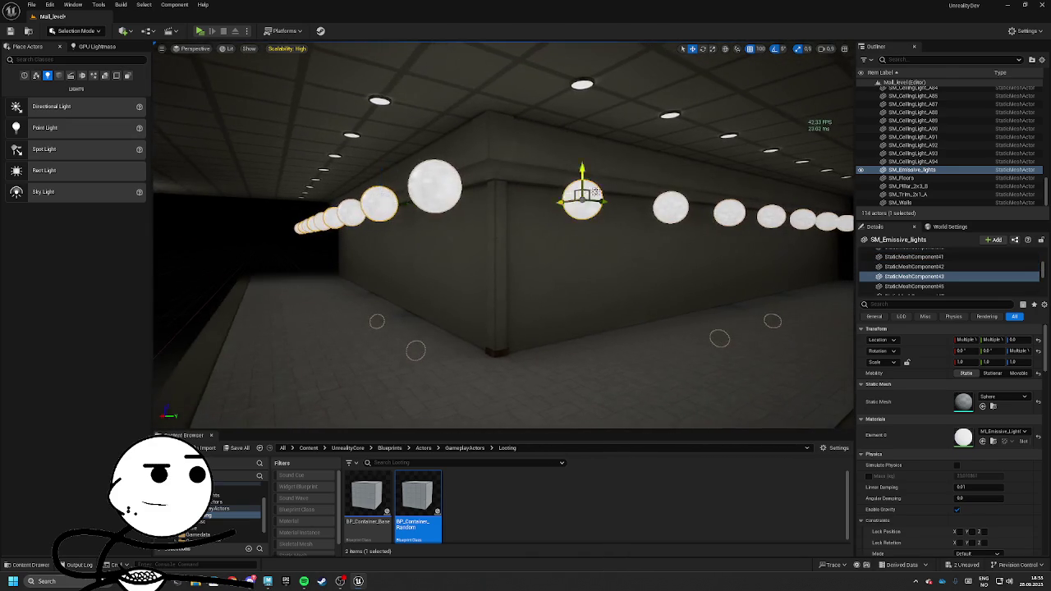
key(a)
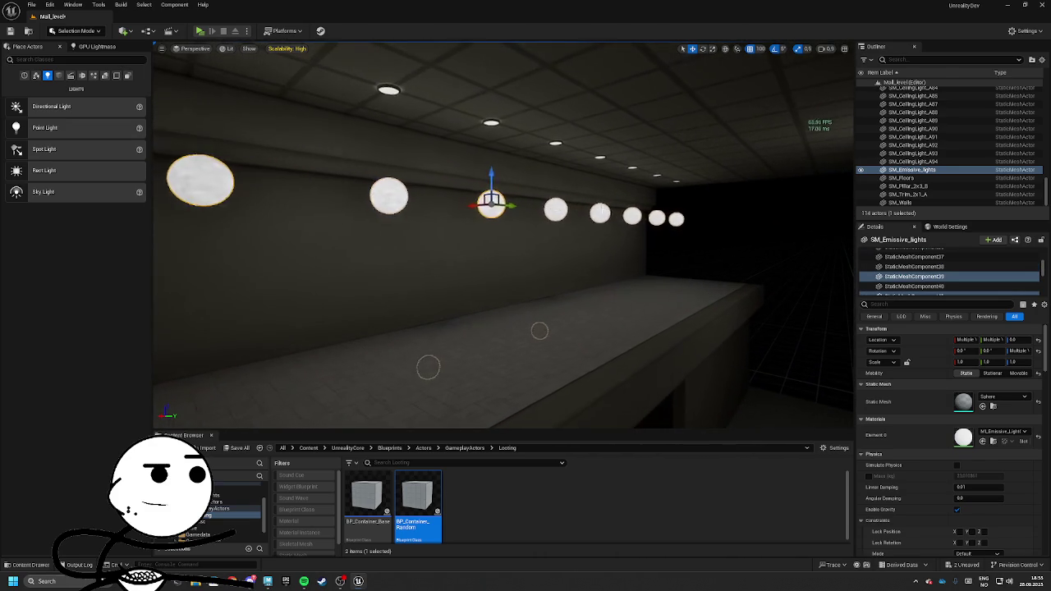
ctrl+click(605, 212)
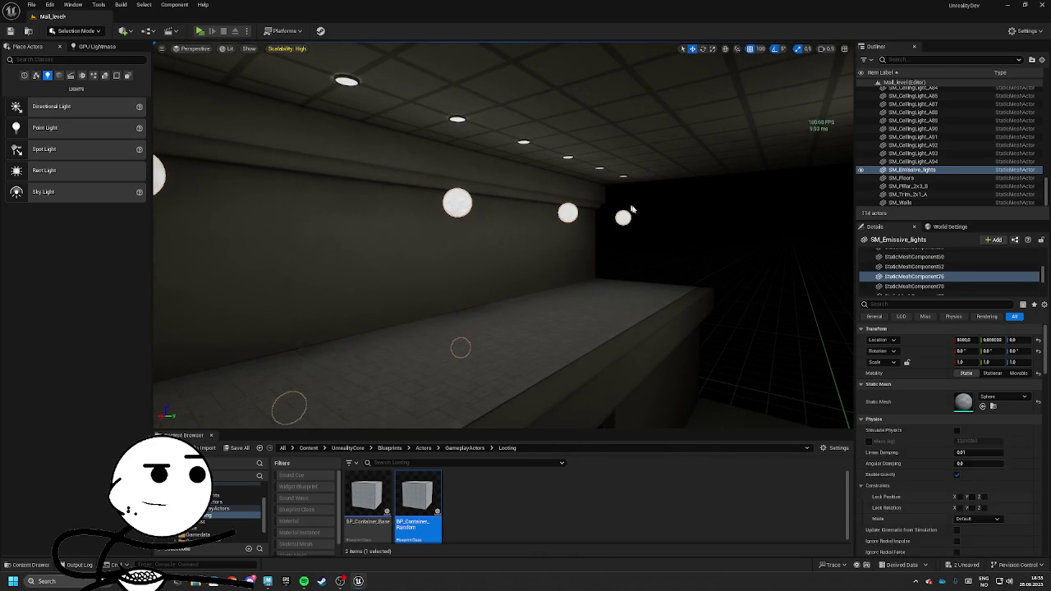
click(631, 228)
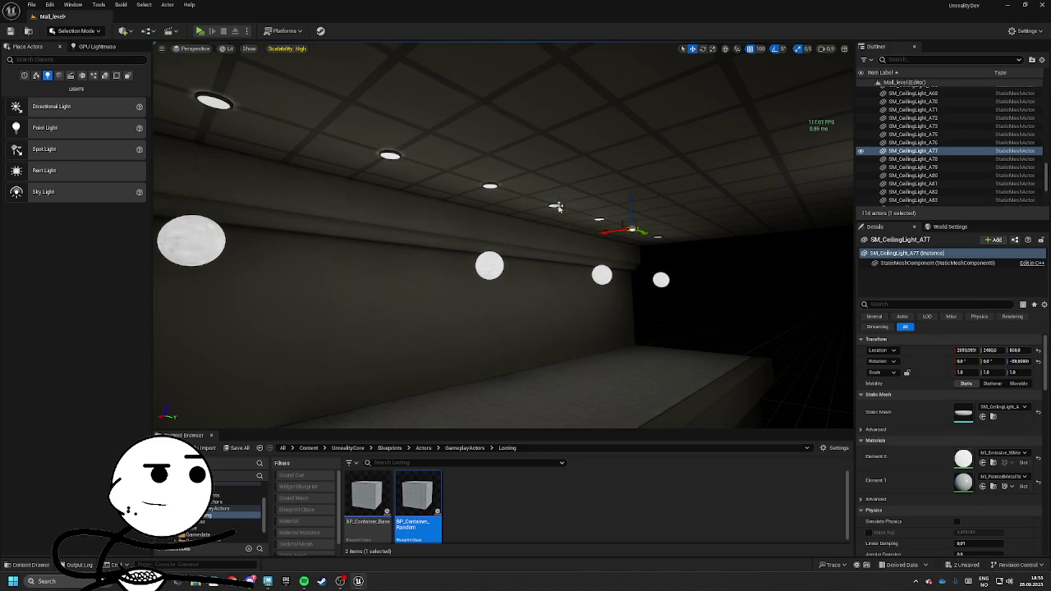
Select two groups of SM_CeilingLight fixtures along the corridor and delete them
ctrl+click(528, 191)
ctrl+click(804, 185)
ctrl+click(497, 203)
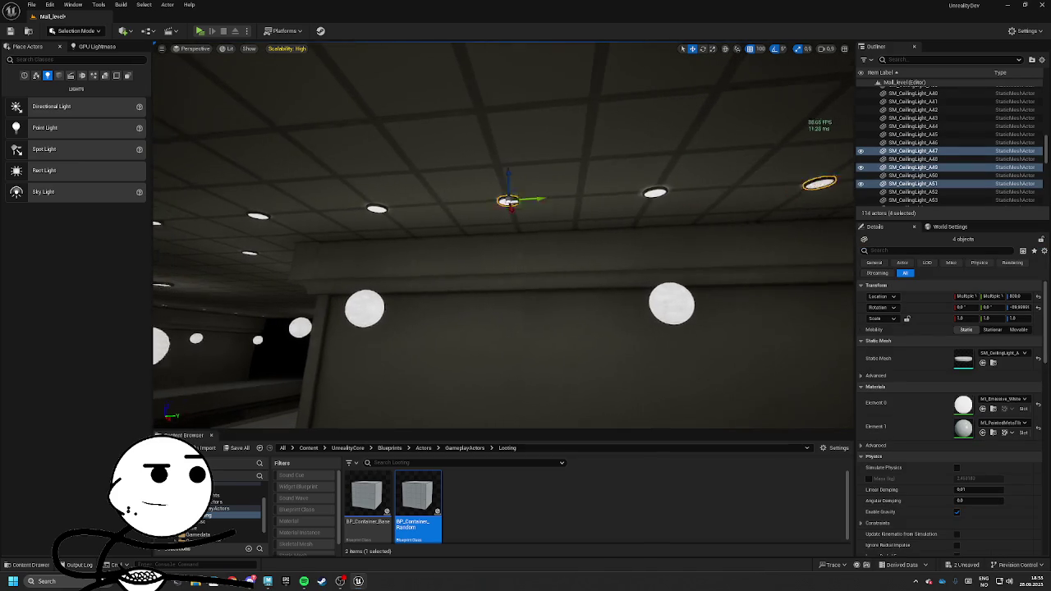
ctrl+click(465, 218)
key(Escape)
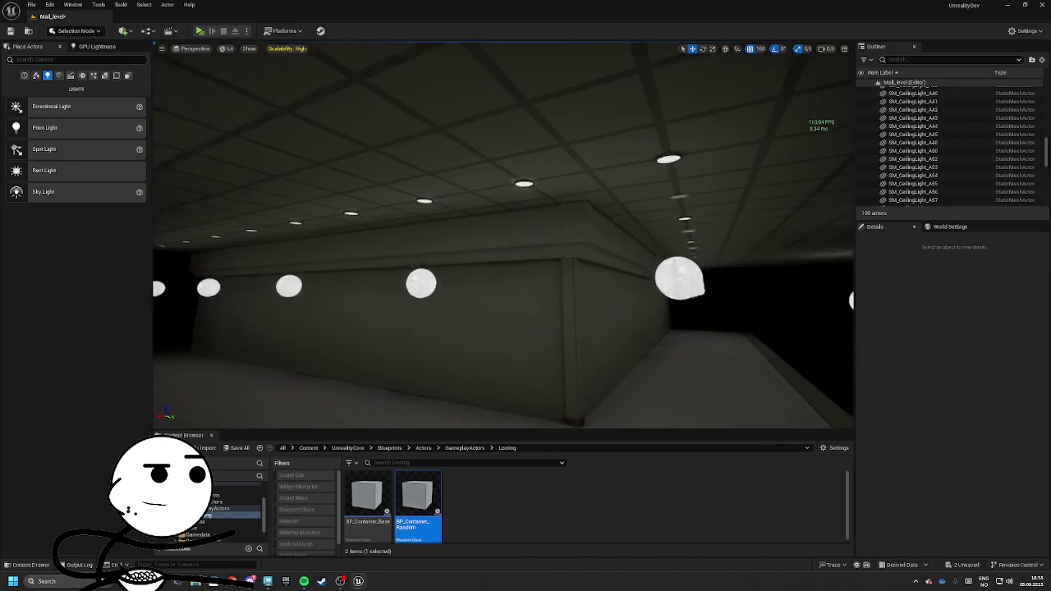
click(529, 191)
ctrl+click(485, 206)
ctrl+click(485, 212)
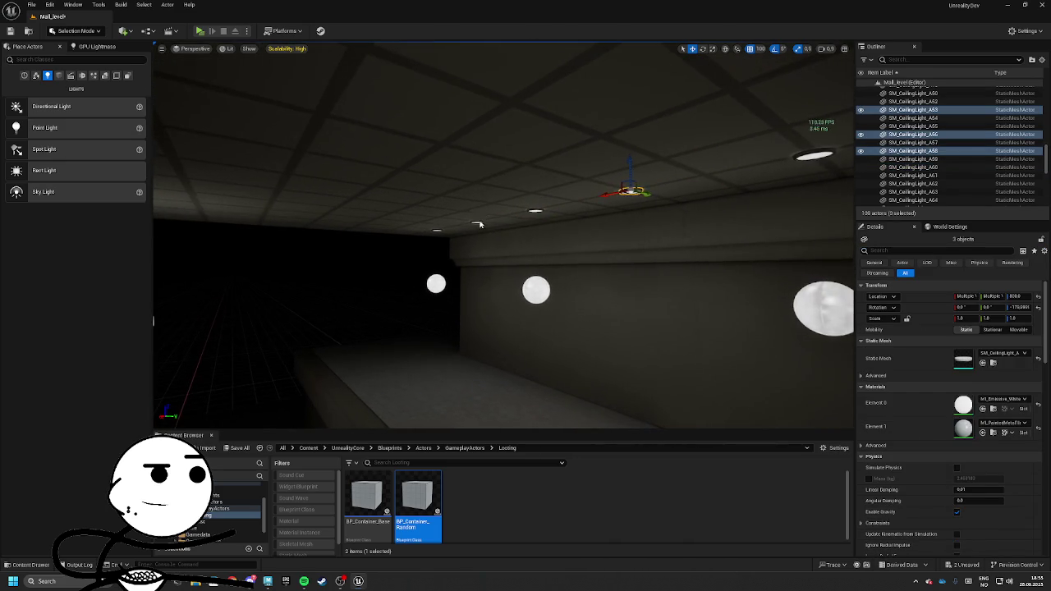
ctrl+click(747, 160)
key(Delete)
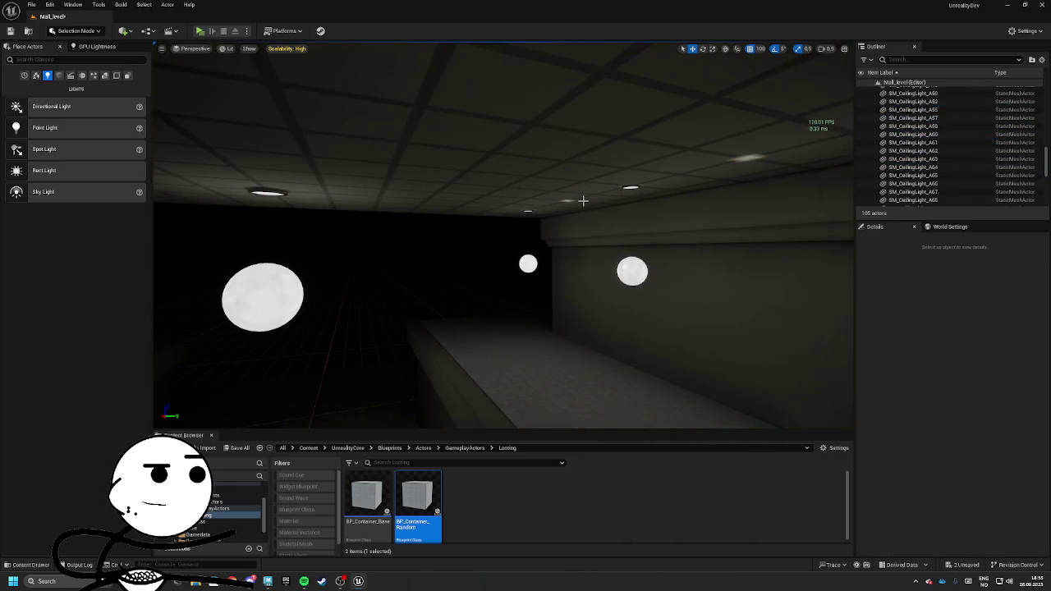
Pick more corridor ceiling lights, clear the selection, then place a Spot Light in the larger room
mouse_move(546, 193)
mouse_down()
mouse_move(451, 206)
mouse_move(488, 226)
mouse_move(495, 243)
mouse_move(494, 217)
mouse_move(623, 357)
mouse_move(514, 241)
mouse_move(544, 202)
mouse_move(334, 200)
mouse_move(492, 198)
mouse_up()
click(468, 206)
ctrl+click(795, 205)
ctrl+click(335, 201)
ctrl+click(470, 198)
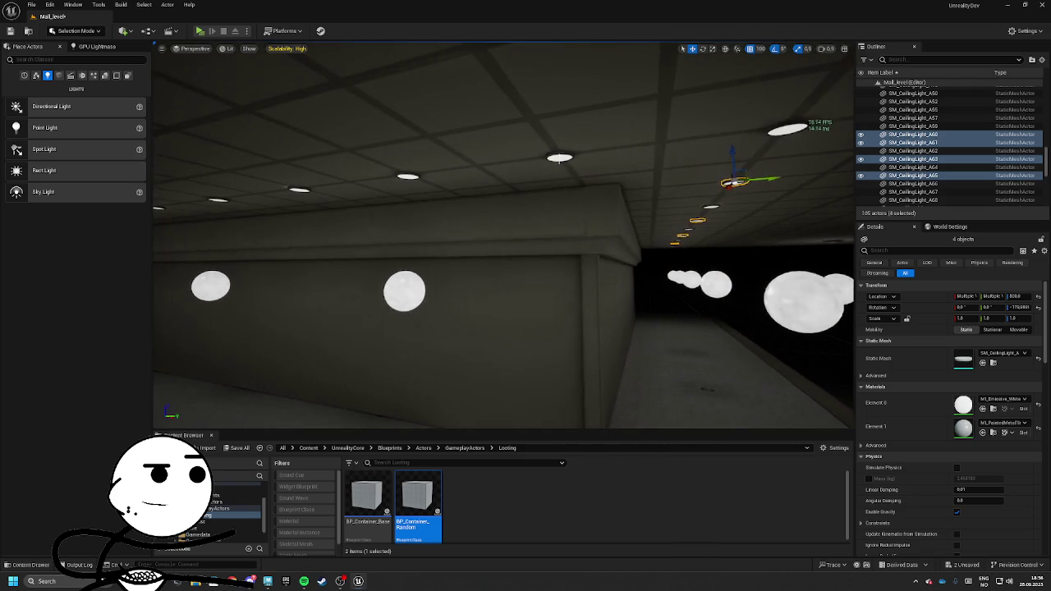
ctrl+click(756, 119)
ctrl+click(582, 132)
mouse_move(755, 119)
mouse_down()
mouse_move(581, 131)
mouse_move(476, 153)
mouse_up()
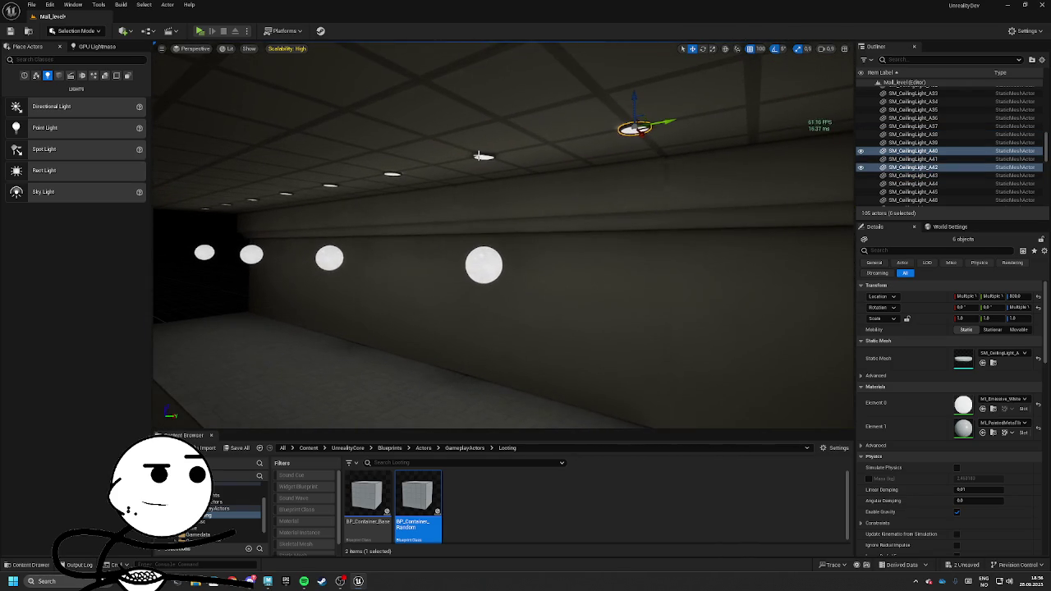
mouse_move(391, 172)
mouse_down()
mouse_move(460, 176)
mouse_move(386, 175)
mouse_up()
ctrl+click(773, 193)
ctrl+click(677, 152)
click(520, 197)
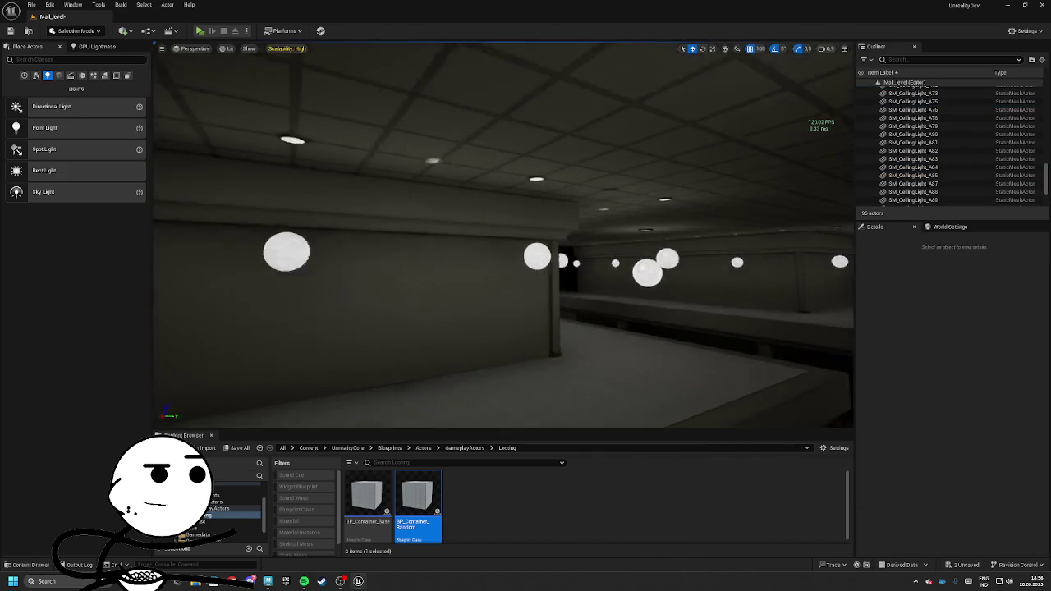
mouse_move(520, 197)
mouse_down()
mouse_move(455, 197)
mouse_move(526, 188)
mouse_up()
mouse_move(71, 153)
mouse_down()
mouse_move(485, 167)
mouse_move(569, 156)
mouse_move(565, 174)
mouse_move(711, 216)
mouse_up()
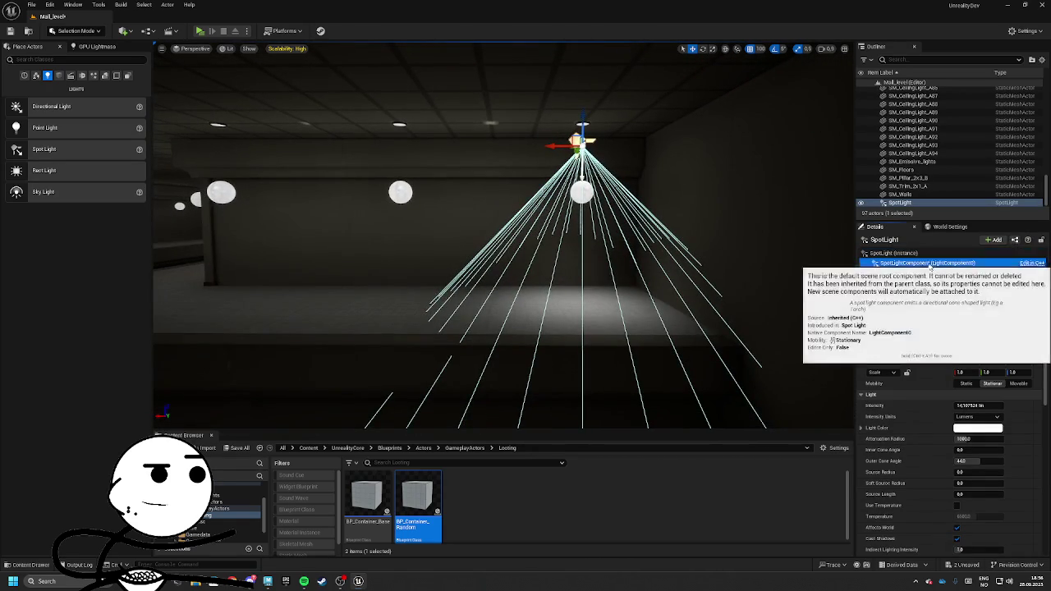
Set the spot light's intensity to 15 lm and its attenuation radius to 800
click(927, 262)
key(ctrl+d)
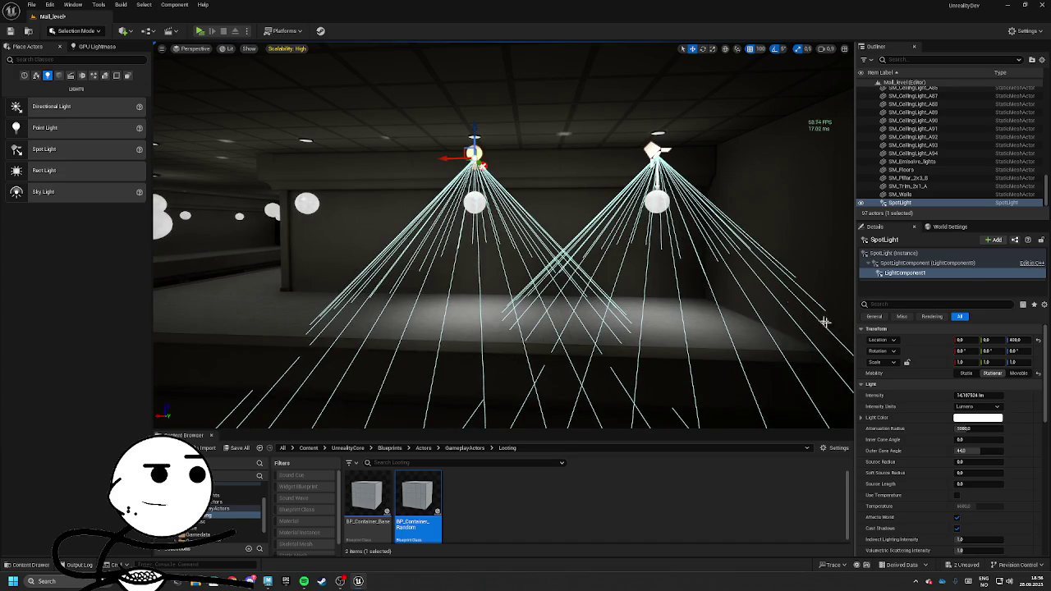
key(Delete)
click(977, 405)
text(15)
key(Tab)
mouse_move(977, 438)
mouse_down()
mouse_move(960, 438)
mouse_move(989, 438)
mouse_move(973, 451)
mouse_move(998, 452)
mouse_move(989, 451)
mouse_up()
text(800)
key(Return)
Set the spot light's outer cone angle to 45 and inner cone angle to 20
drag(977, 460, 970, 461)
click(994, 460)
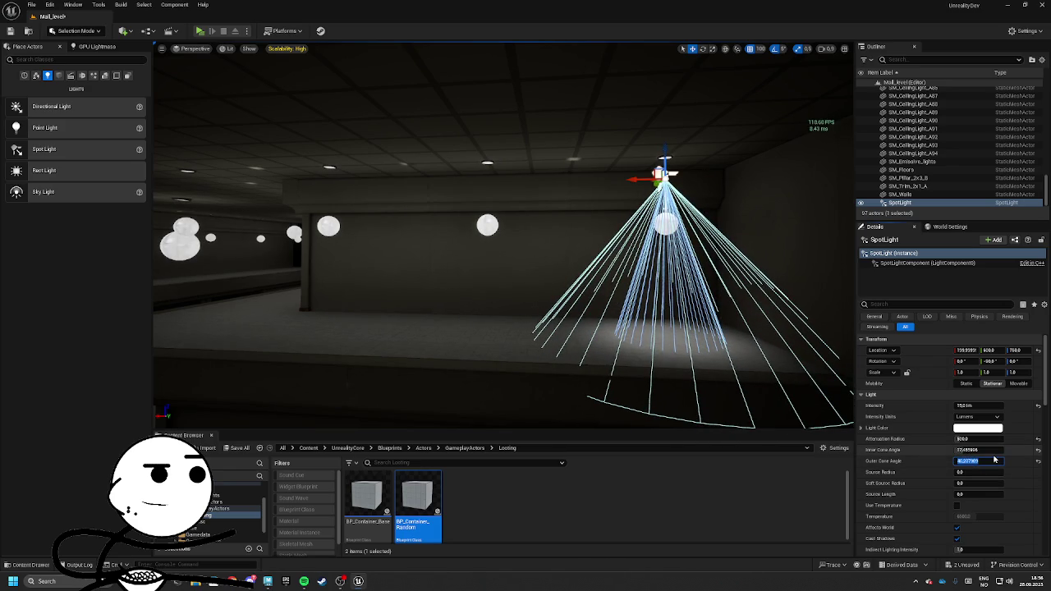
text(45)
key(Return)
click(965, 450)
text(20)
key(Return)
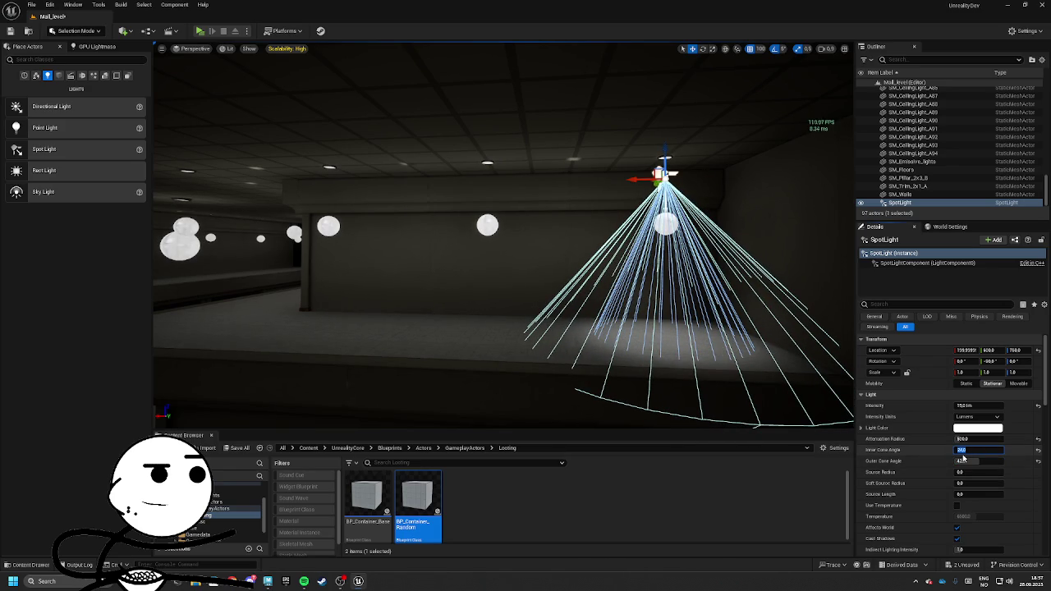
Alt-drag copies of the spot light to form a row of four lights over the counter
drag(635, 301, 634, 279)
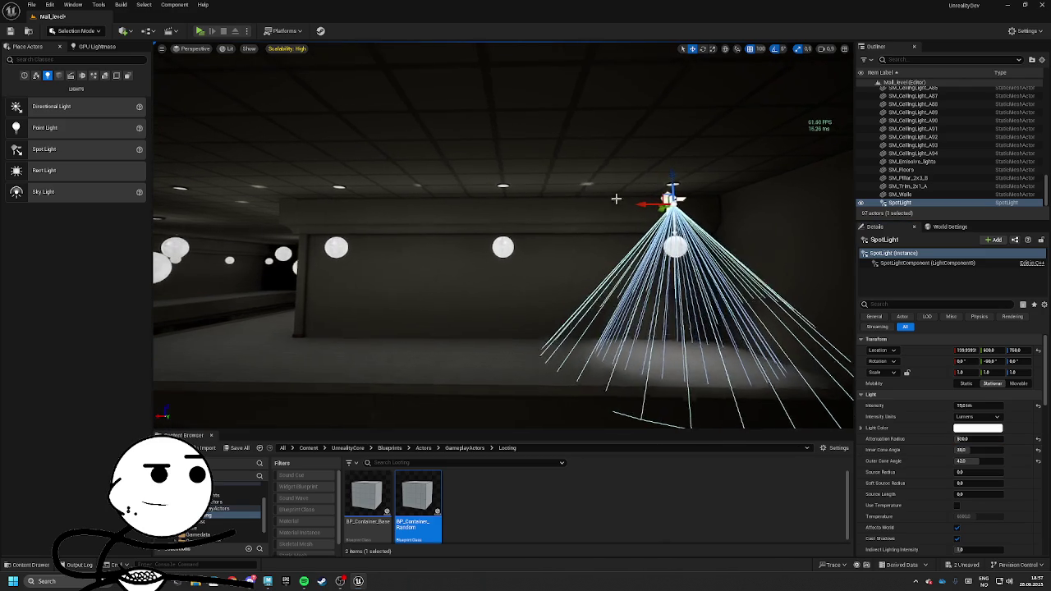
drag(652, 204, 552, 212)
key(ctrl+z)
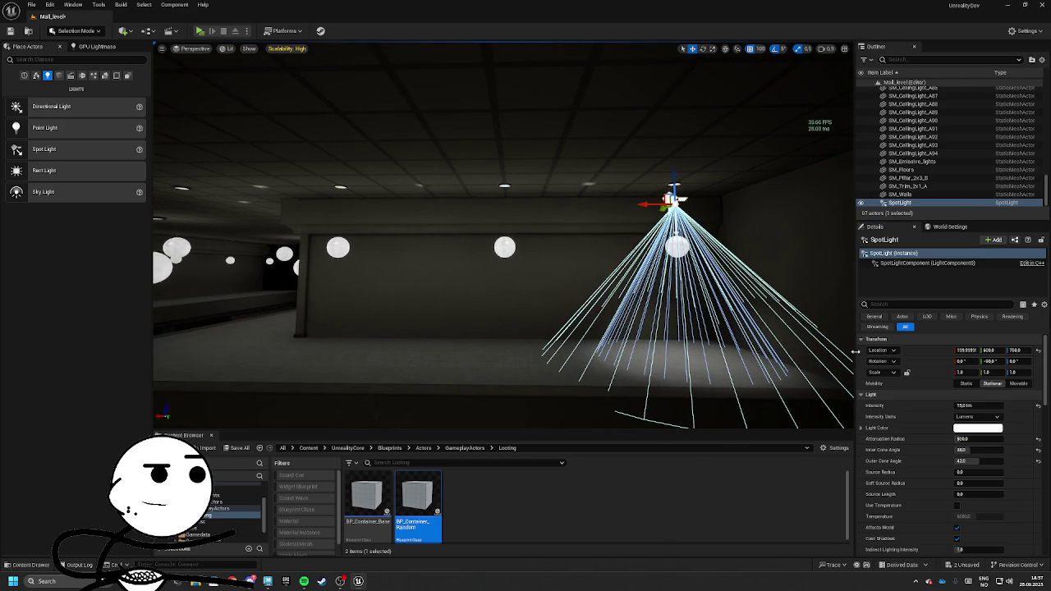
click(928, 262)
mouse_move(928, 262)
mouse_down()
mouse_move(547, 200)
mouse_move(386, 200)
mouse_up()
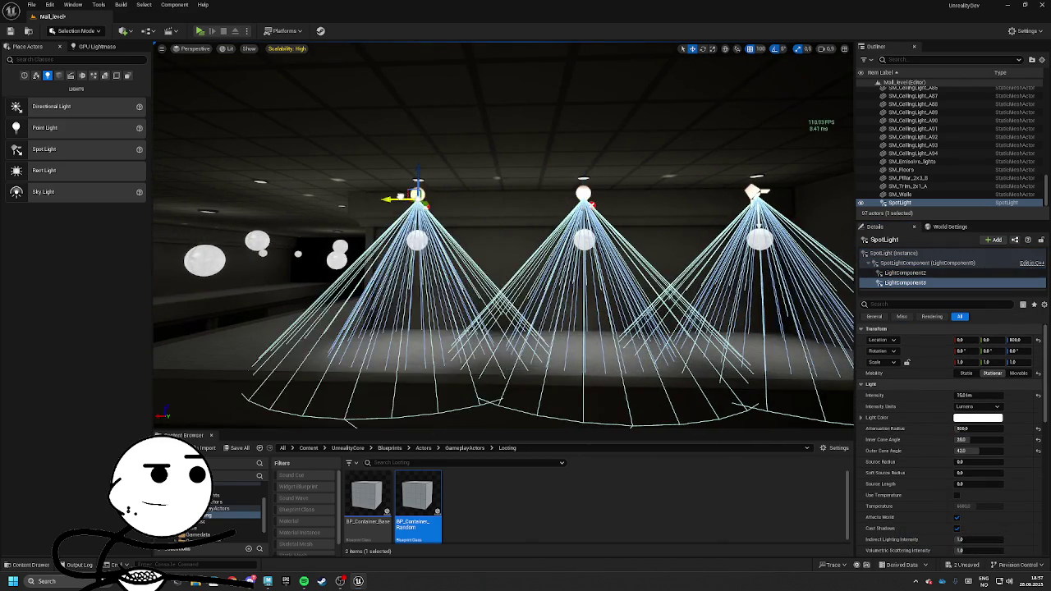
drag(483, 199, 328, 198)
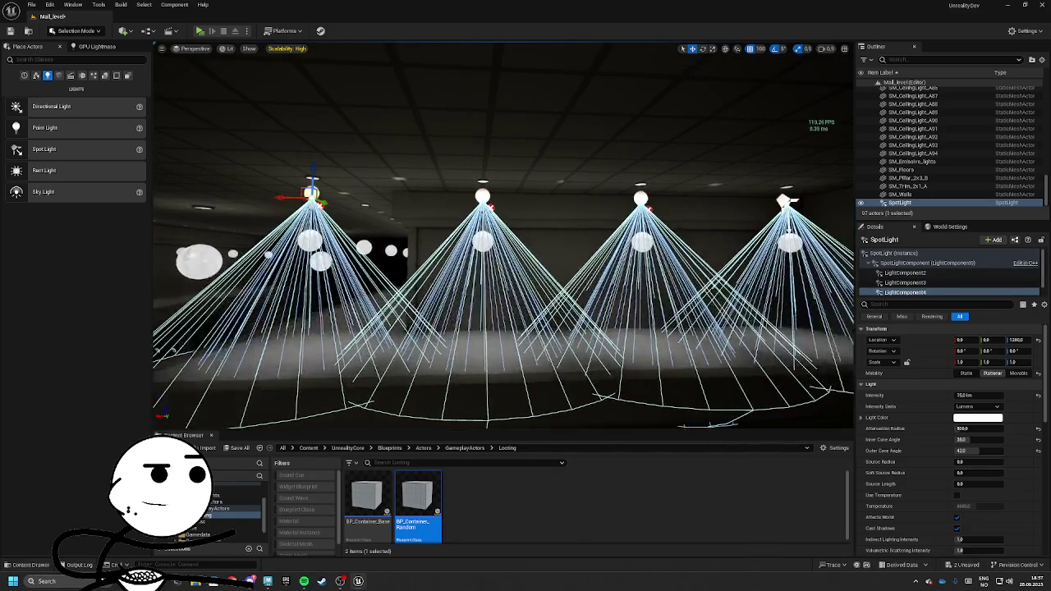
Save the level together with its built data
click(721, 172)
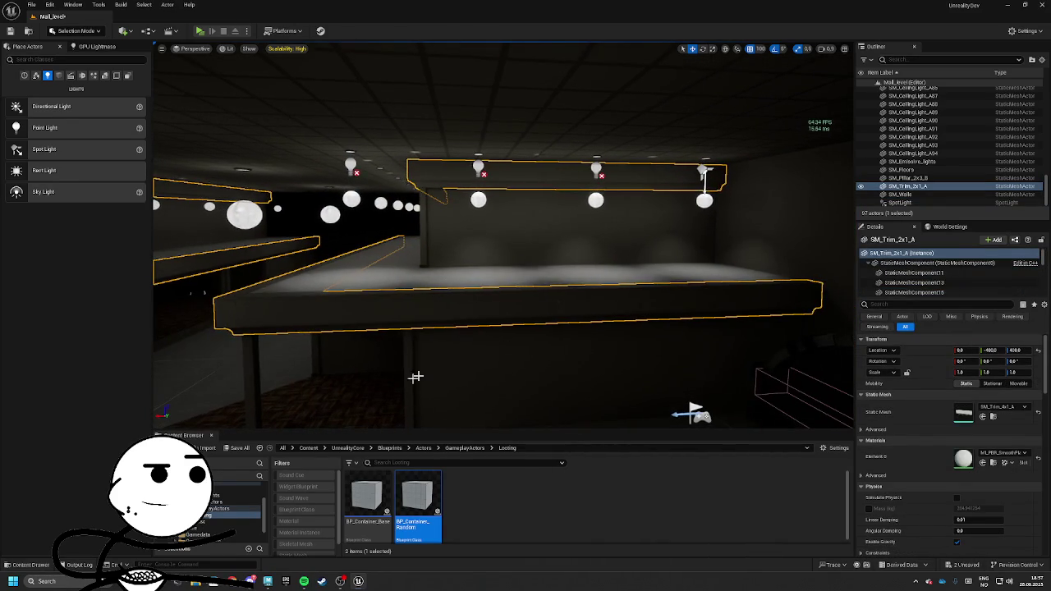
click(238, 447)
click(591, 384)
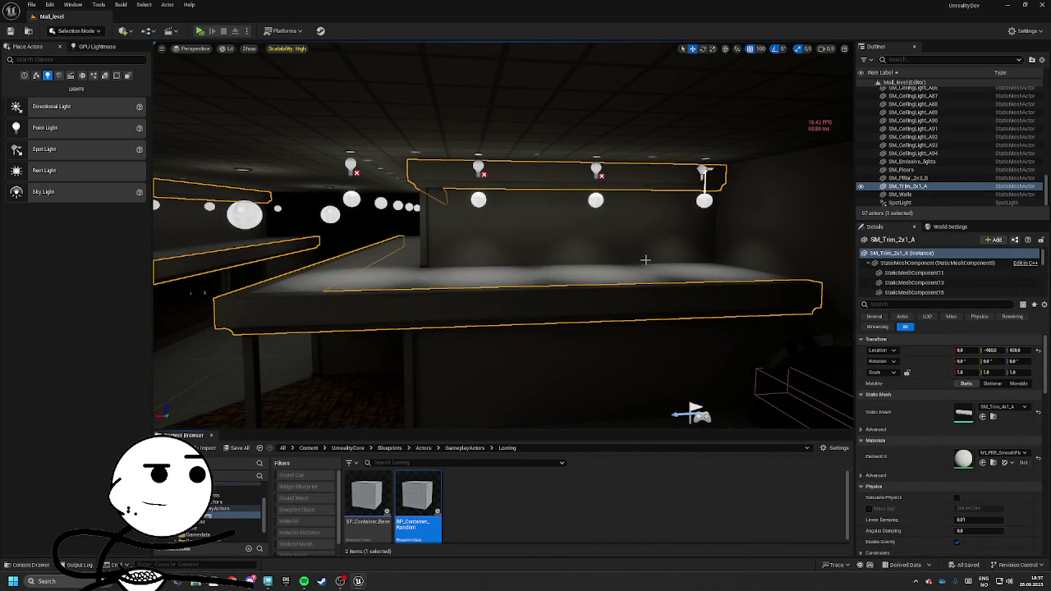
drag(727, 197, 607, 203)
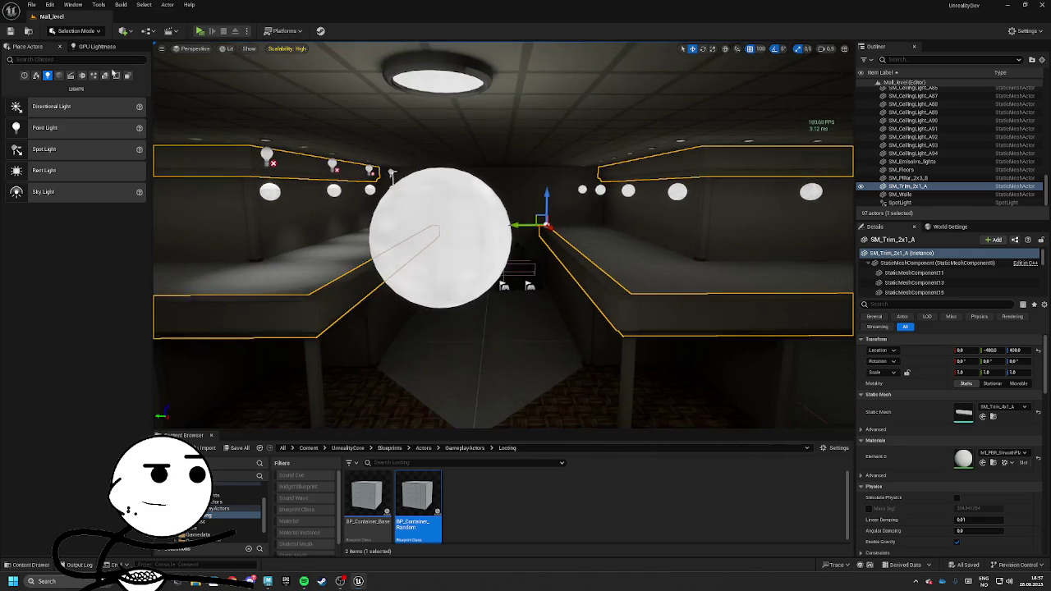
click(97, 46)
Build the mall's lighting with GPU Lightmass, then start a standalone test run of Mall_level
click(26, 57)
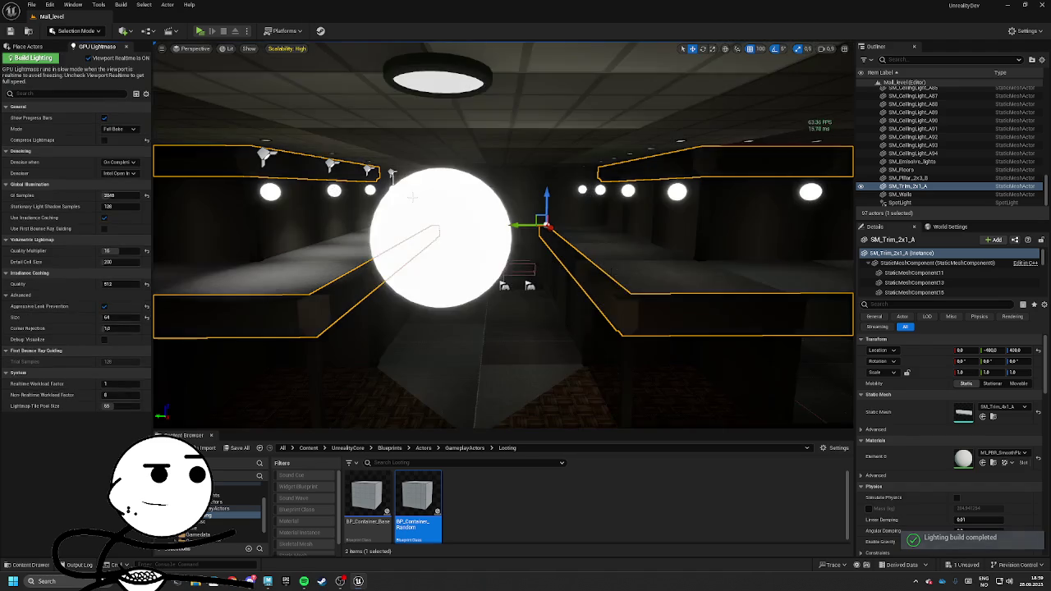
mouse_move(515, 231)
mouse_down()
mouse_move(365, 183)
mouse_move(484, 205)
mouse_move(394, 203)
mouse_move(427, 207)
mouse_move(406, 203)
mouse_move(262, 66)
mouse_up()
click(200, 31)
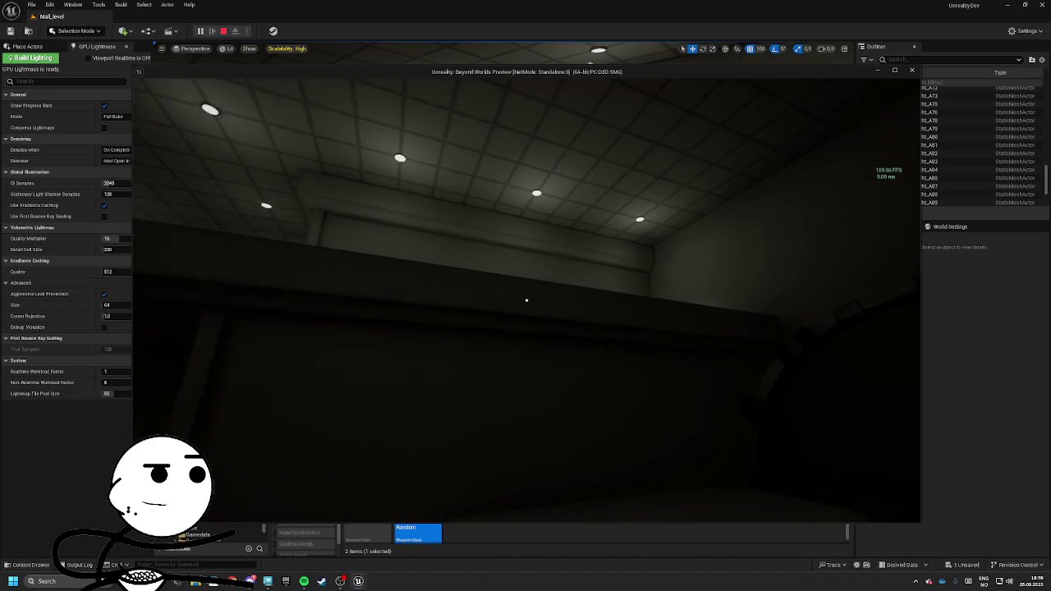
key(w)
key(w)
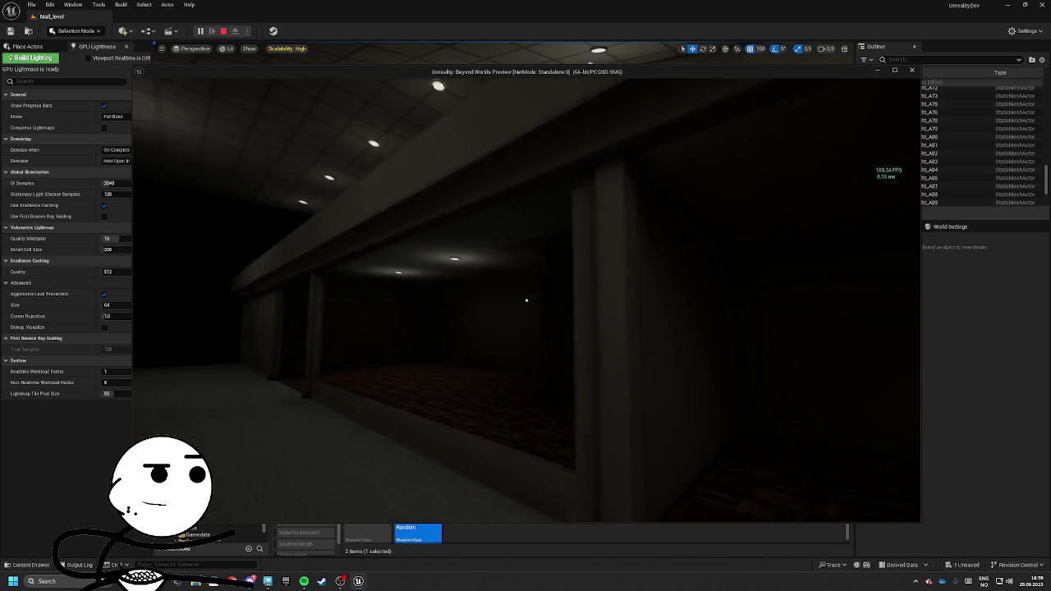
key(w)
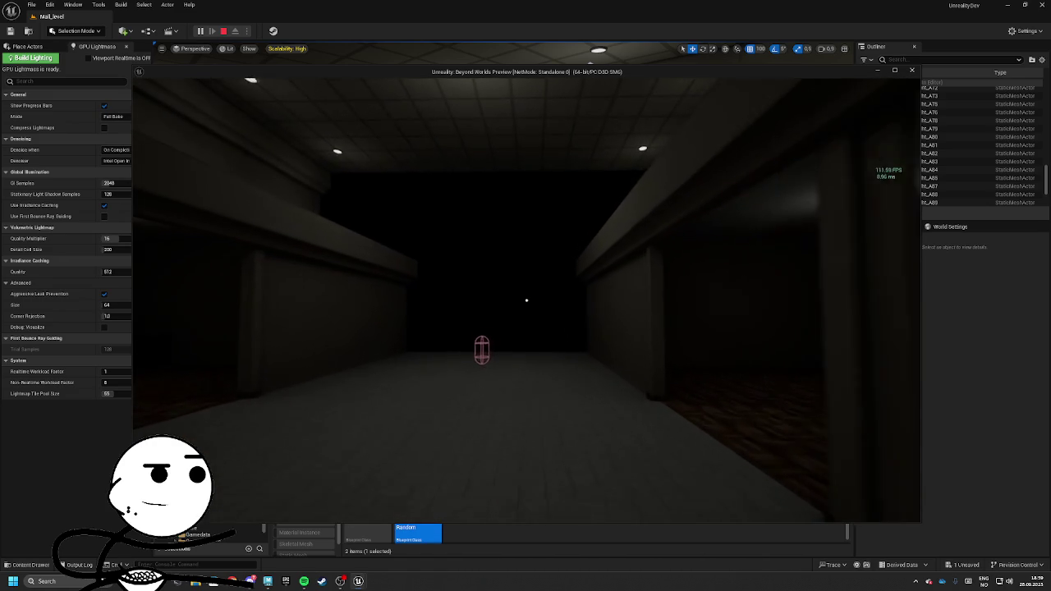
key(w)
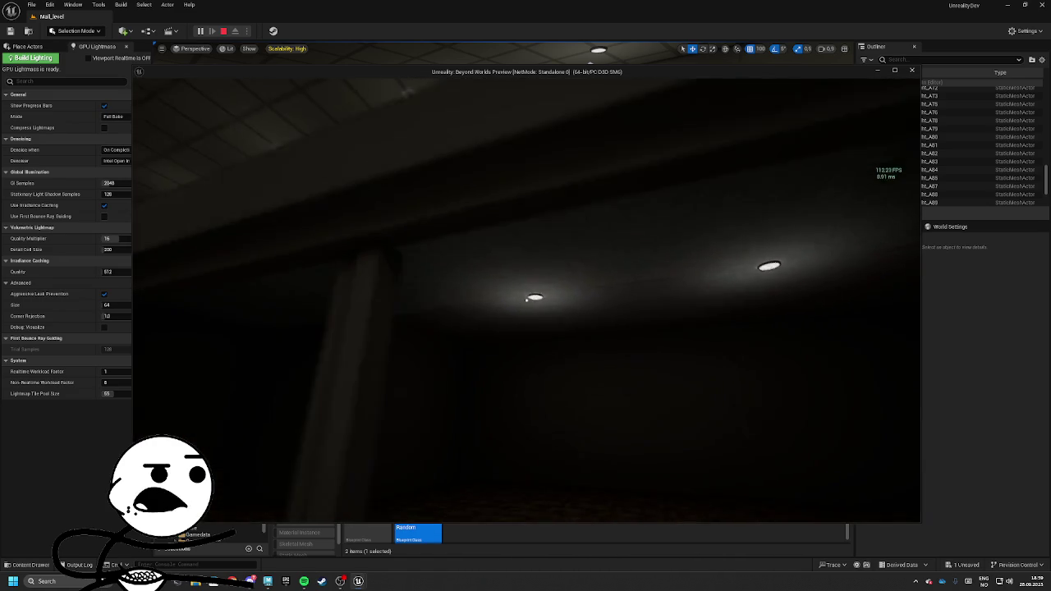
key(Escape)
mouse_move(228, 195)
mouse_down()
mouse_move(275, 338)
mouse_move(418, 312)
mouse_up()
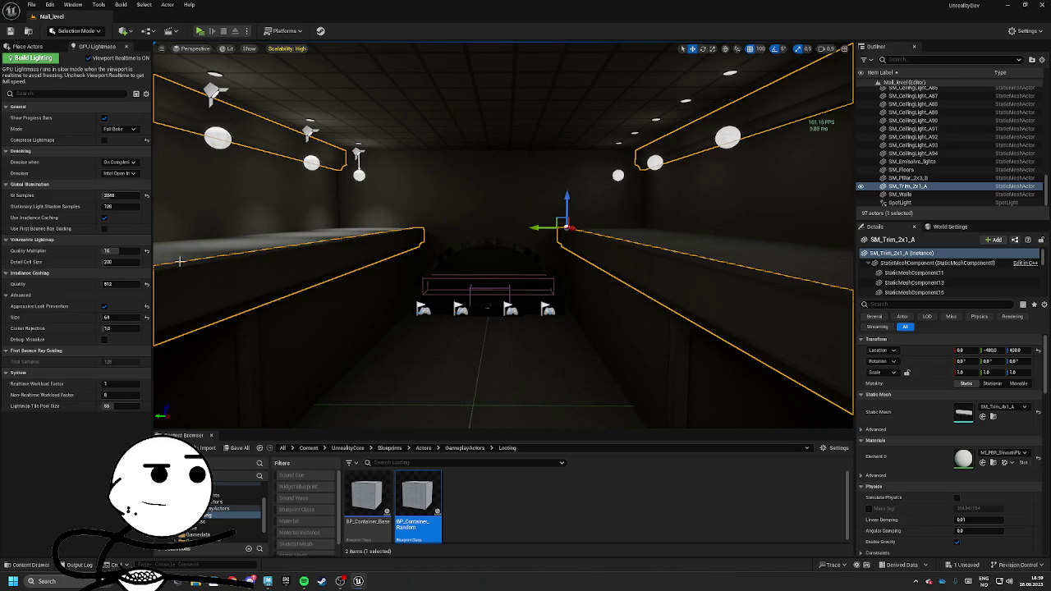
mouse_move(179, 261)
mouse_down()
mouse_move(393, 257)
mouse_move(641, 303)
mouse_up()
click(644, 305)
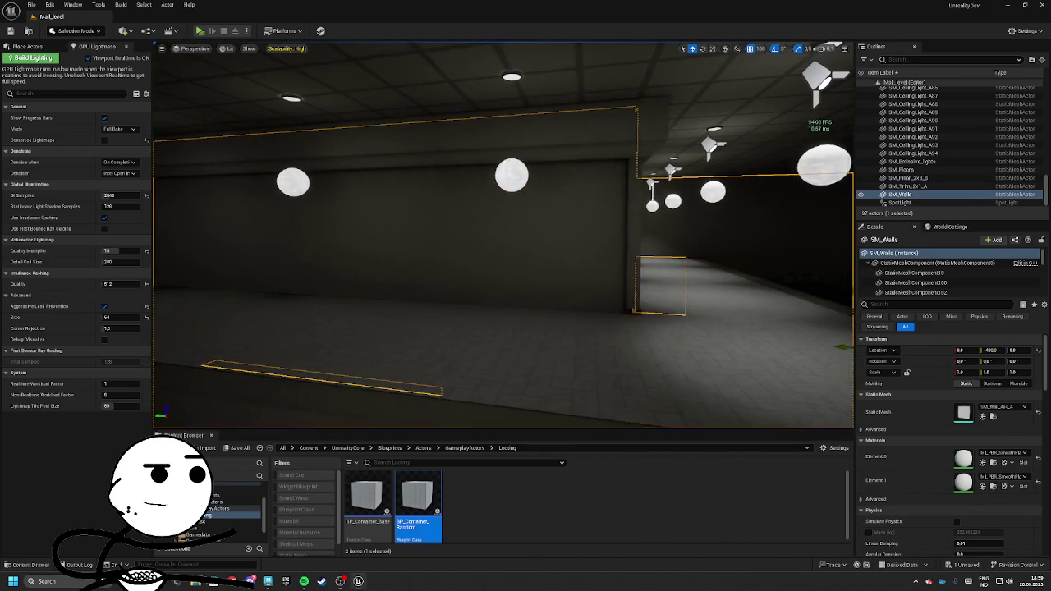
click(648, 304)
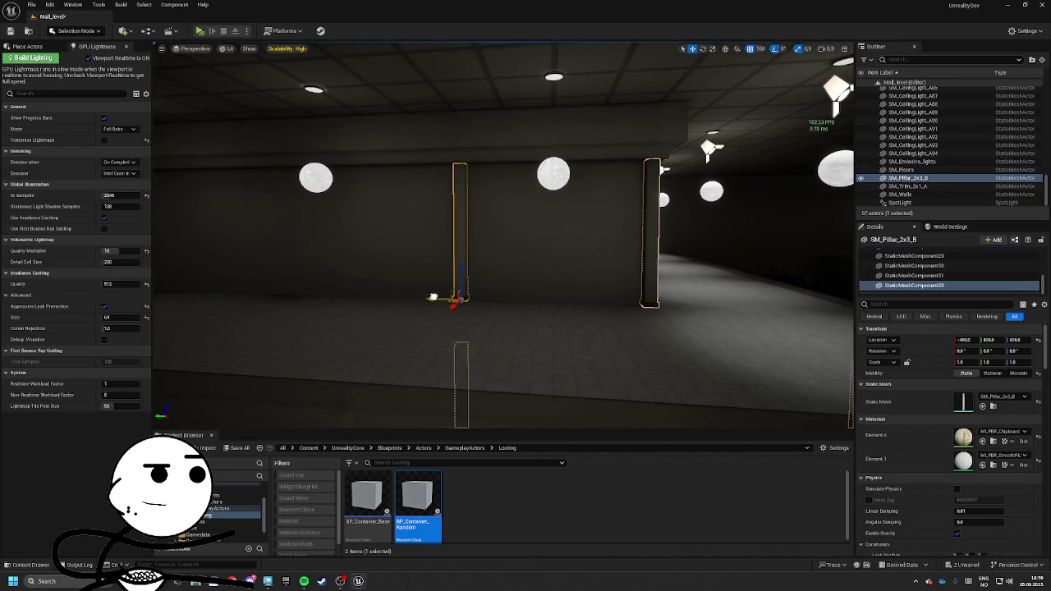
drag(475, 293, 486, 299)
drag(390, 283, 471, 302)
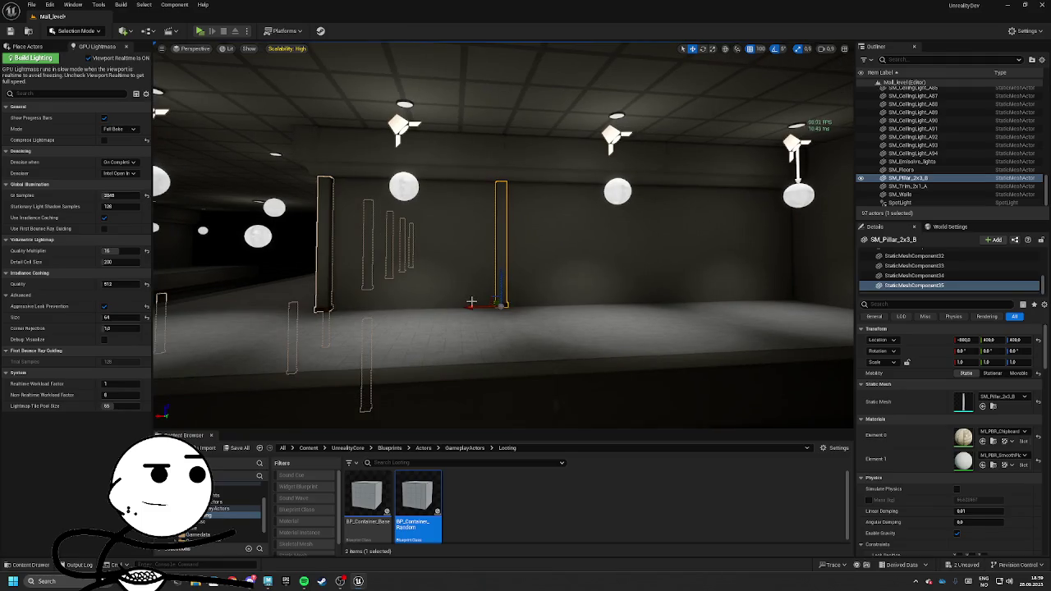
drag(605, 299, 485, 298)
mouse_move(572, 286)
mouse_down()
mouse_move(522, 290)
mouse_move(629, 238)
mouse_move(591, 236)
mouse_move(361, 316)
mouse_up()
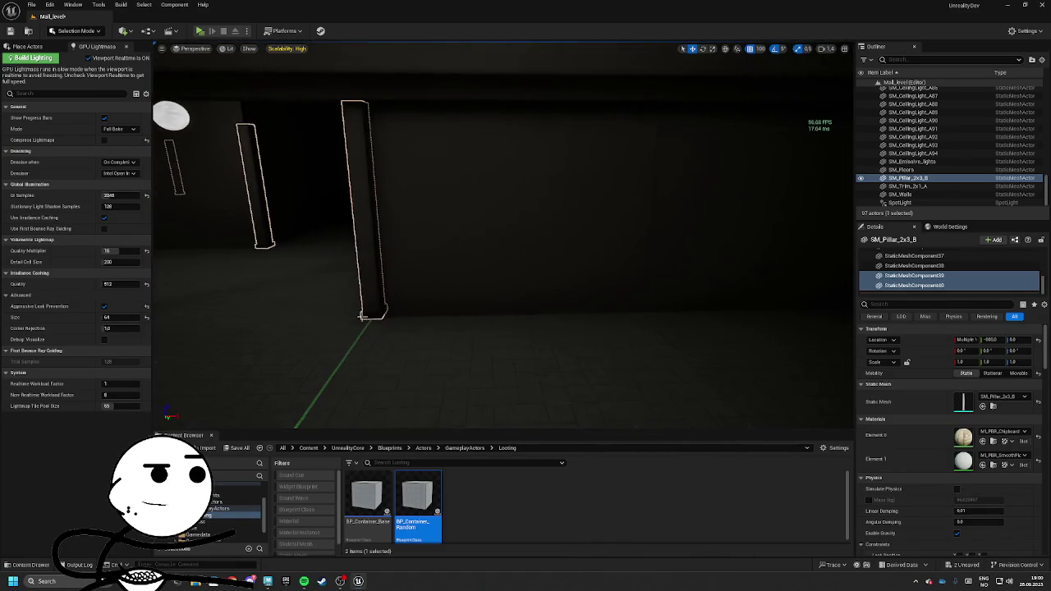
right_click(374, 304)
key(Escape)
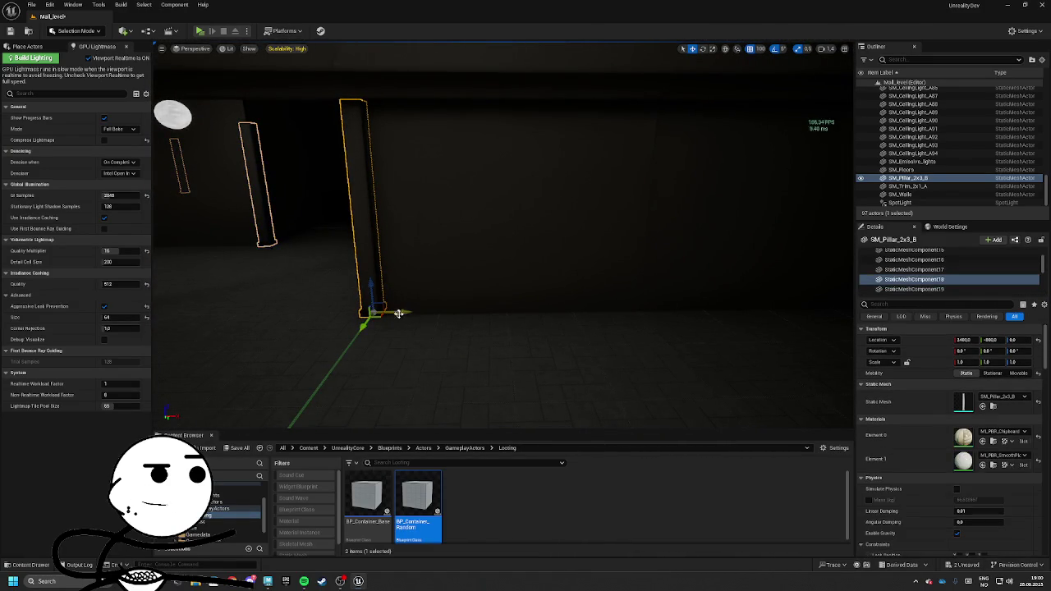
mouse_move(374, 305)
mouse_down()
mouse_move(558, 293)
mouse_move(396, 282)
mouse_move(635, 279)
mouse_move(612, 263)
mouse_move(574, 271)
mouse_move(566, 261)
mouse_move(497, 293)
mouse_move(413, 291)
mouse_move(387, 312)
mouse_move(570, 300)
mouse_move(476, 328)
mouse_up()
drag(376, 358, 563, 278)
mouse_move(597, 242)
mouse_down()
mouse_move(558, 255)
mouse_move(574, 271)
mouse_move(558, 271)
mouse_up()
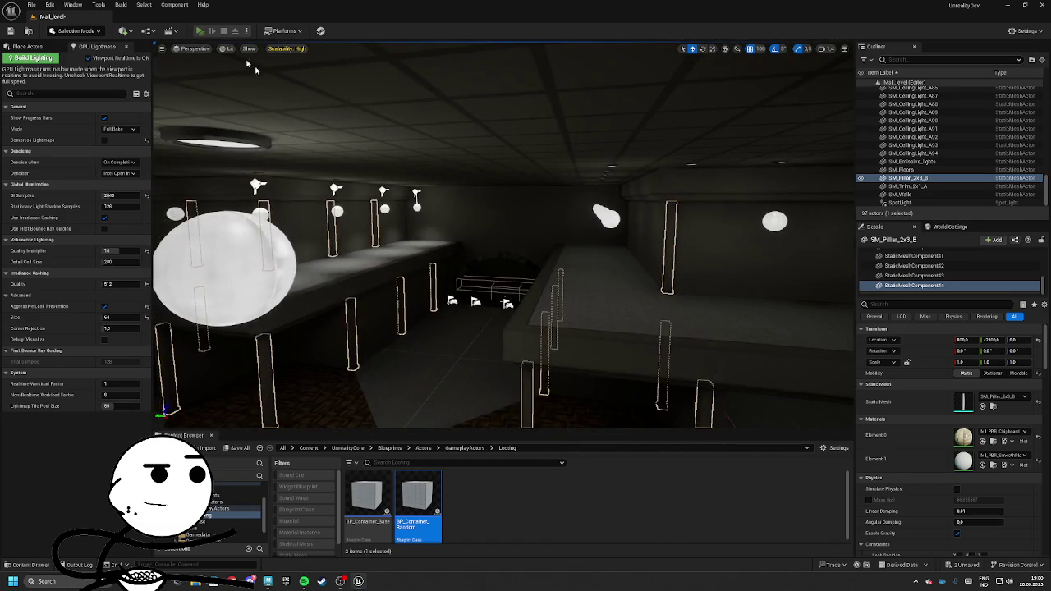
click(209, 34)
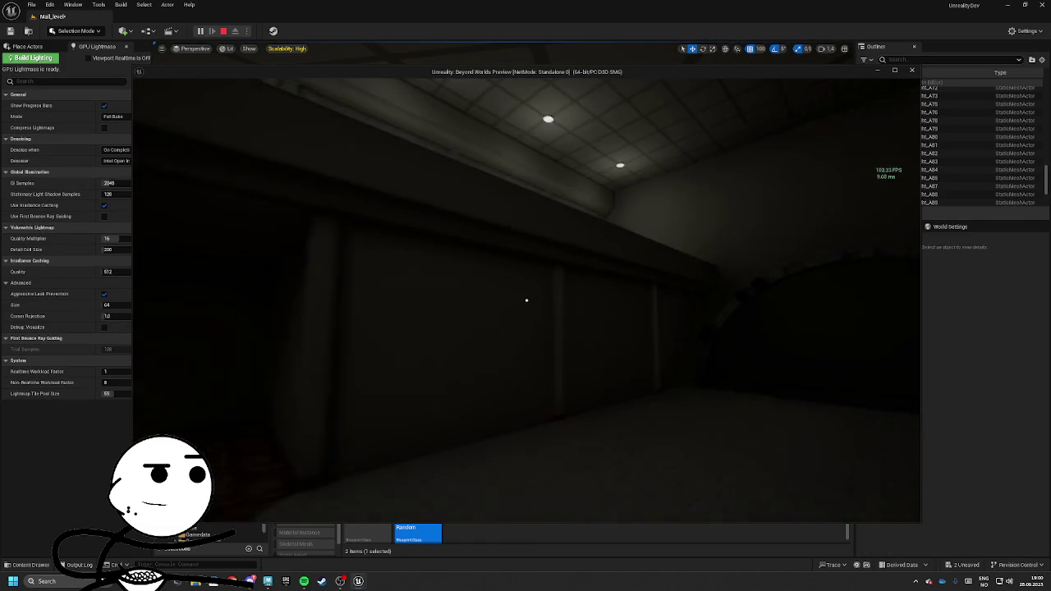
key(w)
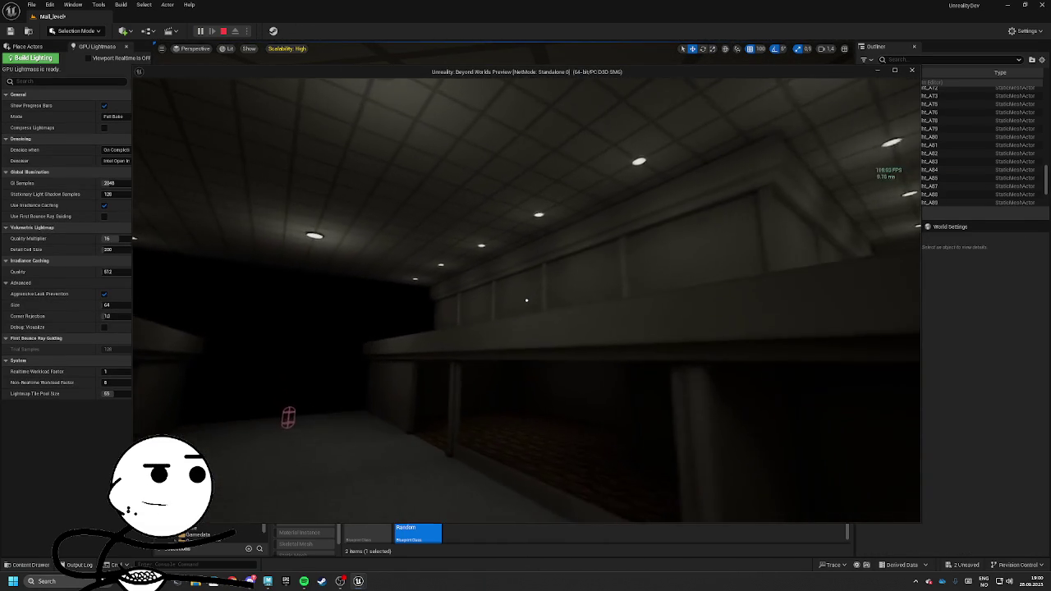
key(Escape)
drag(293, 413, 535, 250)
Alt-drag a duplicate of a mall pillar along the X axis
click(516, 267)
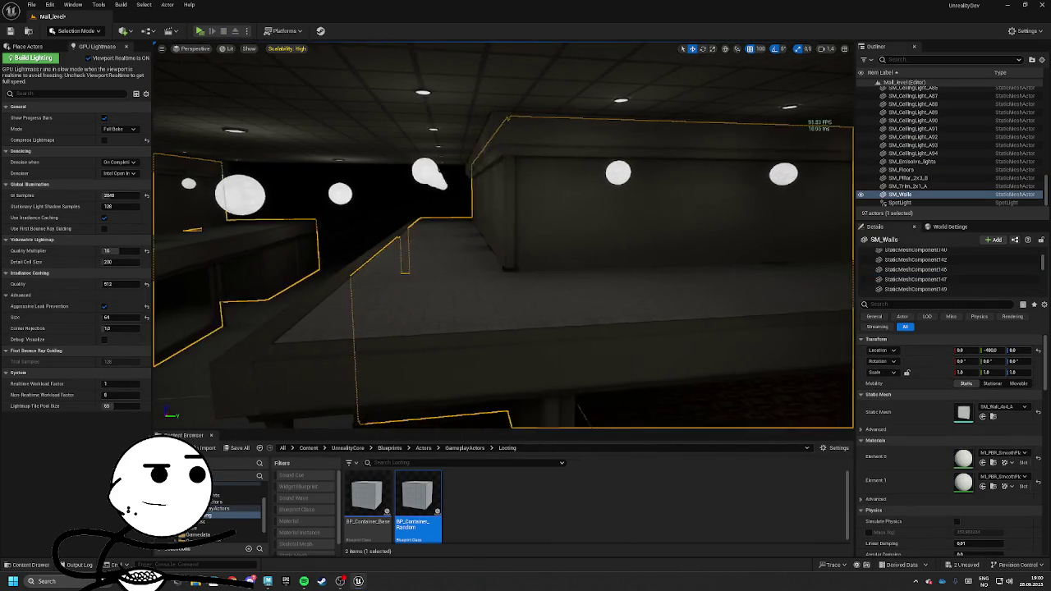
click(394, 267)
mouse_move(420, 277)
mouse_down()
mouse_move(535, 277)
mouse_move(528, 232)
mouse_up()
Select the ceiling trim segments and swap their Static Mesh to SM_Trim_4x1_A
click(537, 192)
mouse_move(537, 192)
mouse_down()
mouse_move(504, 96)
mouse_move(523, 122)
mouse_up()
click(520, 159)
click(521, 159)
drag(520, 159, 584, 156)
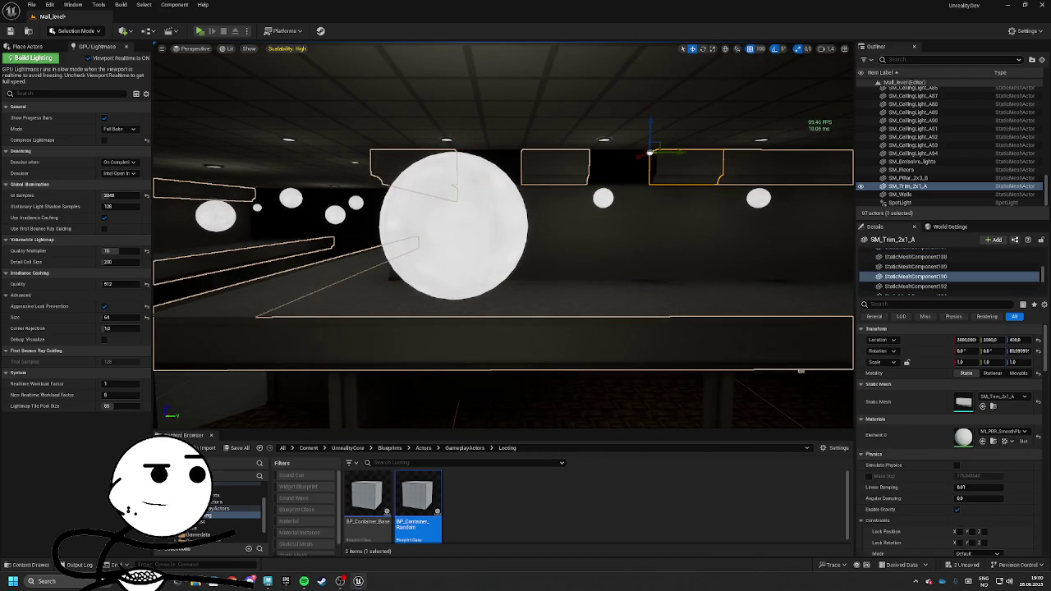
click(745, 166)
click(753, 170)
drag(754, 170, 763, 174)
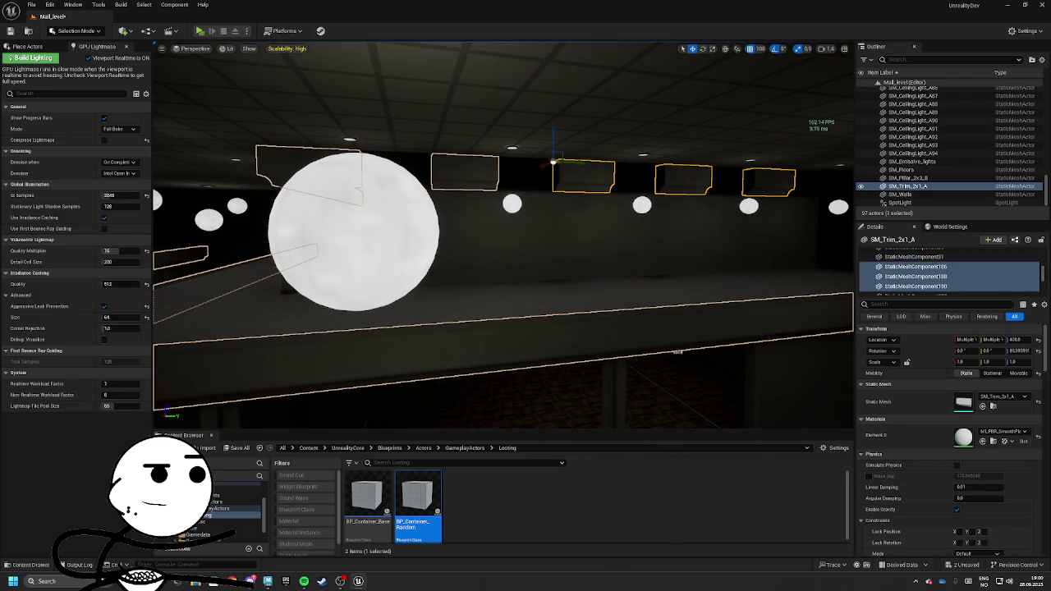
drag(493, 166, 581, 165)
click(486, 164)
click(1002, 397)
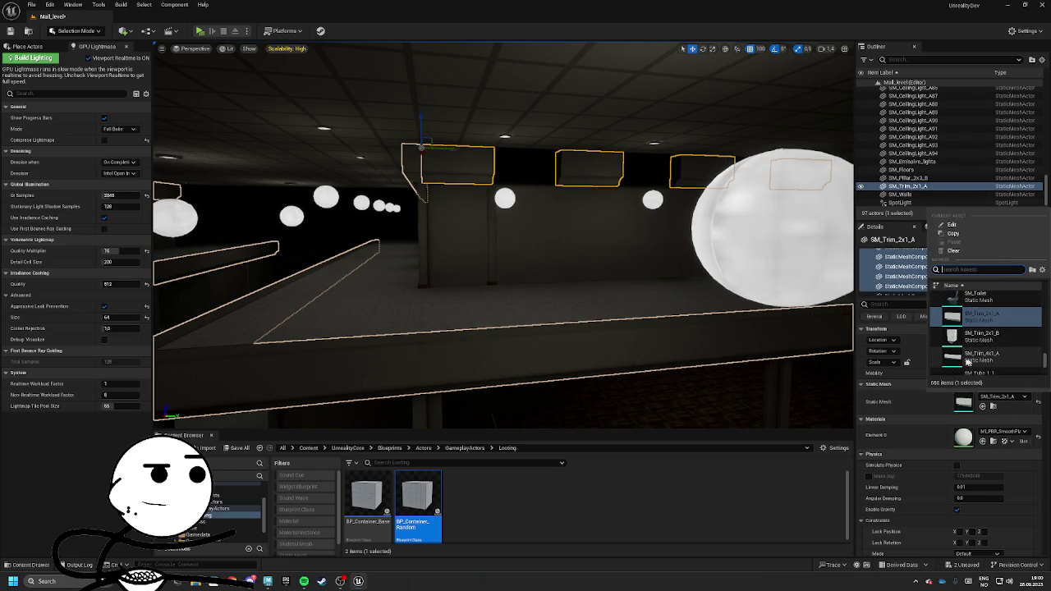
click(981, 355)
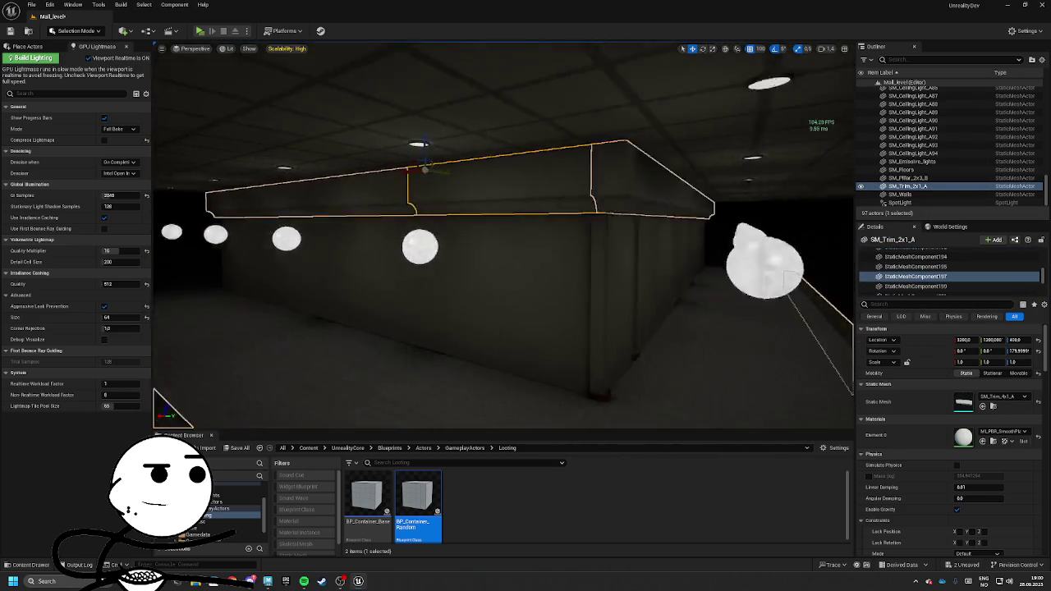
Reposition pillars along the rows, moving one from Y -1600 to -2000
click(494, 238)
click(513, 295)
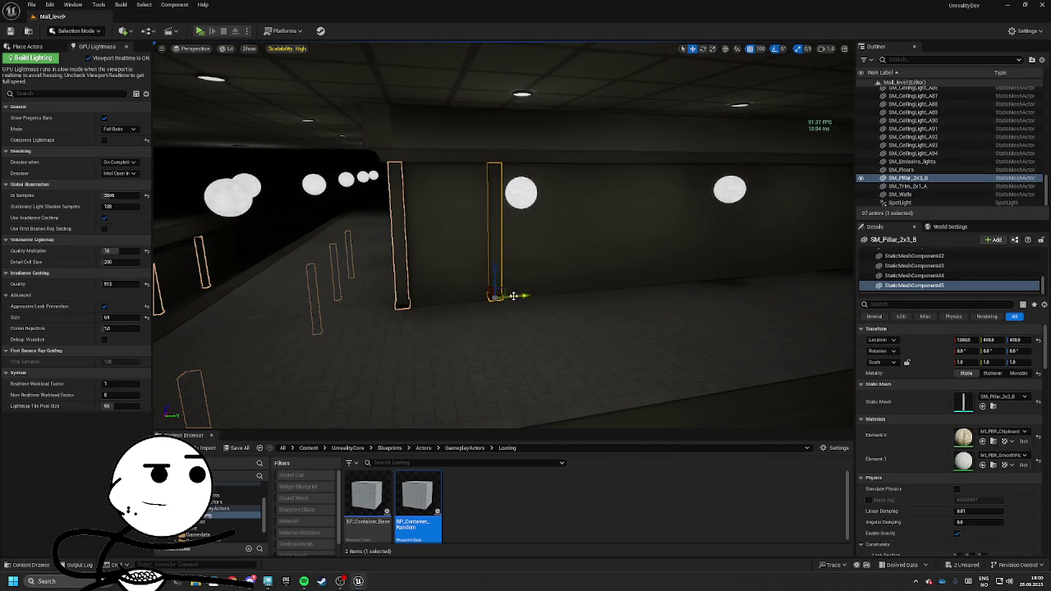
click(547, 265)
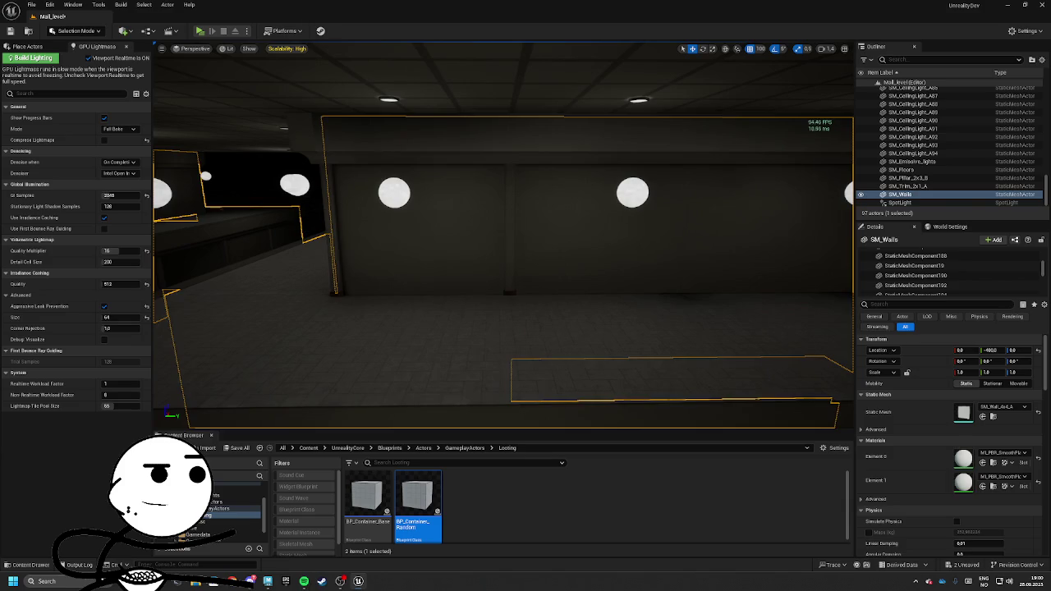
key(ctrl+z)
mouse_move(643, 285)
mouse_down()
mouse_move(602, 277)
mouse_move(628, 275)
mouse_move(462, 272)
mouse_up()
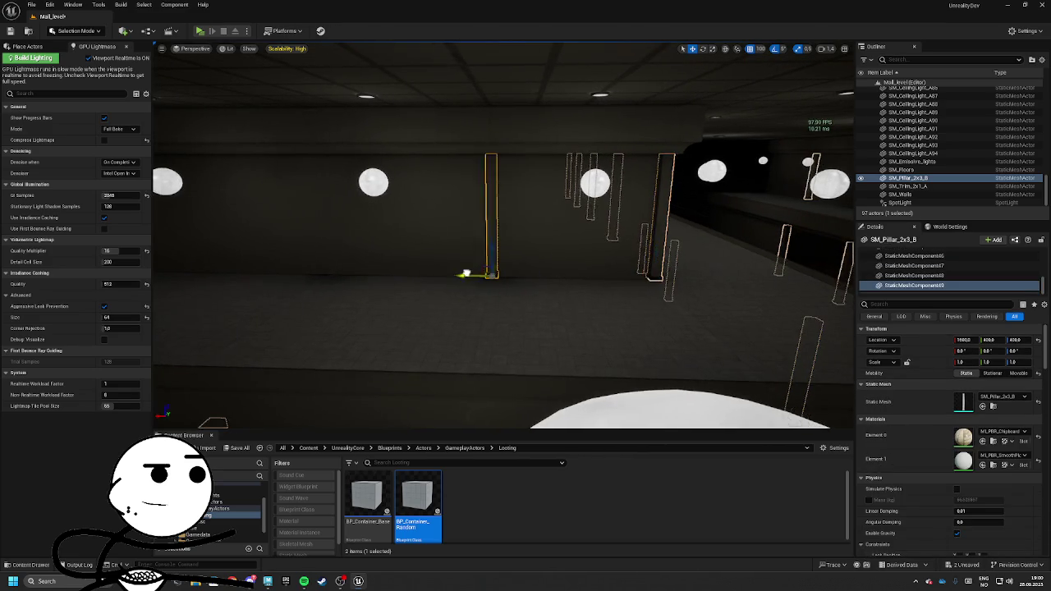
right_click(530, 265)
drag(529, 264, 670, 255)
click(662, 272)
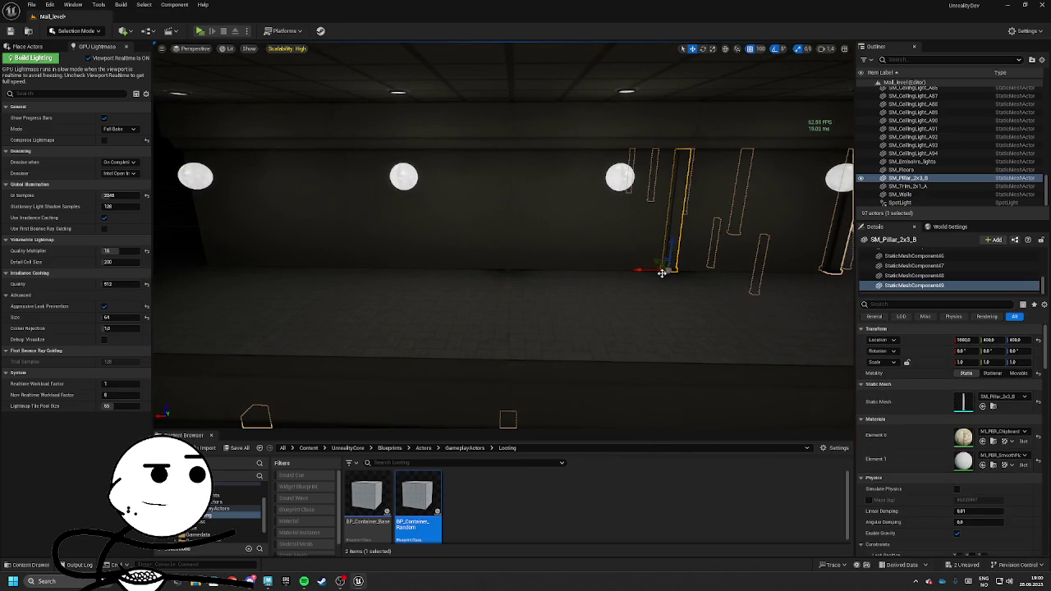
mouse_move(544, 268)
mouse_down()
mouse_move(656, 265)
mouse_move(493, 257)
mouse_move(727, 138)
mouse_move(594, 256)
mouse_move(247, 254)
mouse_up()
mouse_move(631, 279)
mouse_down()
mouse_move(631, 290)
mouse_move(509, 288)
mouse_move(759, 316)
mouse_move(651, 293)
mouse_up()
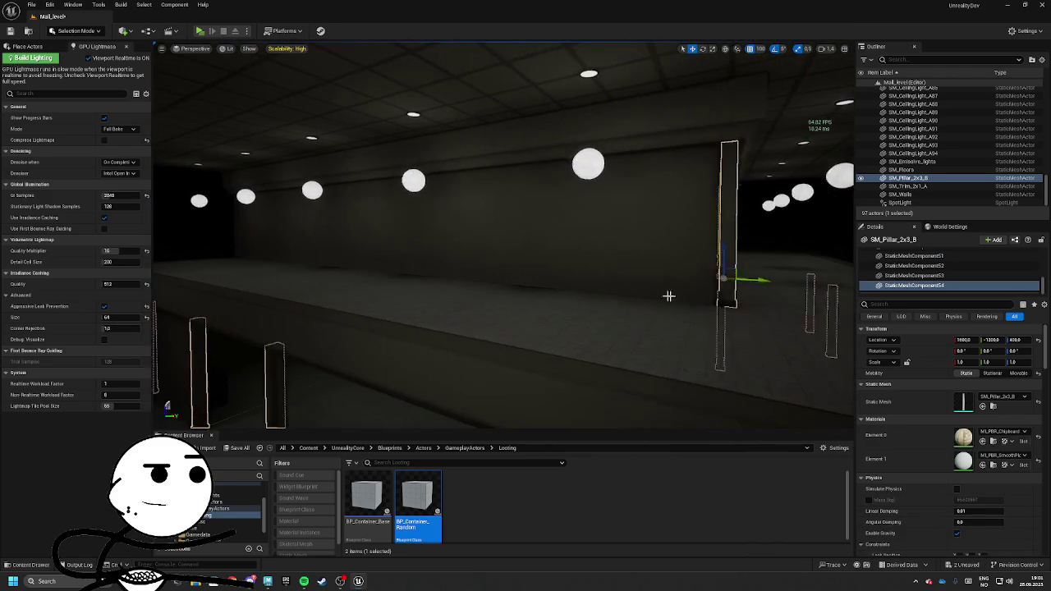
click(730, 291)
click(730, 291)
mouse_move(751, 305)
mouse_down()
mouse_move(598, 291)
mouse_move(579, 279)
mouse_move(636, 279)
mouse_move(402, 263)
mouse_move(375, 183)
mouse_move(682, 190)
mouse_move(408, 265)
mouse_up()
click(408, 276)
mouse_move(490, 273)
mouse_down()
mouse_move(422, 274)
mouse_move(558, 274)
mouse_move(418, 272)
mouse_move(622, 272)
mouse_move(751, 59)
mouse_move(373, 392)
mouse_up()
Save all modified level content, then launch Chrome with the chosen profile
click(220, 450)
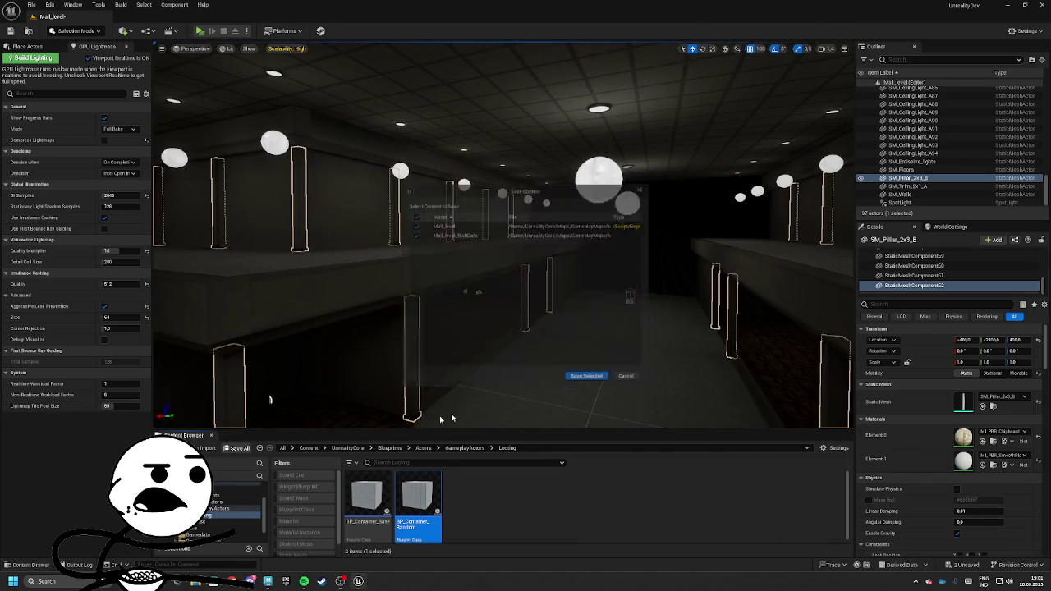
click(594, 381)
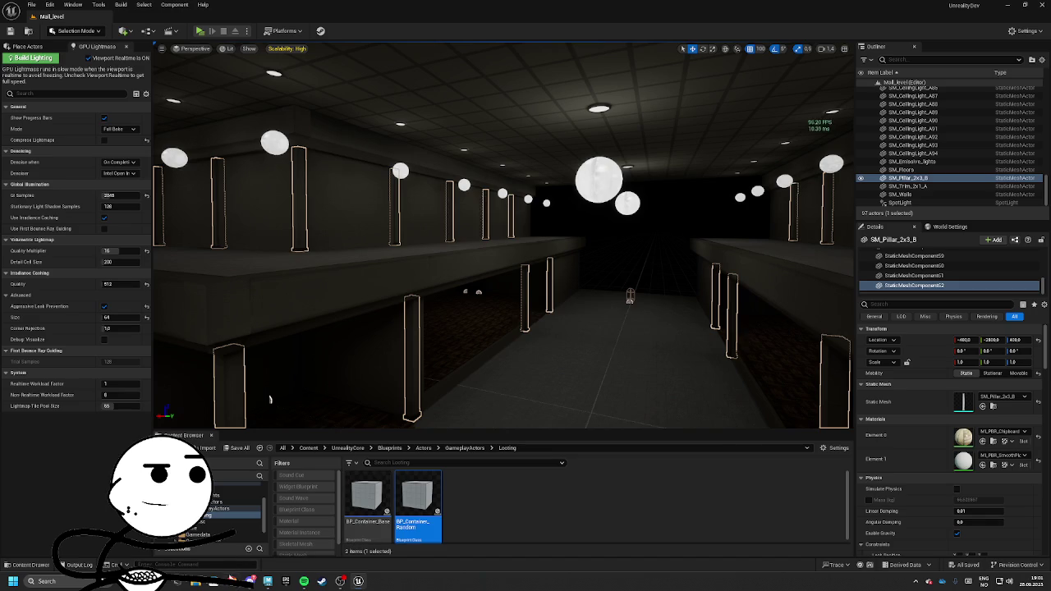
click(232, 580)
click(439, 311)
Search Google for 'mall music no copyright' and look through the video results
text(m)
key(BackSpace)
key(BackSpace)
text(m)
key(BackSpace)
text(mall music n)
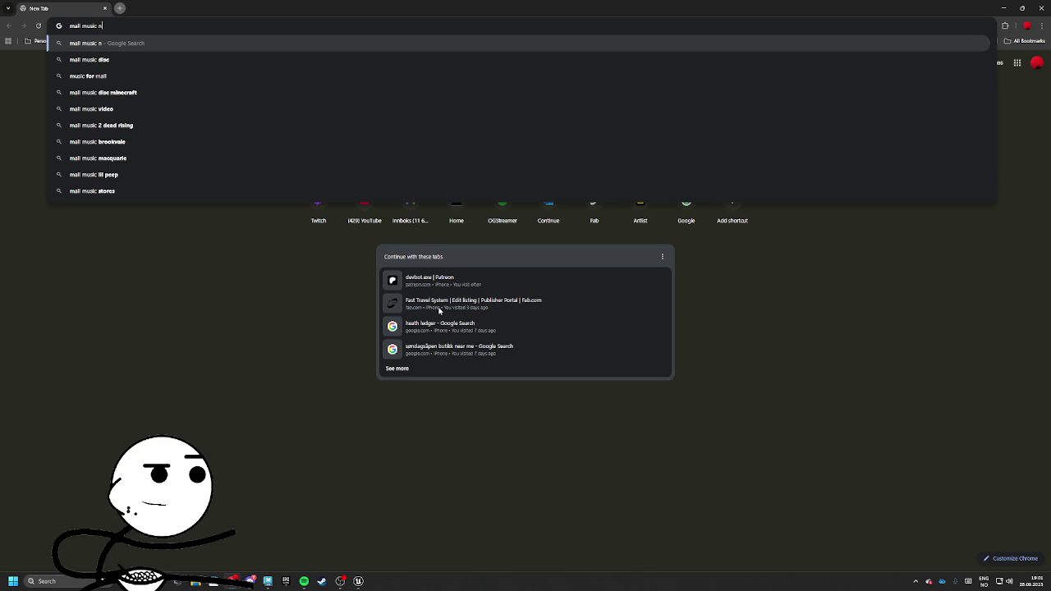
text(o copyright)
key(Return)
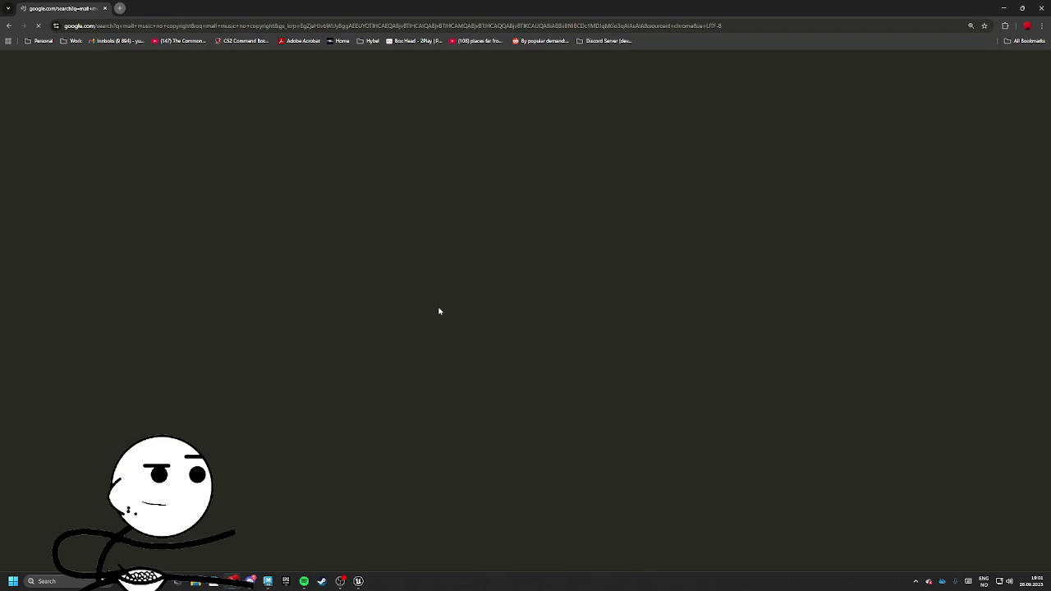
click(196, 123)
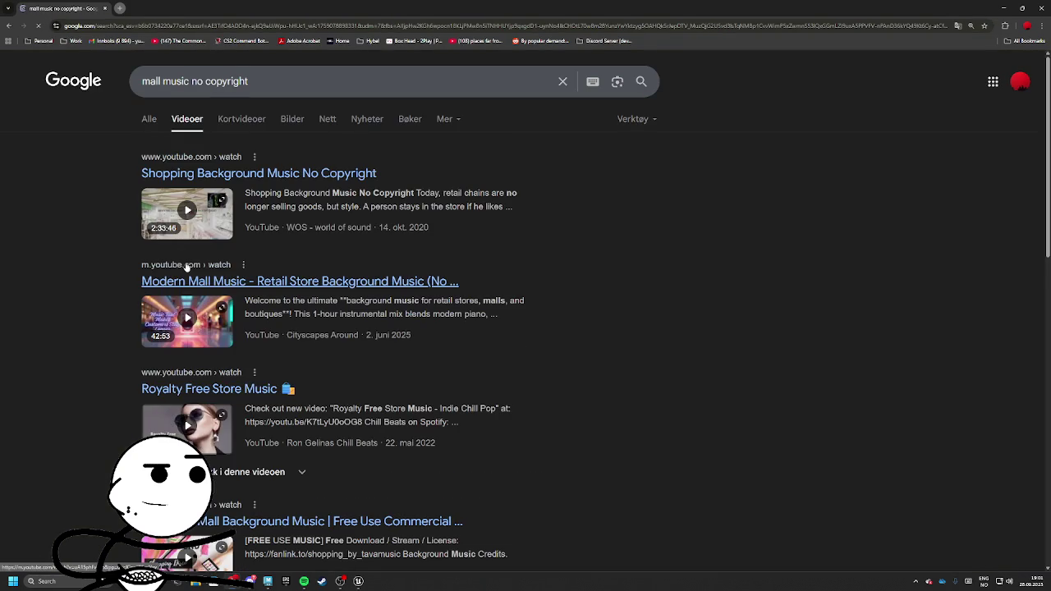
scroll(219, 342, down, 4)
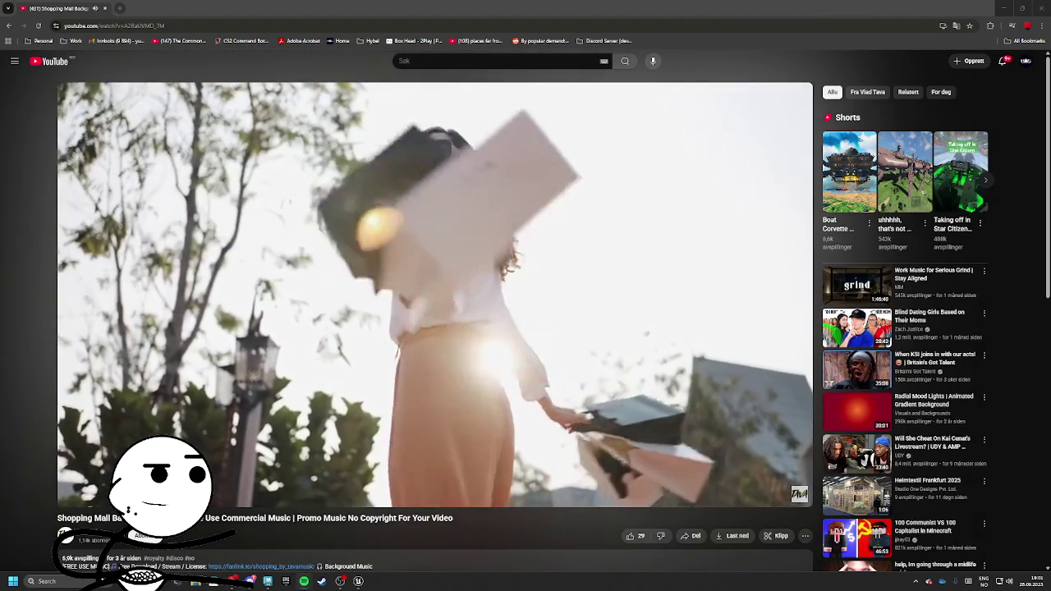
key(alt+Left)
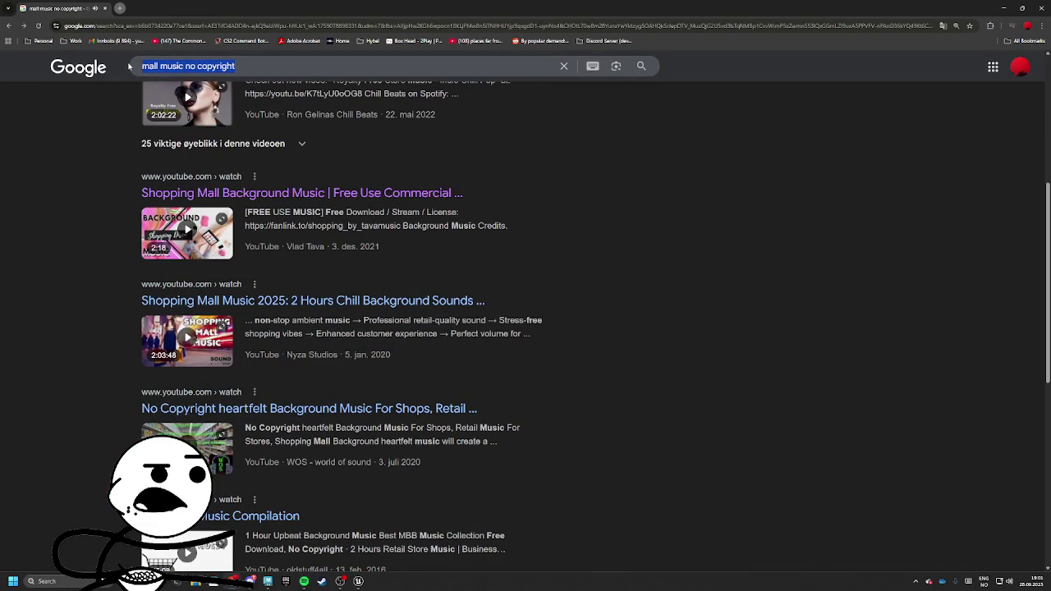
Refine the search to 'dead mall music copyright free' and scroll through all results
text(dead mall music)
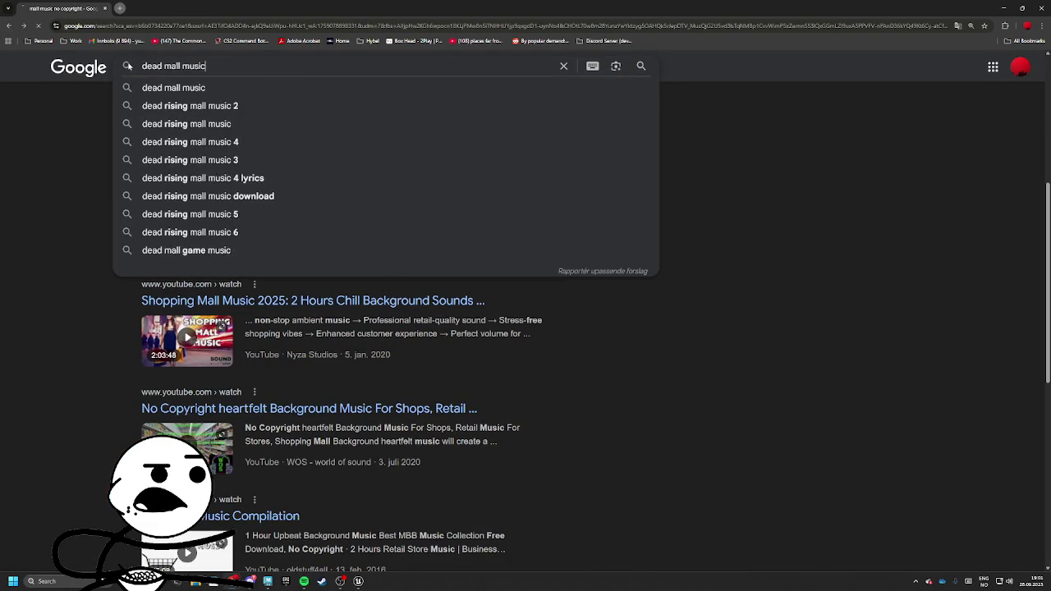
key(Return)
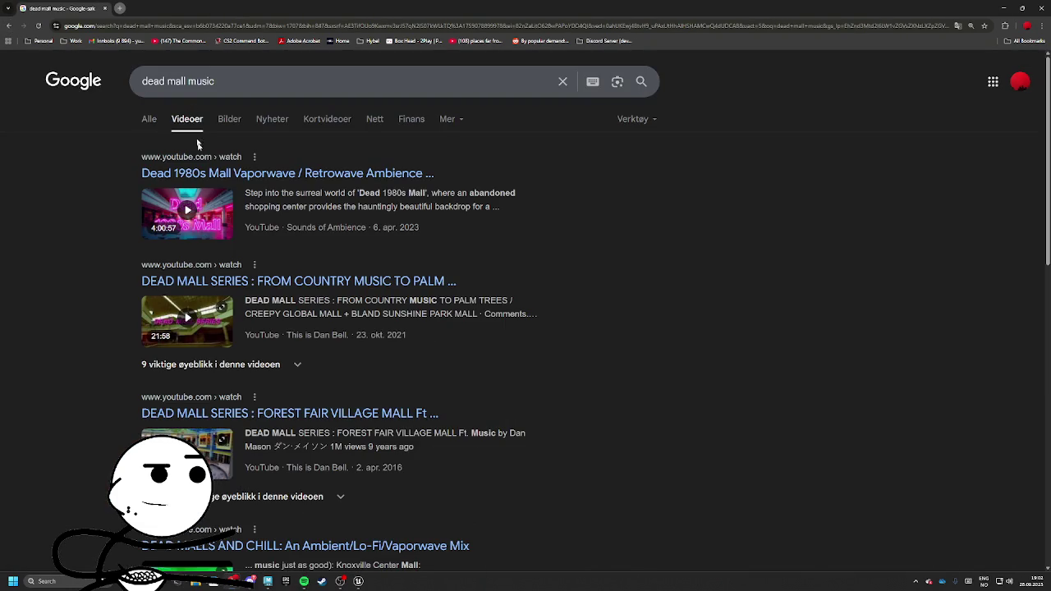
click(256, 85)
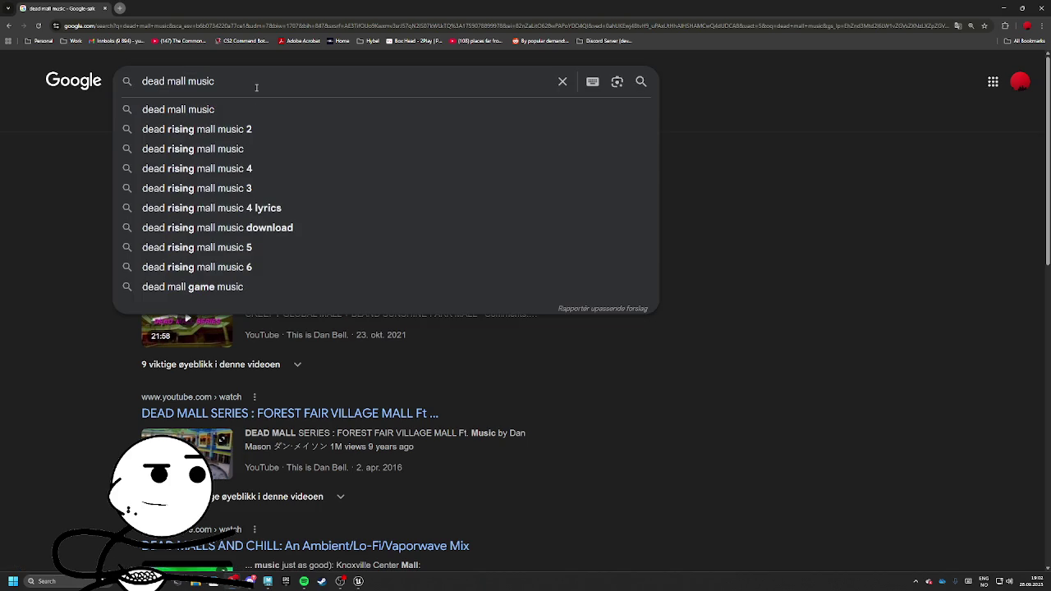
text( cop)
text(yright free)
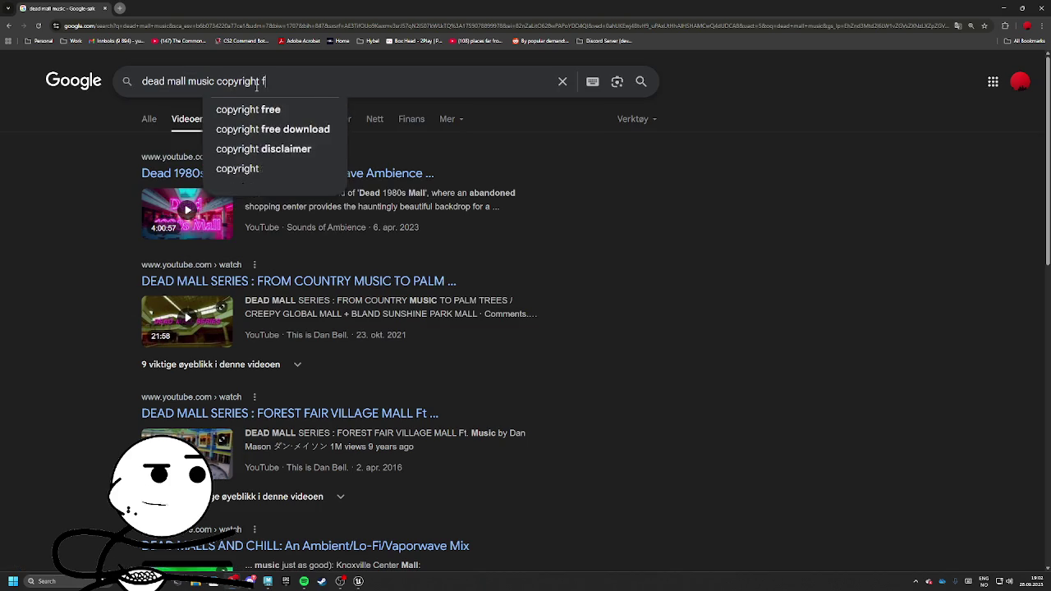
key(Return)
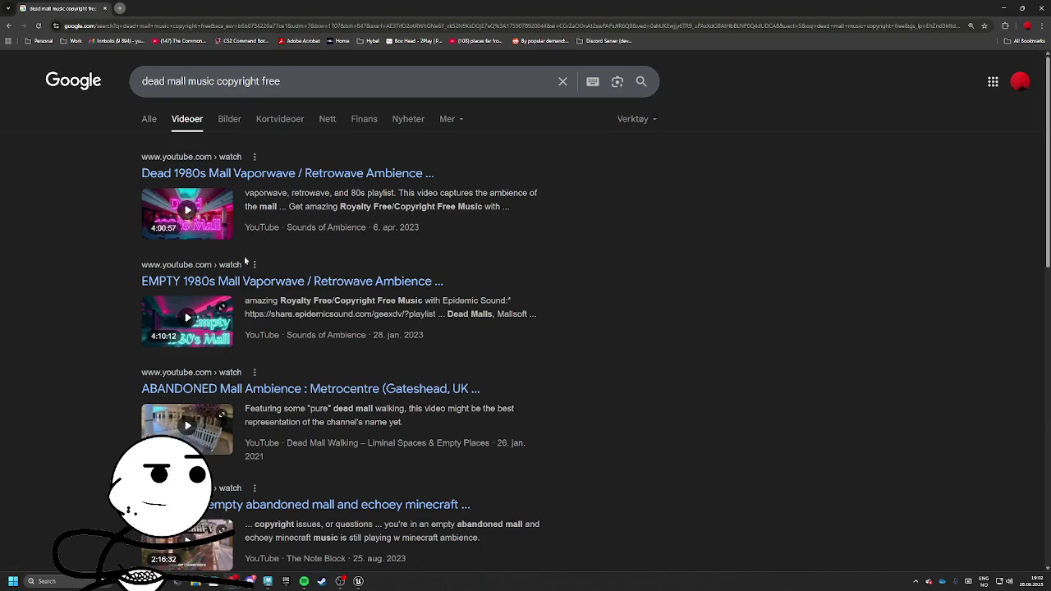
scroll(245, 257, down, 1)
scroll(279, 337, down, 4)
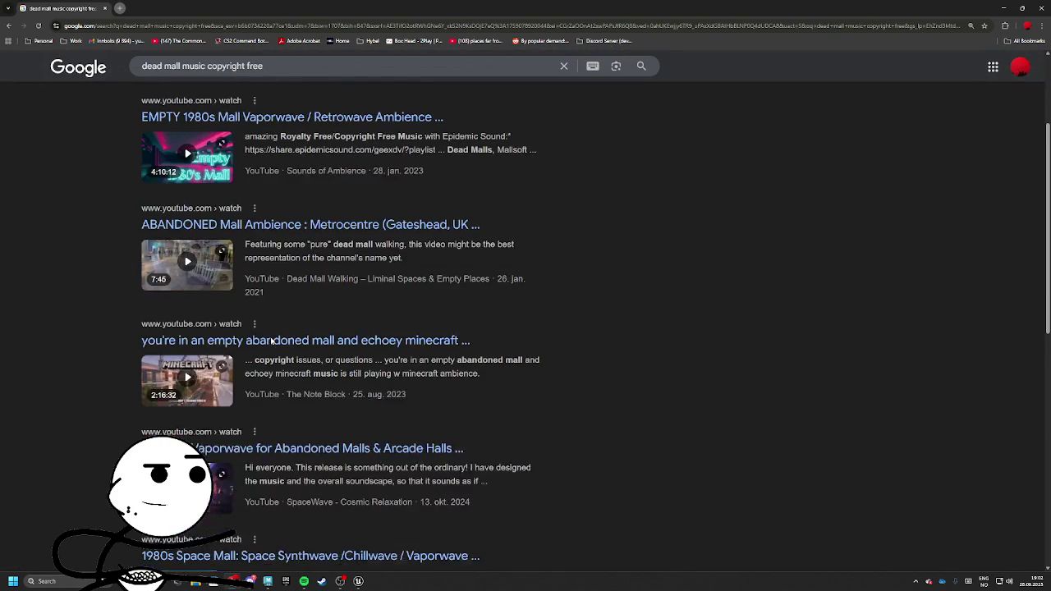
scroll(293, 335, down, 3)
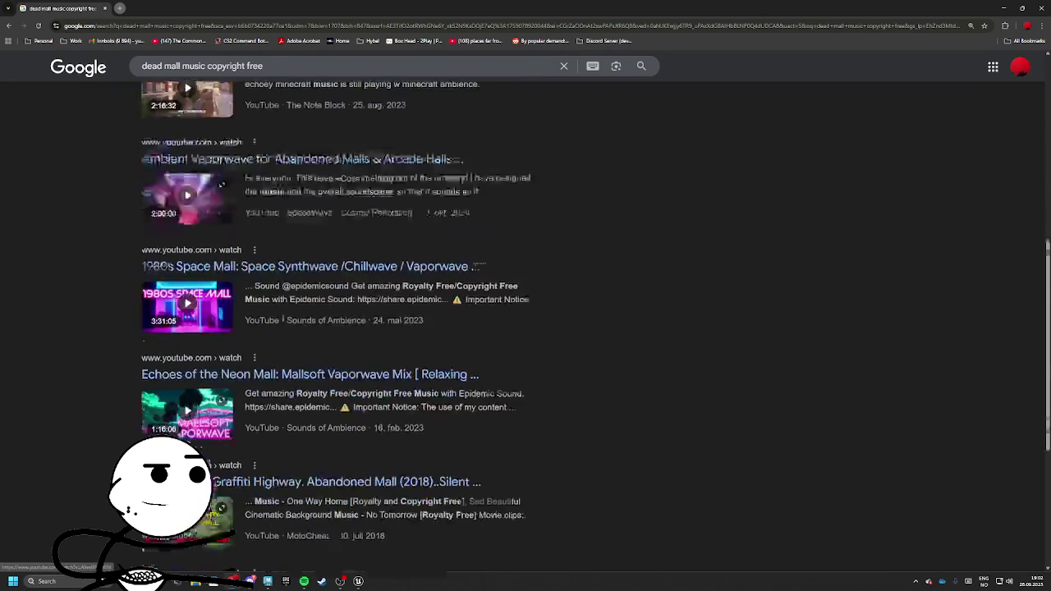
scroll(316, 339, up, 8)
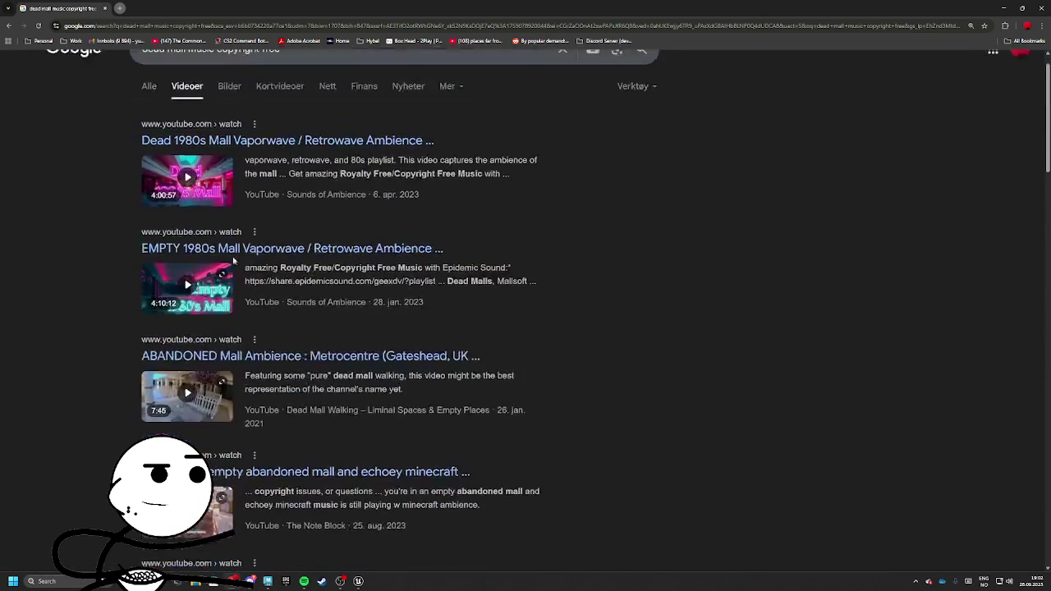
click(151, 121)
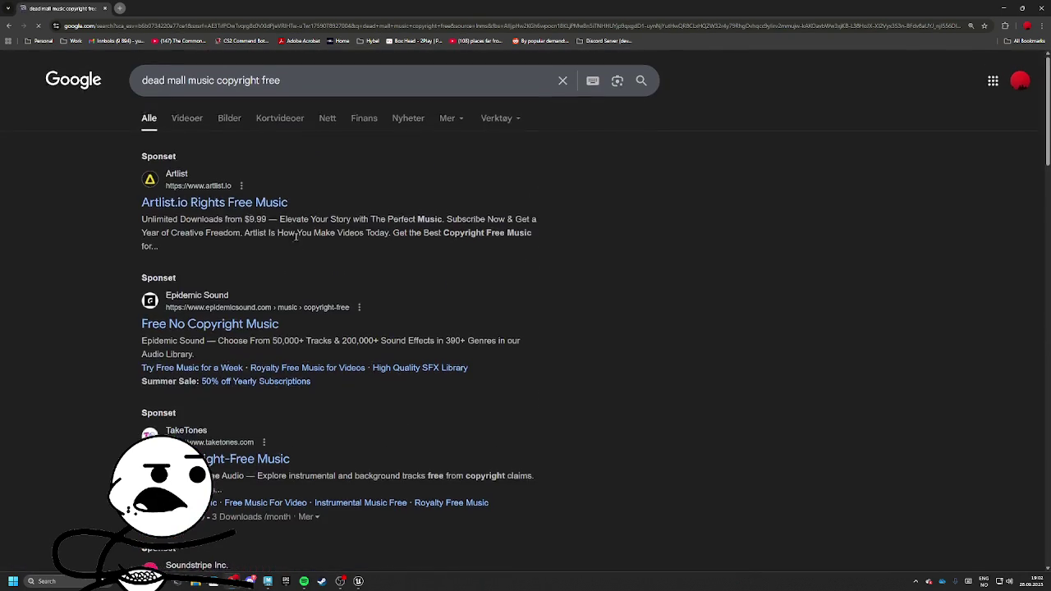
scroll(242, 188, down, 3)
scroll(195, 263, down, 8)
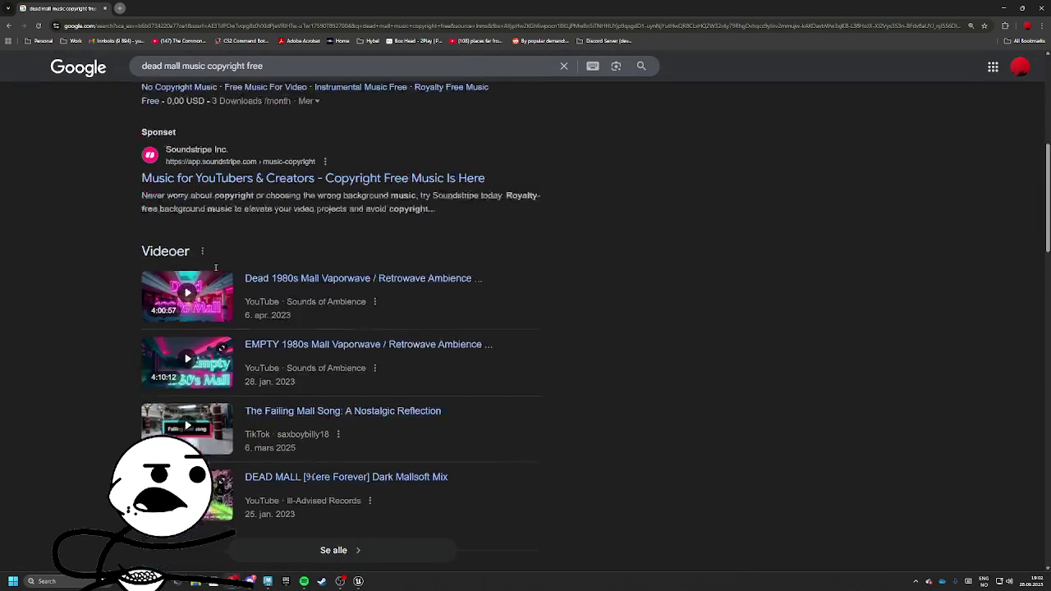
scroll(205, 305, down, 1)
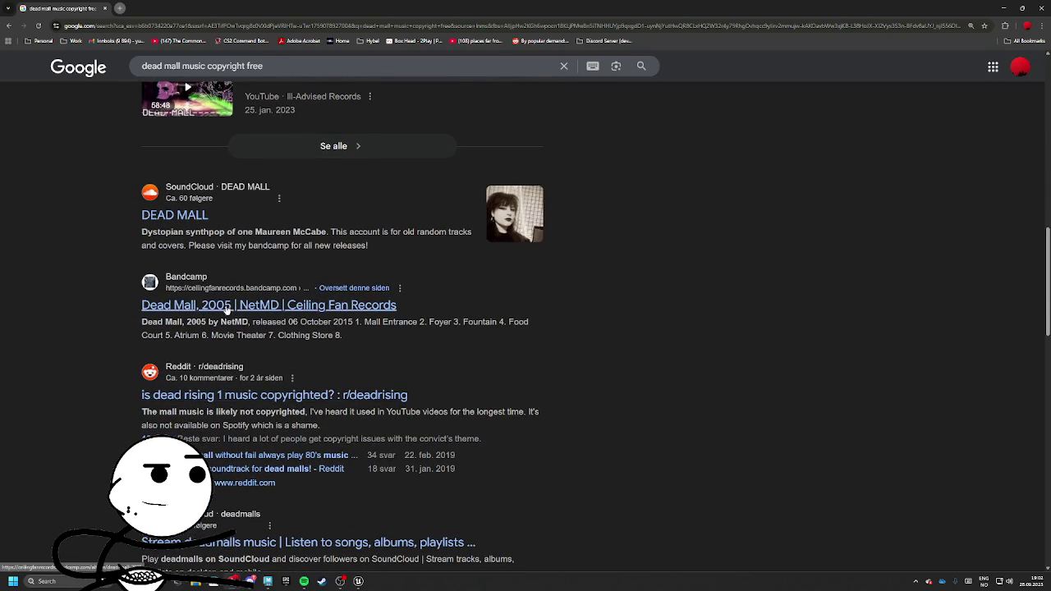
Preview the Dead Mall, 2005 album on Bandcamp after accepting cookies, then return
click(228, 309)
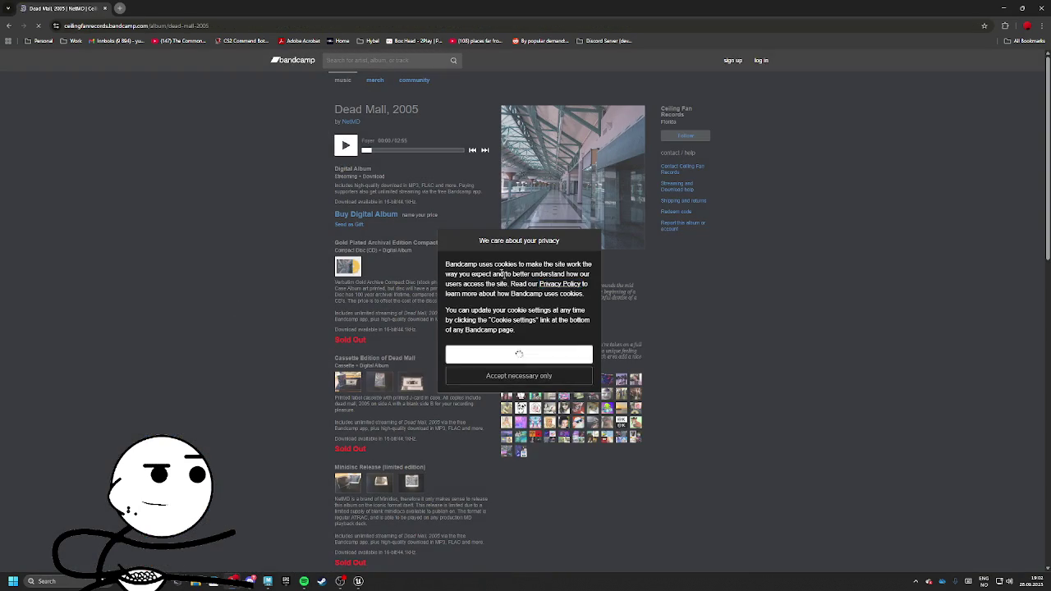
click(578, 357)
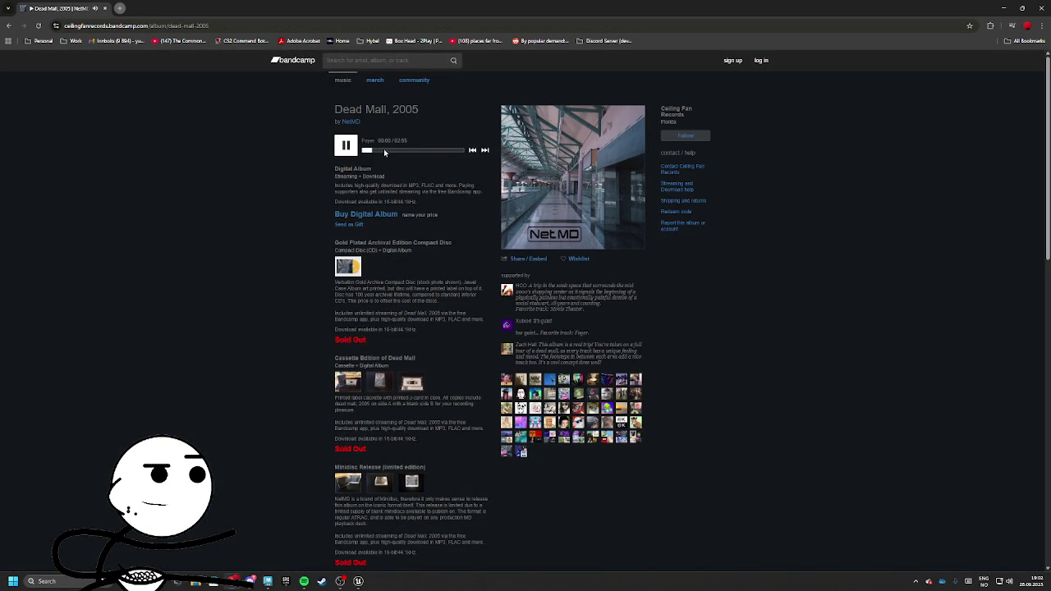
scroll(402, 246, down, 3)
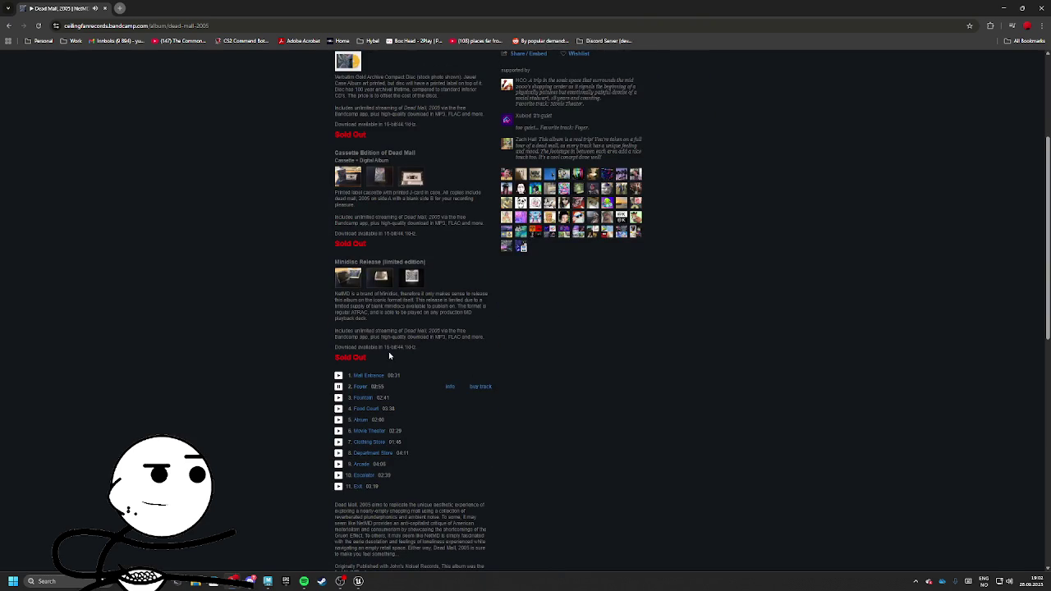
scroll(315, 214, up, 3)
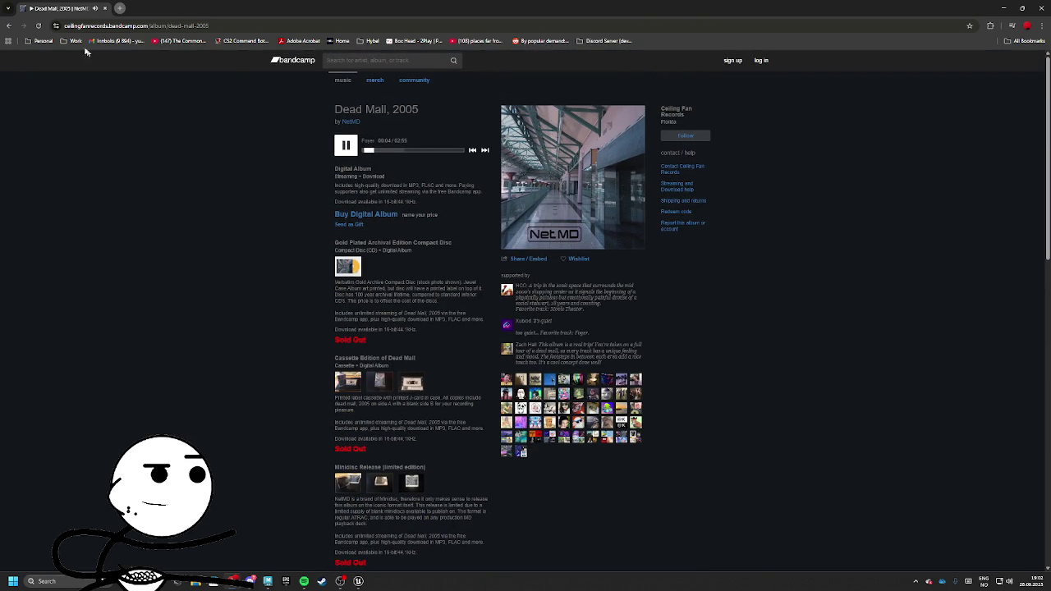
click(7, 26)
Open the Dead 1980s Mall vaporwave video, then go back to the results
scroll(258, 284, down, 6)
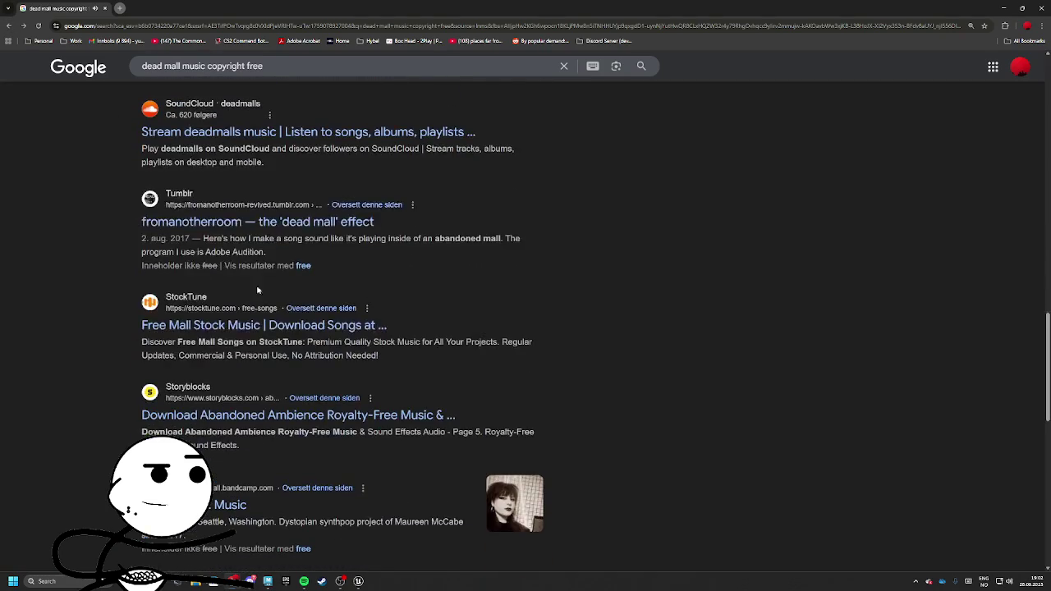
scroll(206, 308, down, 5)
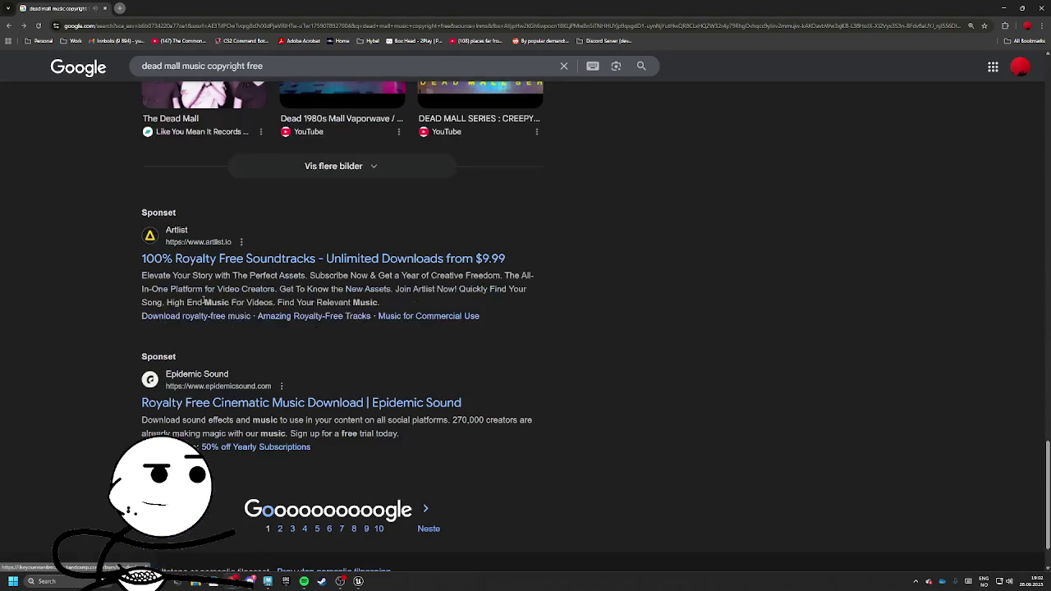
scroll(218, 313, up, 20)
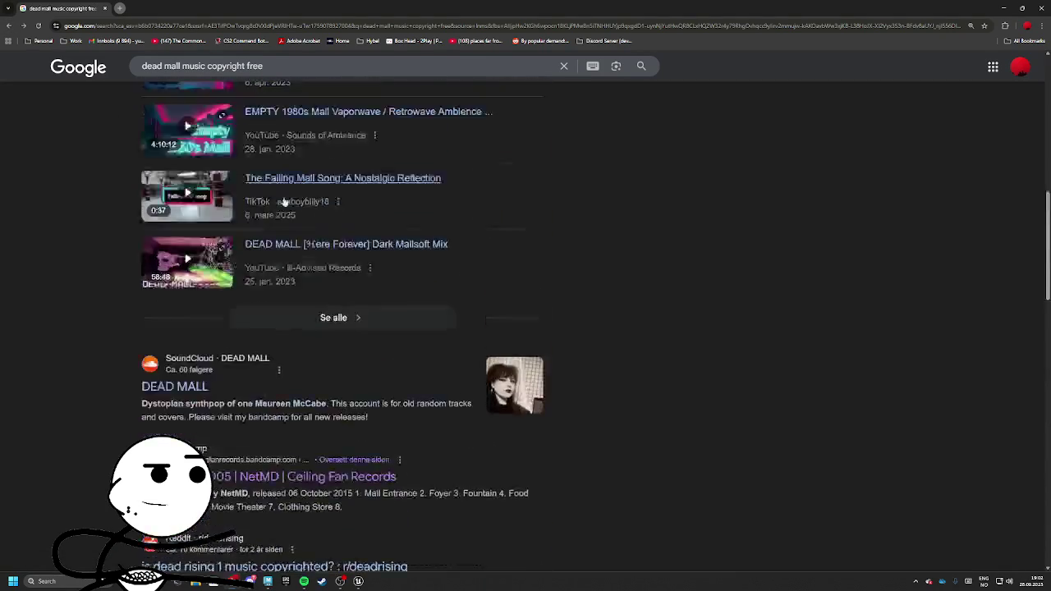
scroll(213, 218, down, 3)
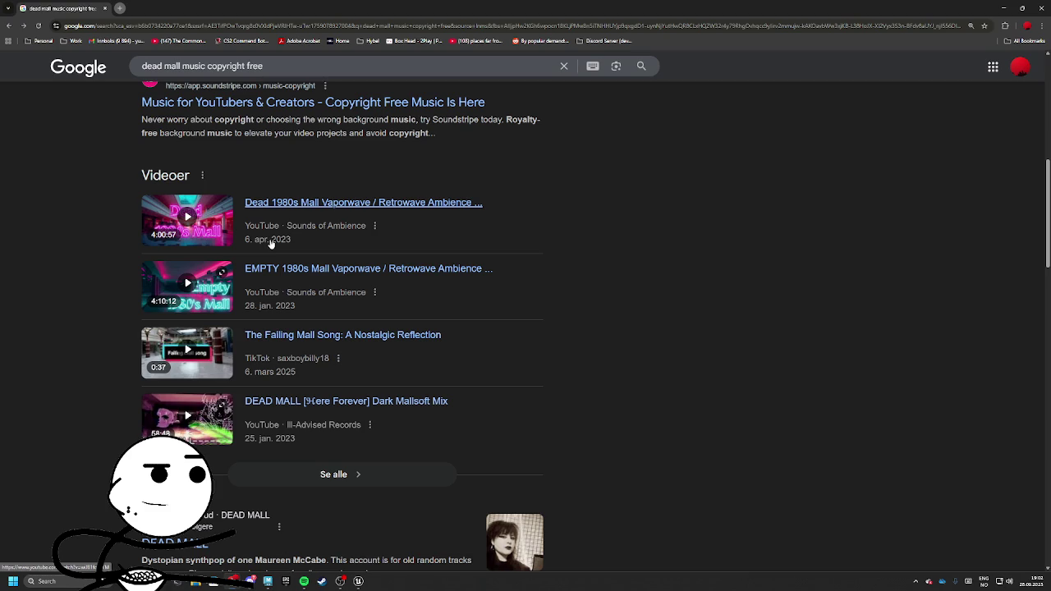
click(312, 205)
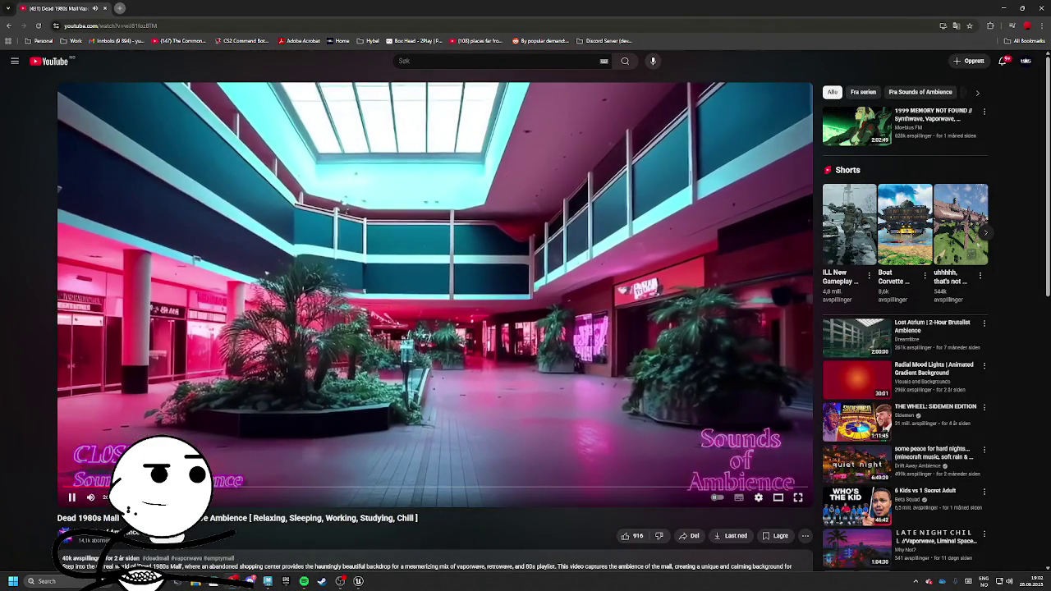
click(8, 25)
Search for 'copyright free retrowave music' and filter to video results
triple_click(279, 71)
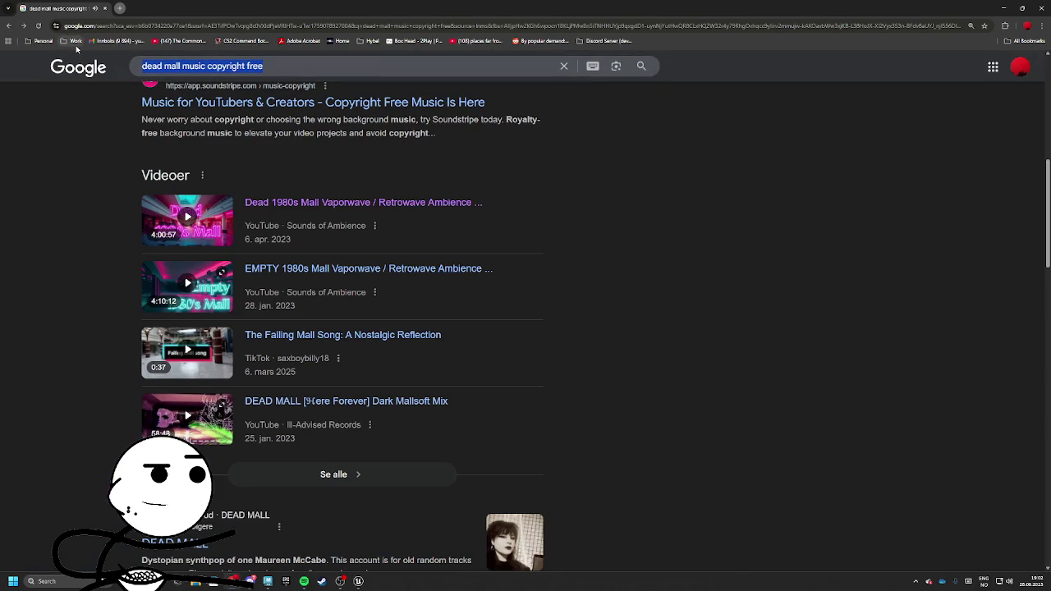
text(retro)
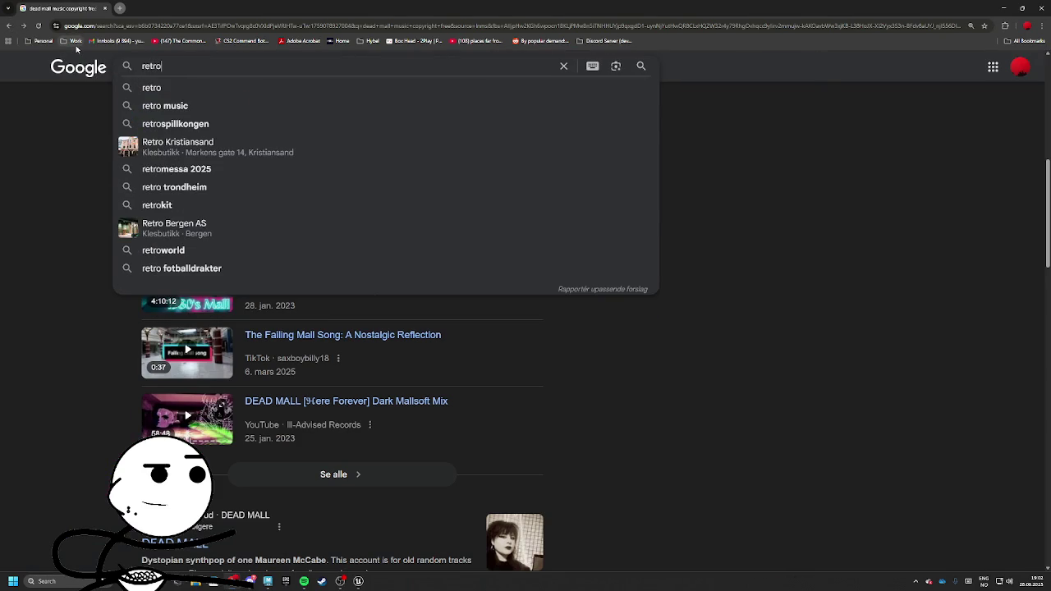
text(wave )
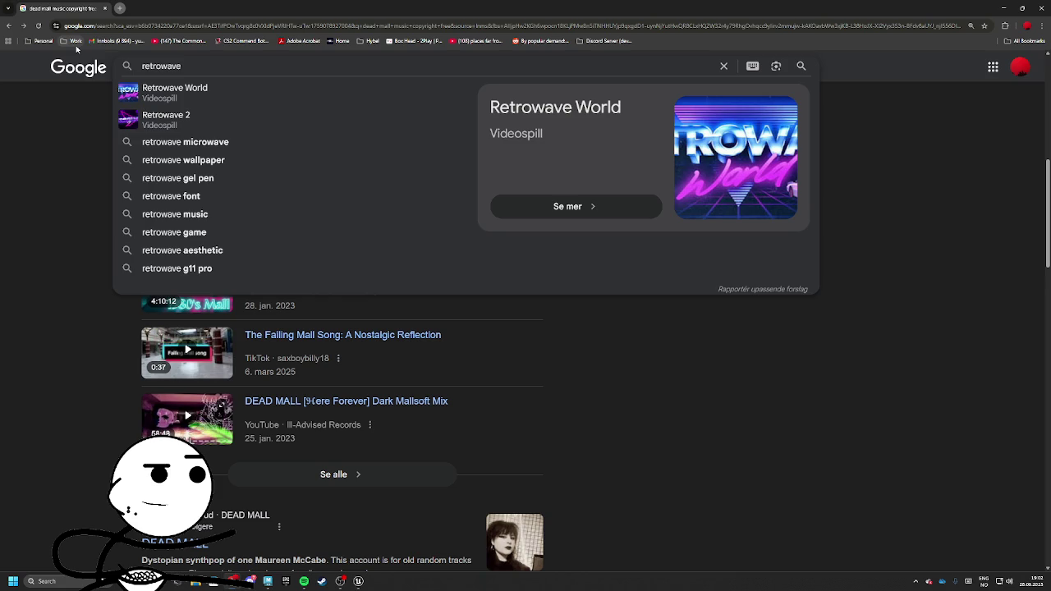
text(copyrigh)
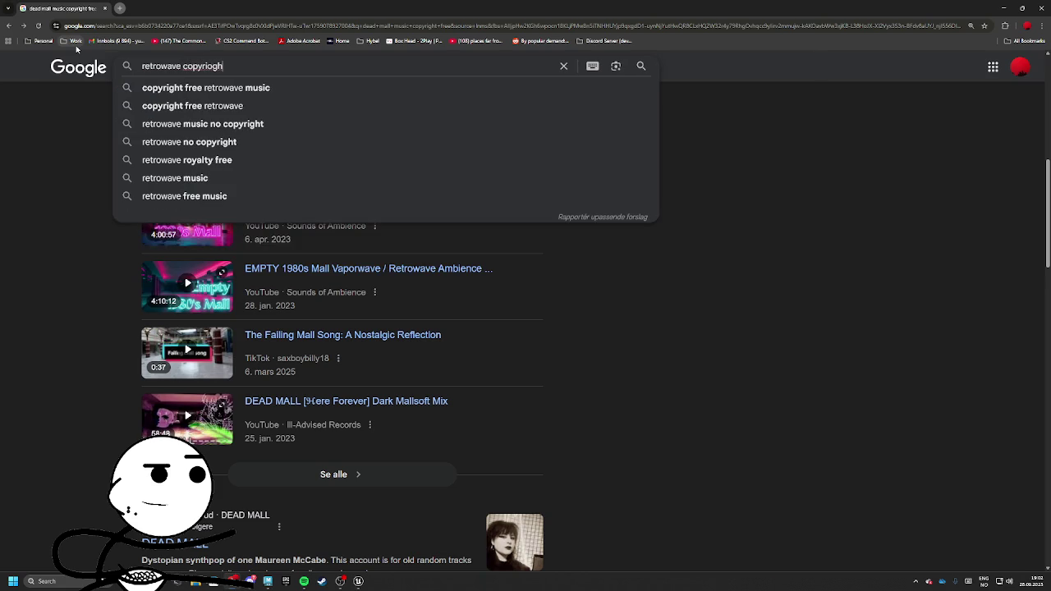
key(Down)
key(Return)
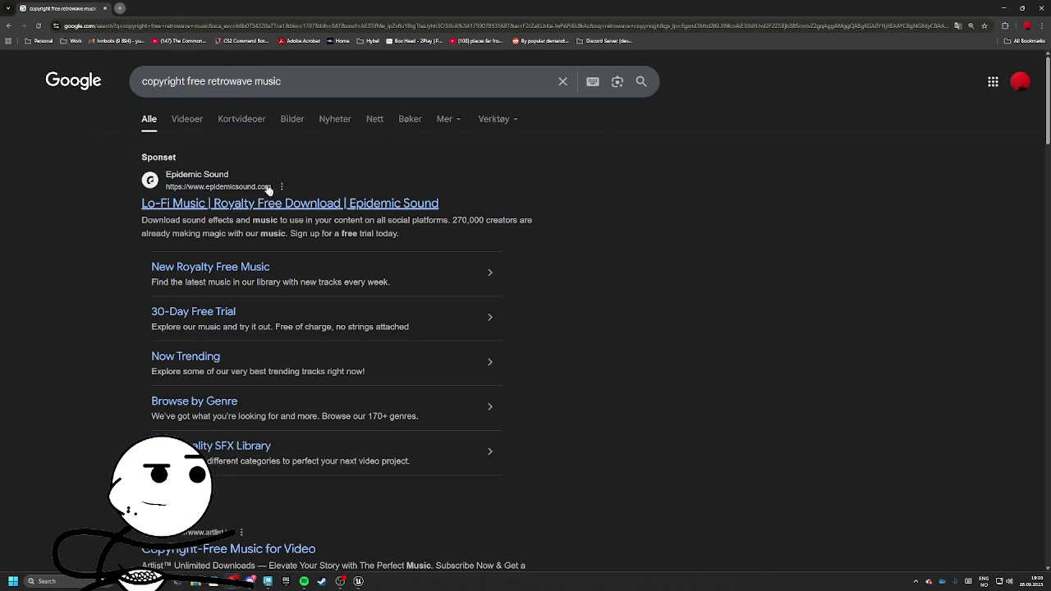
click(198, 117)
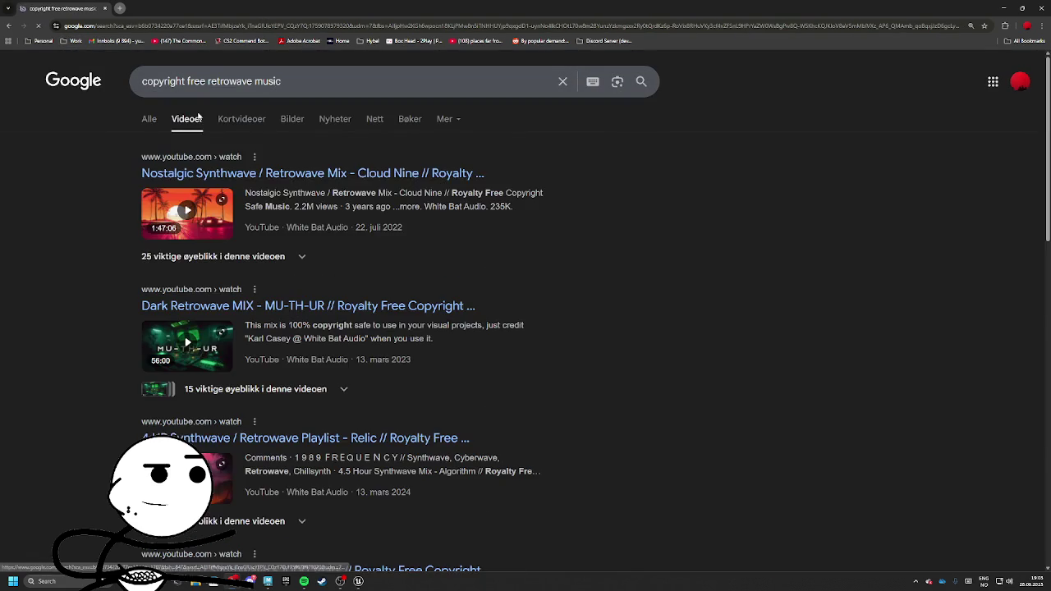
scroll(256, 334, down, 3)
scroll(255, 334, down, 2)
Play Retrowave / Synthwave - 1000 Years, skip the ad, and visit the White Bat Audio channel
click(283, 243)
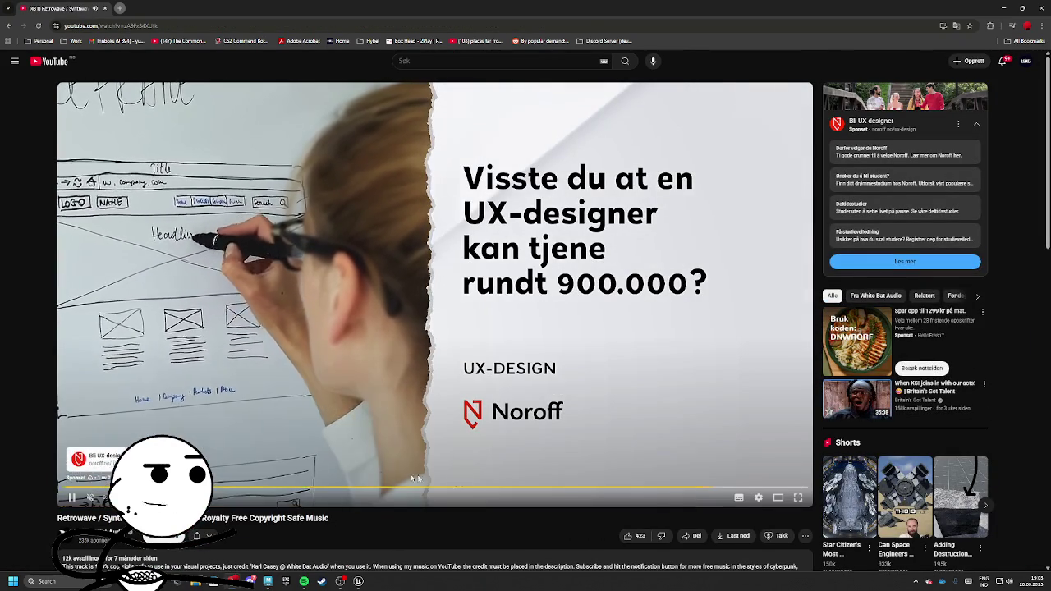
click(776, 460)
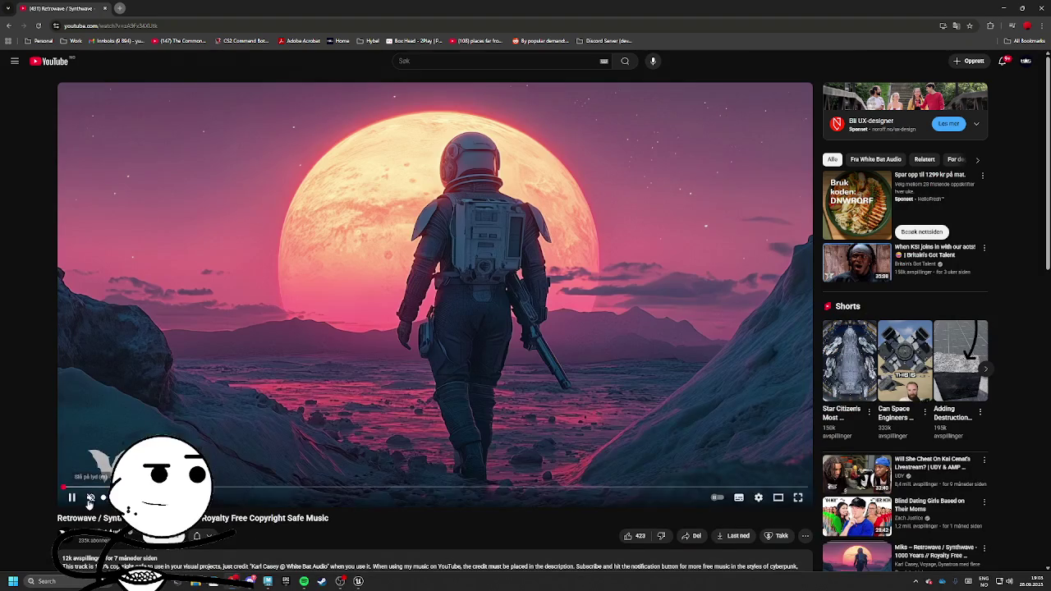
scroll(210, 409, down, 1)
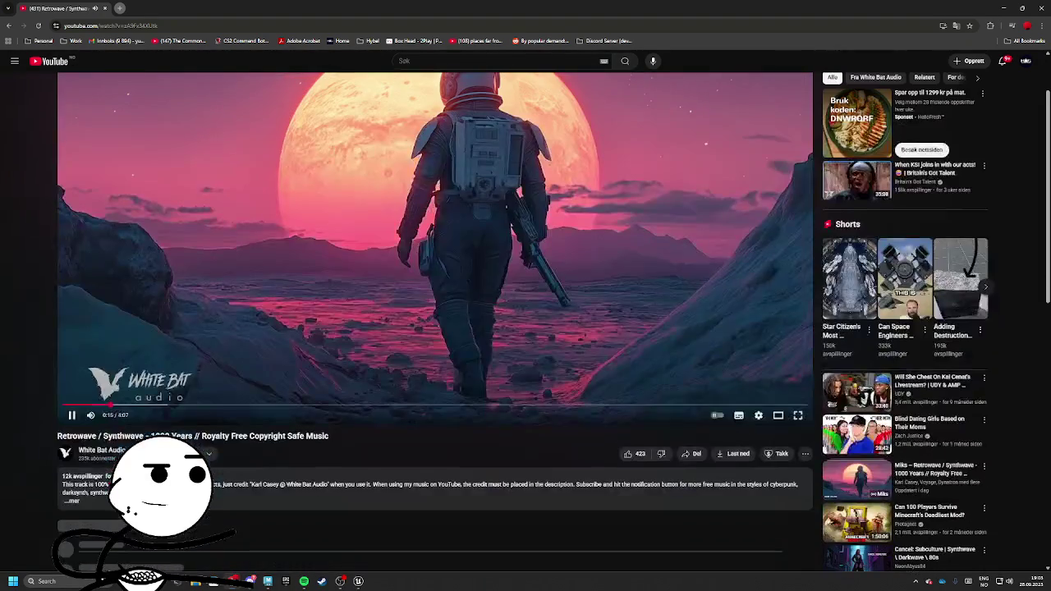
scroll(175, 370, down, 2)
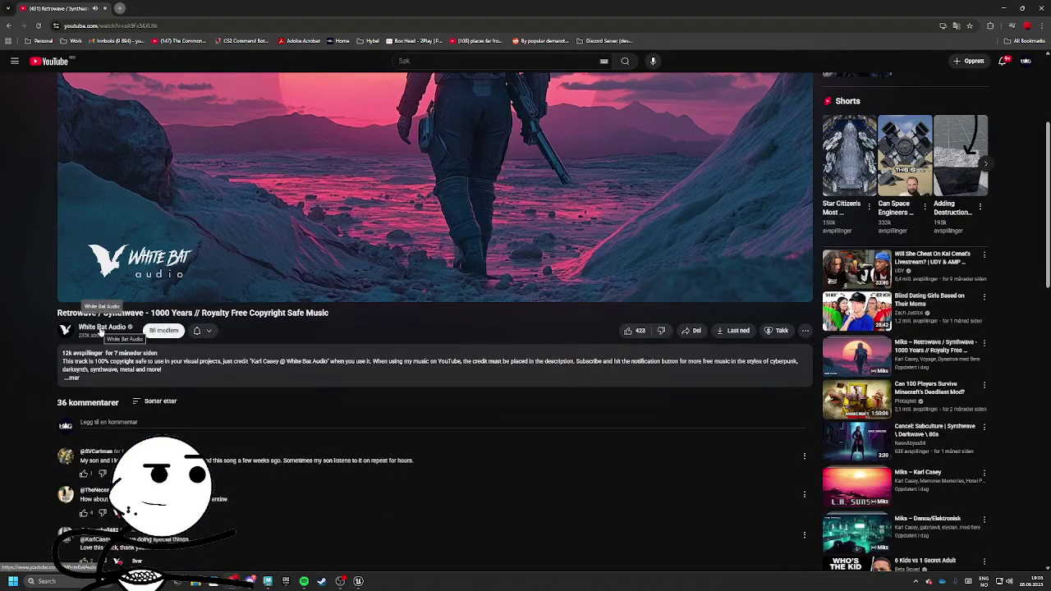
click(100, 327)
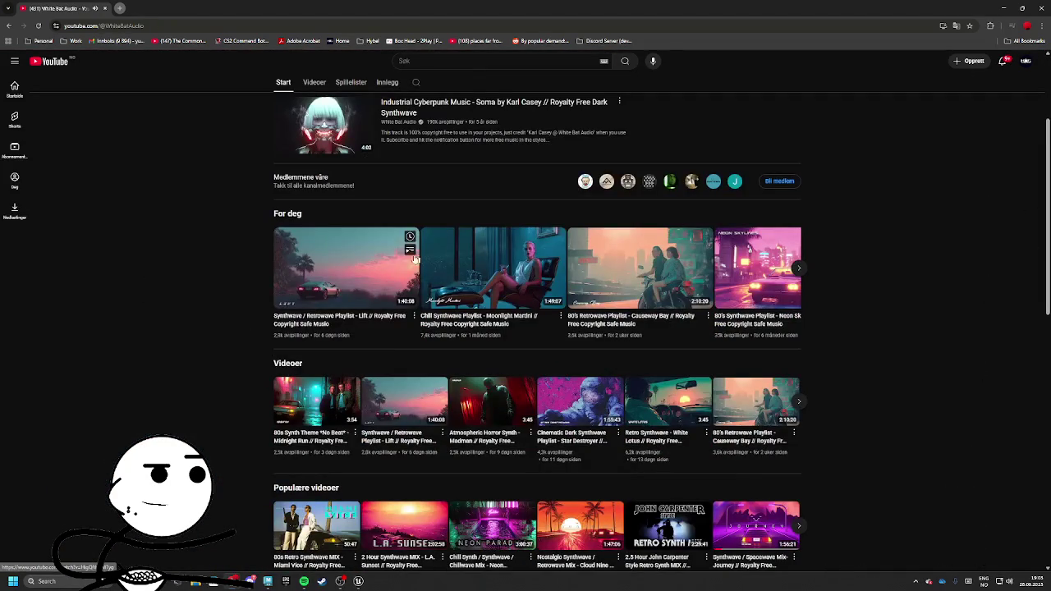
From the channel's video list, sample Midnight Run, Synthwave Lift, Madman and White Lotus
scroll(308, 187, up, 3)
click(314, 240)
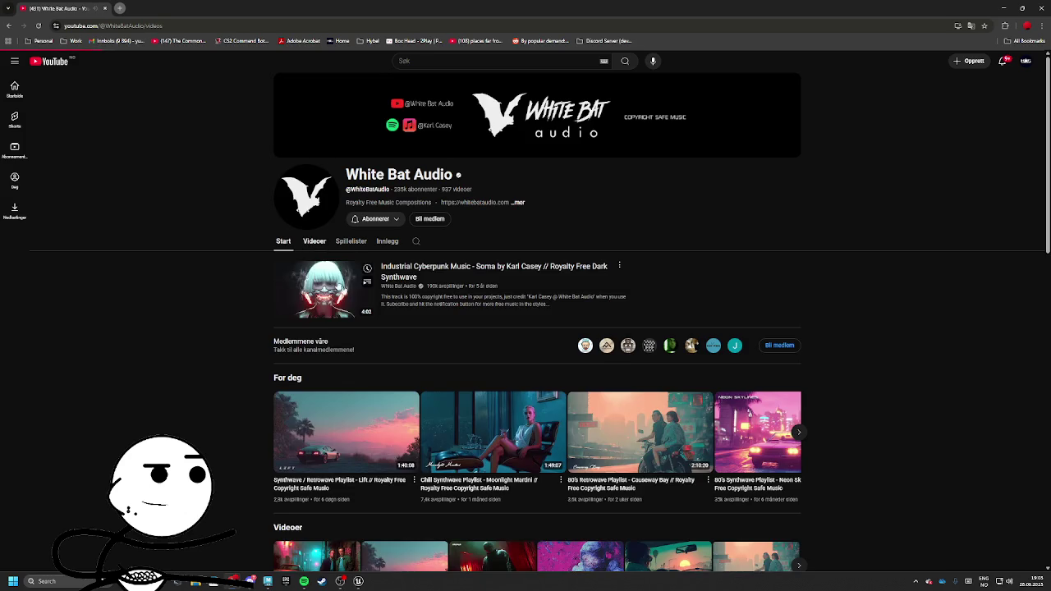
click(326, 362)
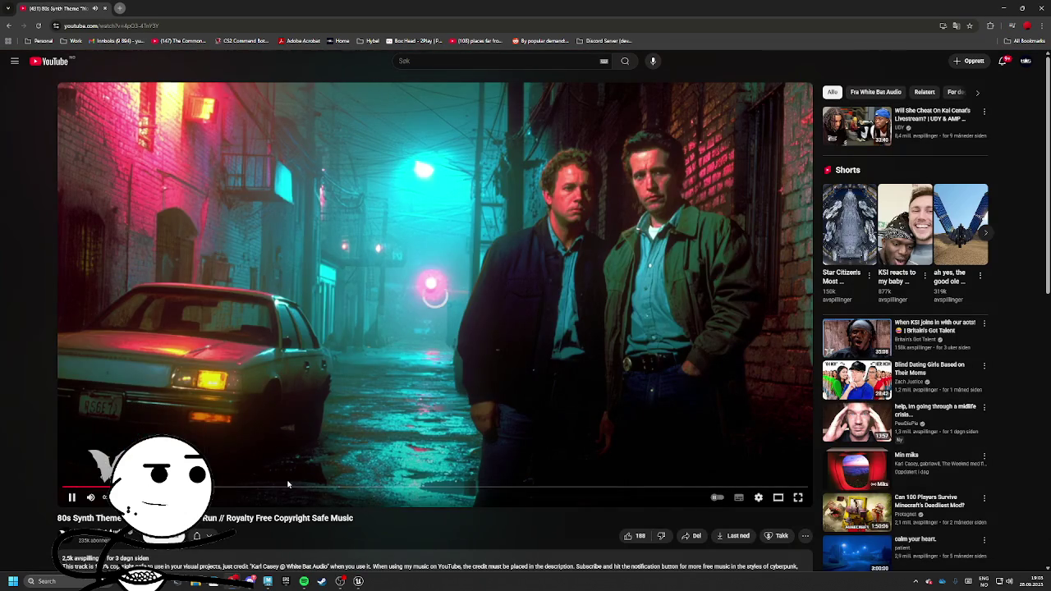
click(8, 26)
click(362, 354)
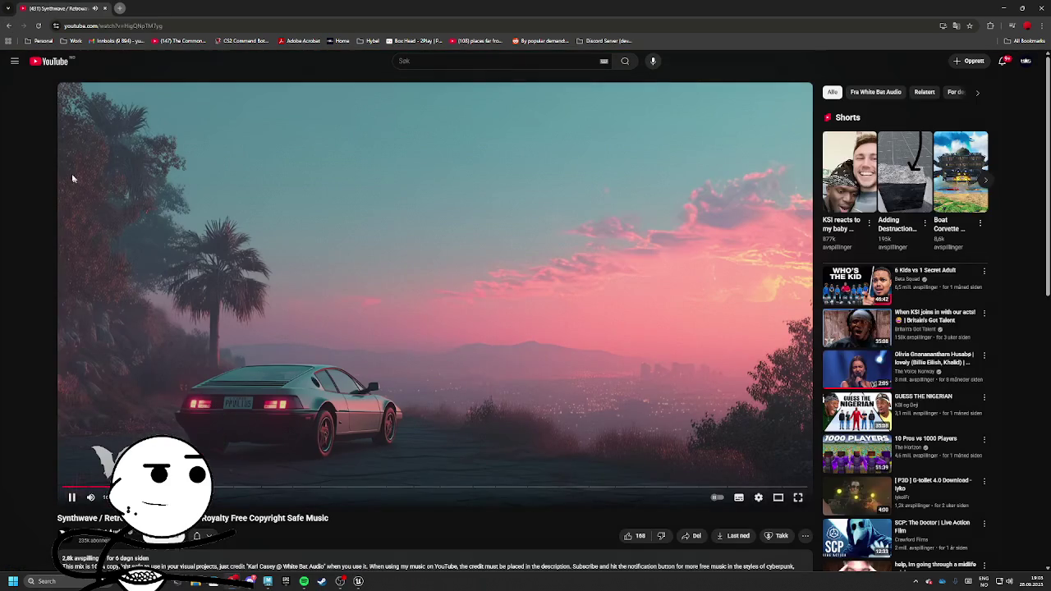
click(9, 25)
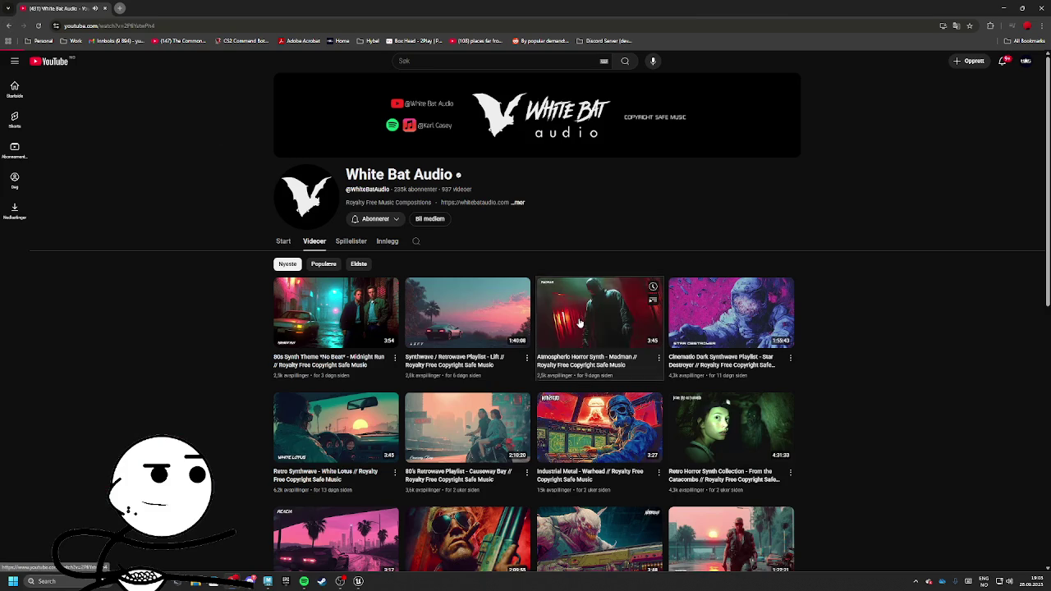
click(581, 329)
click(9, 25)
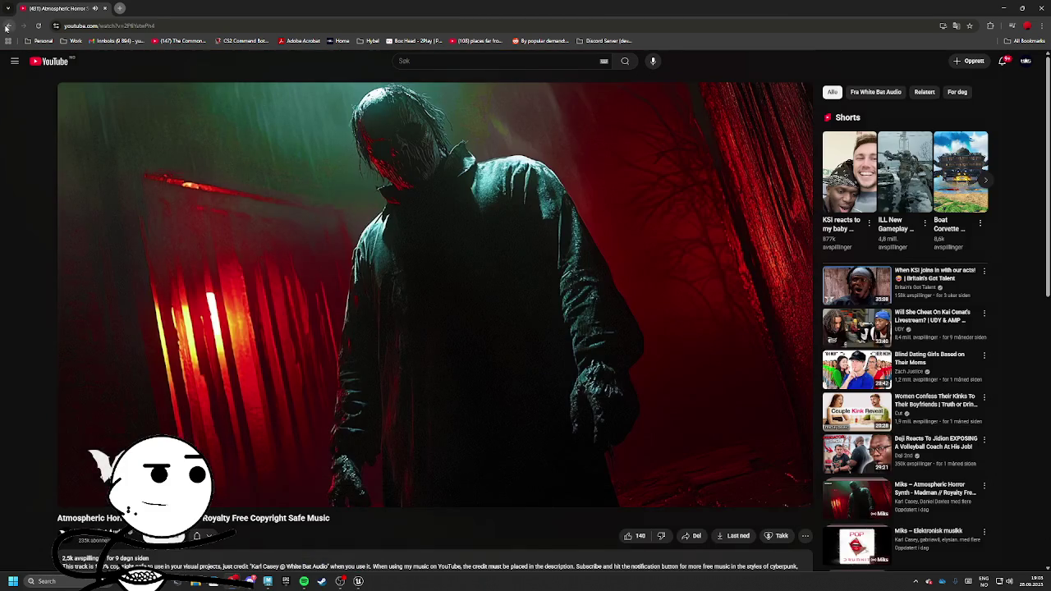
click(307, 310)
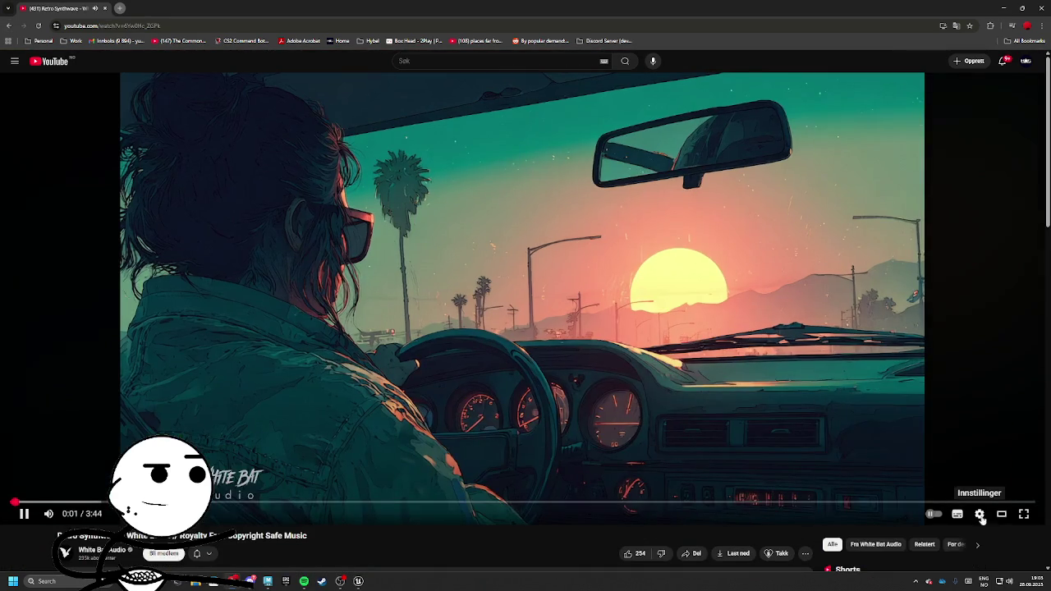
click(1001, 514)
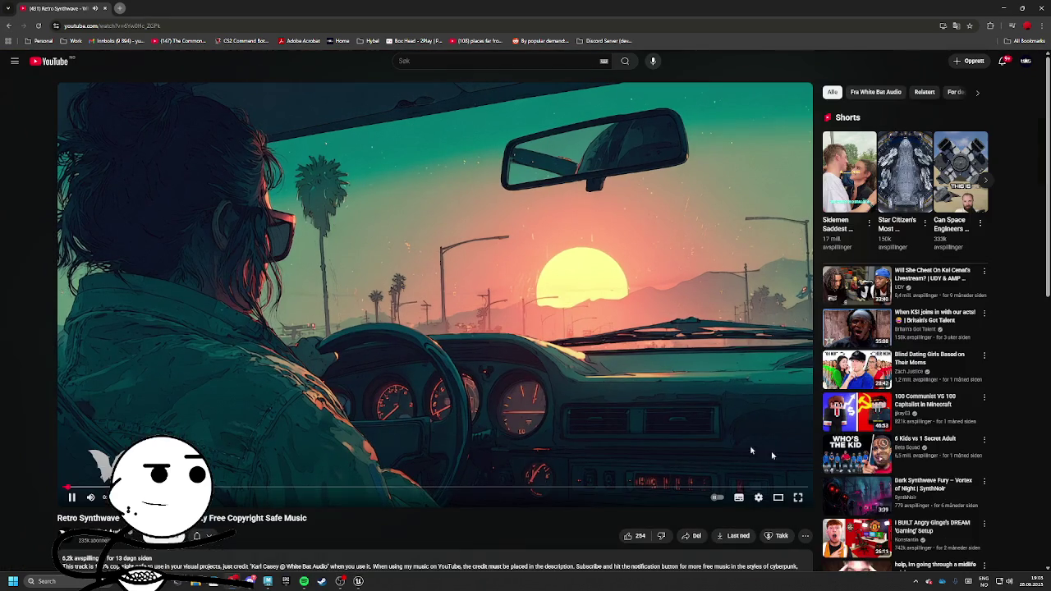
scroll(161, 398, down, 1)
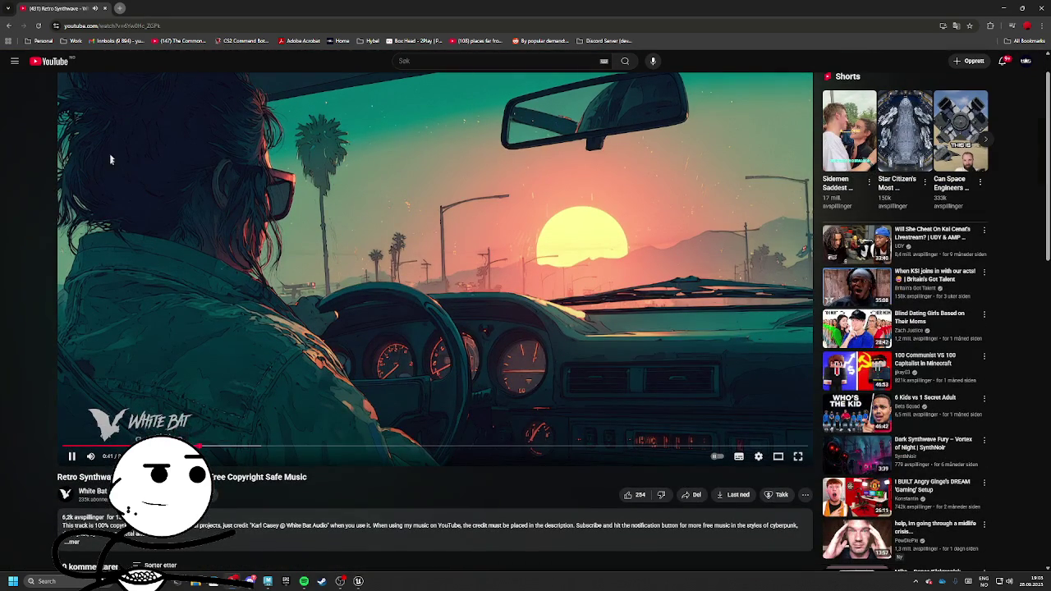
key(alt+Left)
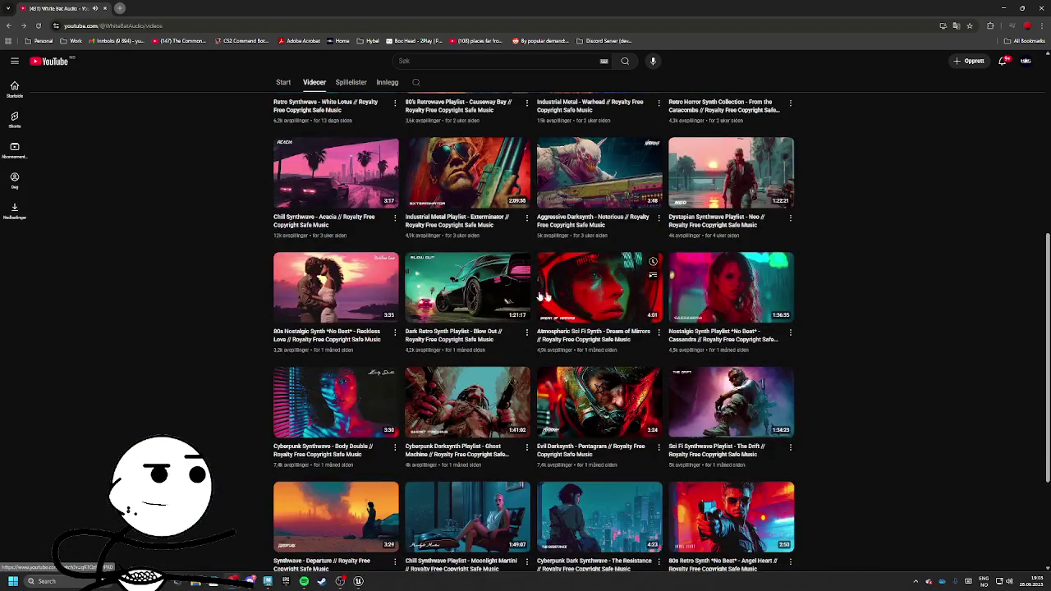
Sample Blow Out, the cyberpunk synthwave video, Channel 4, Deja Vu, Menacing and Tears in the Rain
click(467, 287)
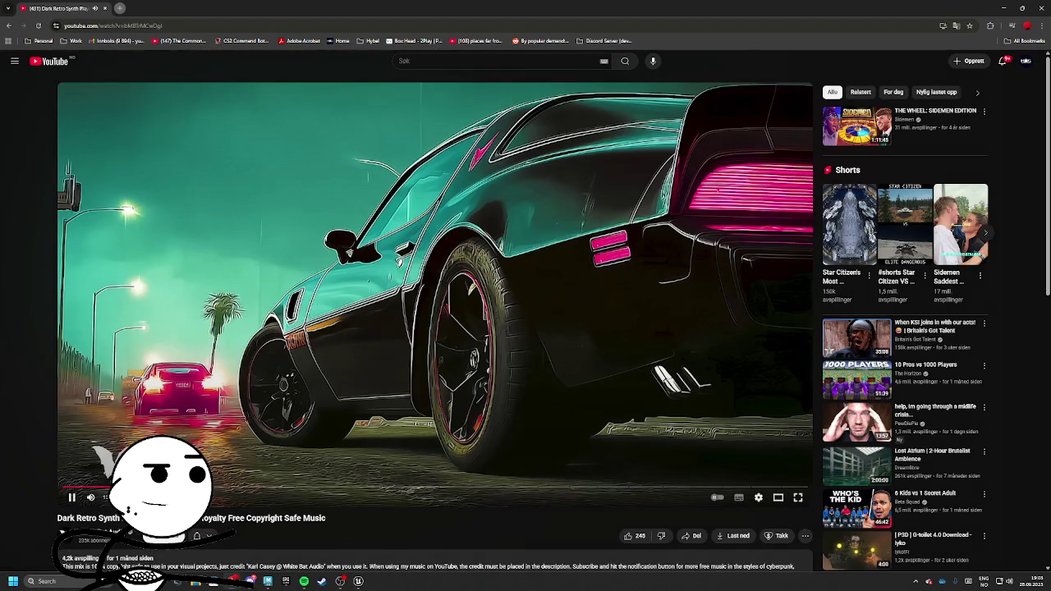
click(9, 26)
click(332, 338)
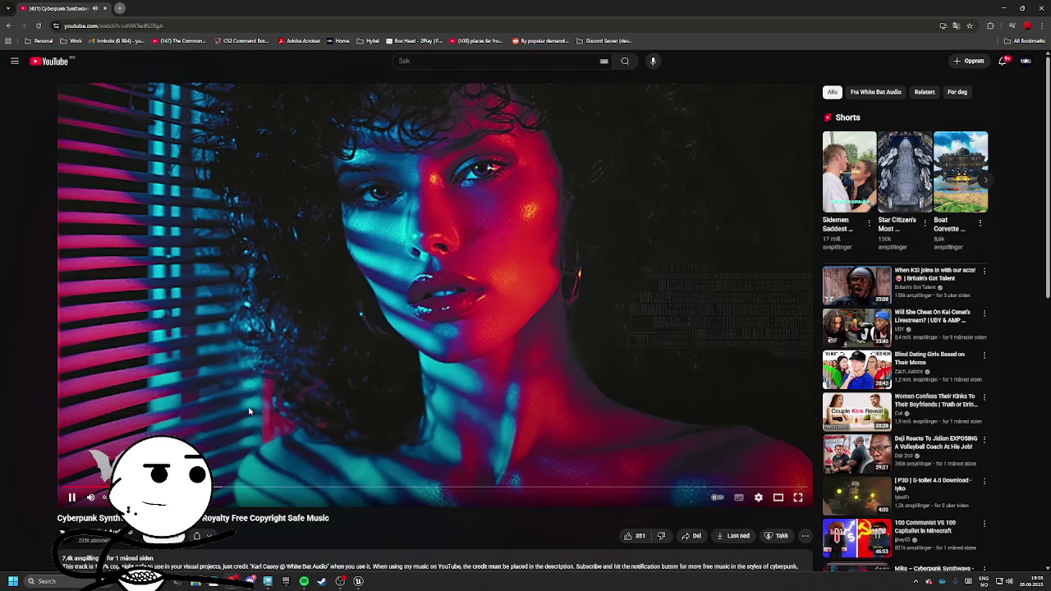
click(9, 26)
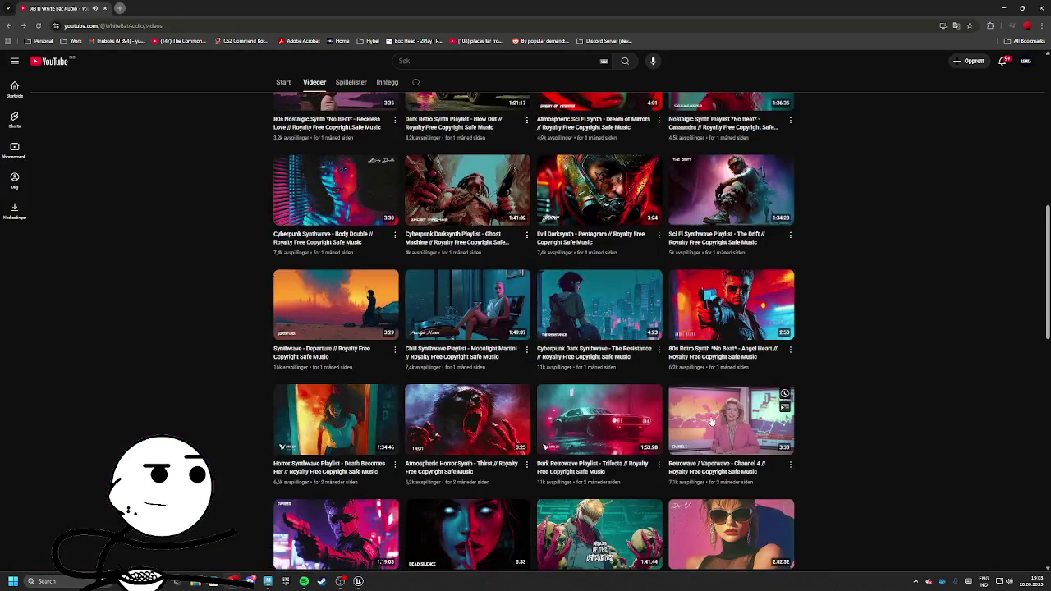
click(711, 422)
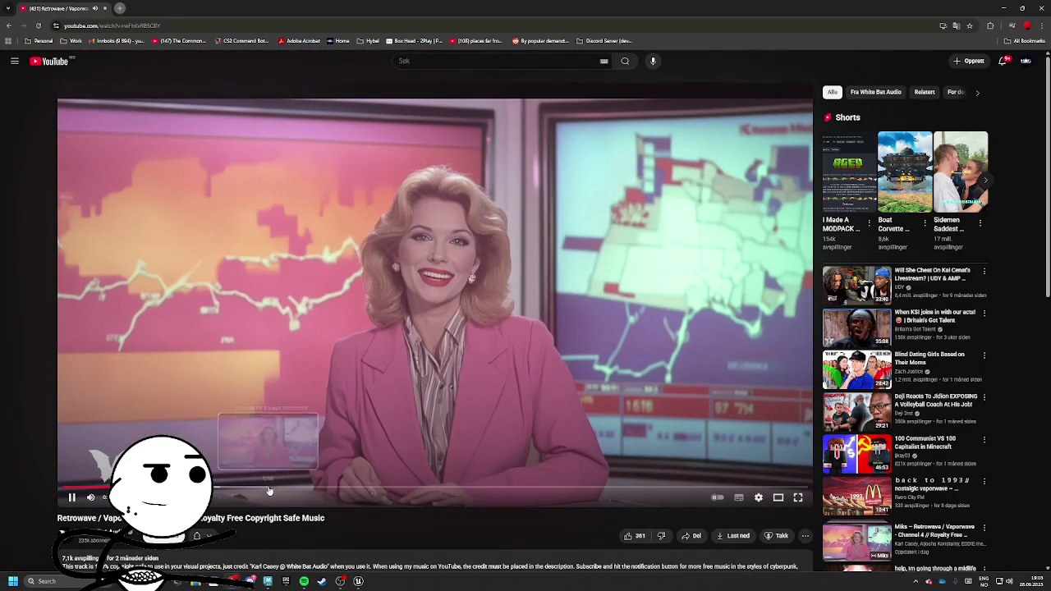
click(9, 26)
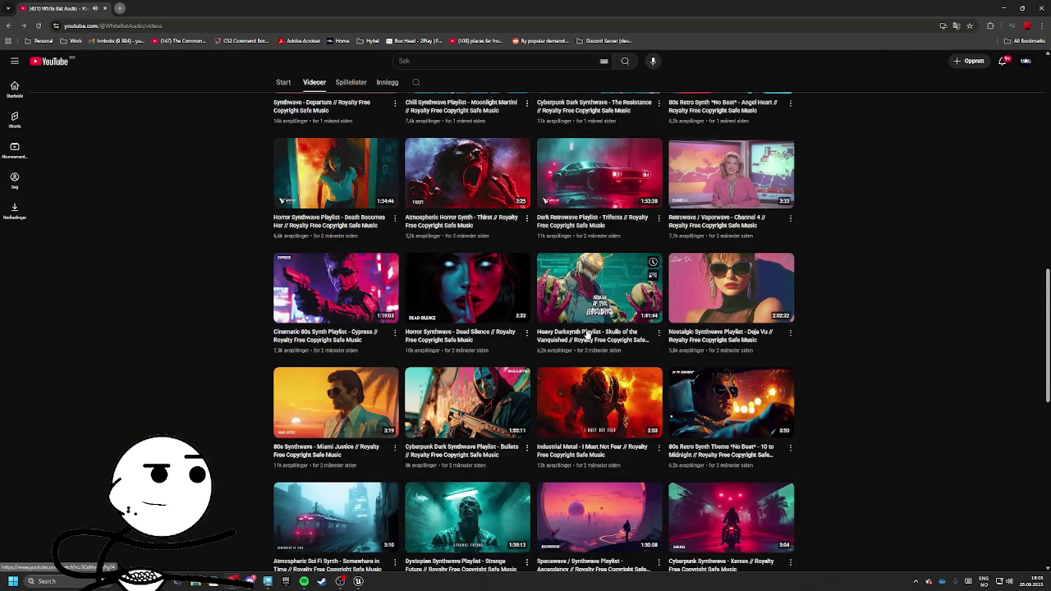
click(740, 340)
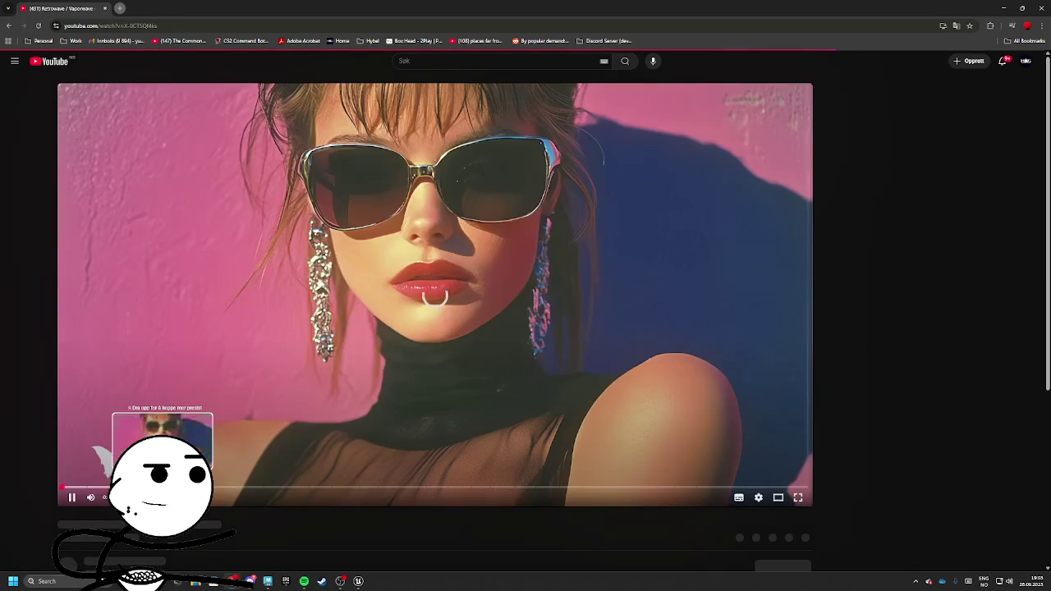
click(8, 26)
scroll(525, 328, down, 3)
click(336, 309)
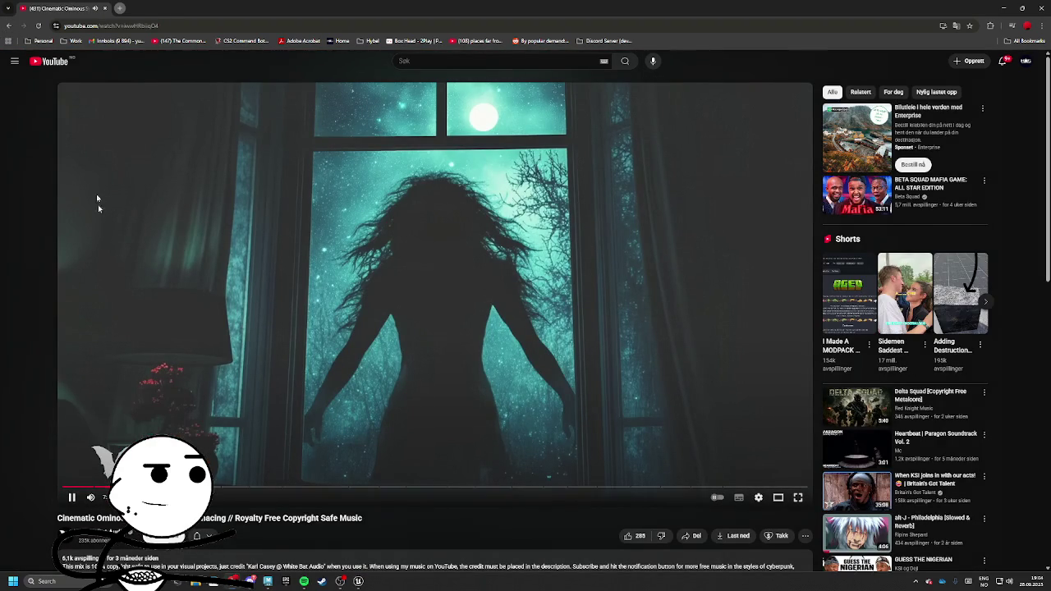
click(7, 27)
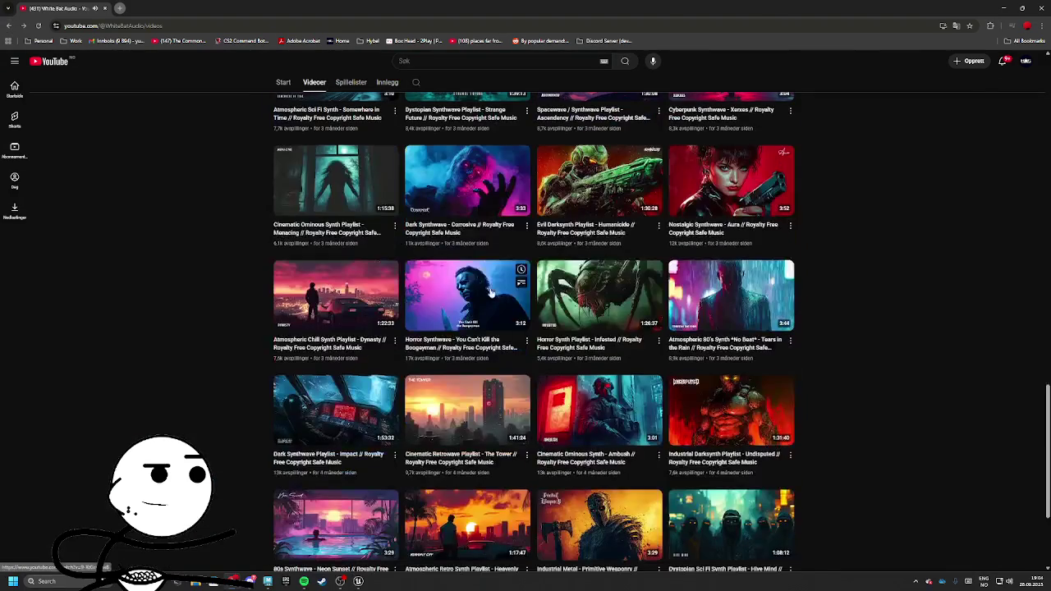
click(724, 303)
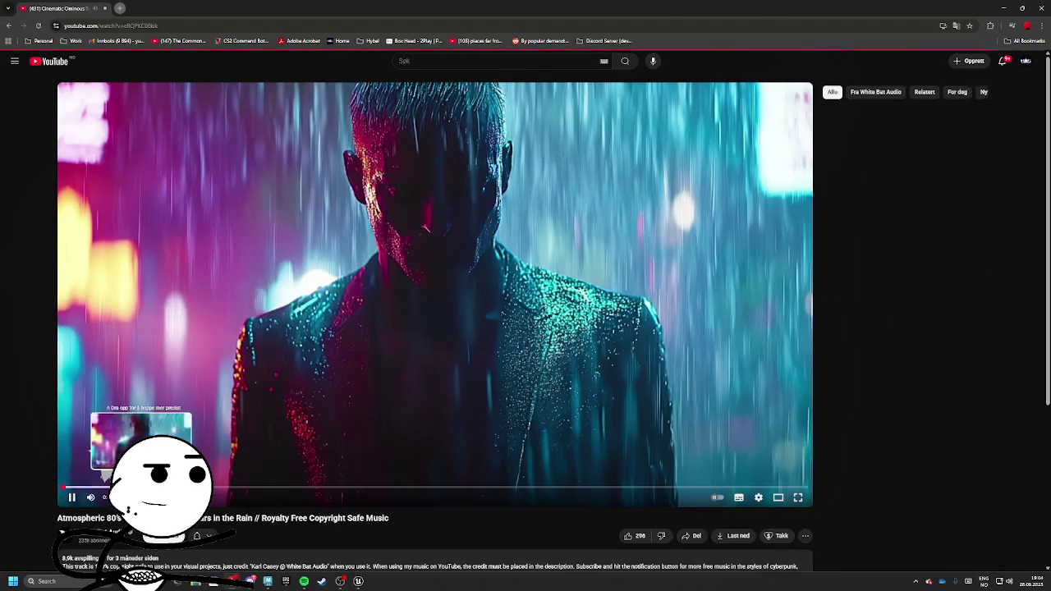
click(11, 25)
Sample the pool-sunset 80s Synthwave video and Horror Synth Playlist - Night of the Hunted
scroll(265, 343, down, 2)
click(332, 456)
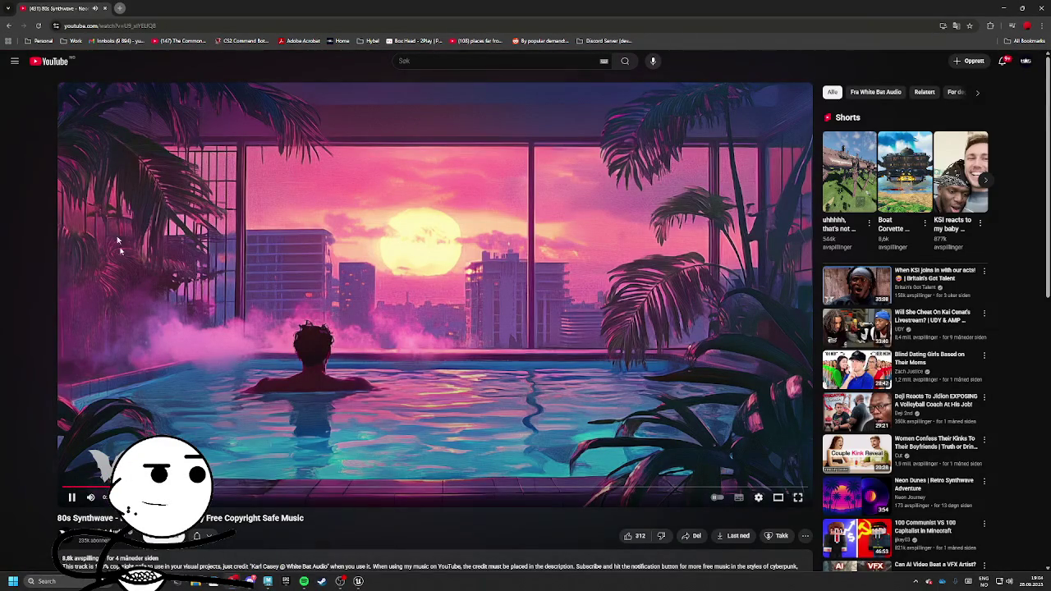
click(11, 26)
scroll(739, 370, down, 3)
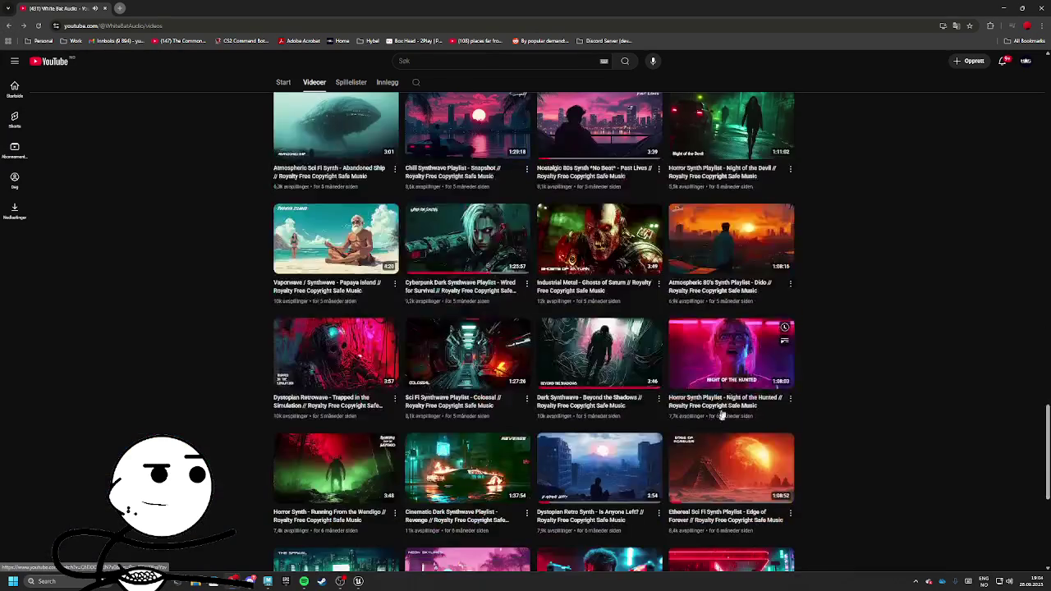
click(739, 370)
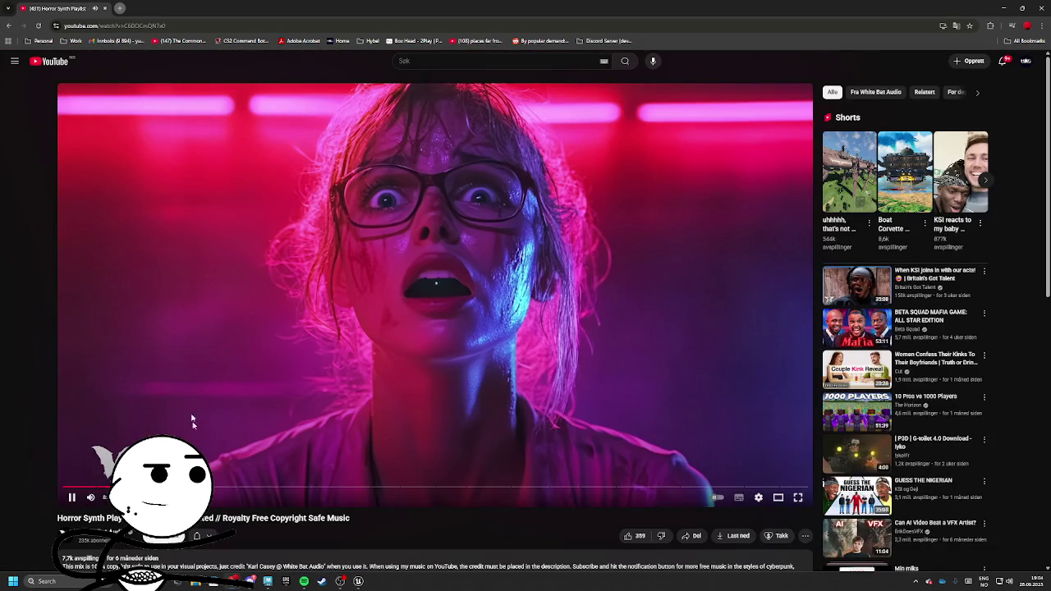
click(8, 26)
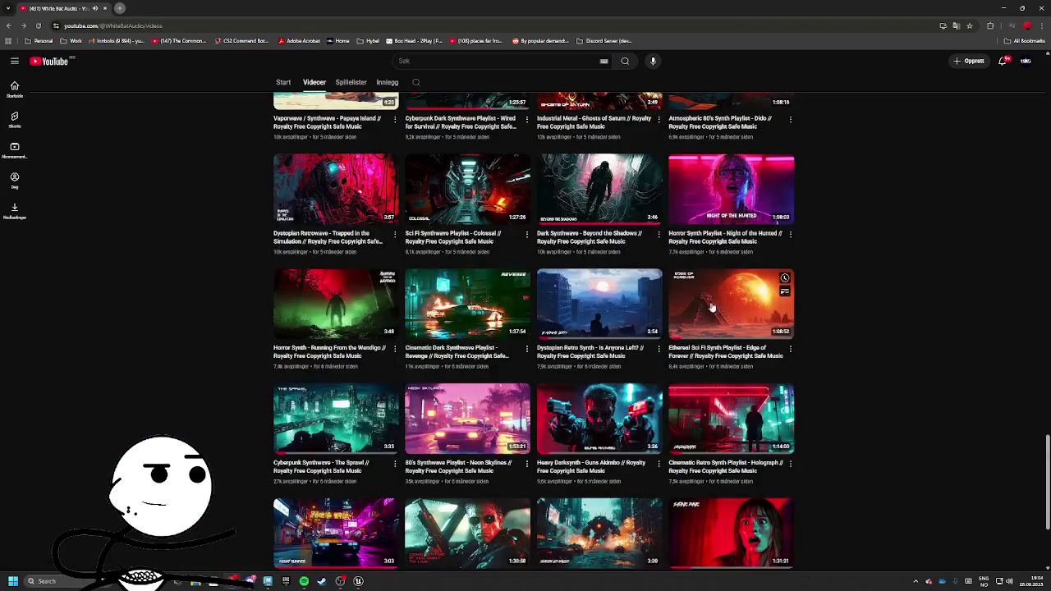
Reopen Night of the Hunted and skip ahead through its later chapters toward Fever Dream
click(730, 205)
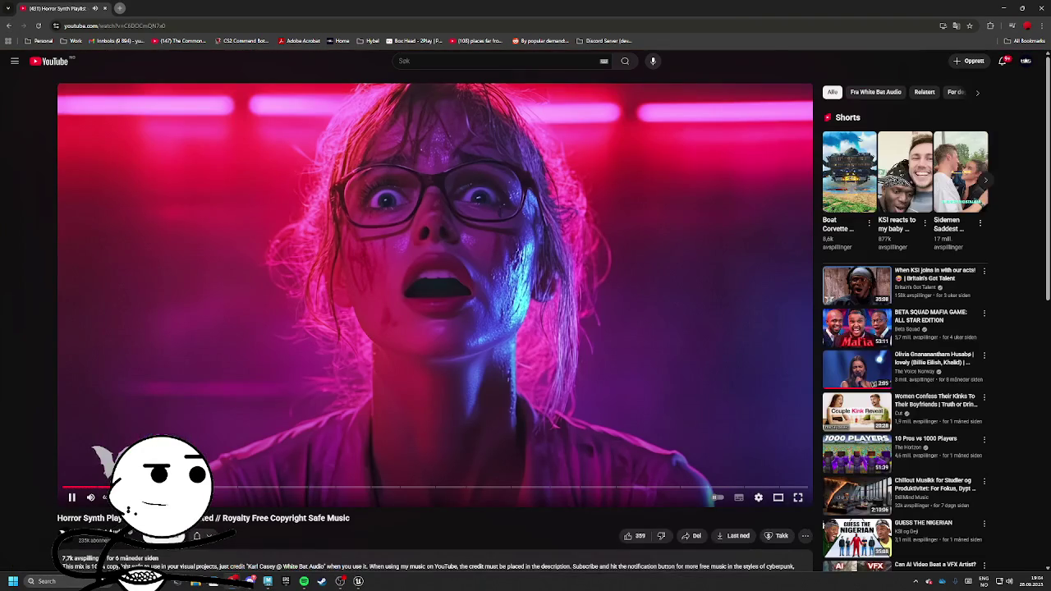
click(123, 487)
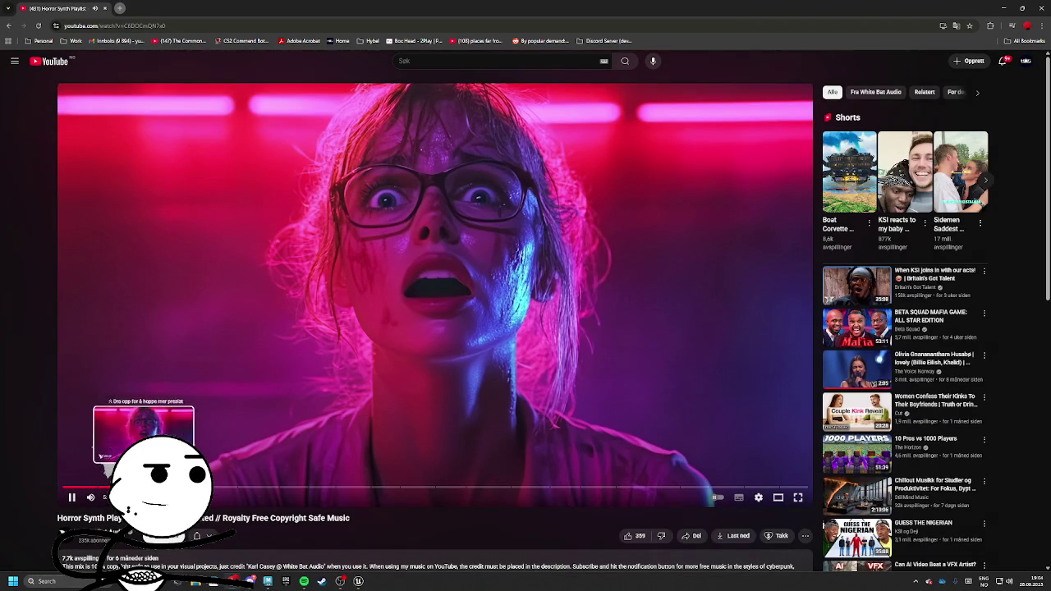
click(105, 487)
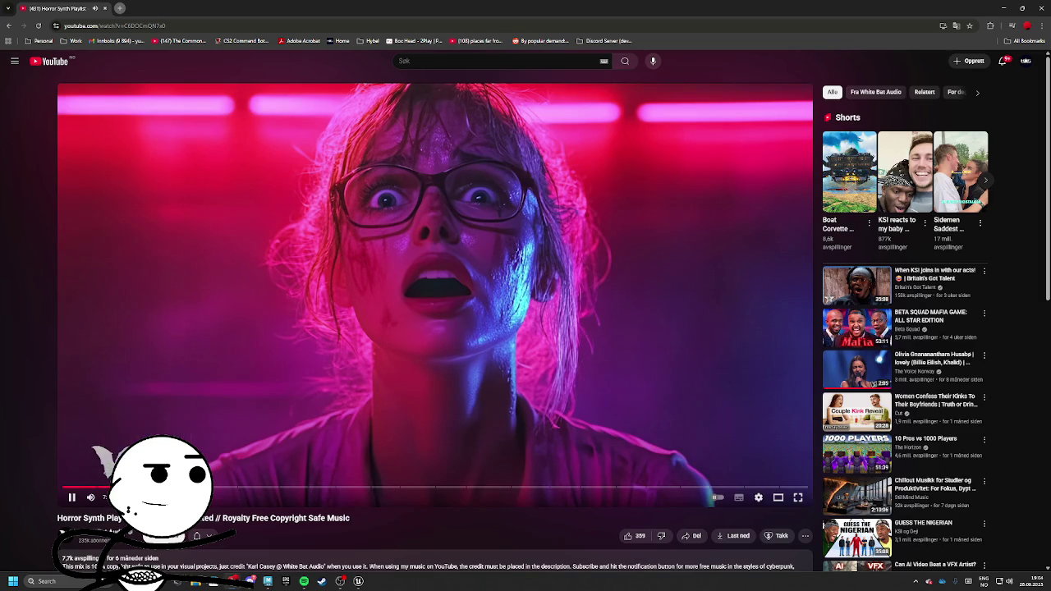
scroll(147, 485, down, 1)
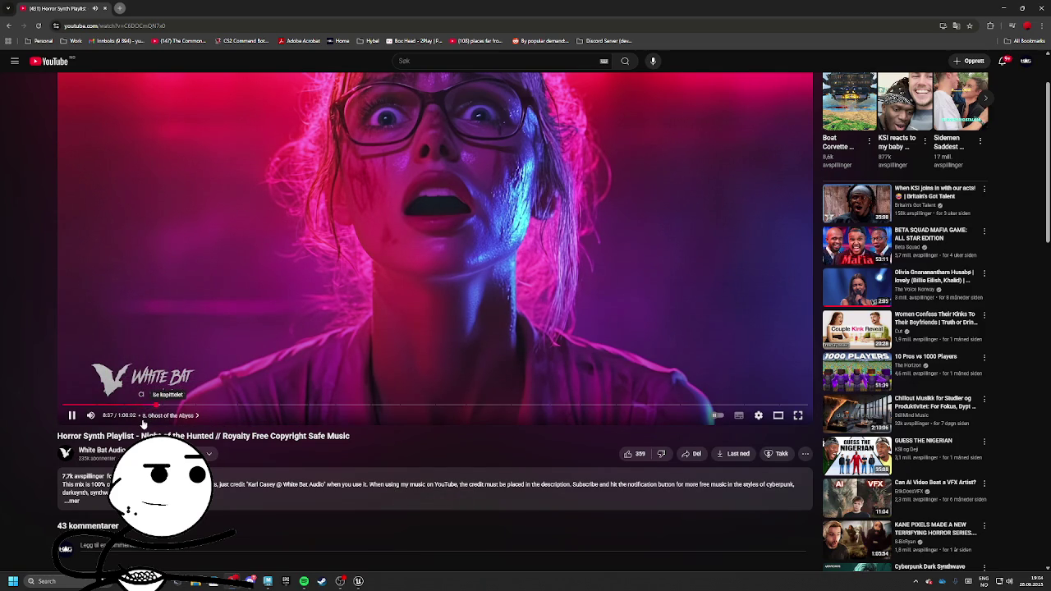
click(177, 405)
Skip Night of the Hunted forward to the Something Sinister Awaits You chapter
drag(176, 405, 246, 405)
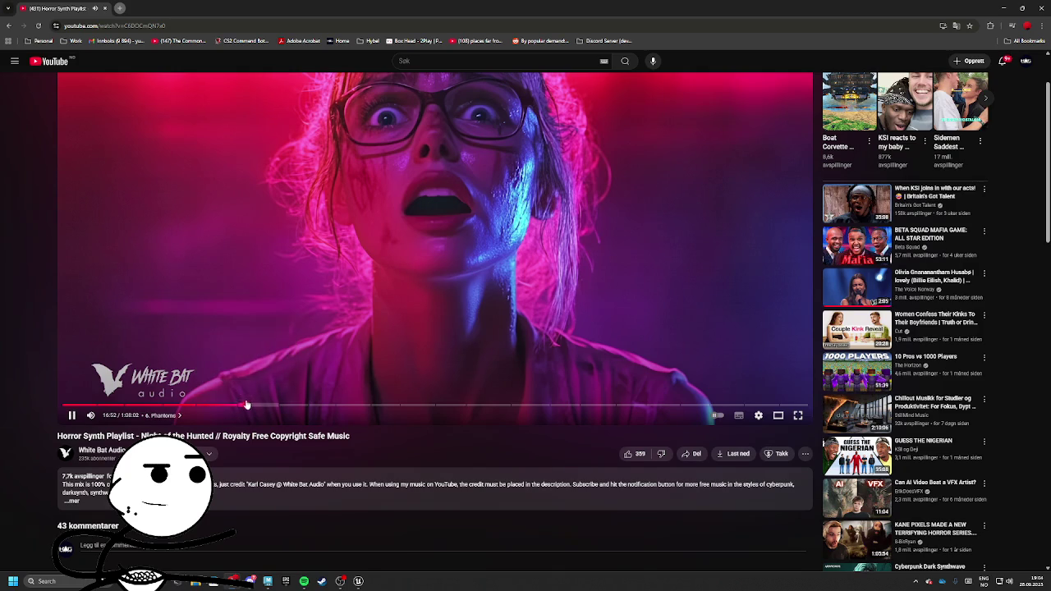
scroll(210, 405, down, 3)
scroll(163, 398, down, 2)
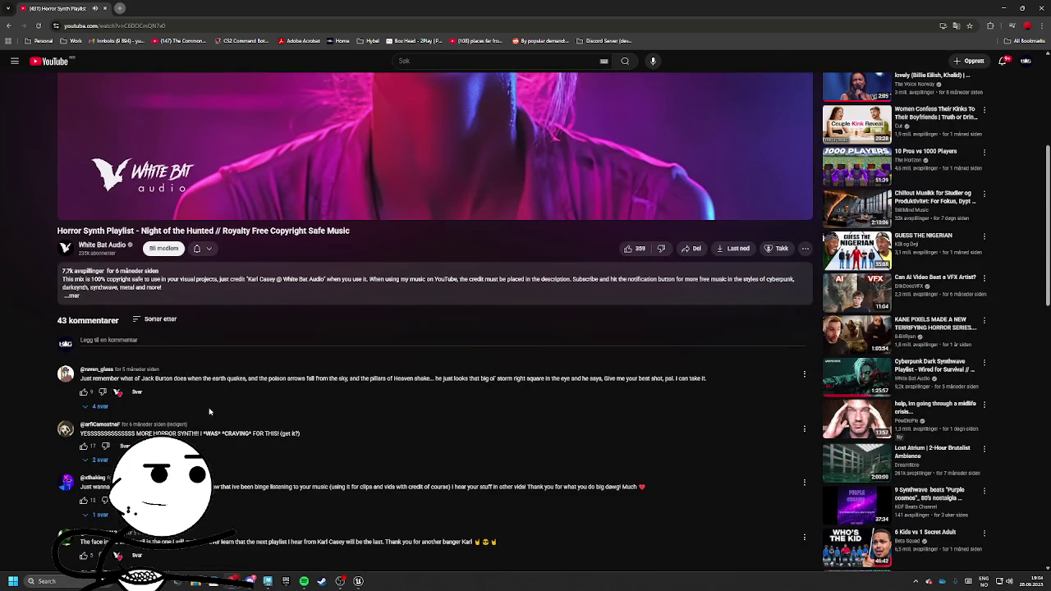
scroll(209, 412, down, 5)
scroll(195, 419, up, 5)
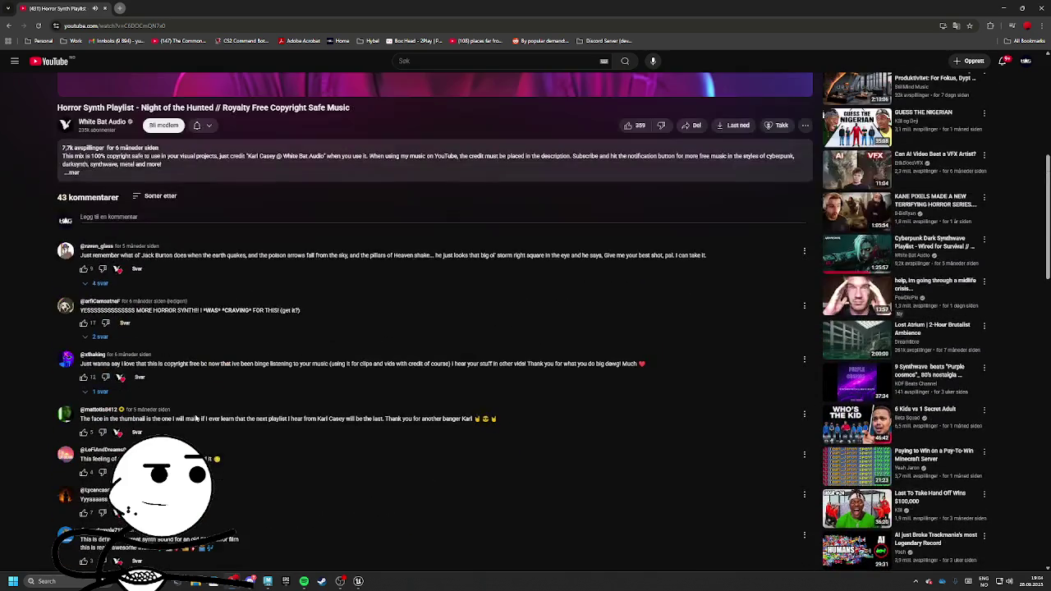
scroll(196, 419, up, 5)
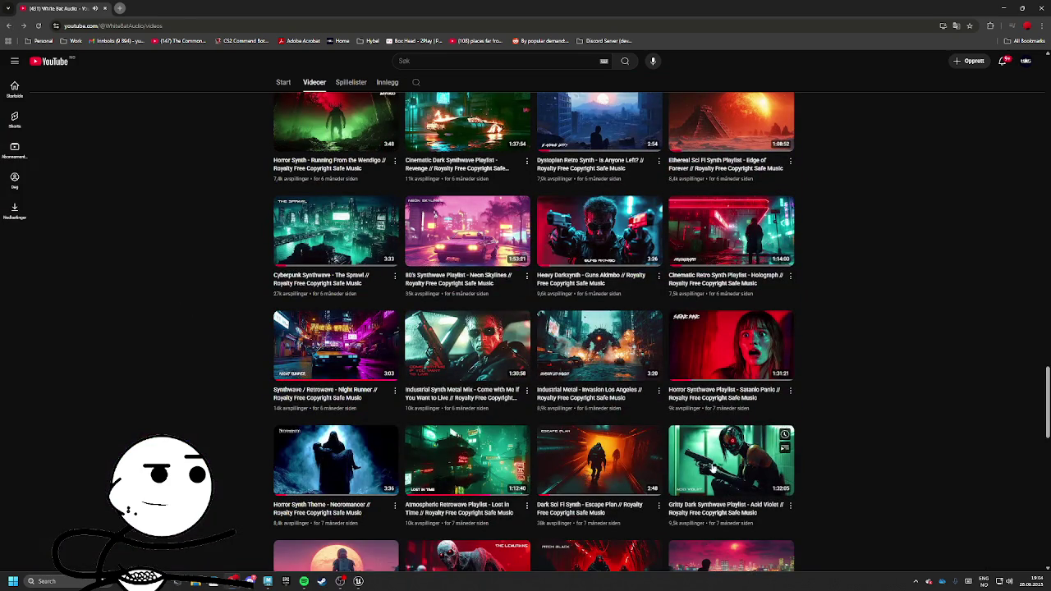
Play Lost in Time, expand its description, and open the composer's Bandcamp page in a new tab
click(467, 460)
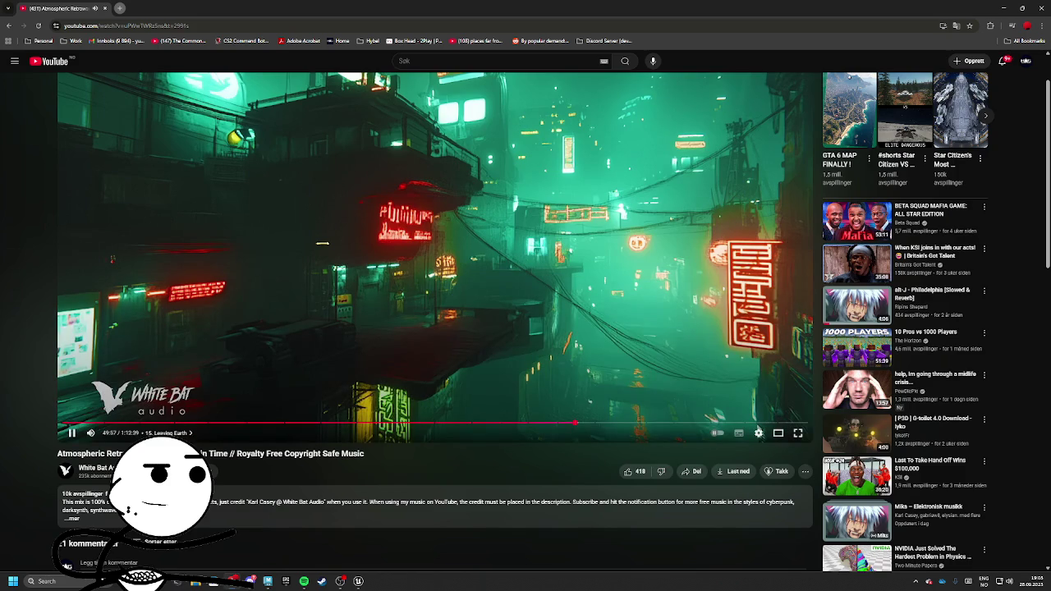
scroll(586, 422, down, 5)
scroll(241, 397, up, 5)
scroll(241, 396, down, 12)
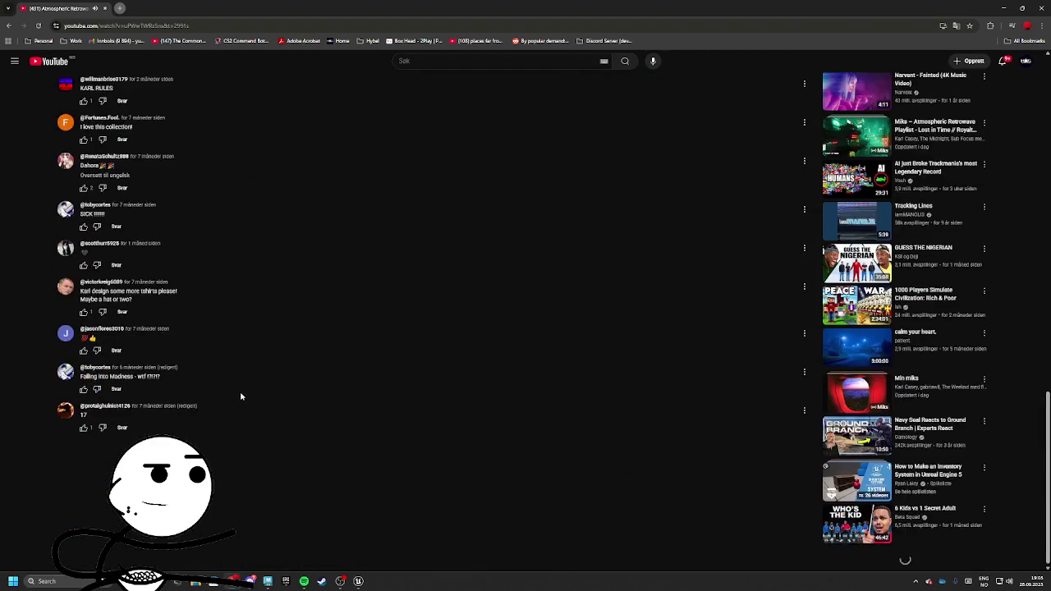
scroll(240, 397, up, 12)
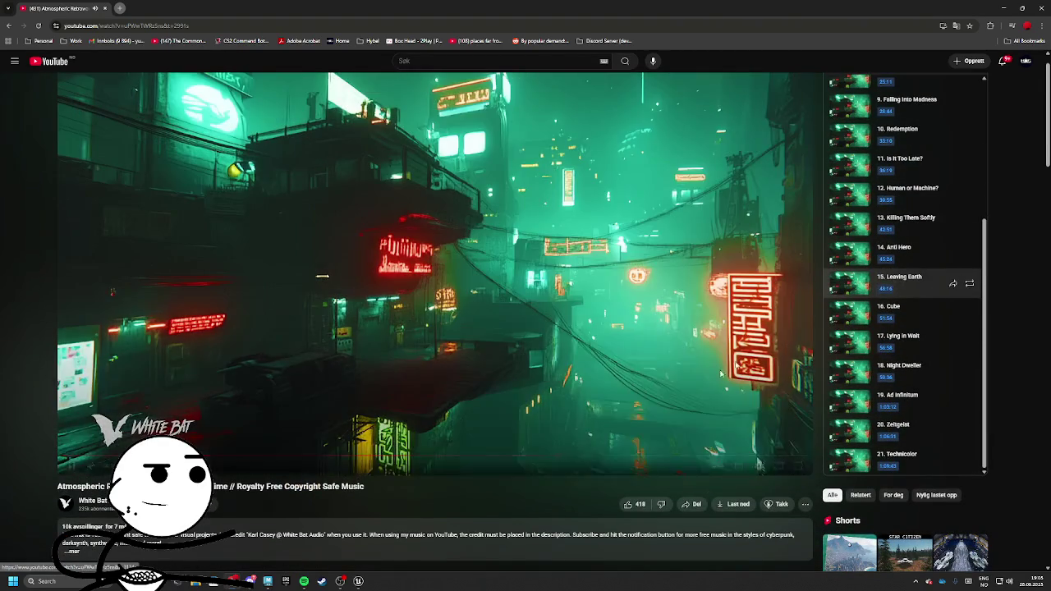
scroll(247, 329, down, 4)
click(102, 300)
scroll(102, 301, down, 3)
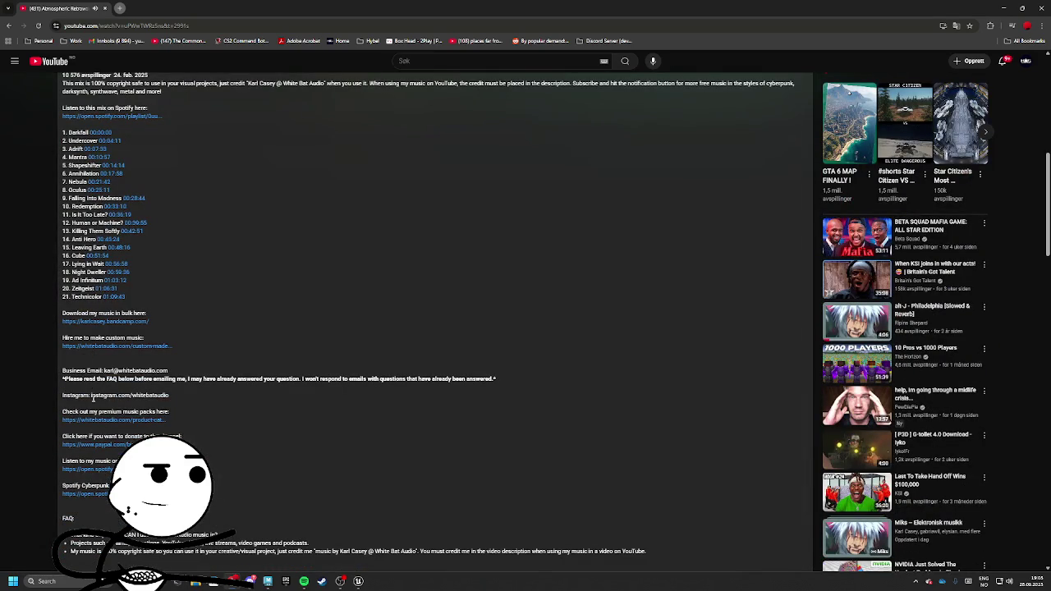
click(115, 322)
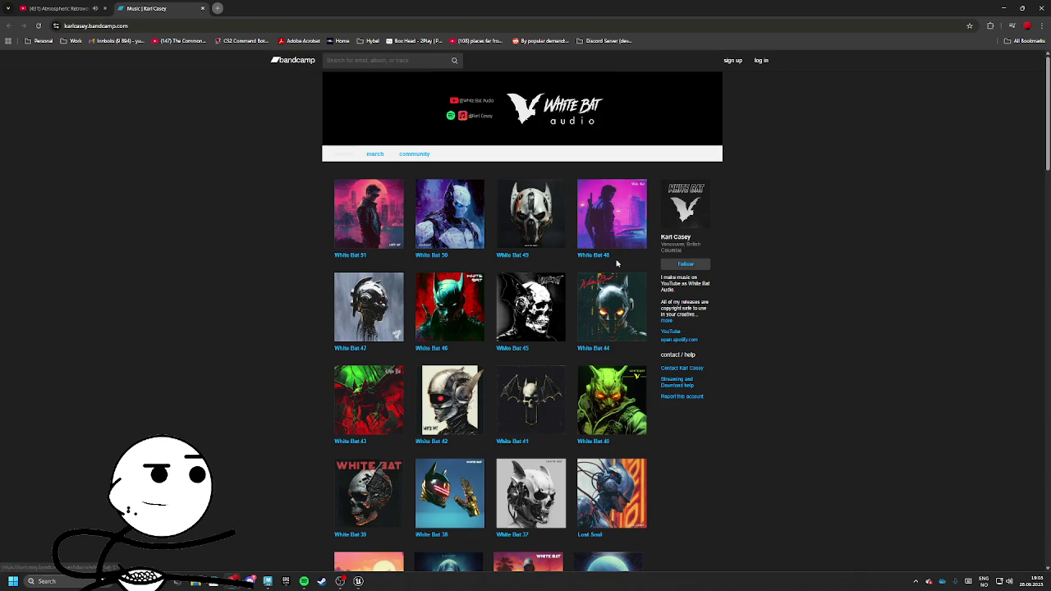
Browse Karl Casey's Bandcamp releases and the White Bat 48 album, then return to YouTube
scroll(616, 263, down, 2)
scroll(597, 223, up, 1)
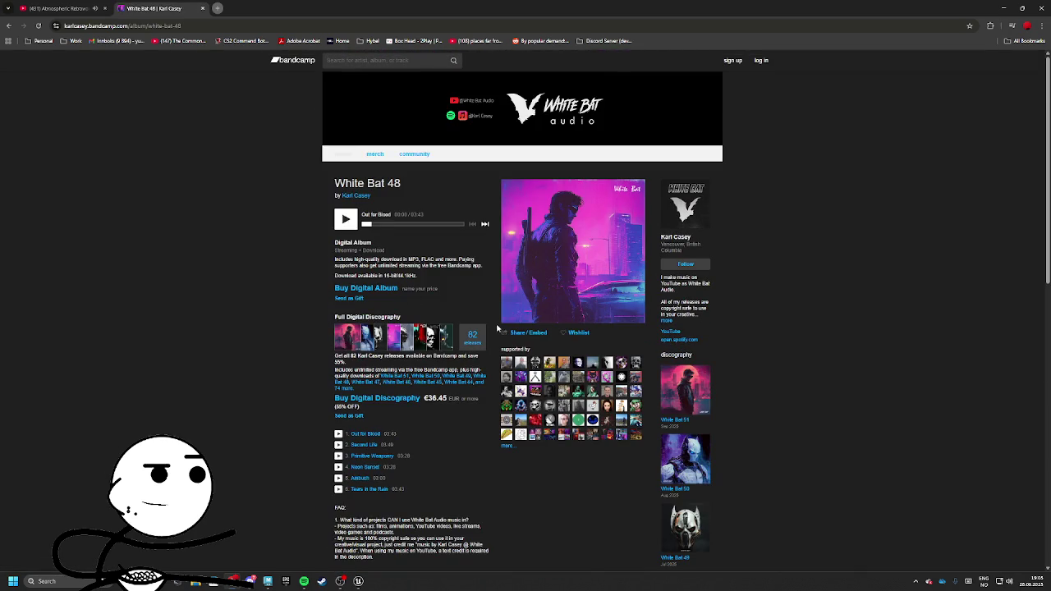
scroll(496, 328, down, 3)
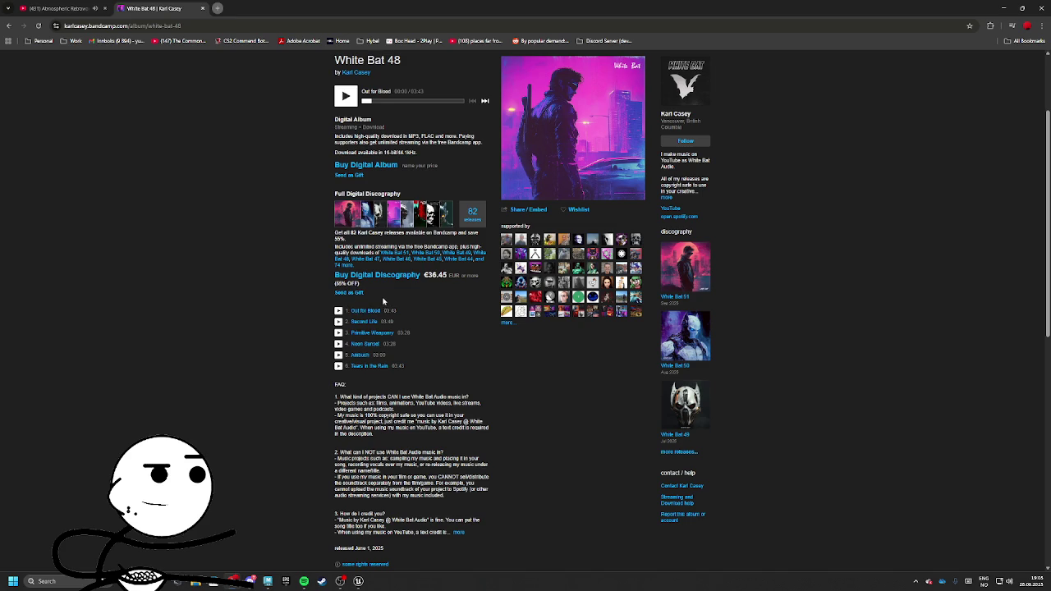
scroll(386, 371, down, 2)
scroll(408, 375, up, 4)
scroll(369, 364, down, 3)
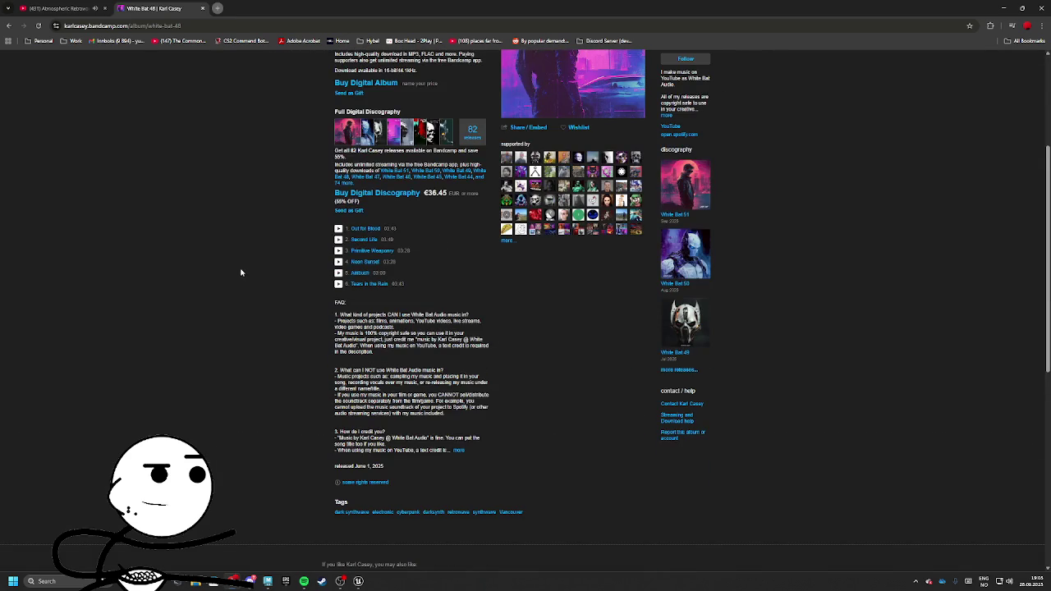
scroll(214, 244, down, 3)
scroll(222, 237, up, 6)
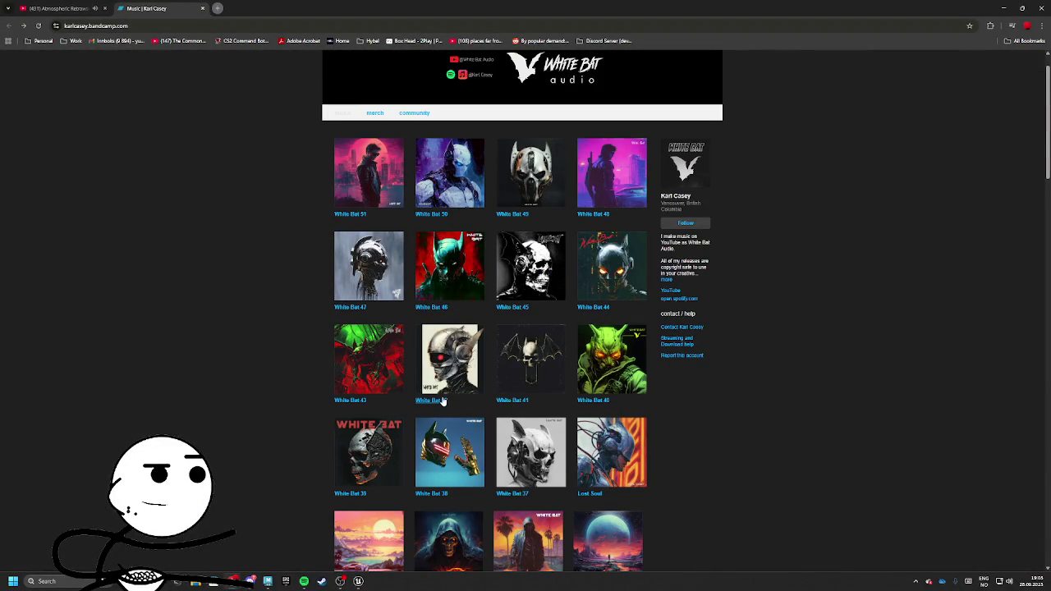
click(67, 7)
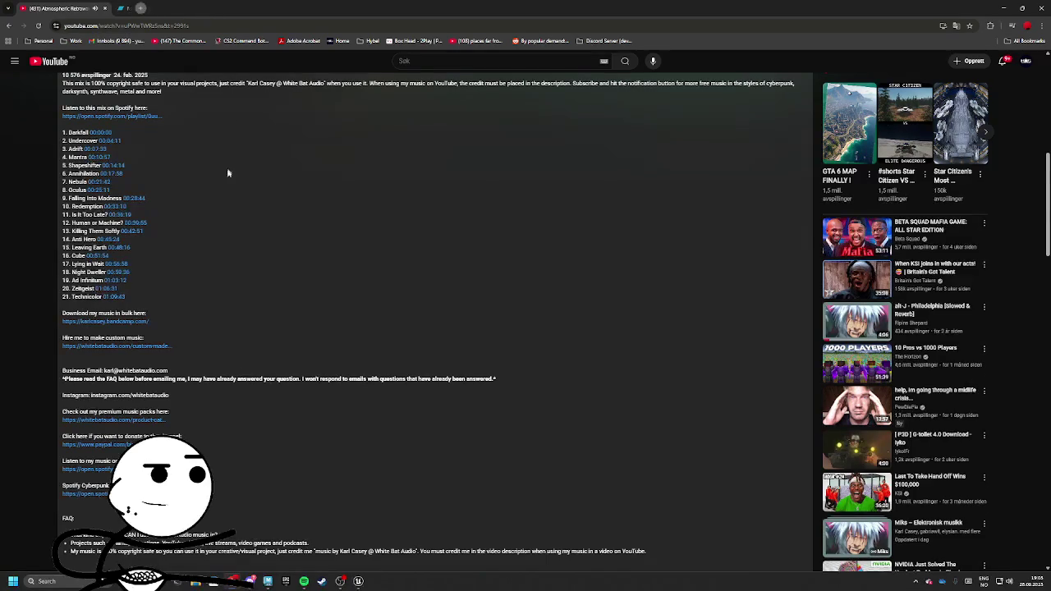
Sample the Retro Horror Synth collection, jumping several minutes ahead in it
scroll(238, 119, up, 4)
scroll(183, 361, down, 3)
scroll(170, 267, up, 4)
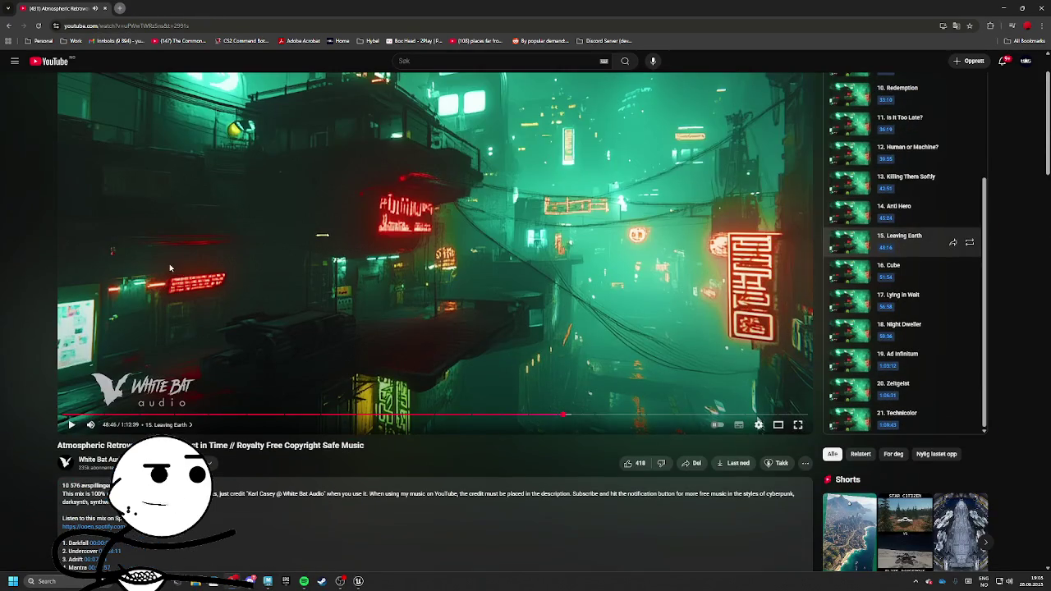
scroll(290, 449, up, 1)
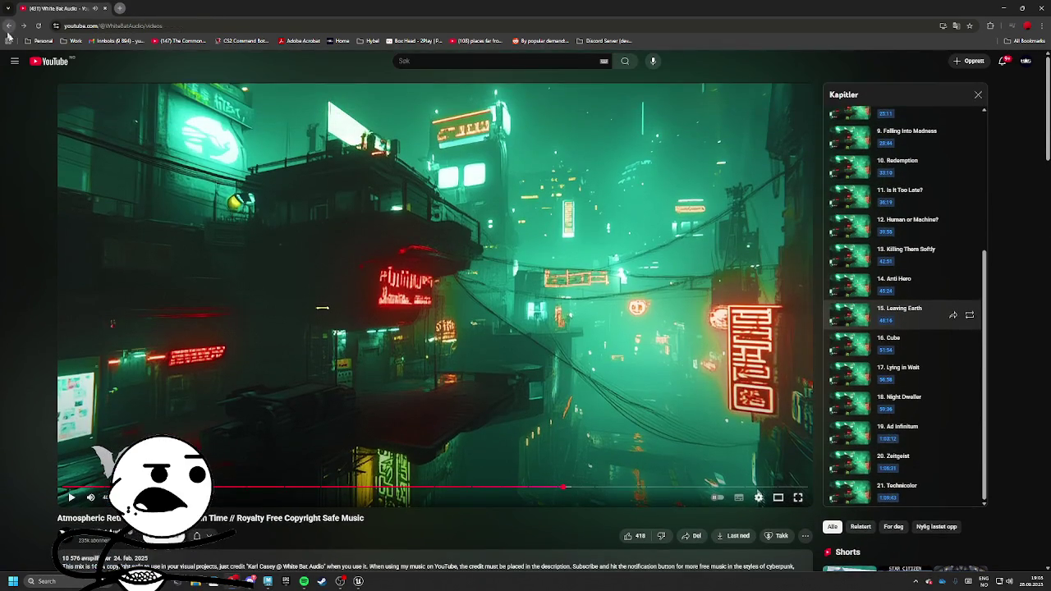
click(8, 27)
scroll(743, 205, down, 3)
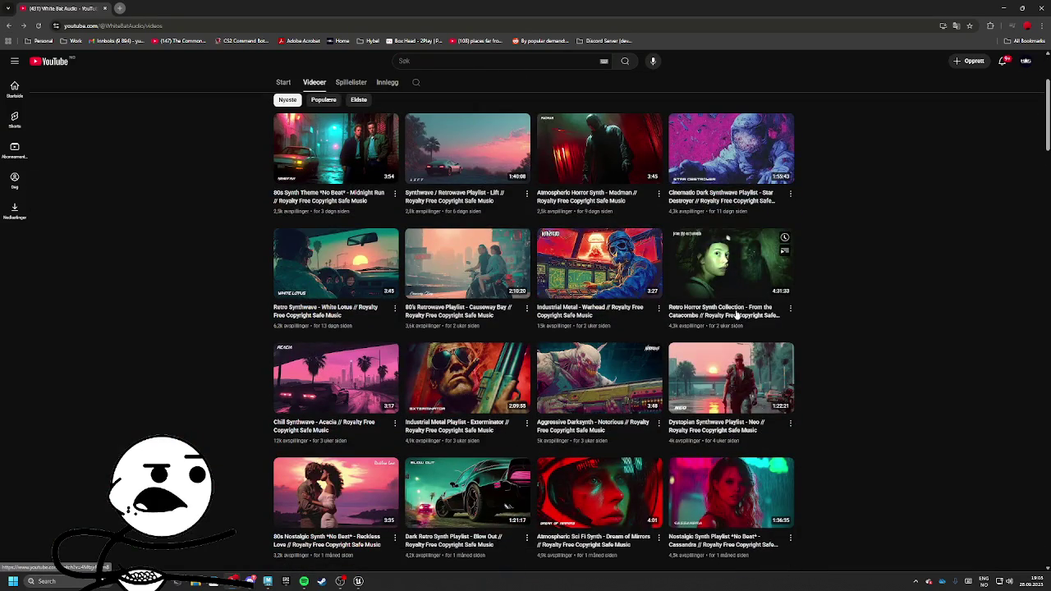
click(736, 308)
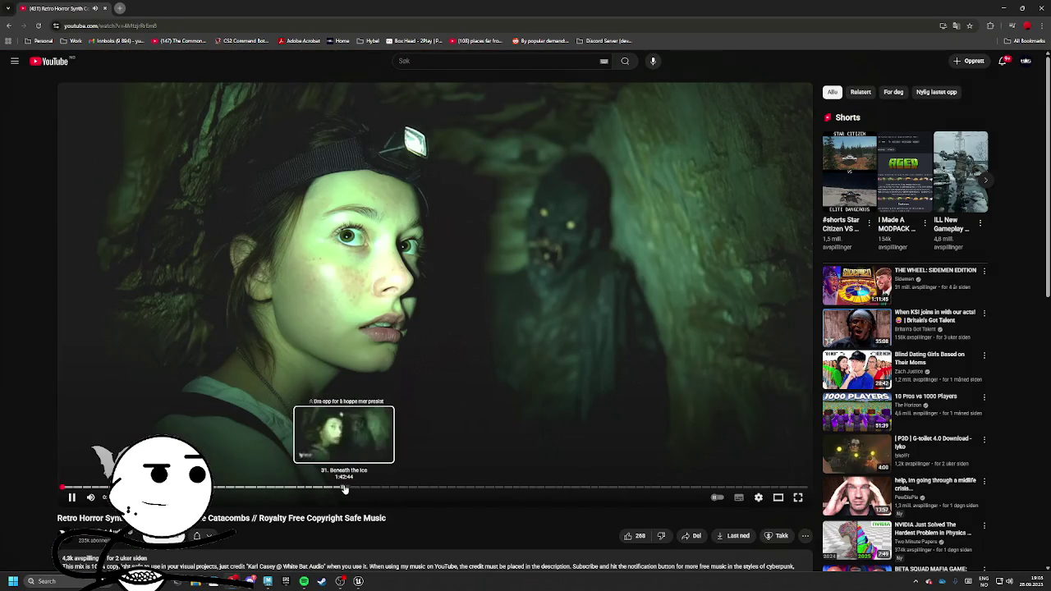
click(79, 490)
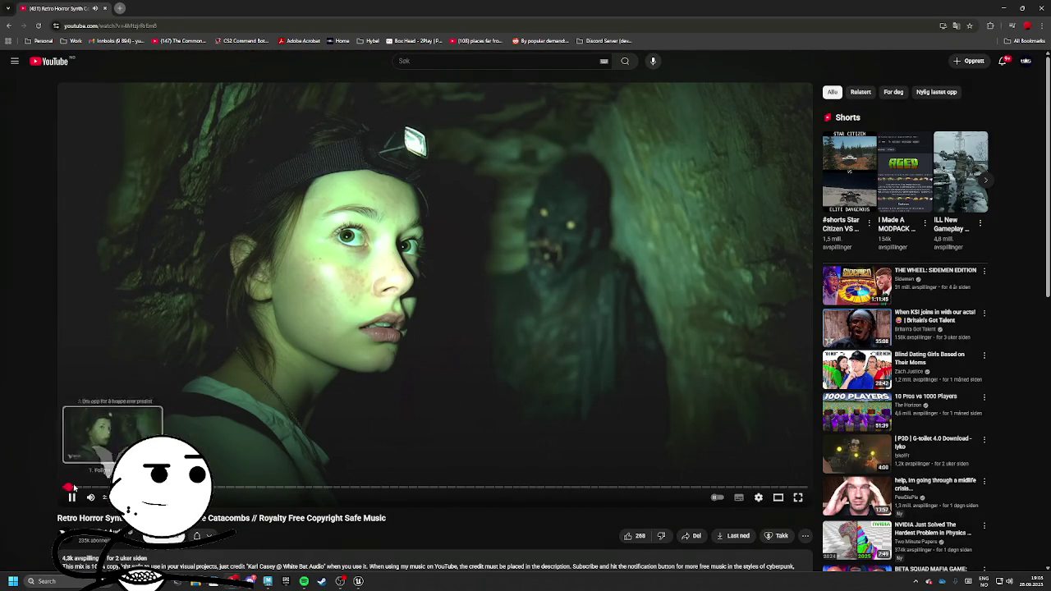
click(9, 26)
Briefly sample the Dystopian Sci Fi Synth Hive Mind playlist
scroll(520, 267, down, 5)
scroll(628, 313, down, 5)
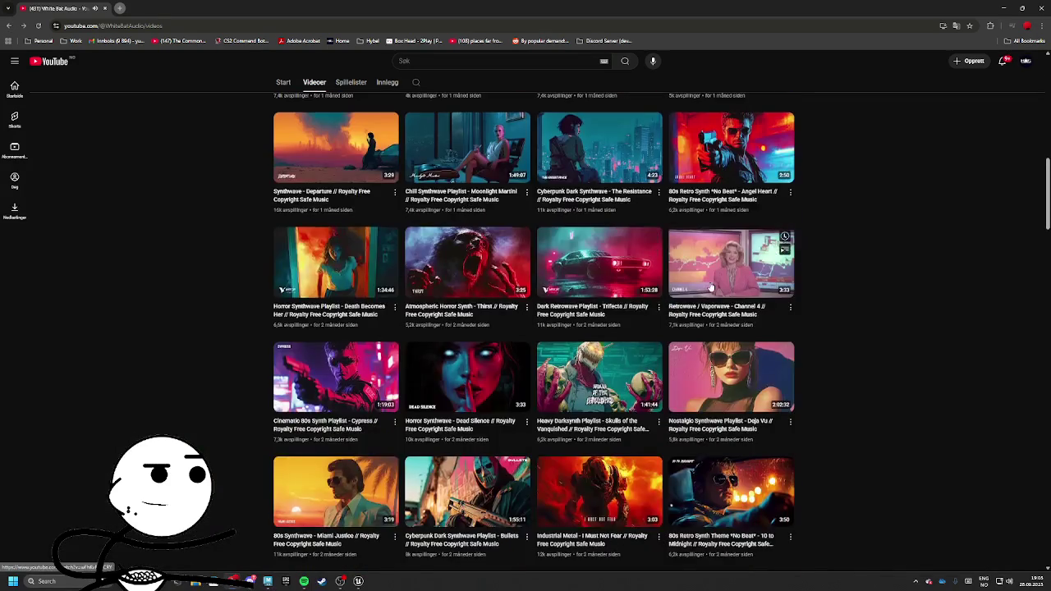
scroll(686, 307, down, 4)
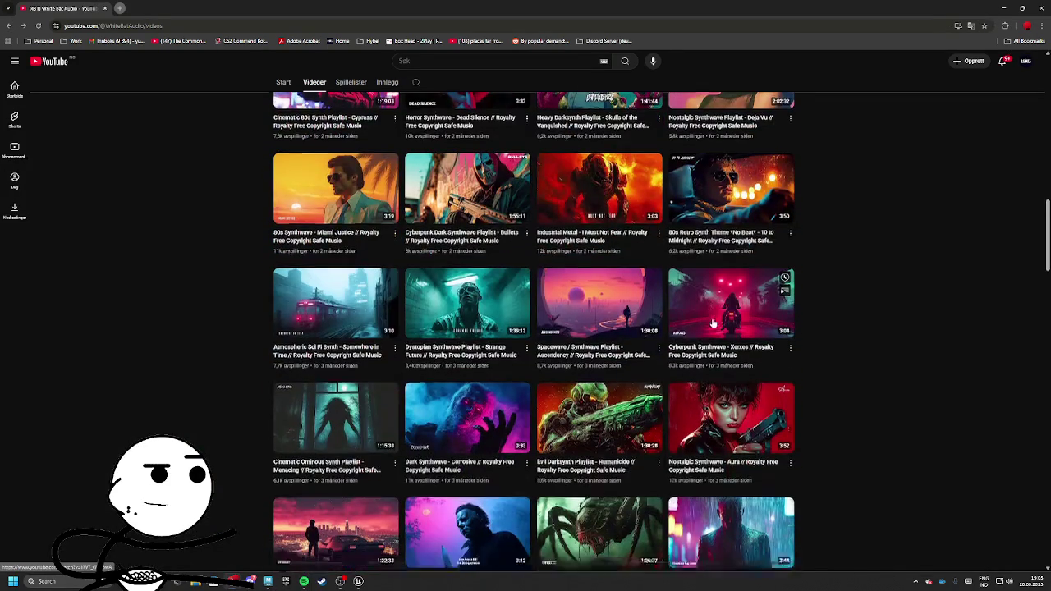
scroll(711, 322, down, 4)
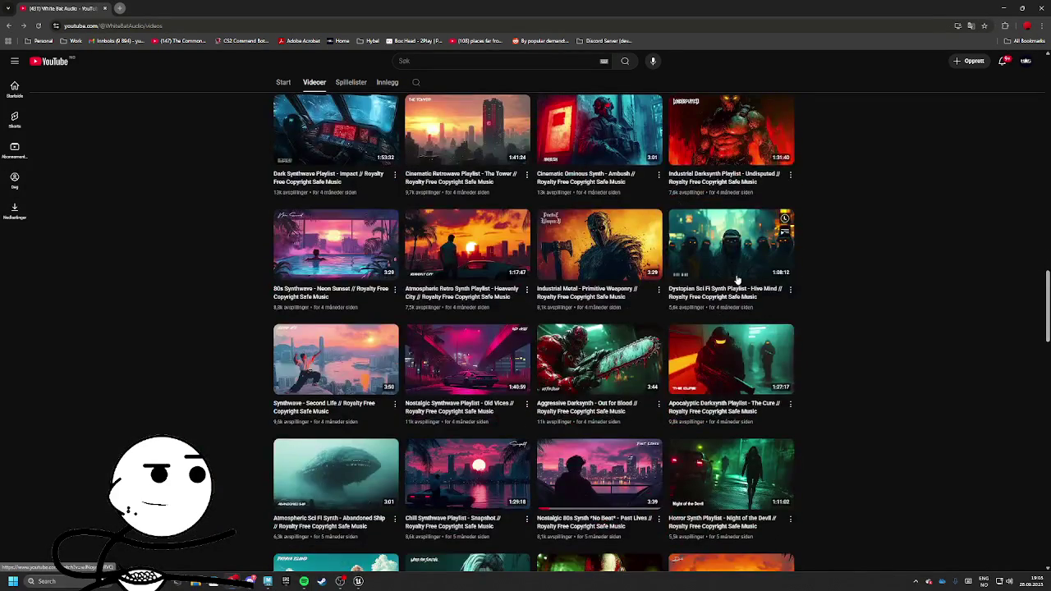
click(737, 280)
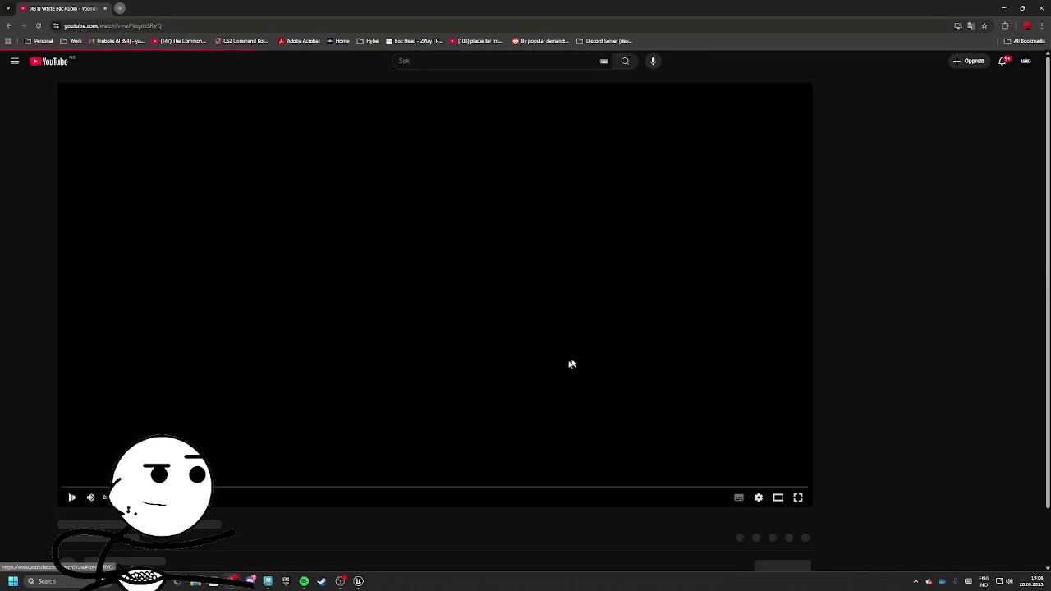
click(9, 27)
Play Dystopian Retro Synth - Is Anyone Left? skipped forward to about 1:08
scroll(315, 325, down, 2)
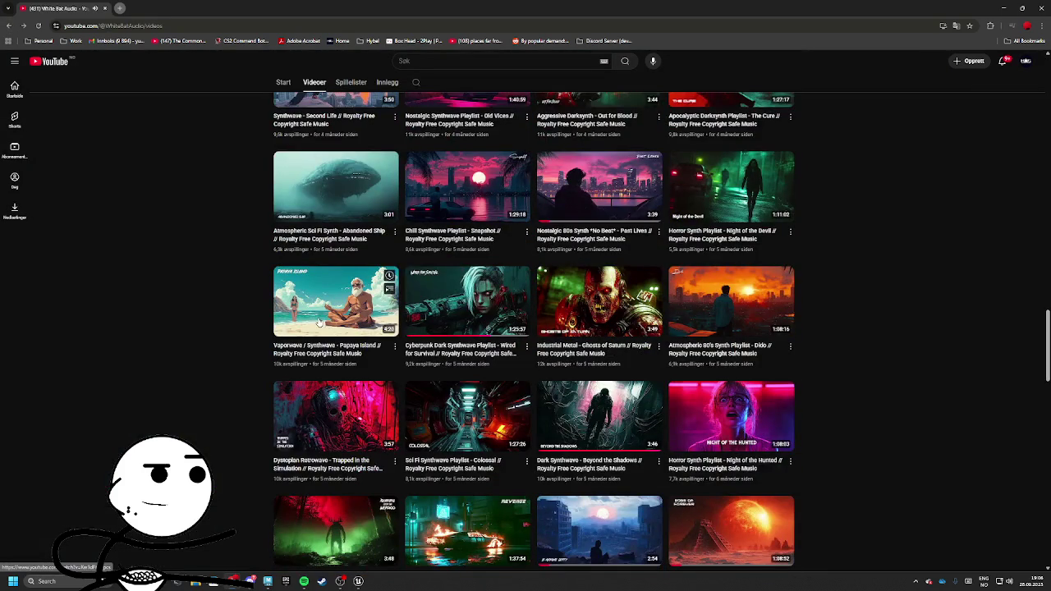
scroll(318, 322, down, 1)
scroll(611, 344, down, 2)
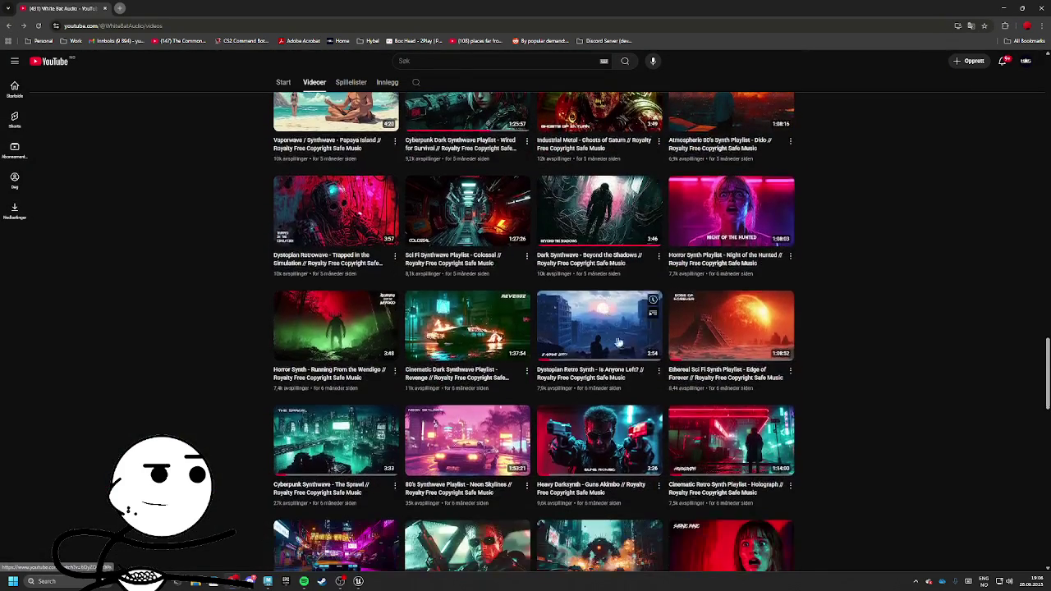
scroll(611, 344, down, 1)
click(605, 251)
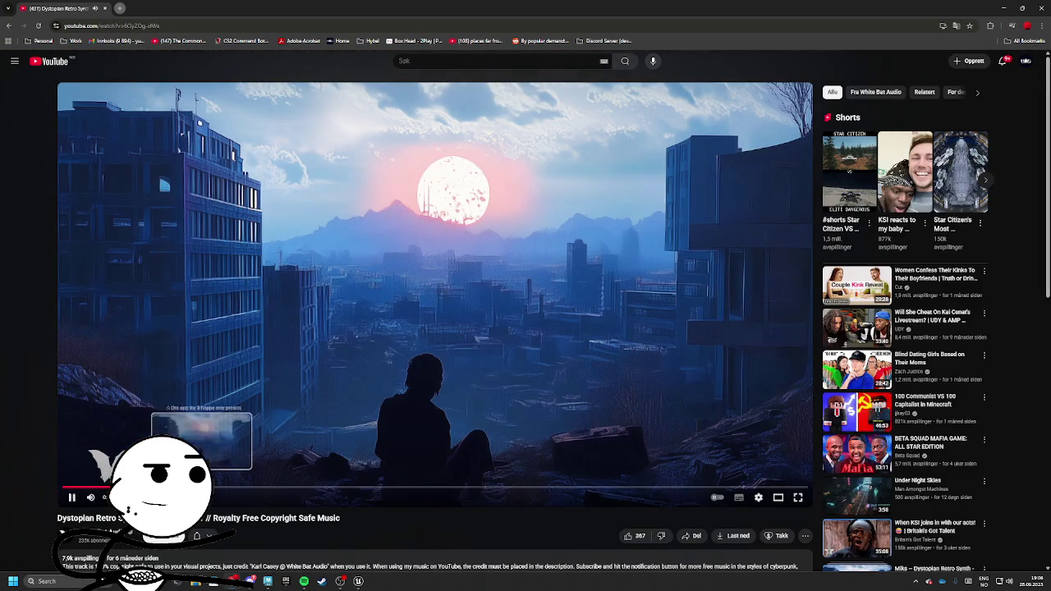
drag(202, 488, 358, 488)
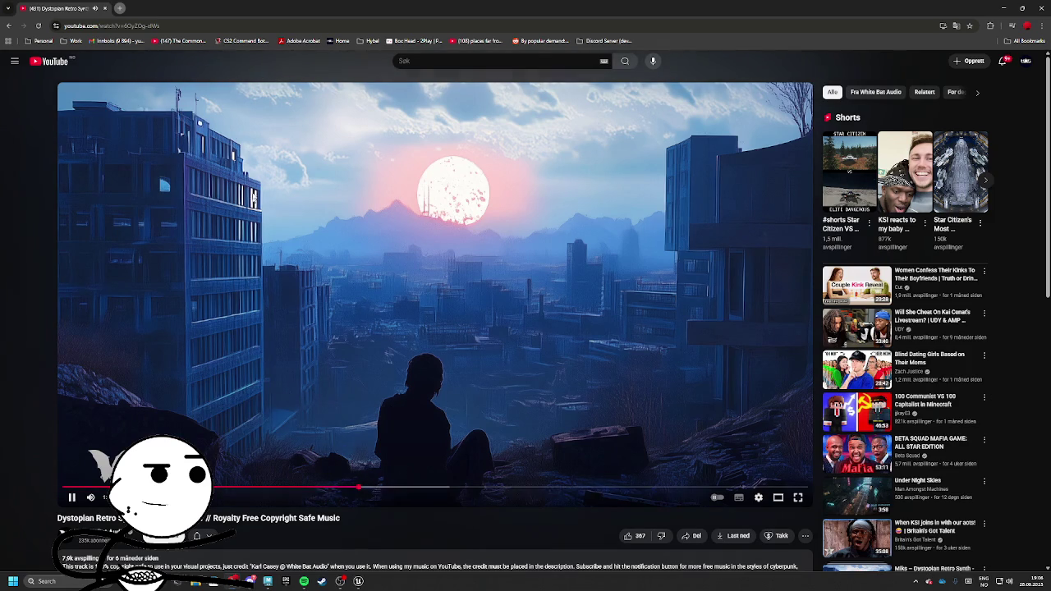
Search YouTube for 'retrowave 90s no copyright'
click(10, 25)
click(403, 60)
text(de)
key(BackSpace)
key(BackSpace)
text(retrowave )
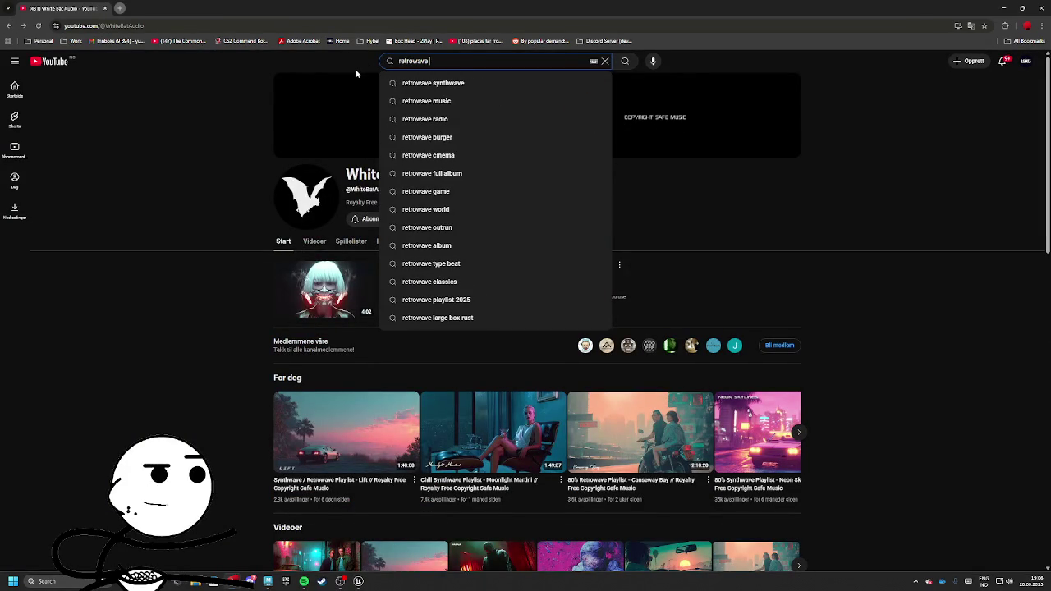
text(90s )
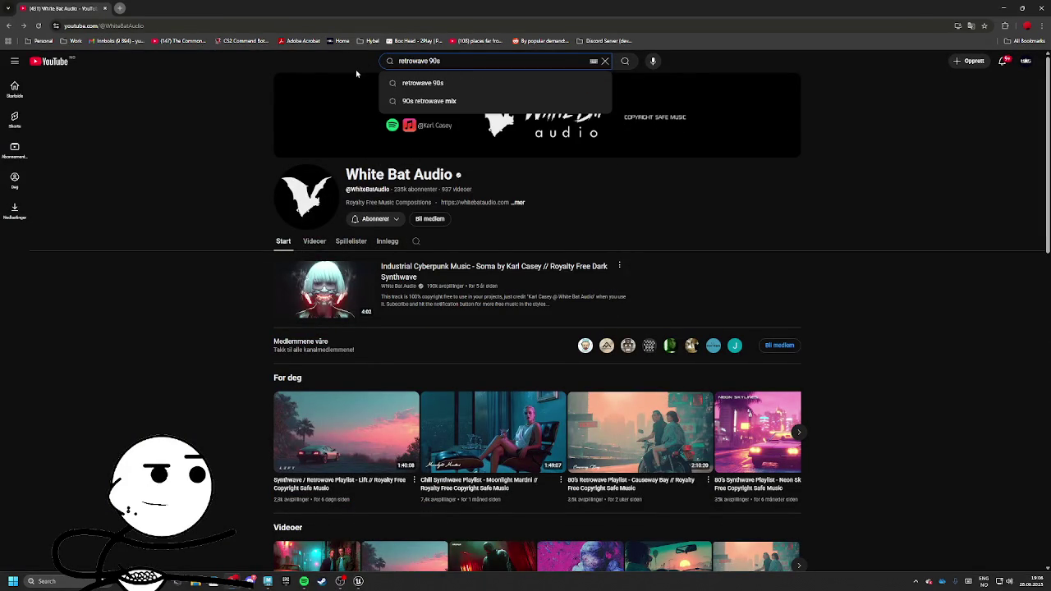
text(music)
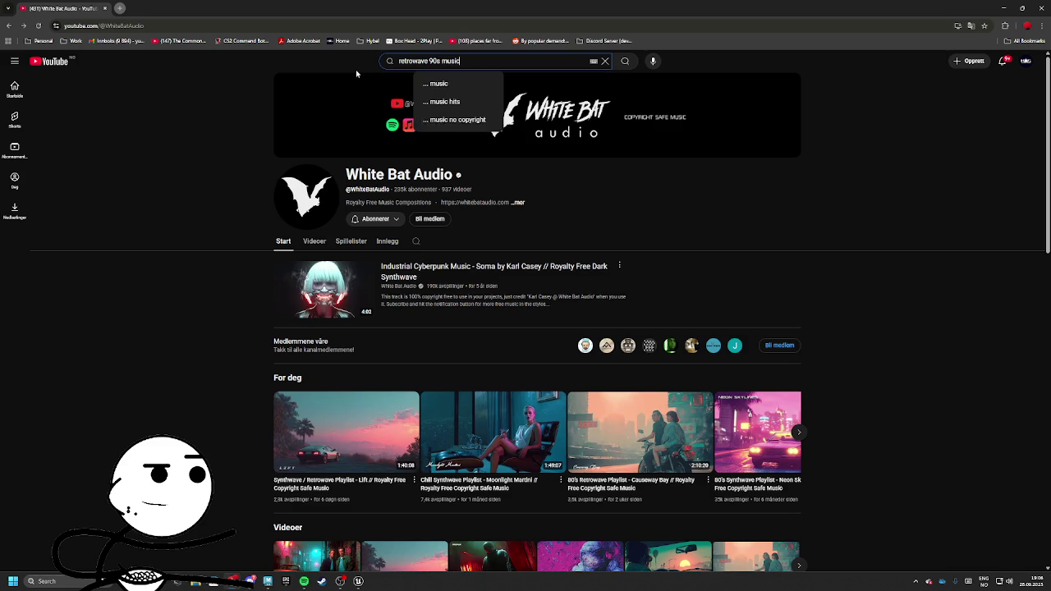
key(BackSpace)
key(BackSpace)
key(BackSpace)
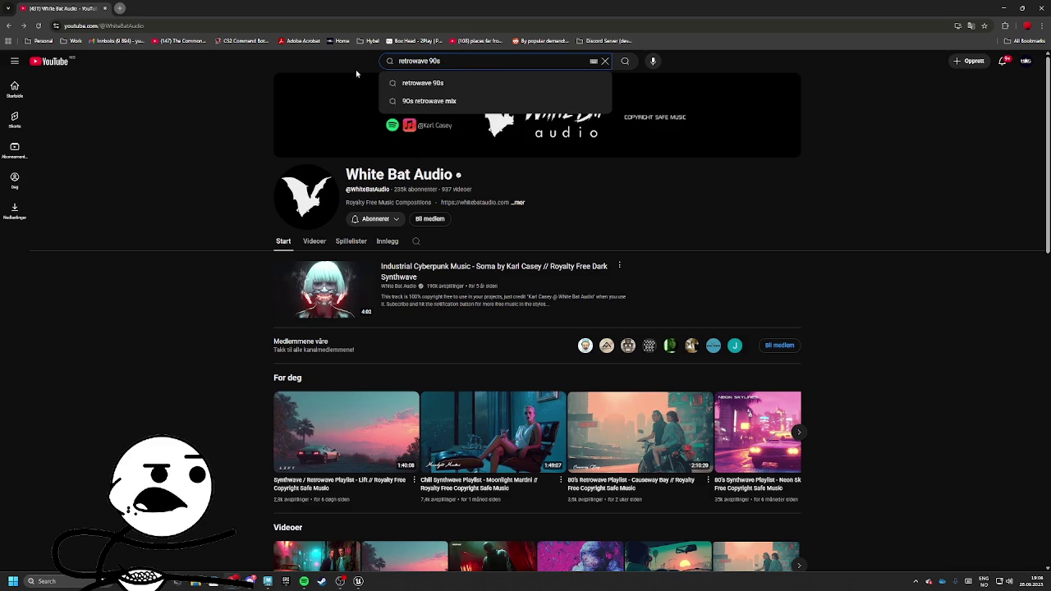
text(no copyri)
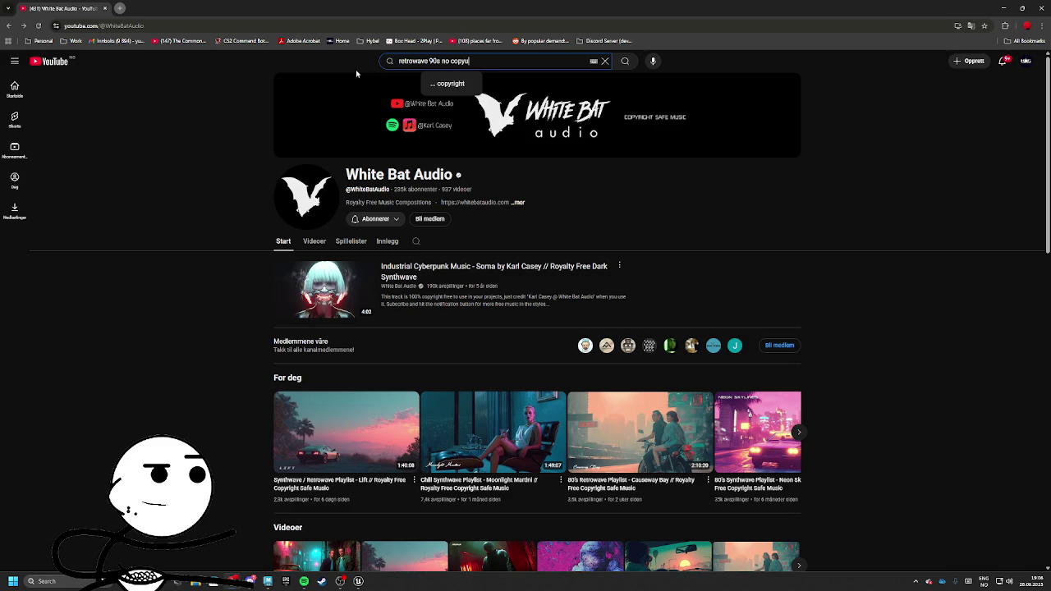
text(ght)
key(Return)
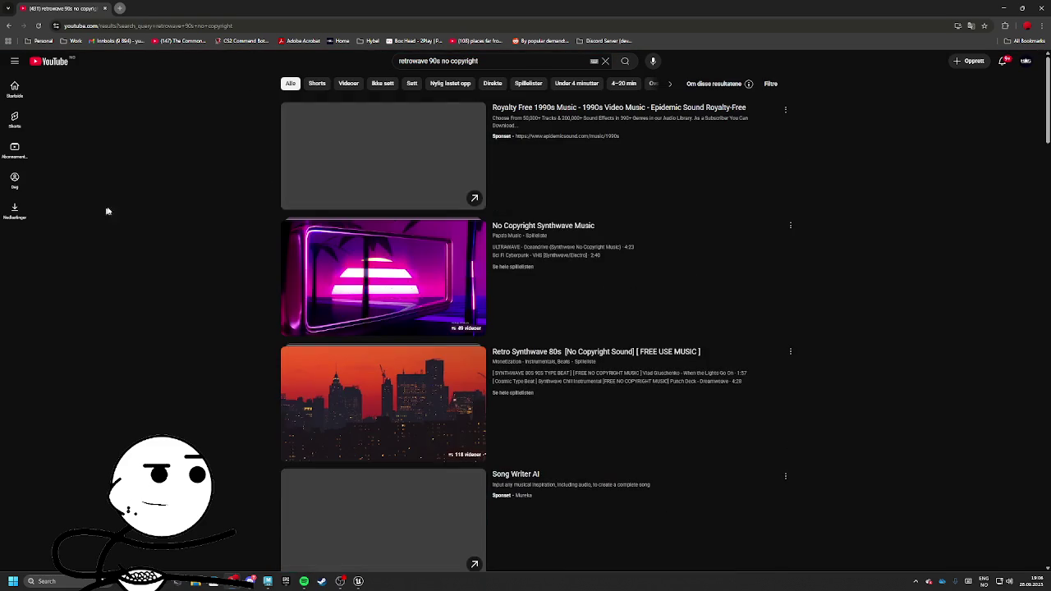
Preview the Back To The 80's synthwave mix and the 1987 Neo-Tokyo playlist
scroll(397, 289, down, 2)
scroll(396, 289, down, 5)
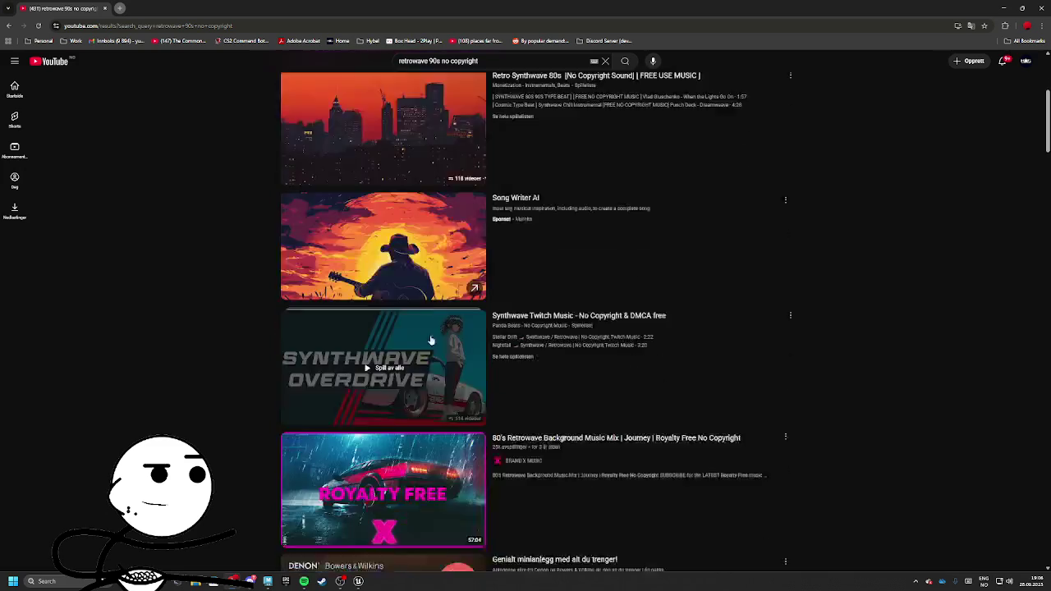
scroll(376, 333, down, 4)
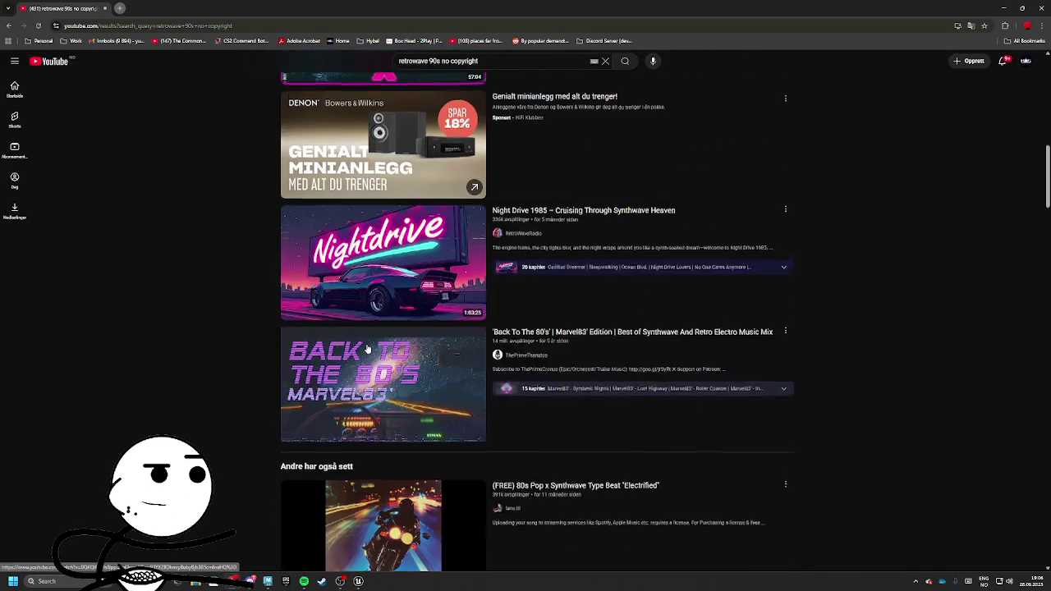
click(348, 438)
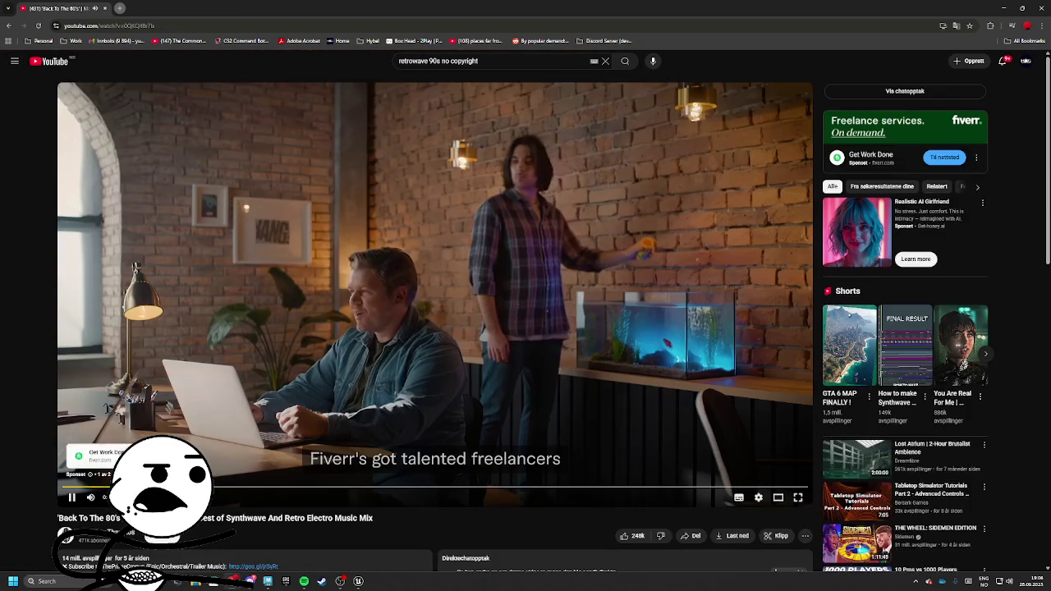
key(alt+Left)
scroll(336, 364, down, 3)
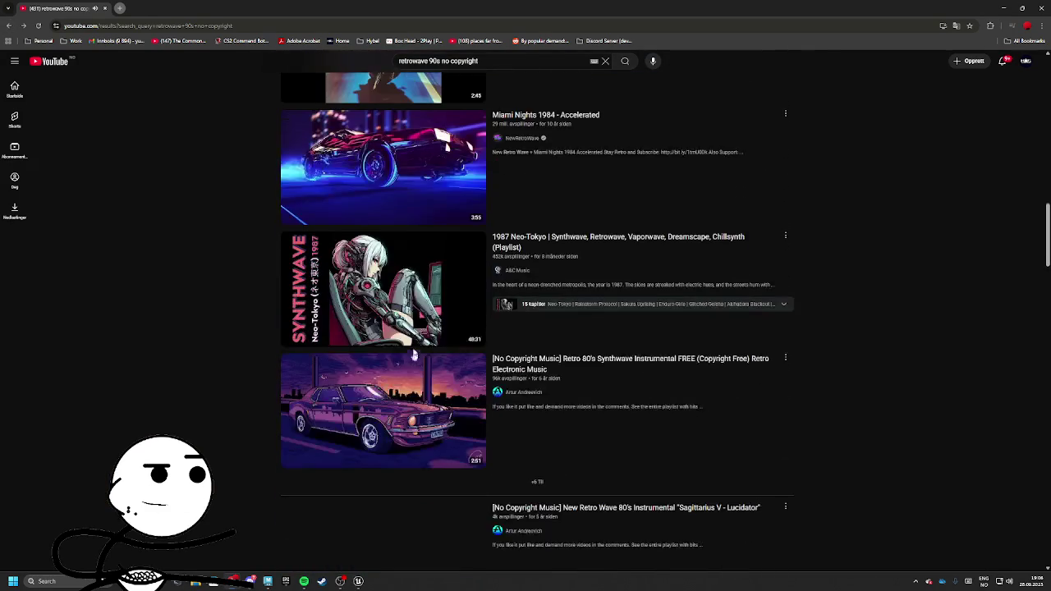
click(345, 295)
key(alt+Left)
Preview the retro 80's instrumental at about 1:17 and Aeox's Electronic Senses track
click(598, 421)
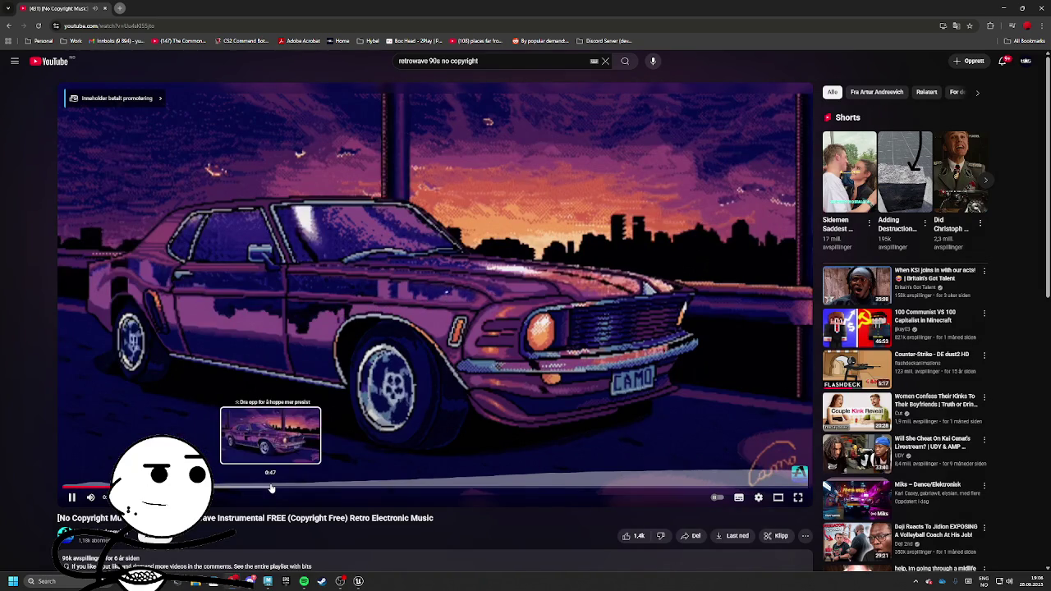
scroll(390, 376, down, 1)
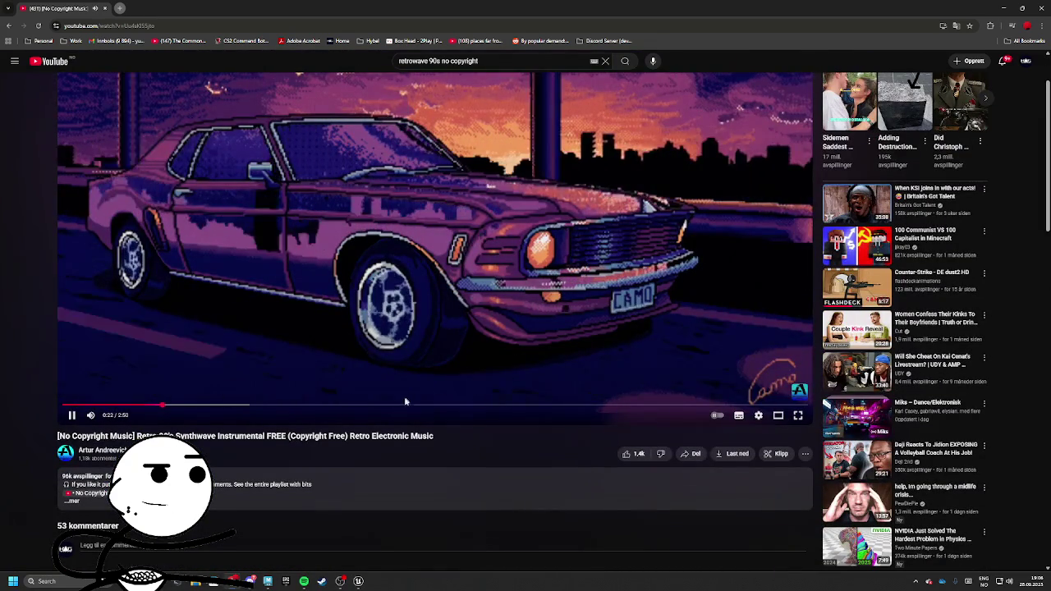
click(404, 404)
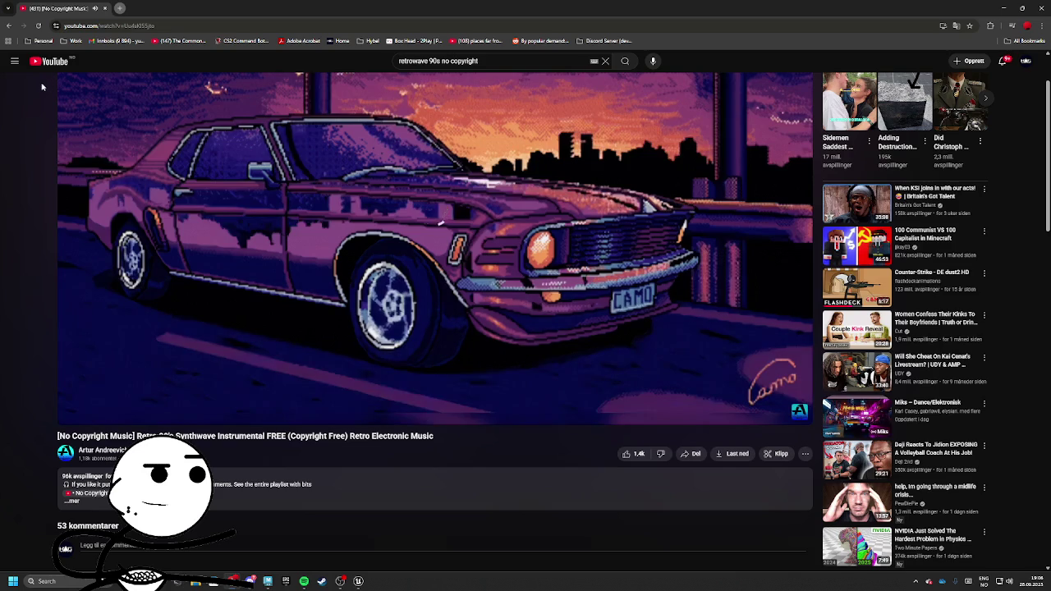
click(8, 25)
scroll(369, 281, down, 10)
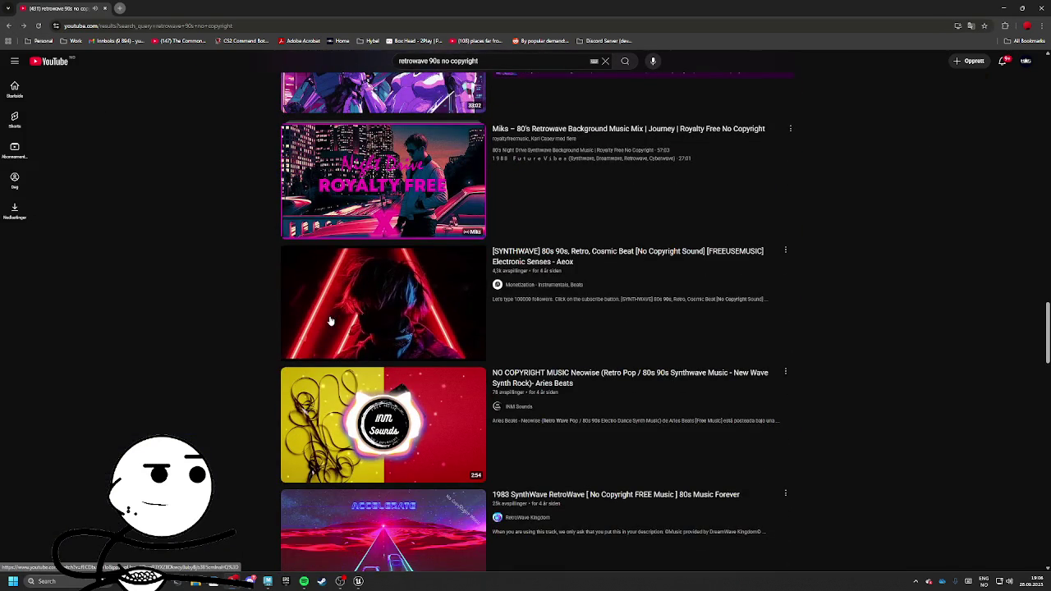
click(331, 320)
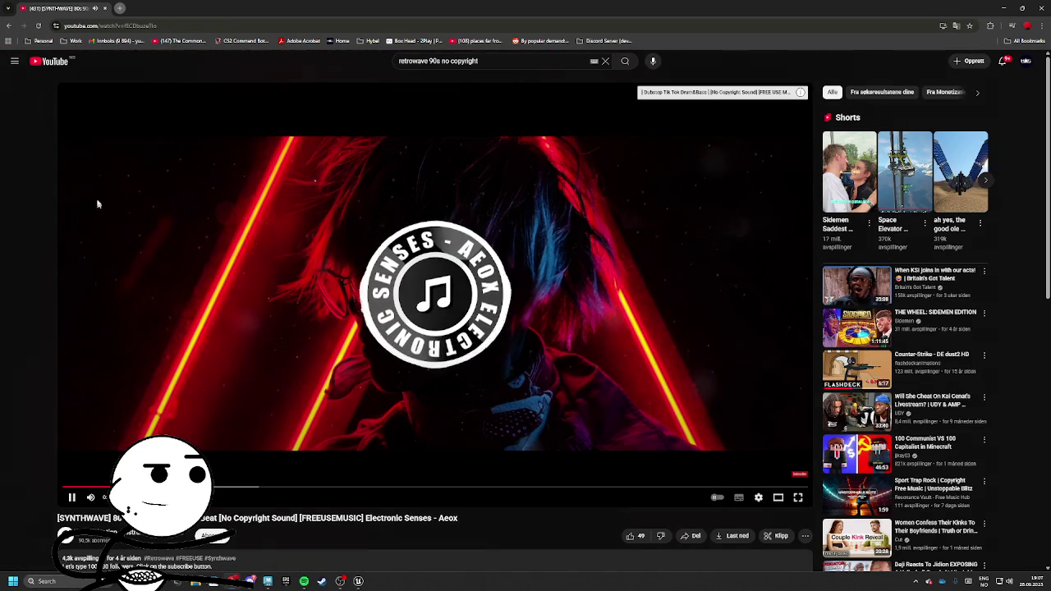
key(alt+Left)
scroll(104, 153, down, 4)
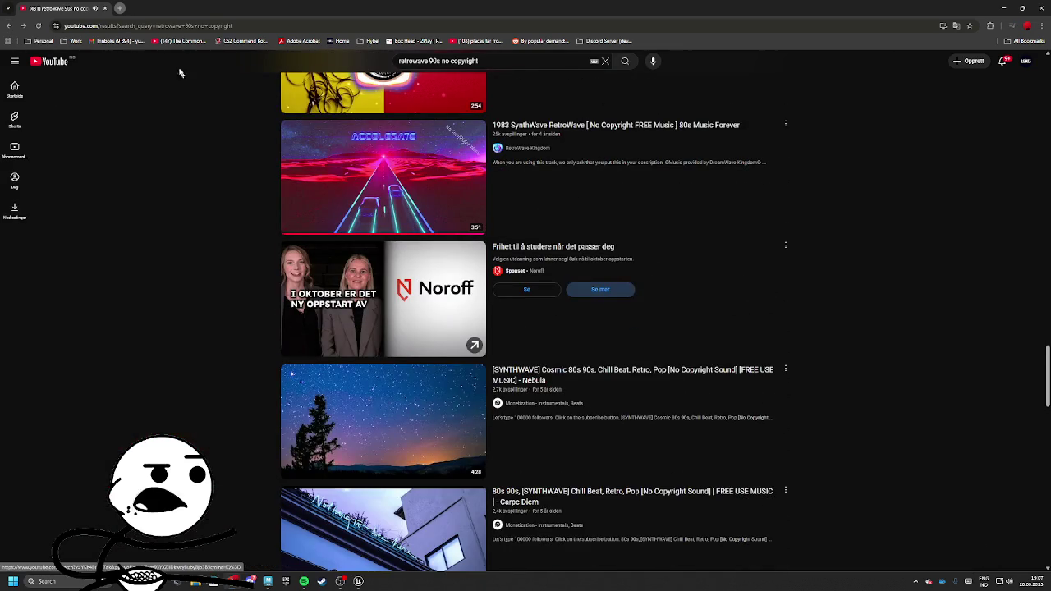
click(148, 27)
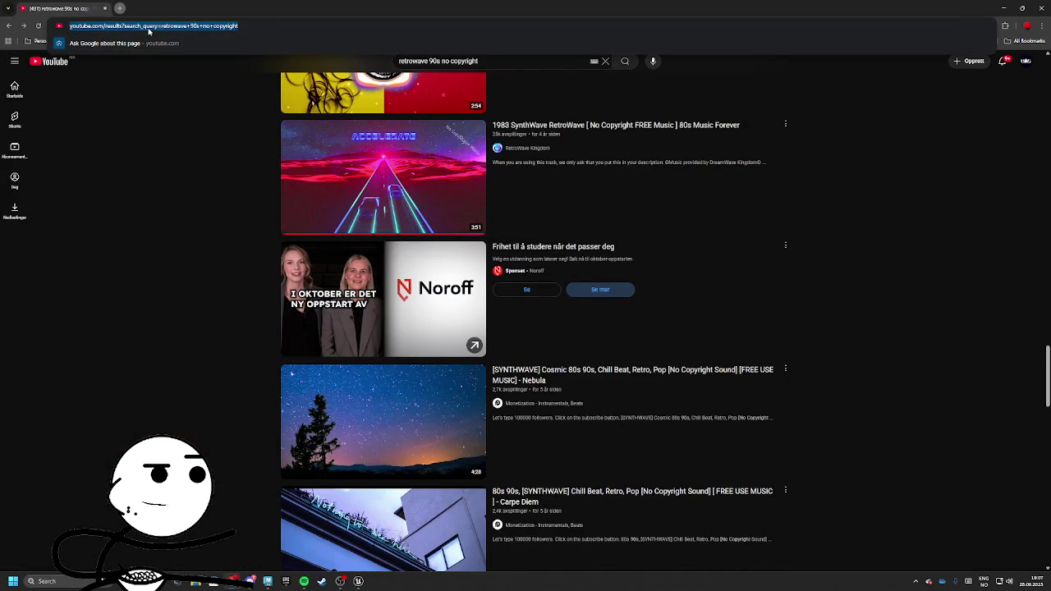
Search 'dead mall music' and skip the DEAD MALL [ABANDONED] video ahead to about 17:51
text(deamall)
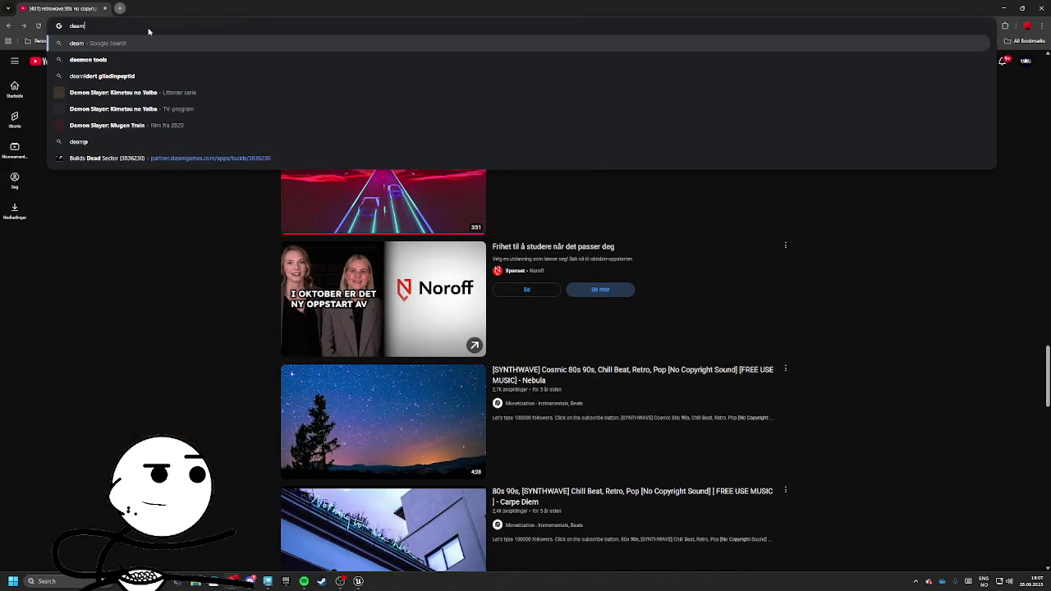
key(BackSpace)
key(BackSpace)
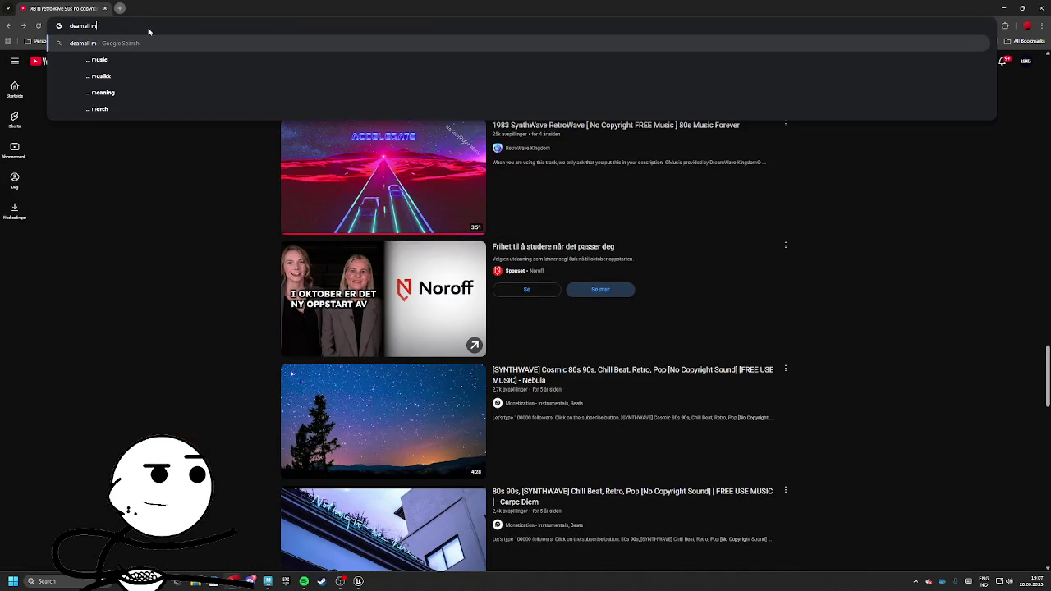
text(usic)
key(Return)
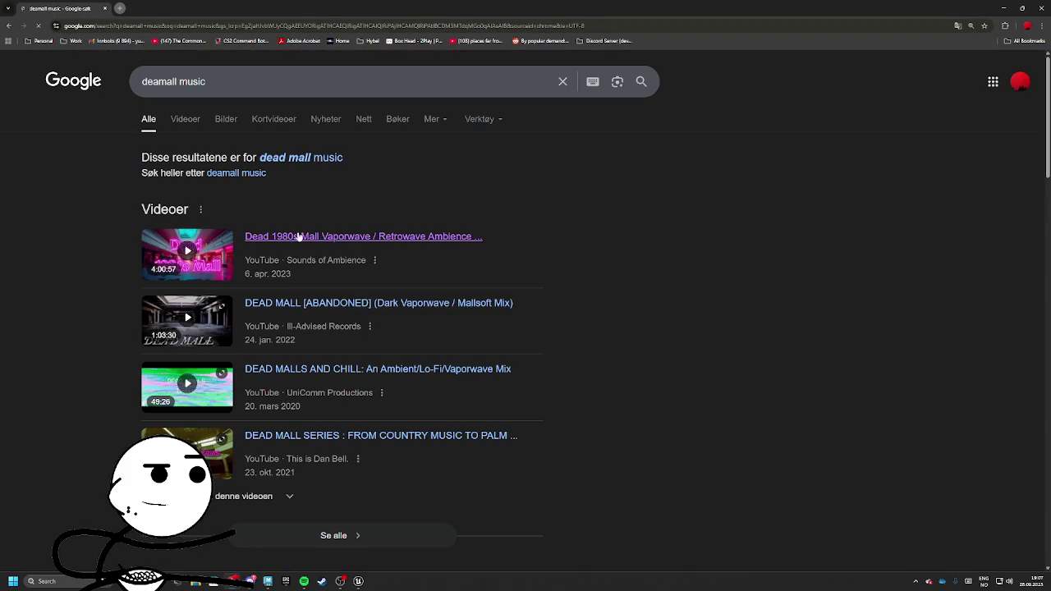
click(295, 312)
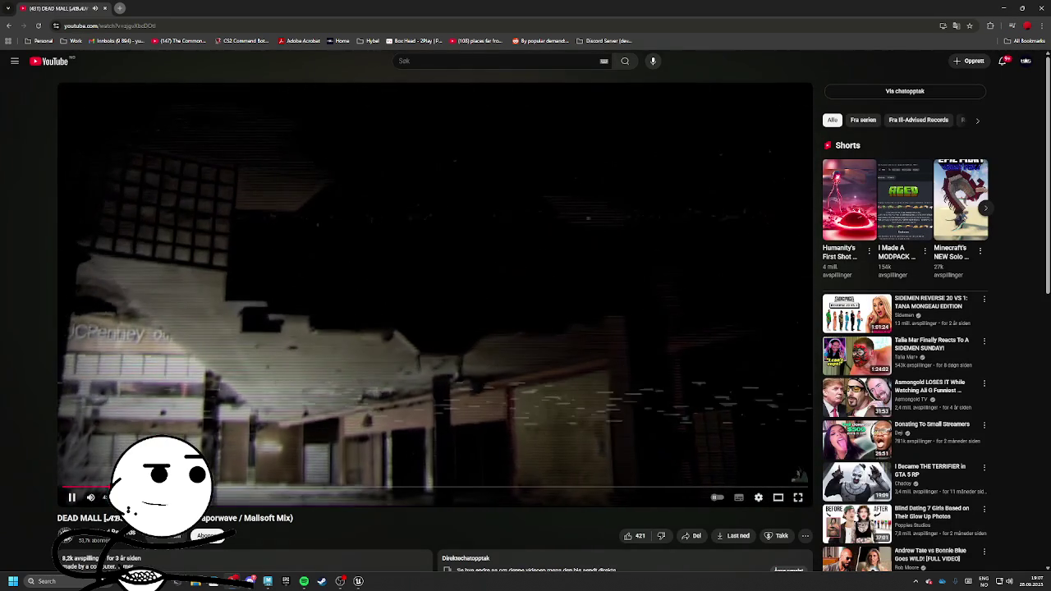
scroll(525, 312, down, 1)
scroll(435, 312, down, 1)
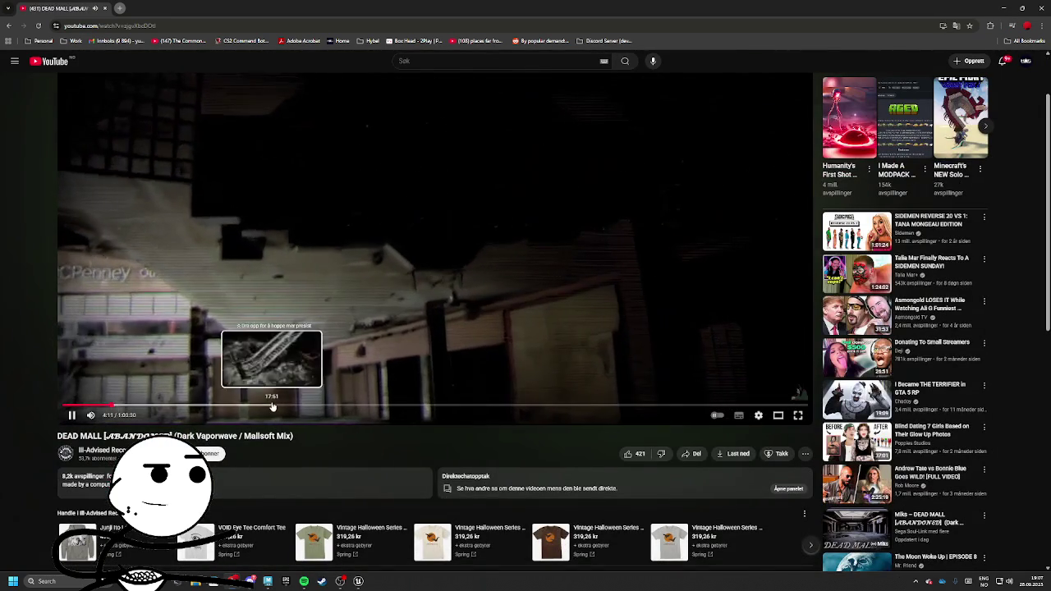
click(272, 407)
scroll(355, 264, down, 3)
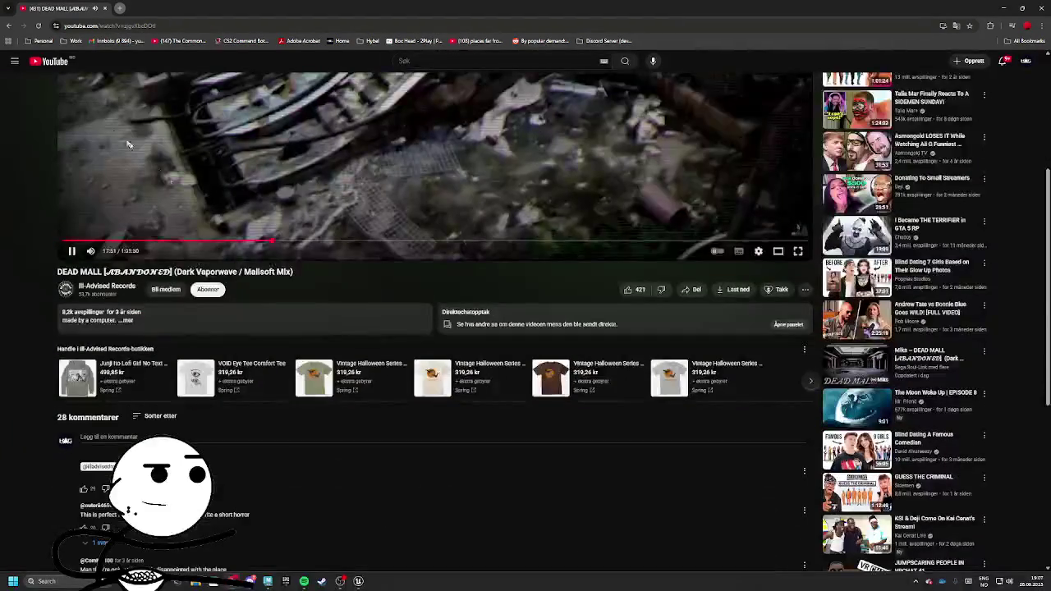
scroll(488, 300, up, 4)
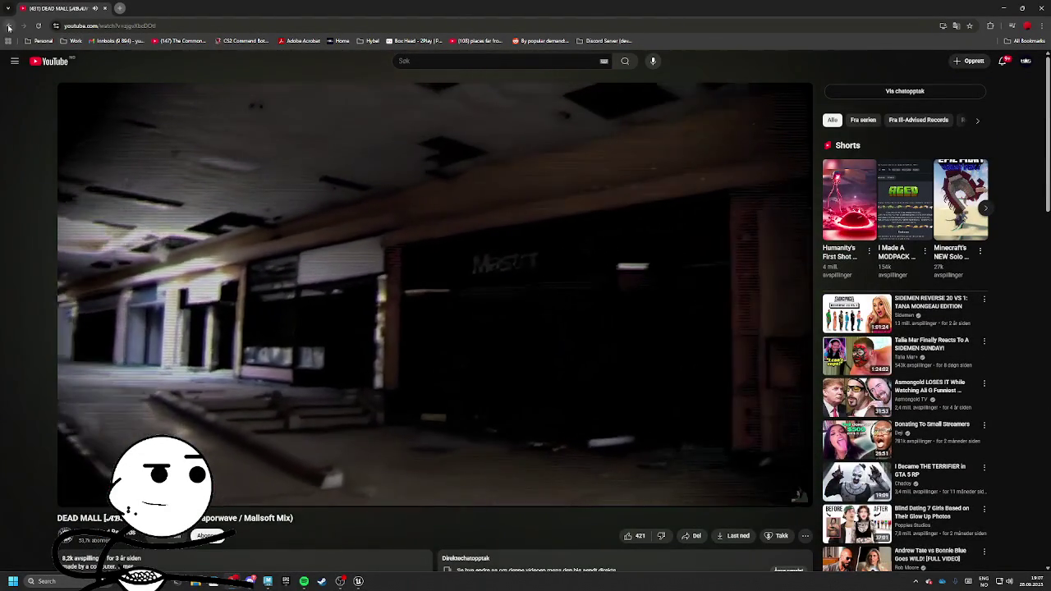
Show all dead mall music video results and try the DEAD MALL SERIES : CREEPY CAFE video
key(alt+Left)
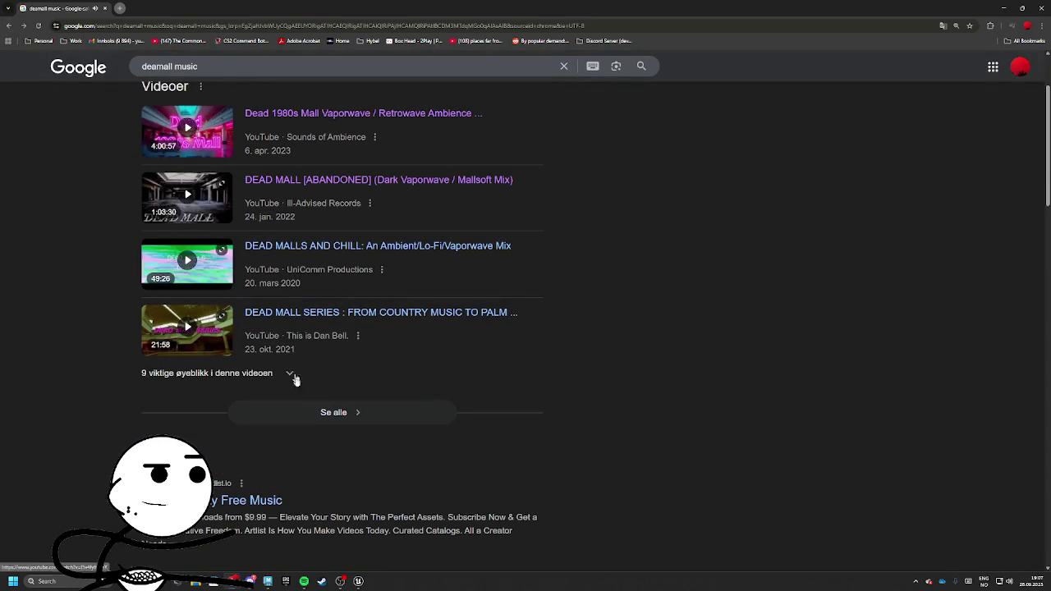
click(334, 412)
scroll(288, 384, down, 3)
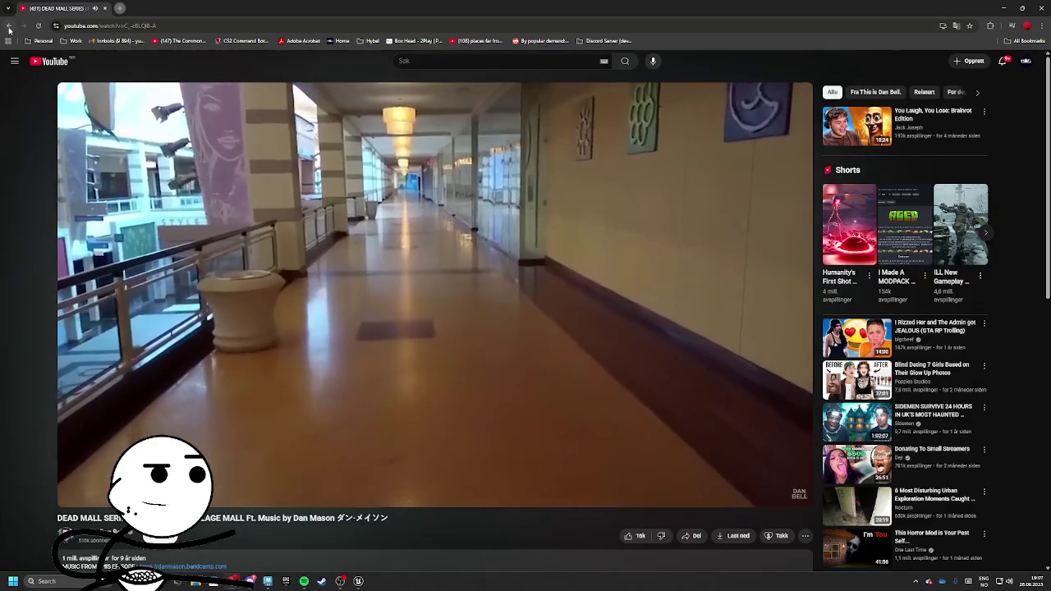
click(9, 27)
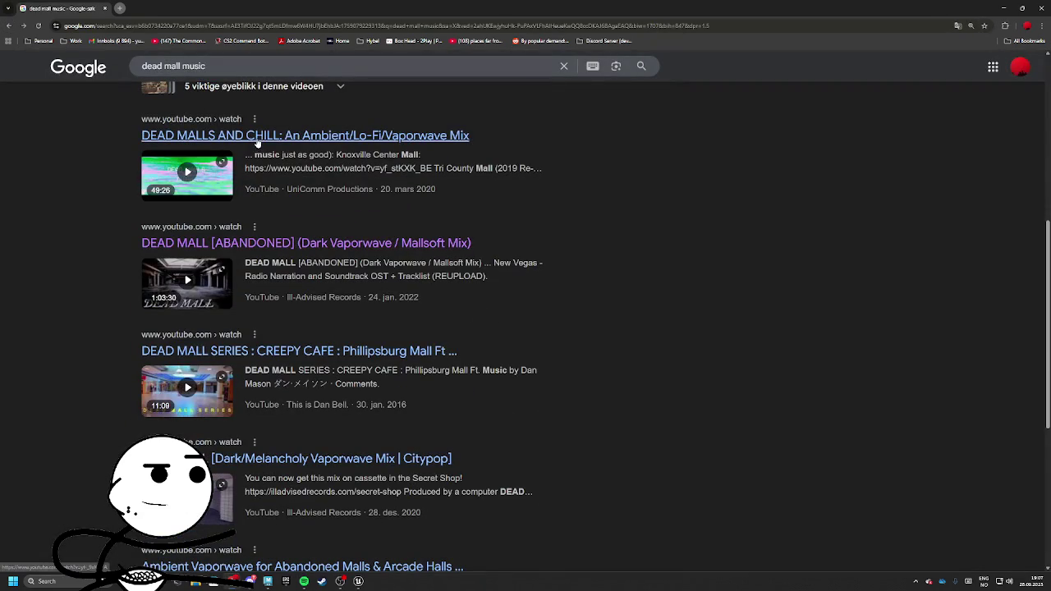
click(244, 353)
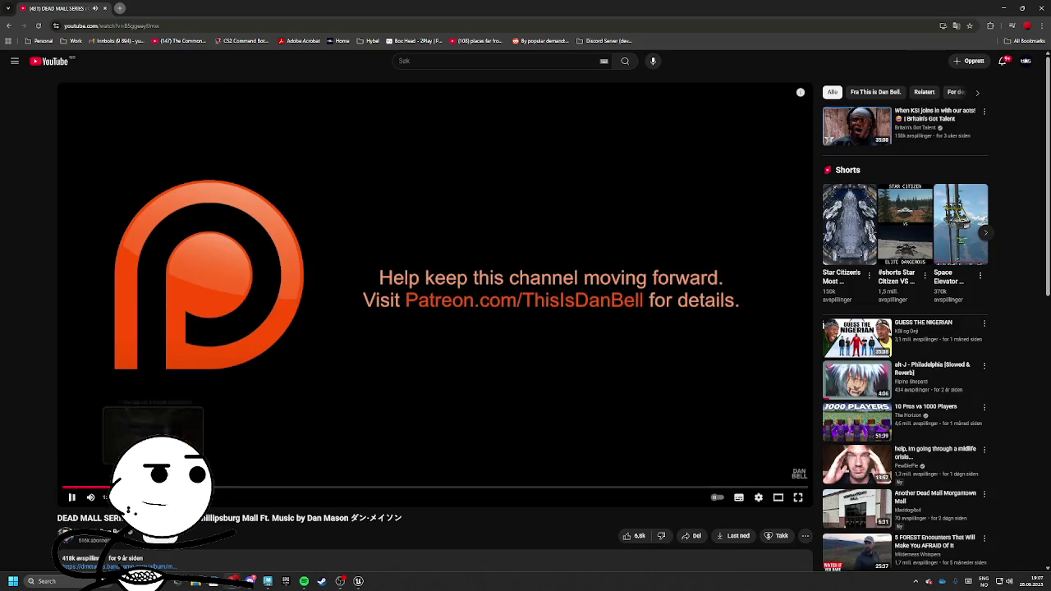
key(alt+Left)
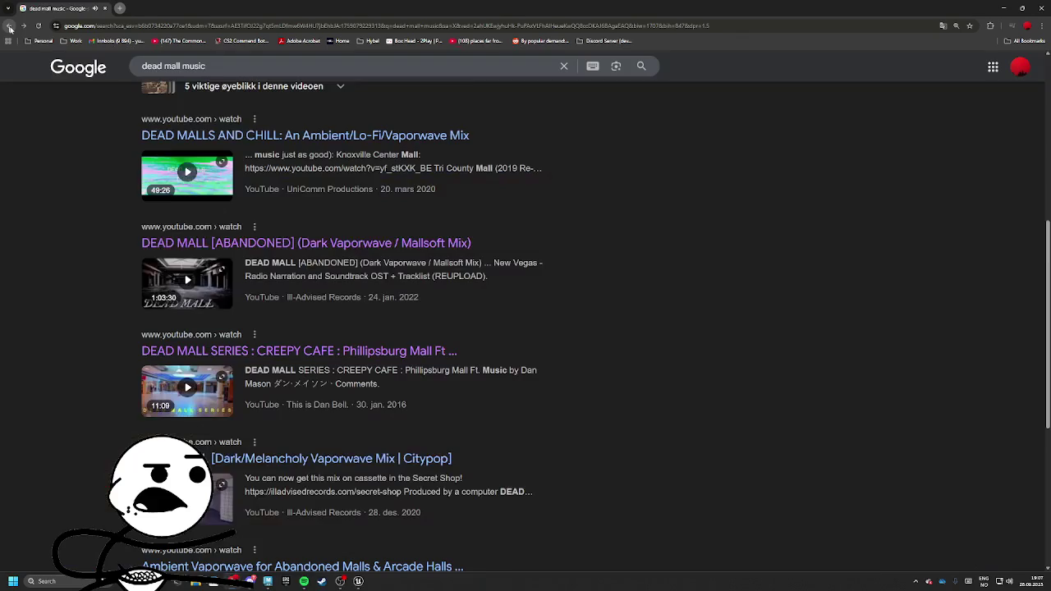
Scroll the dead mall music results, then empty the search box
scroll(206, 271, down, 2)
scroll(208, 274, down, 1)
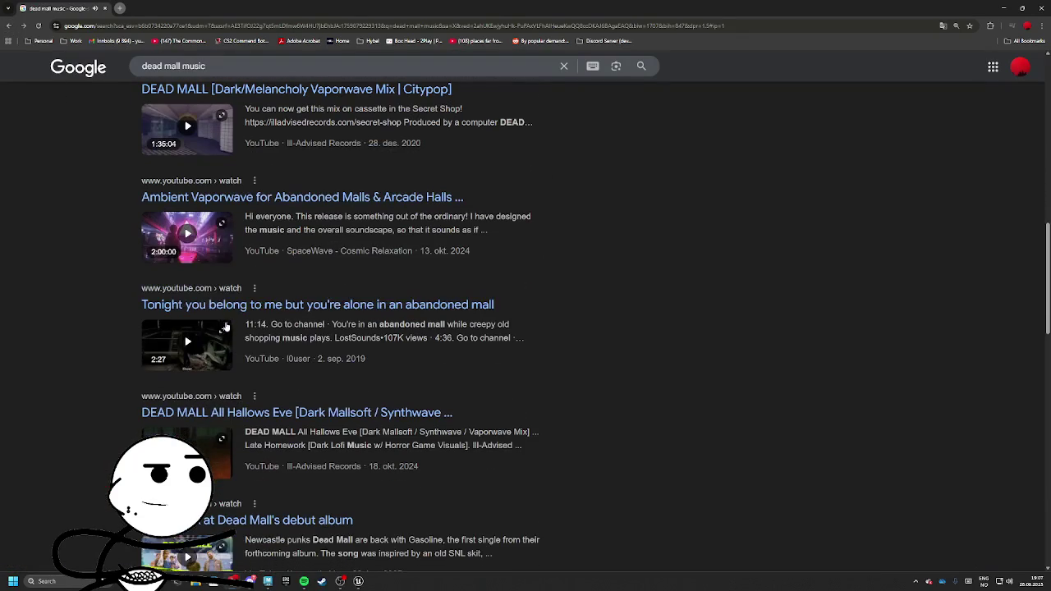
scroll(284, 312, down, 2)
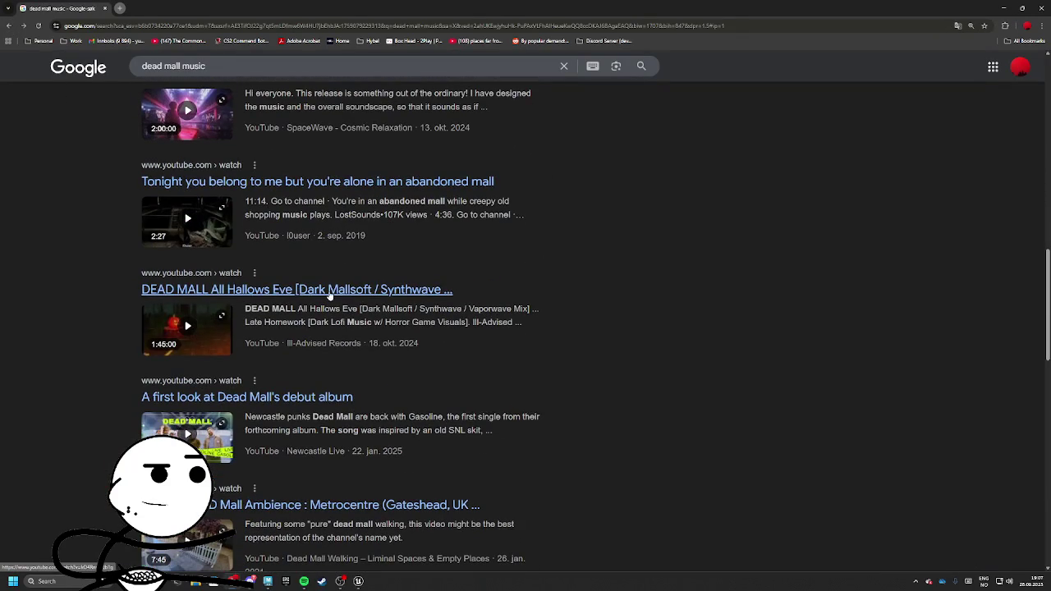
scroll(301, 400, down, 2)
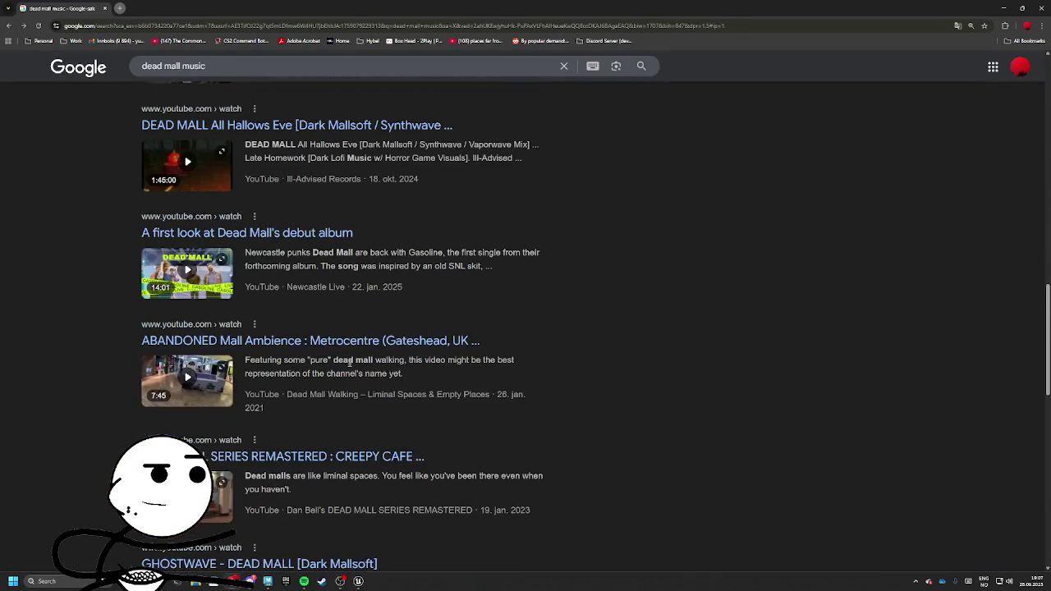
scroll(337, 369, down, 4)
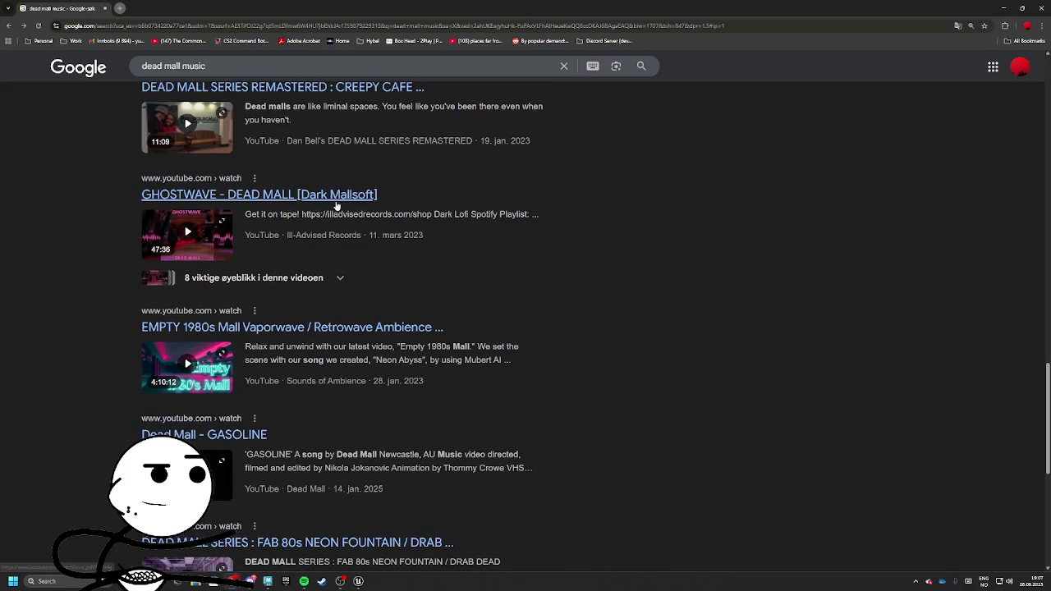
key(slash)
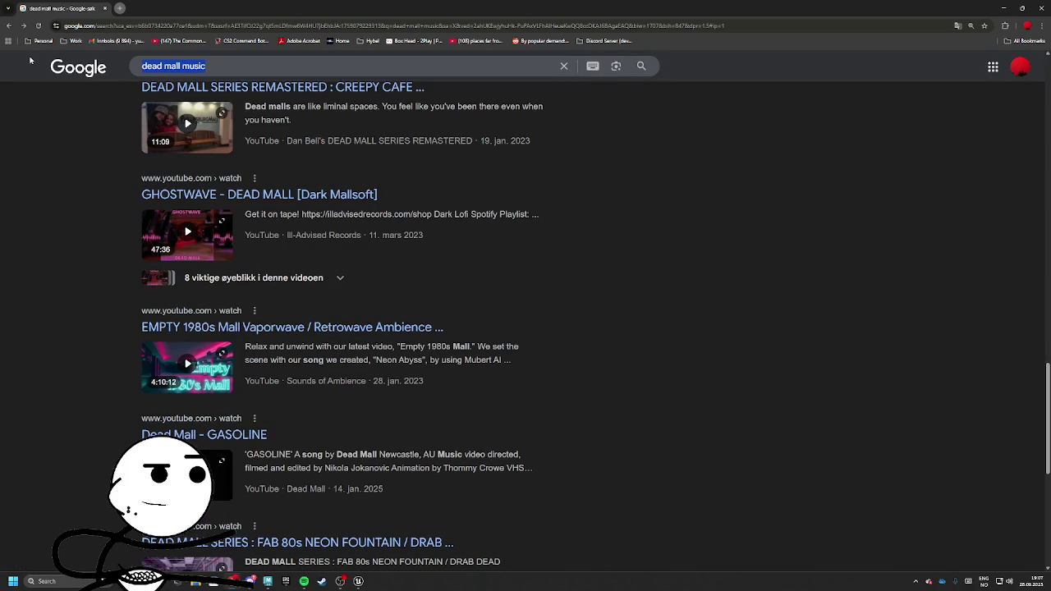
key(BackSpace)
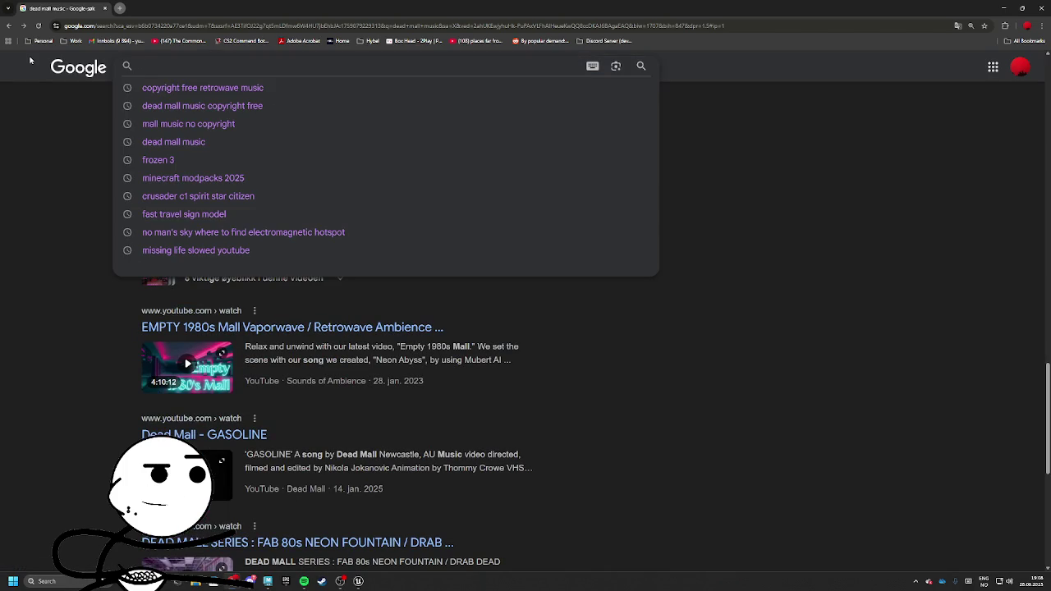
Search for '60s music no copyright' and preview the Early In The Sixties video
text(60s)
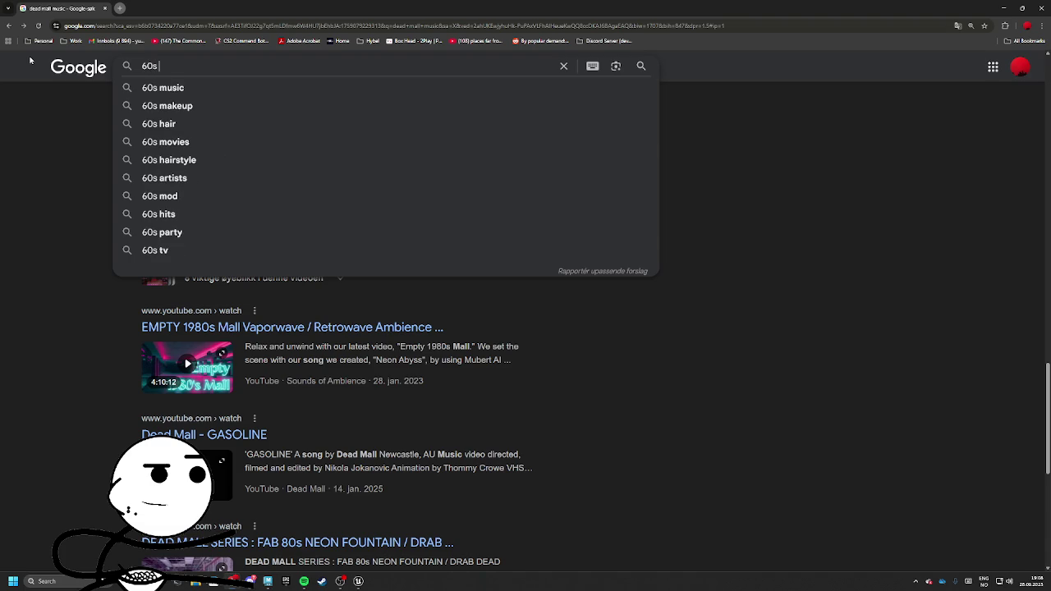
text( no copy)
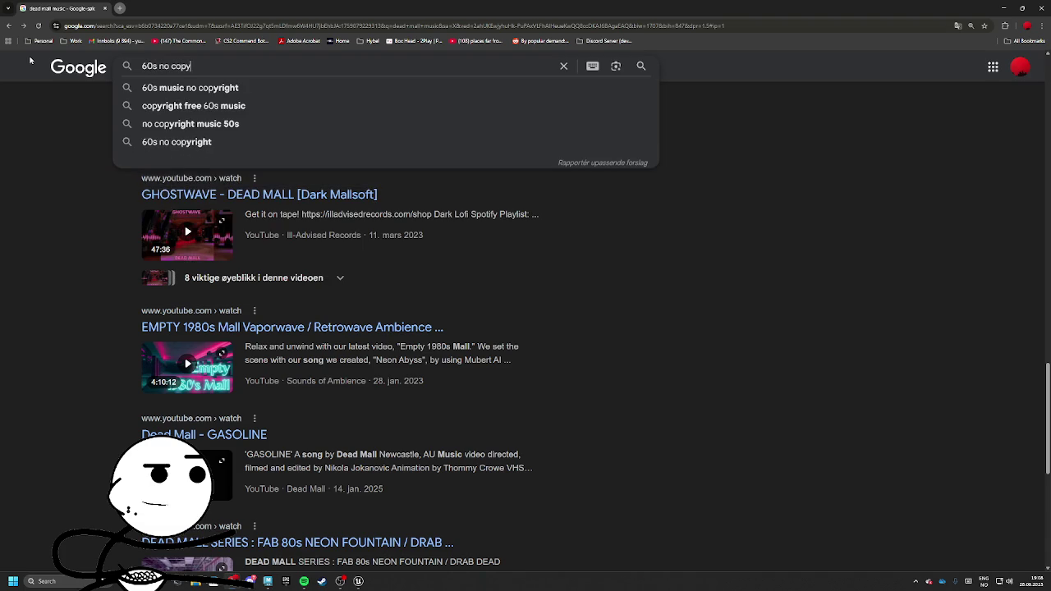
key(Down)
key(Return)
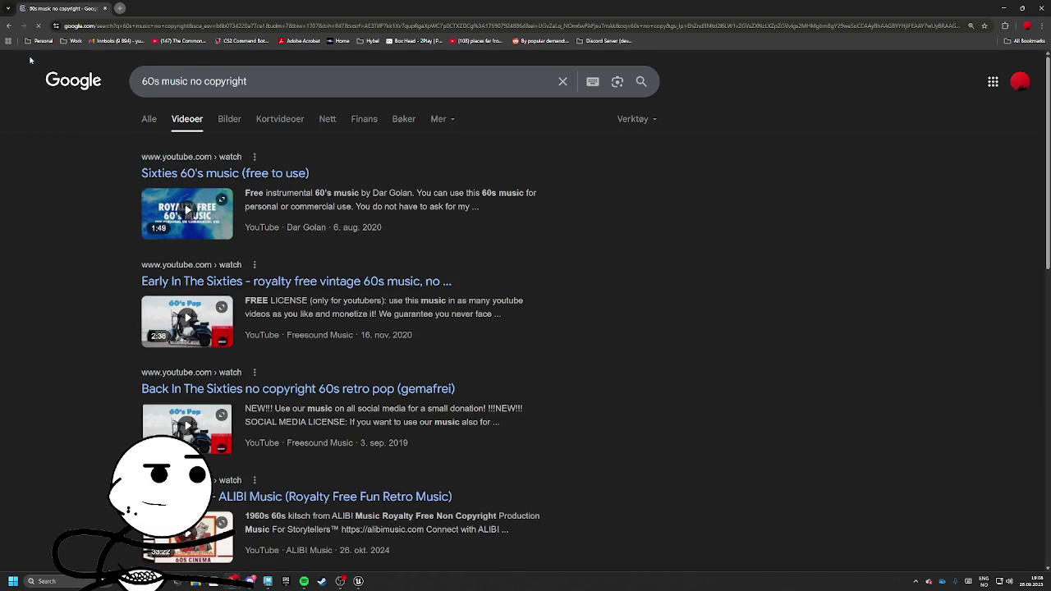
click(280, 282)
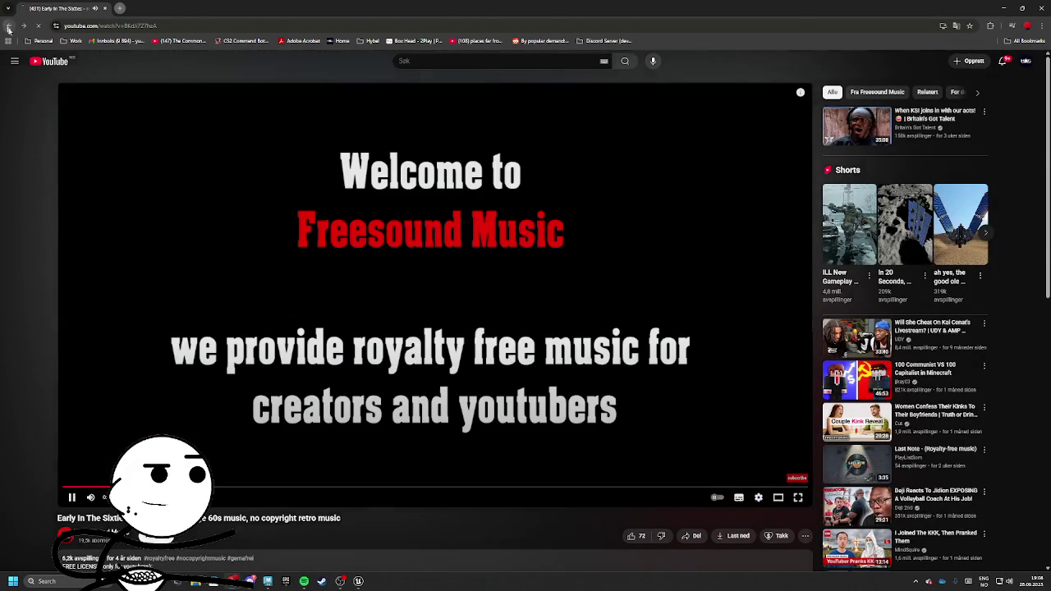
click(8, 27)
Play the 1960s Vintage Bossa Nova video, scrub through it, and select its web address
scroll(274, 305, down, 2)
click(289, 260)
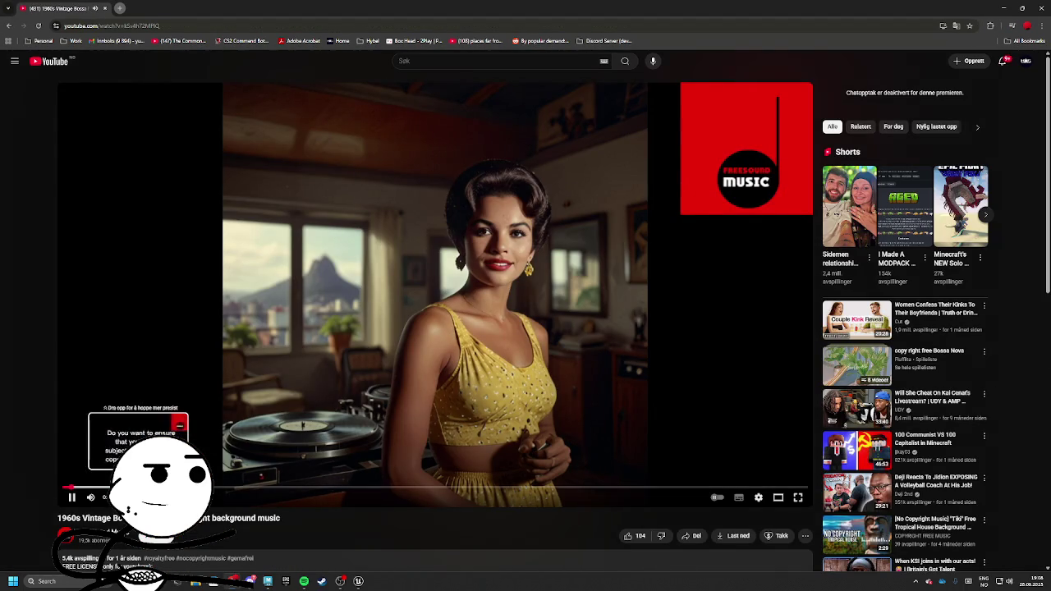
click(211, 489)
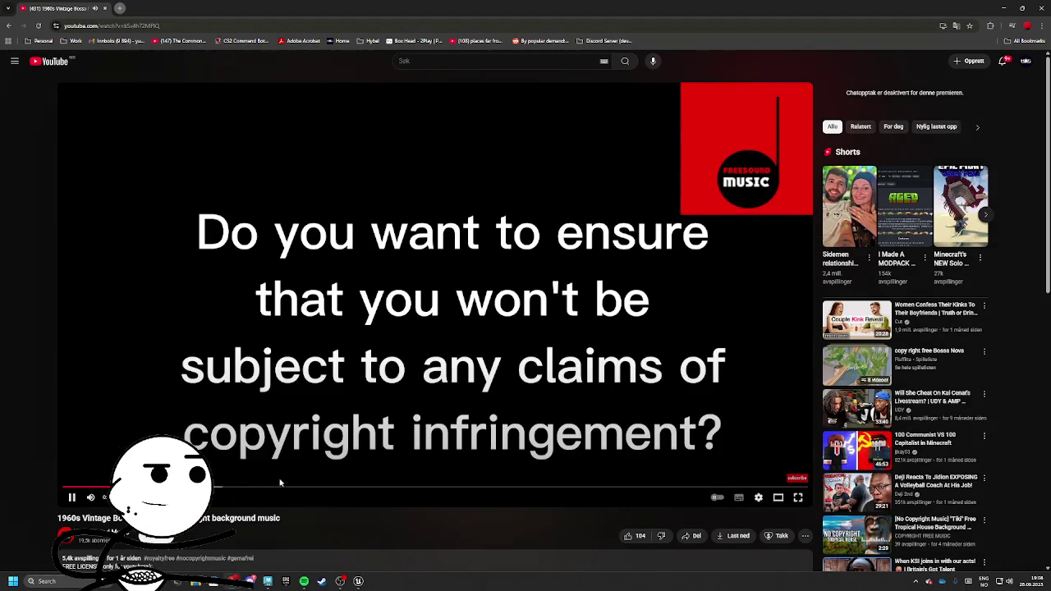
click(279, 486)
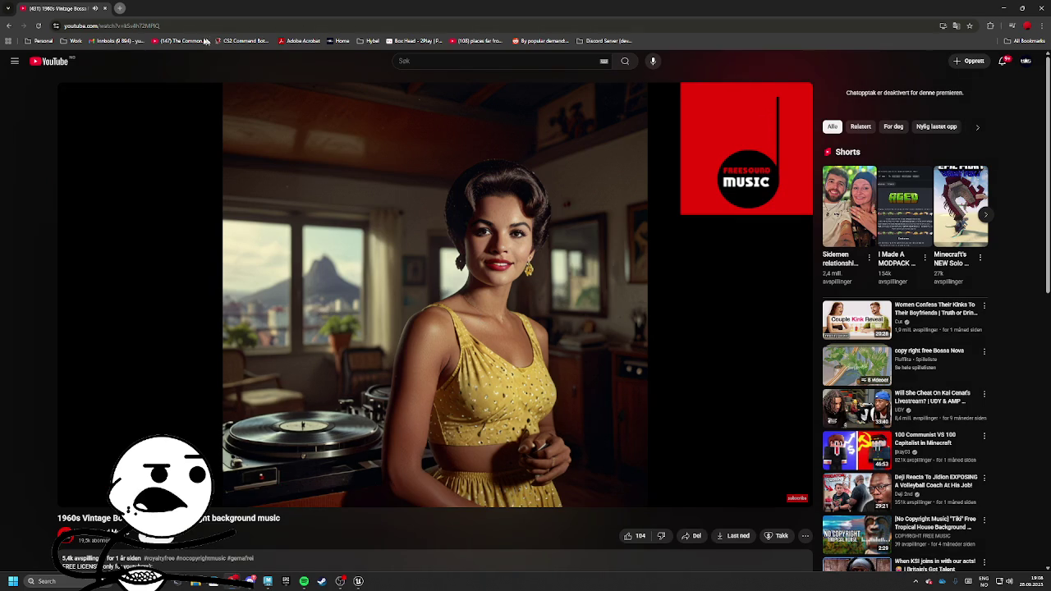
click(144, 25)
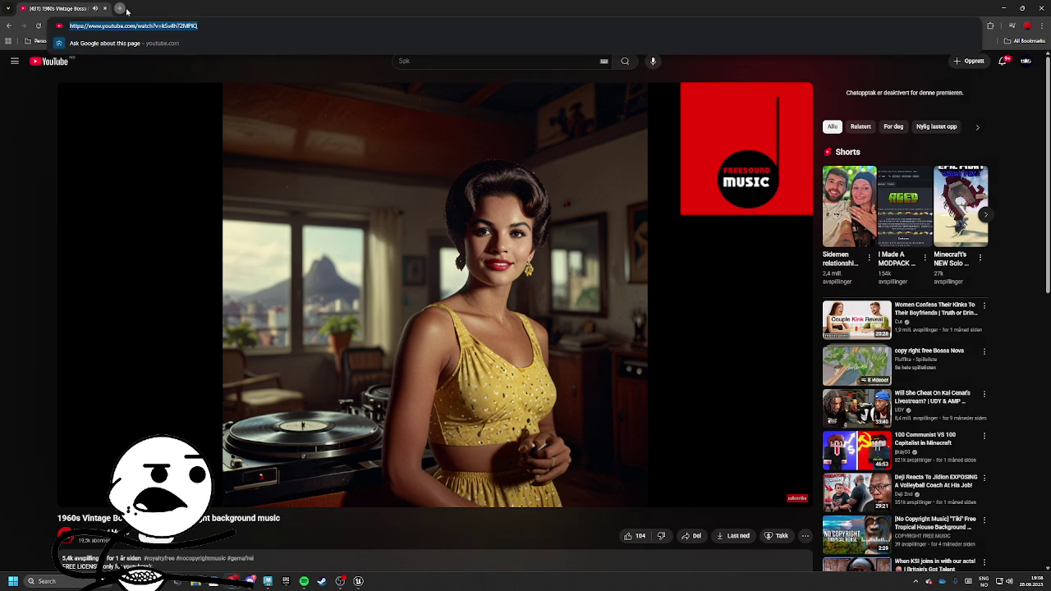
In a new tab, reopen the earlier 'youtube to wav' Google search results
click(121, 9)
text(youtube to wav)
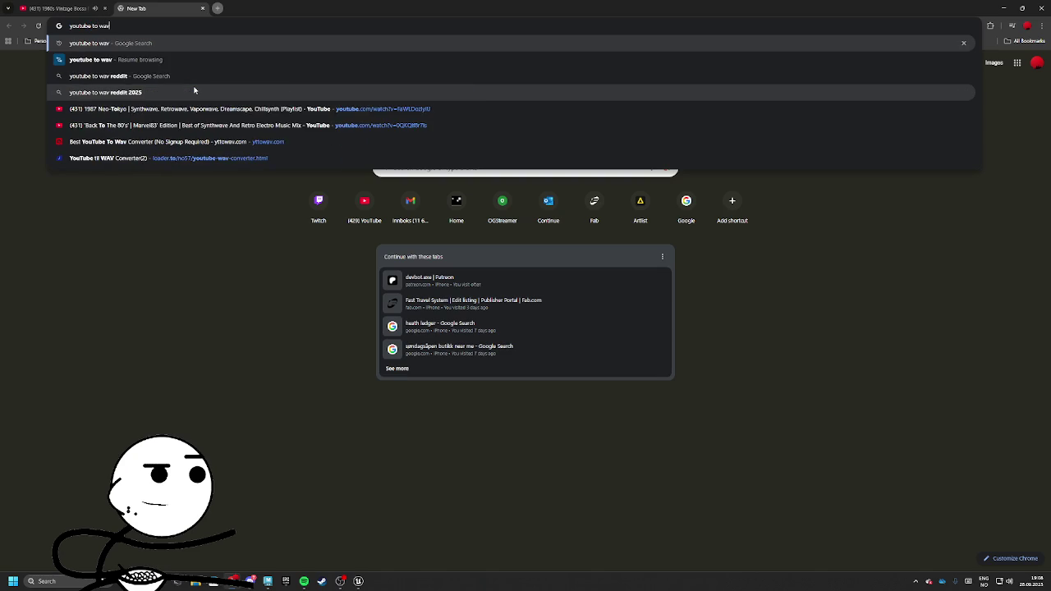
key(Down)
key(Return)
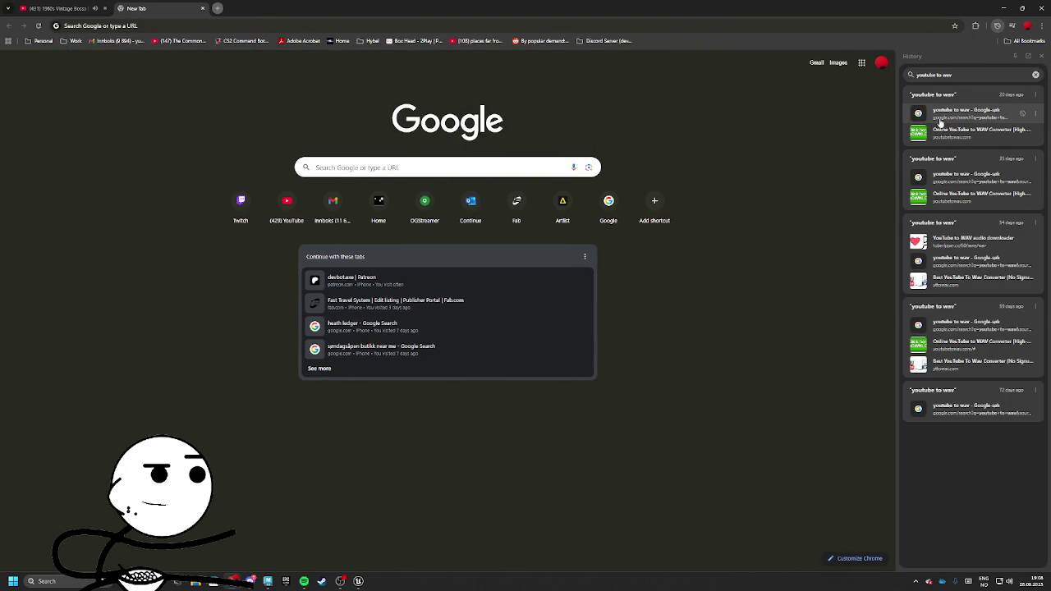
click(940, 117)
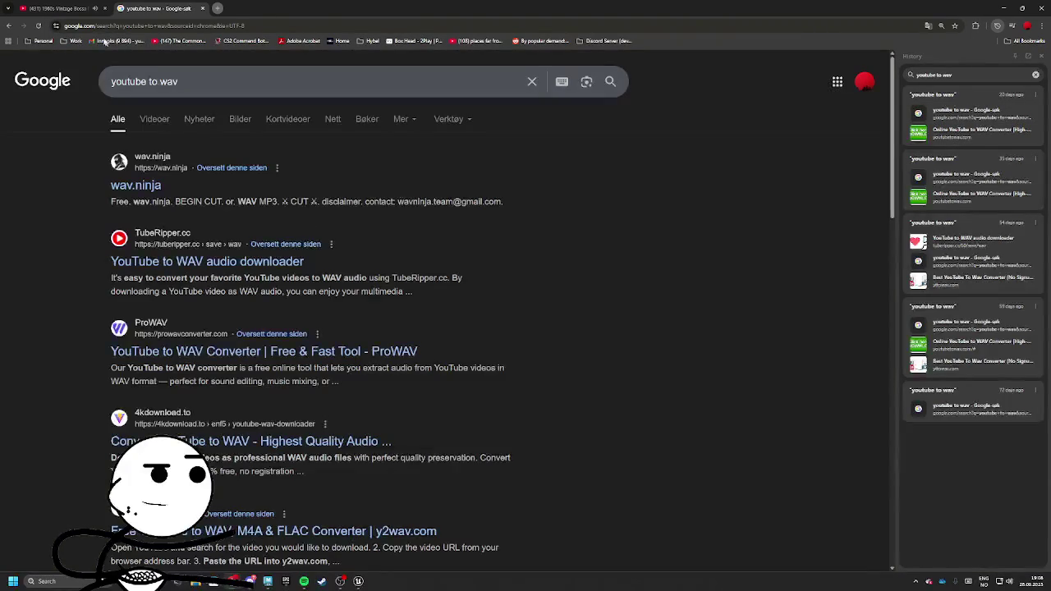
Read the licence terms in the Bossa Nova video's description, then return to the converter results
click(62, 8)
scroll(192, 263, down, 3)
click(193, 263)
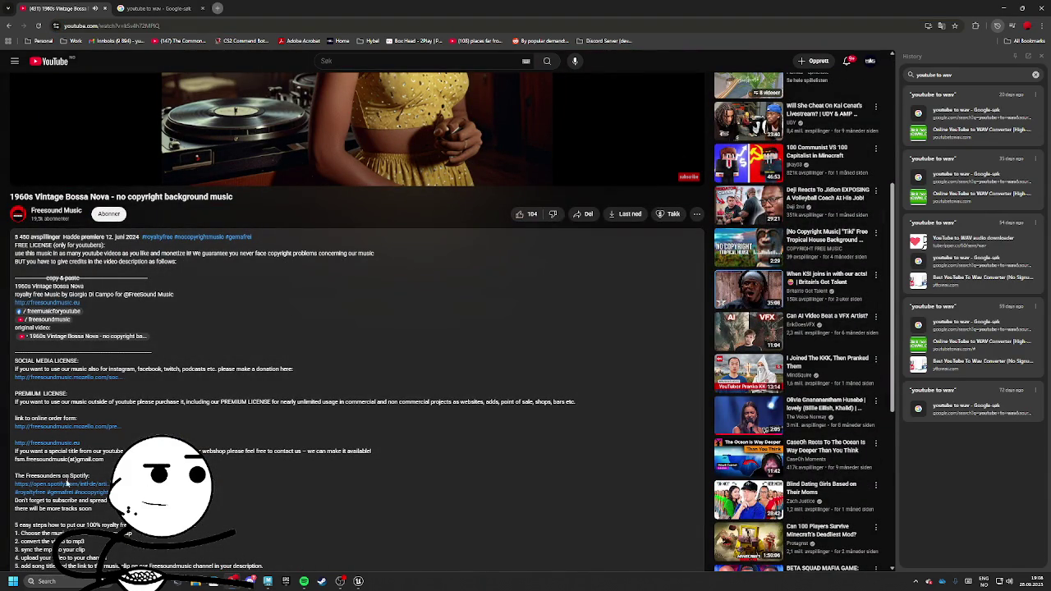
key(ctrl+Tab)
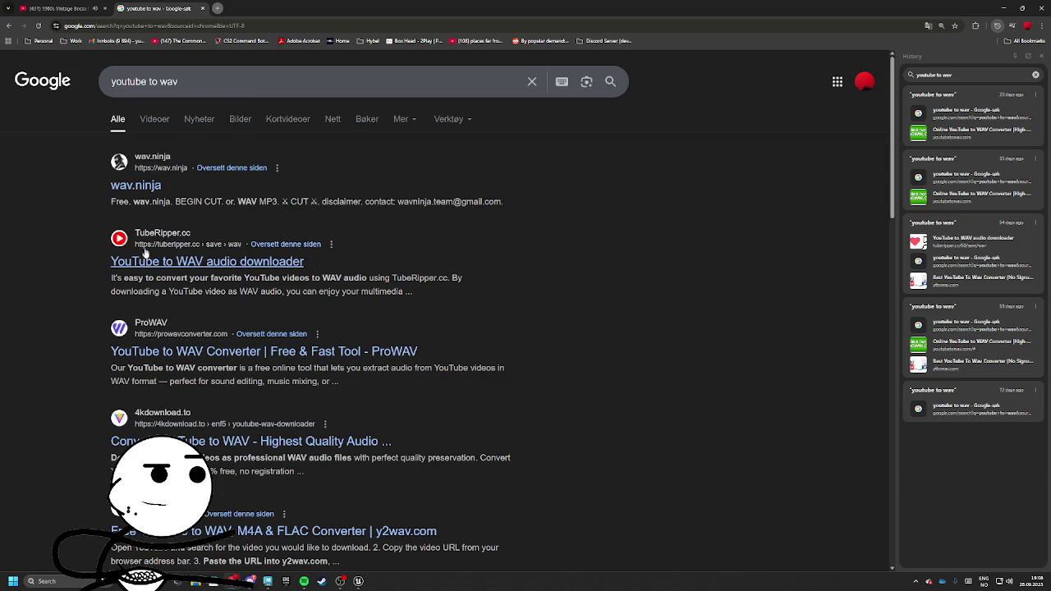
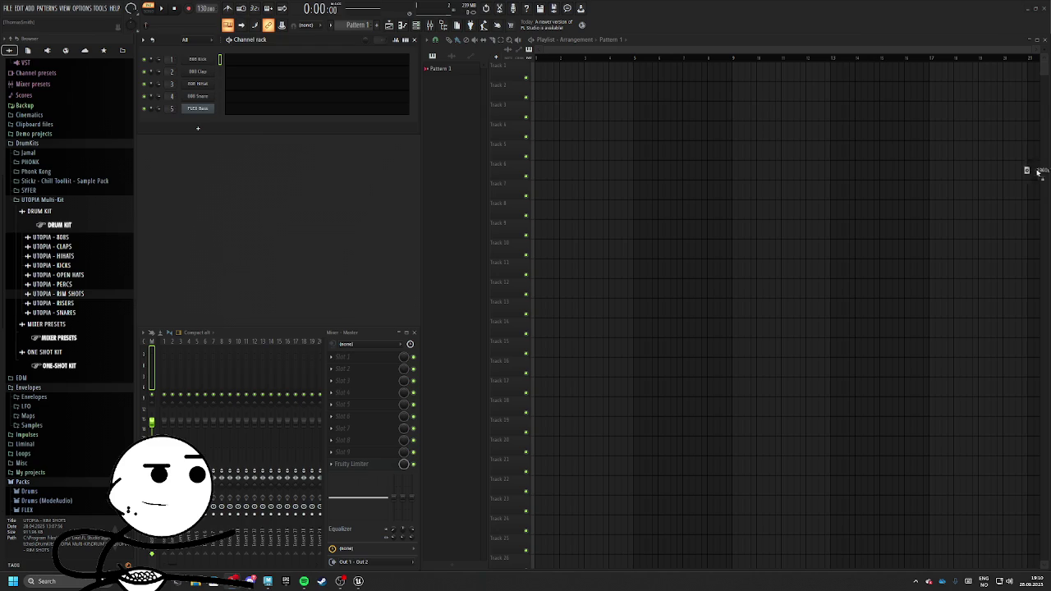
Place the 1960s Vintage Bossa Nova song on Playlist Track 1
drag(610, 89, 538, 70)
scroll(542, 115, up, 4)
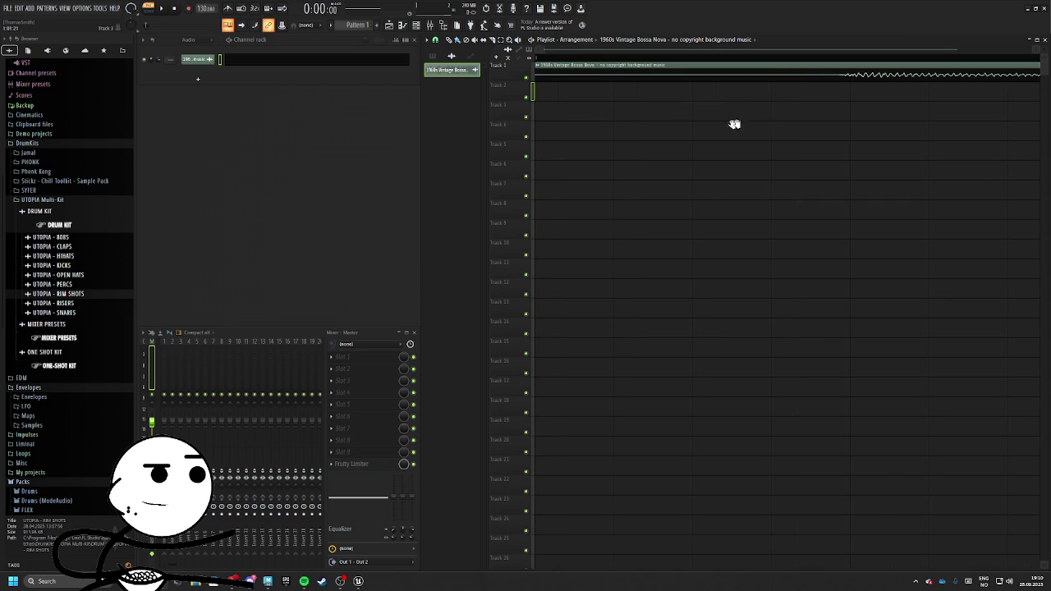
mouse_move(538, 70)
mouse_down()
mouse_move(745, 70)
mouse_move(533, 70)
mouse_up()
Trim the leading silence off the bossa nova clip and play the song from its start
mouse_move(535, 65)
mouse_down()
mouse_move(836, 65)
mouse_move(534, 66)
mouse_up()
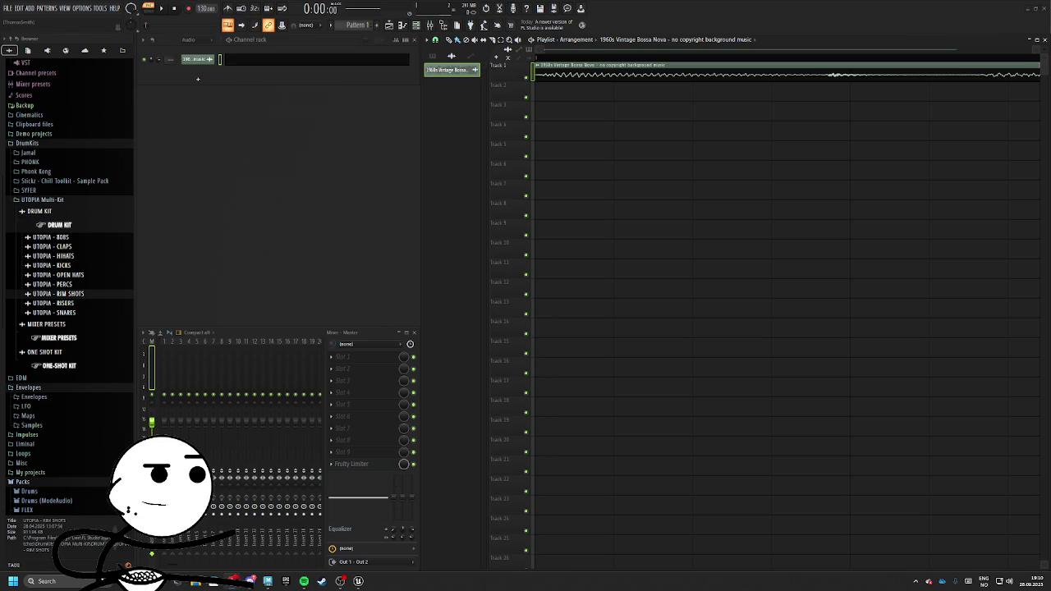
scroll(664, 161, down, 3)
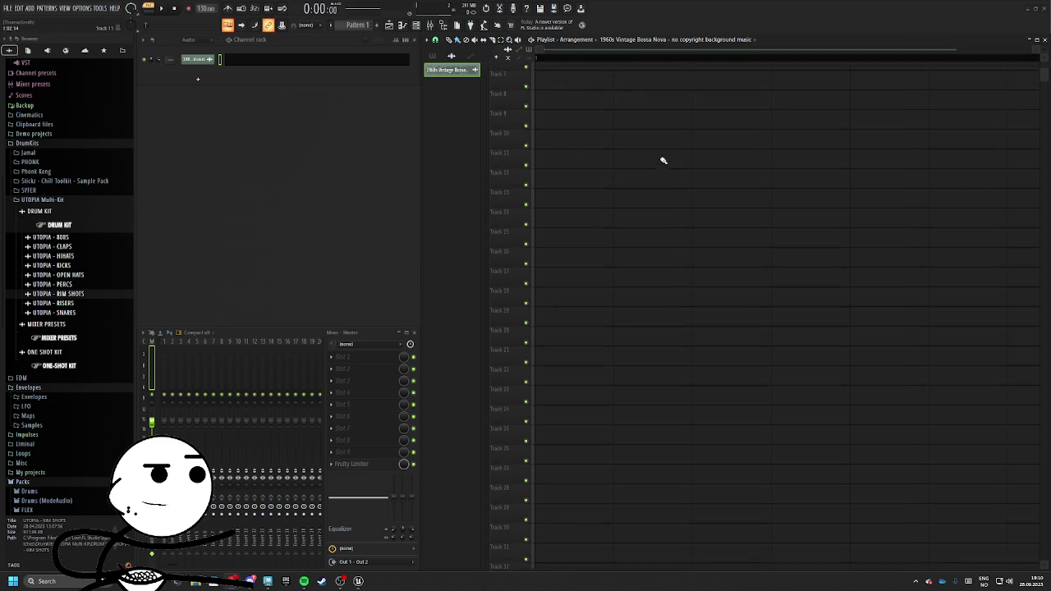
scroll(635, 185, up, 3)
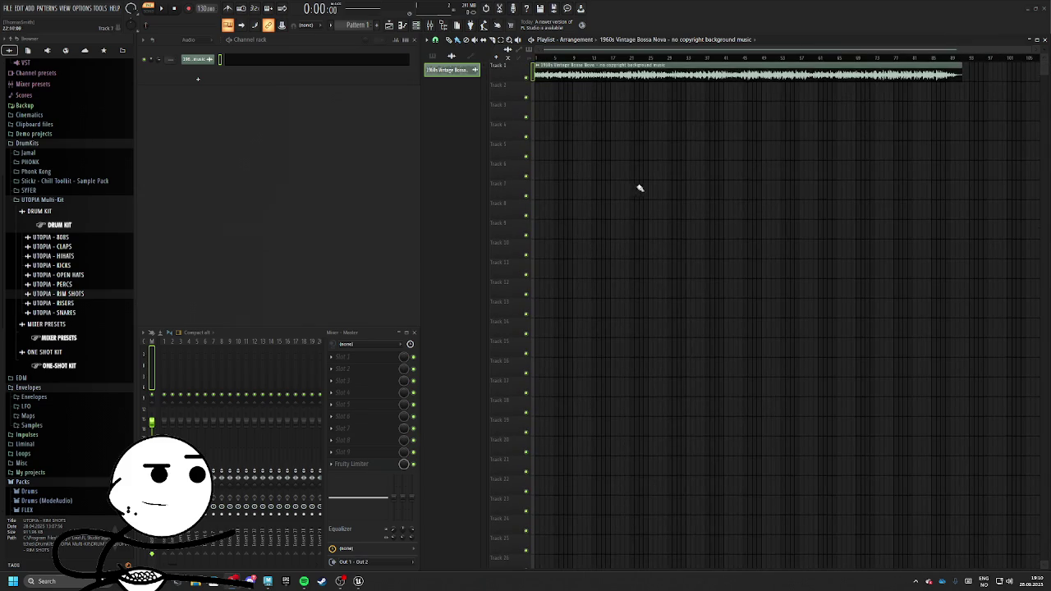
scroll(960, 64, down, 3)
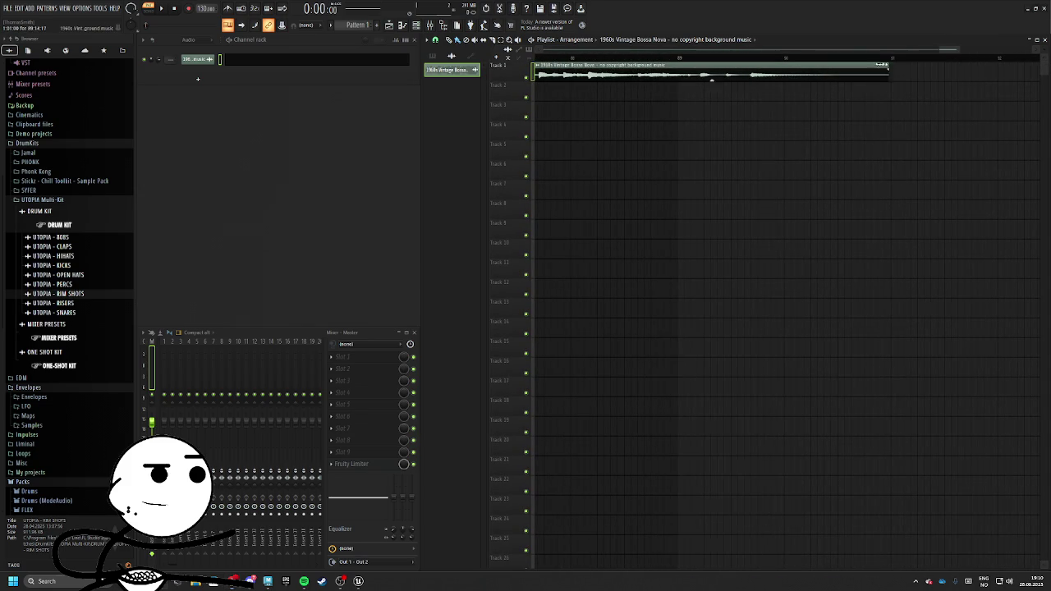
scroll(781, 101, down, 1)
drag(897, 59, 556, 118)
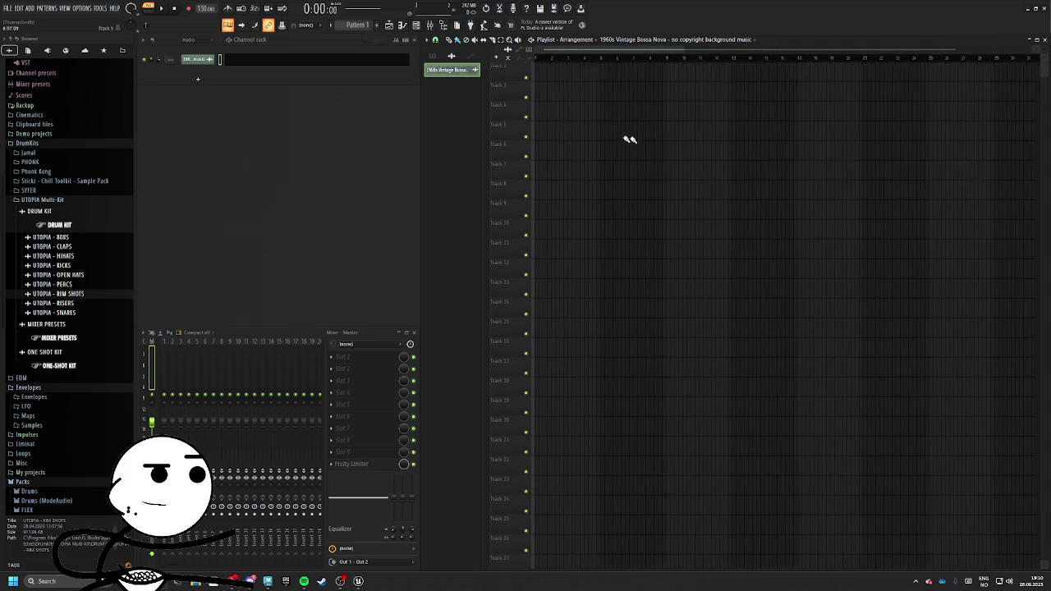
key(space)
Check the clip's channel settings, then load the Tuner effect into the second mixer slot
double_click(555, 72)
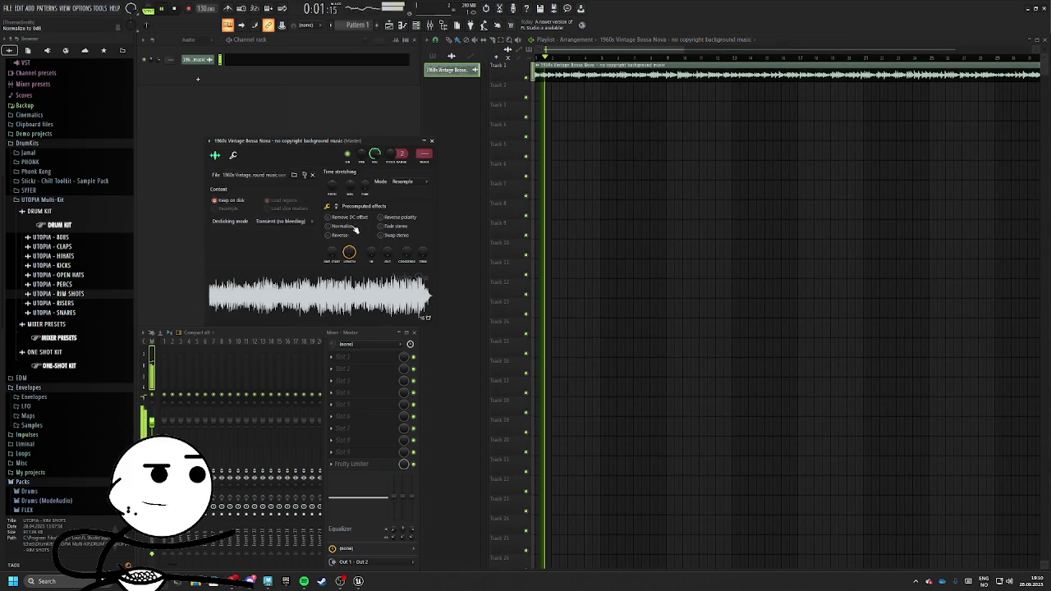
click(432, 140)
click(342, 369)
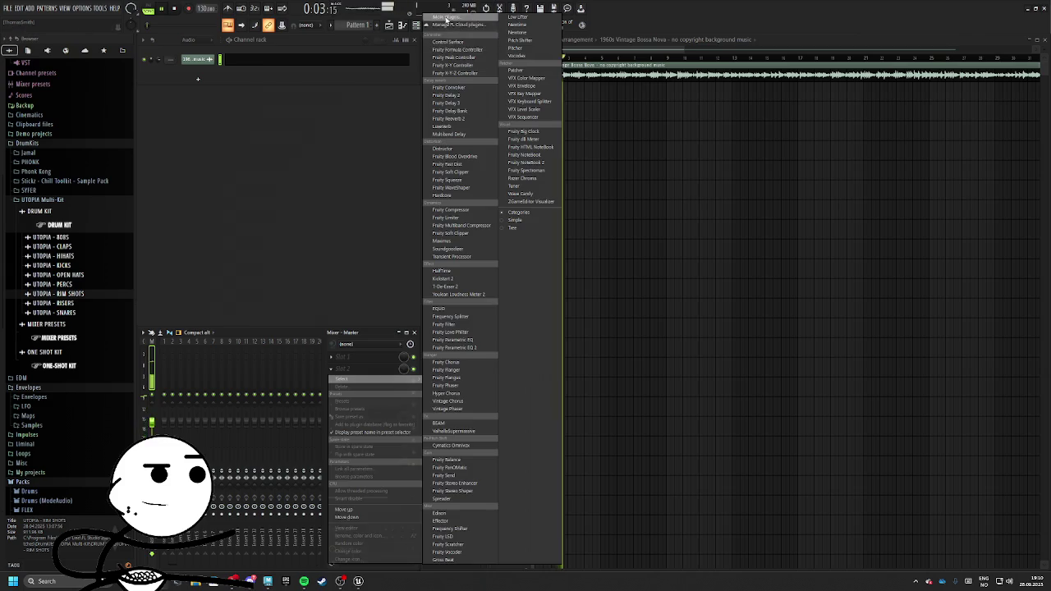
click(448, 17)
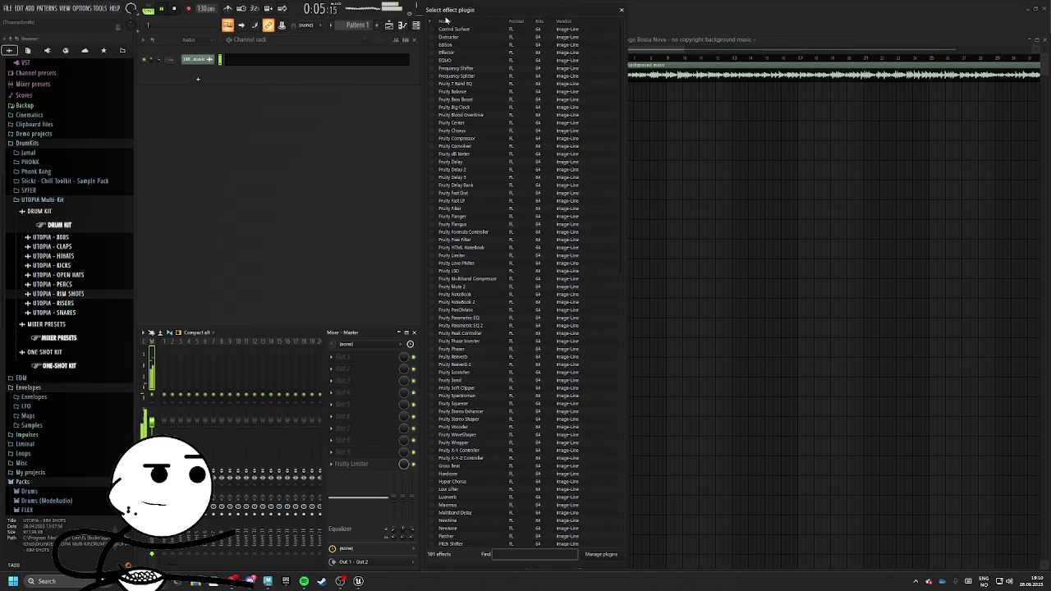
scroll(480, 419, down, 5)
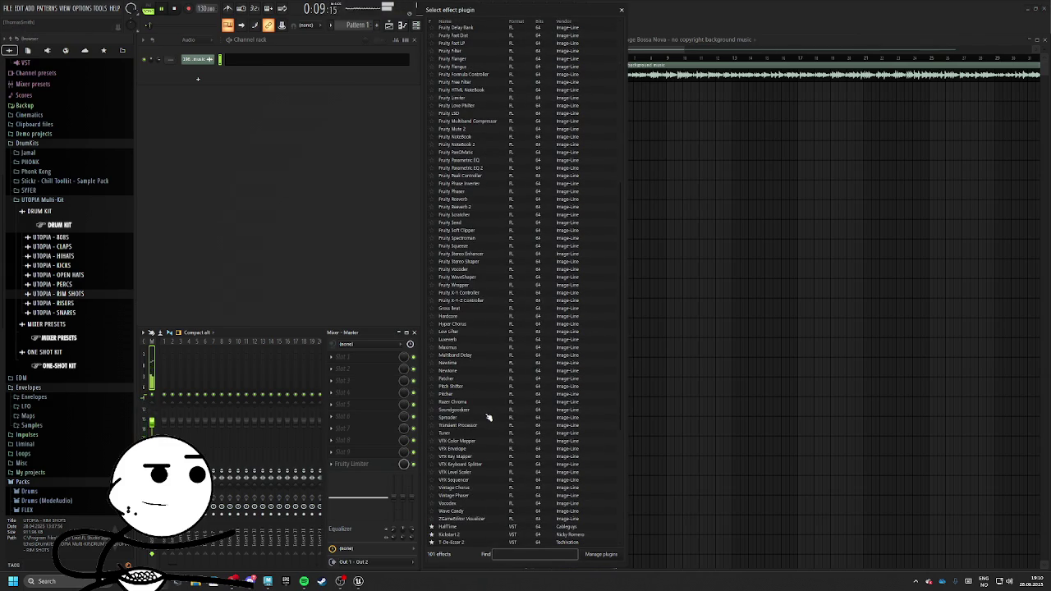
double_click(449, 433)
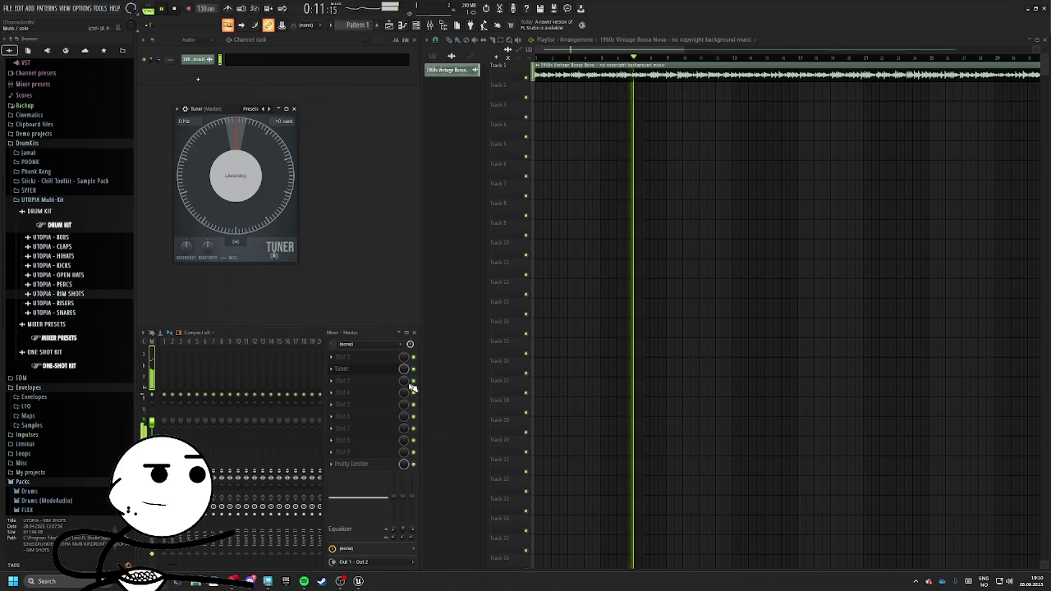
click(187, 108)
click(277, 249)
Remove the Tuner, reopen the clip's channel settings and bring up the pitch knob's options
click(354, 376)
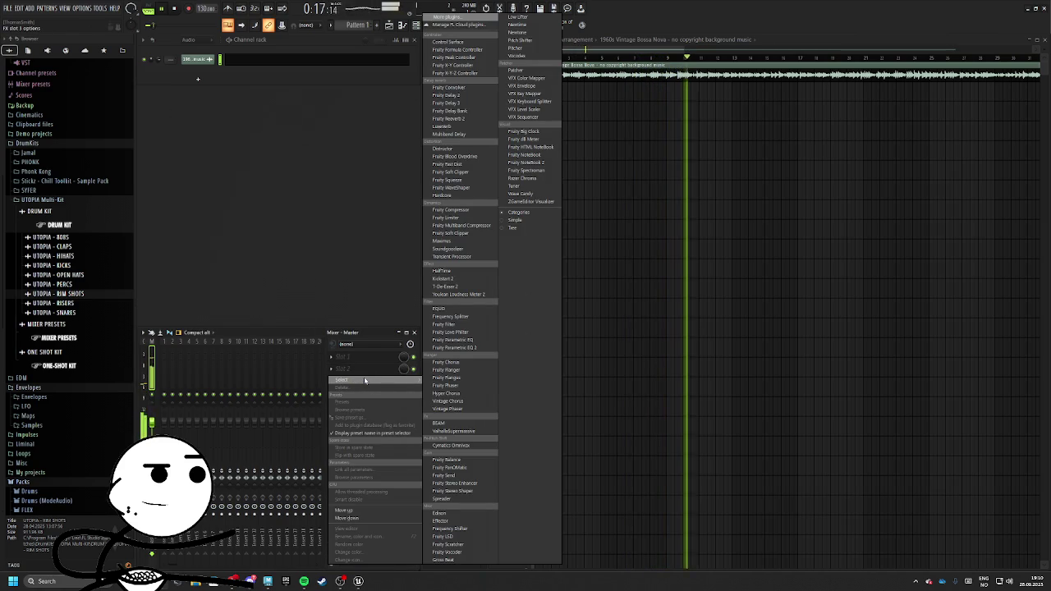
double_click(645, 76)
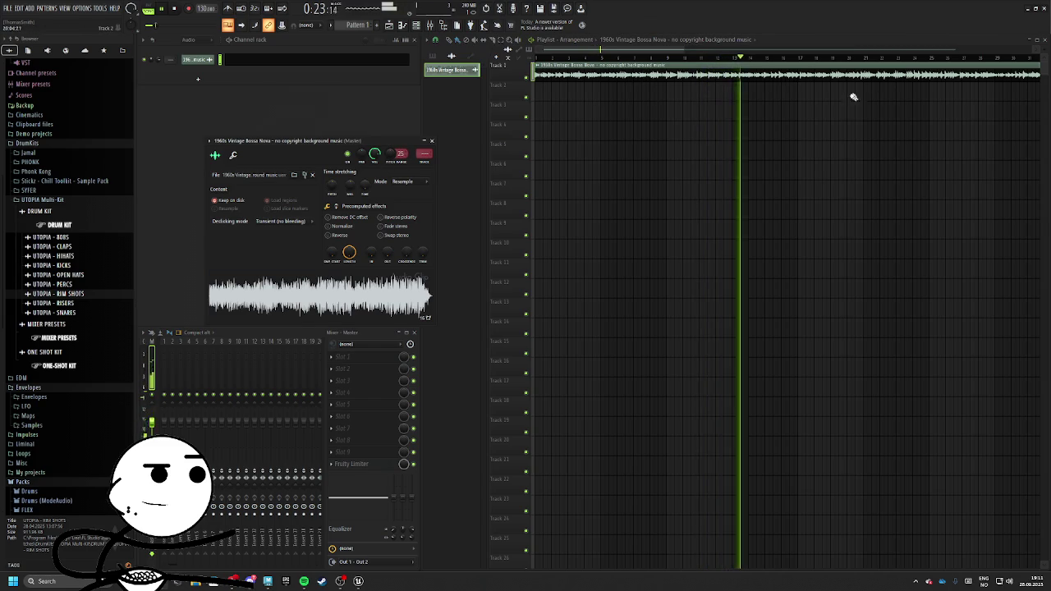
scroll(823, 107, down, 3)
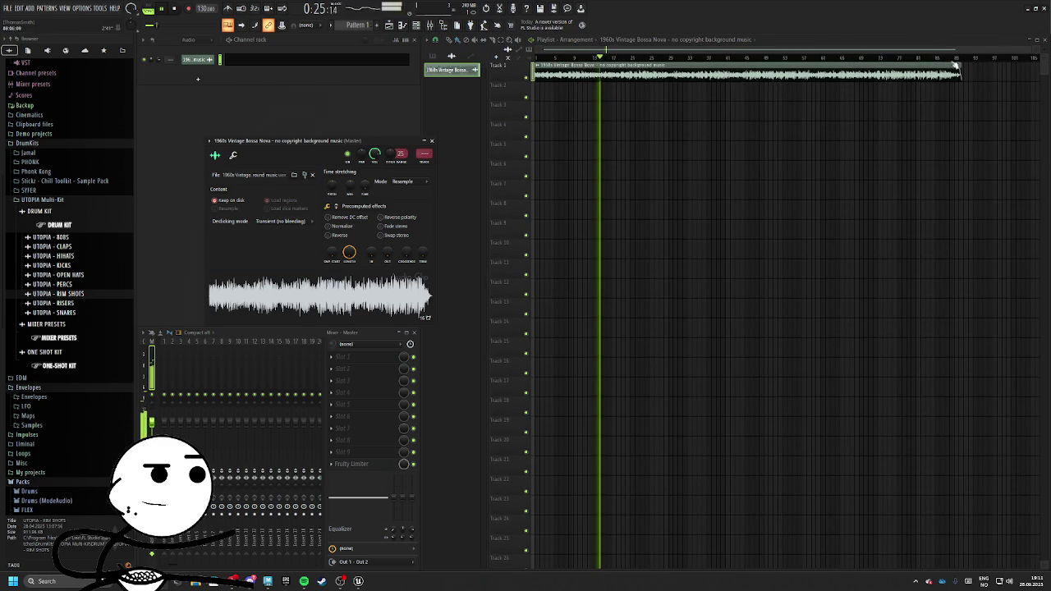
key(ctrl+a)
scroll(962, 64, up, 3)
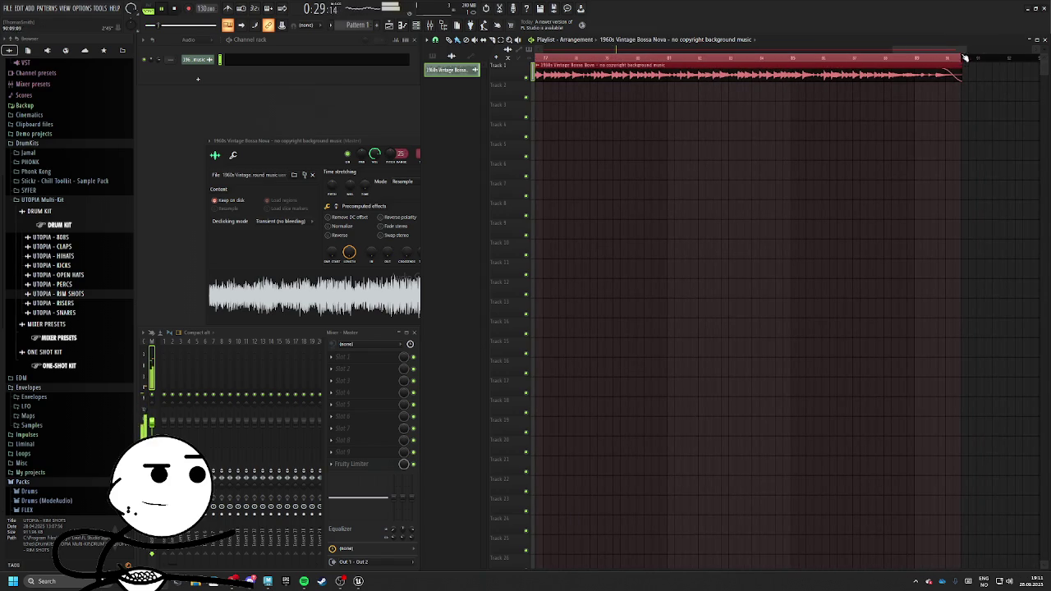
click(965, 65)
scroll(739, 110, down, 3)
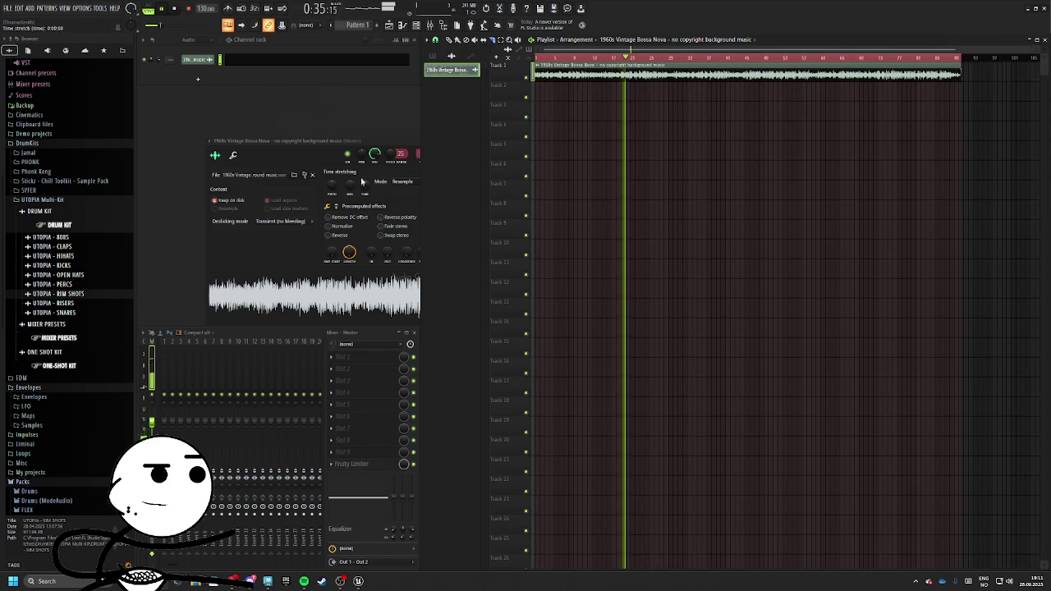
right_click(391, 154)
Create a Channel pitch automation clip on Track 2 and add points to its line
click(414, 205)
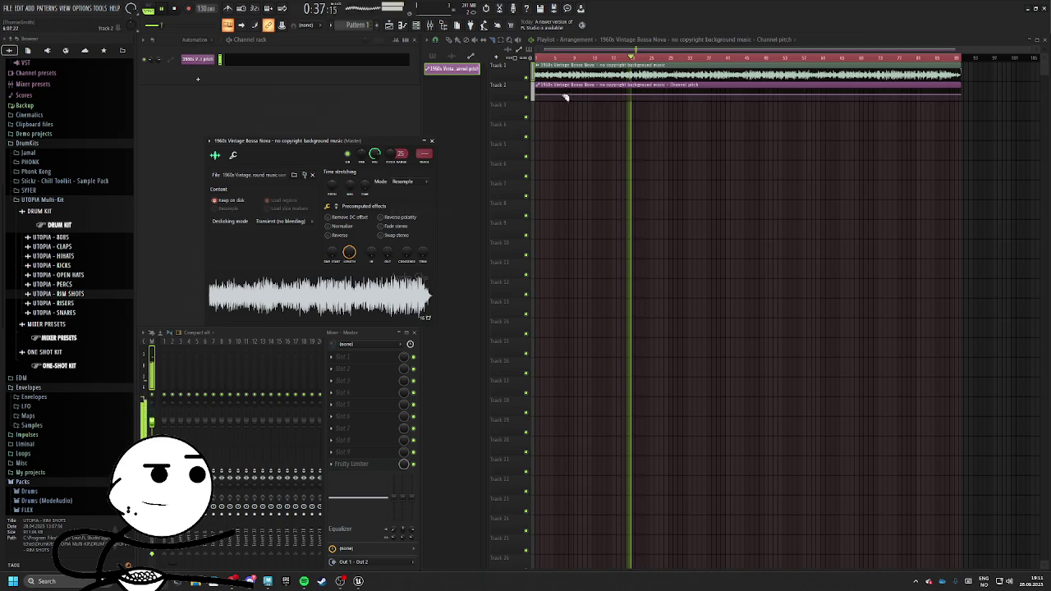
click(616, 98)
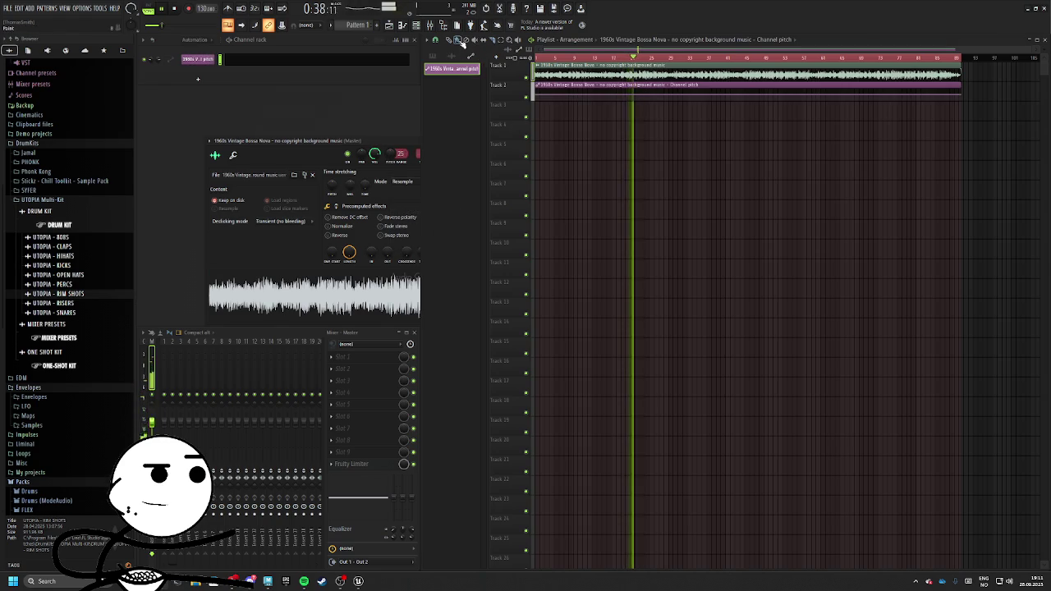
right_click(640, 96)
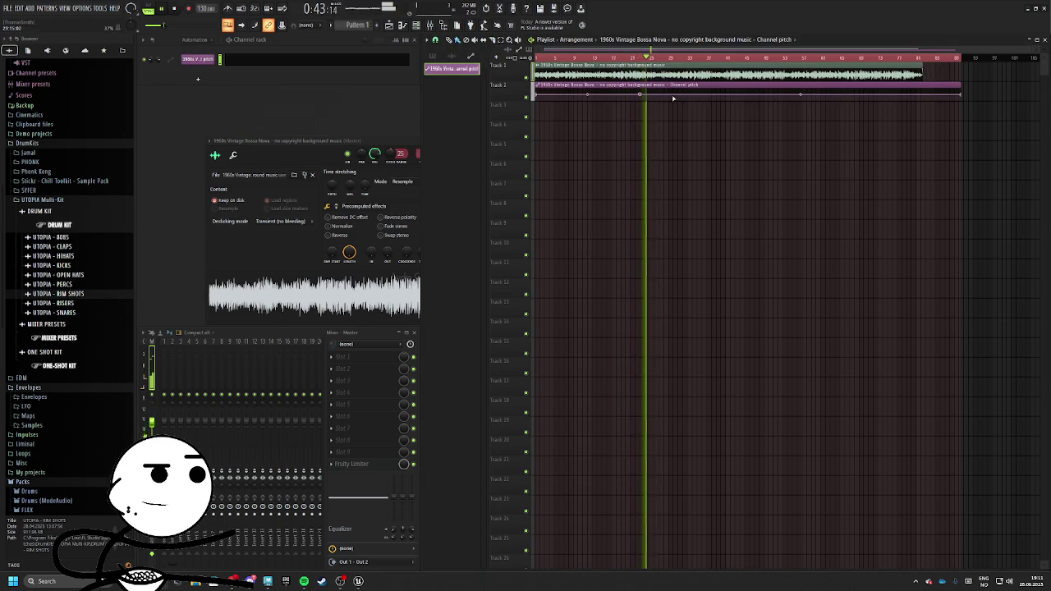
key(ctrl+z)
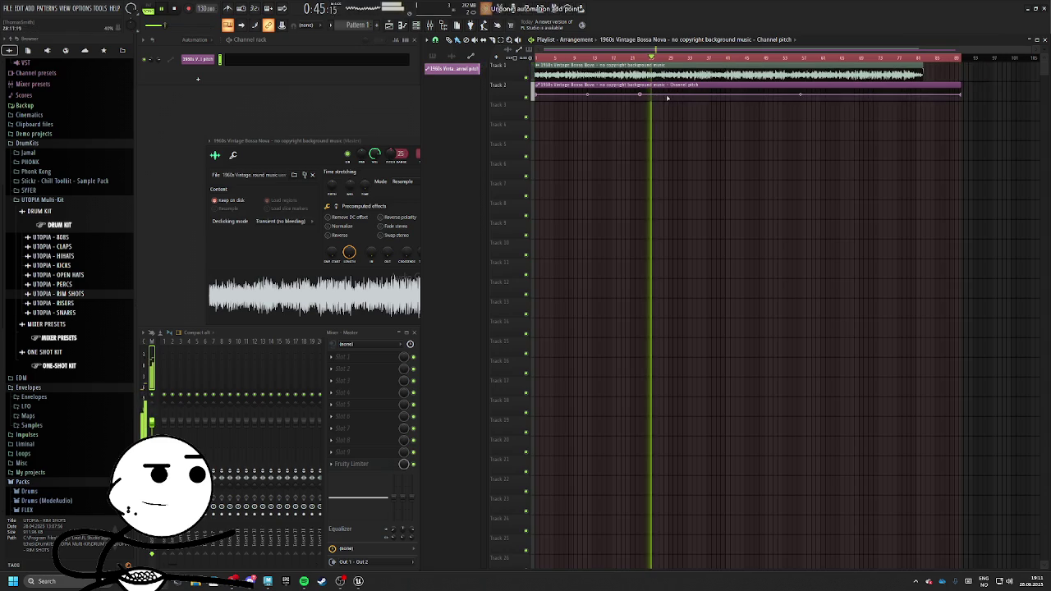
right_click(663, 95)
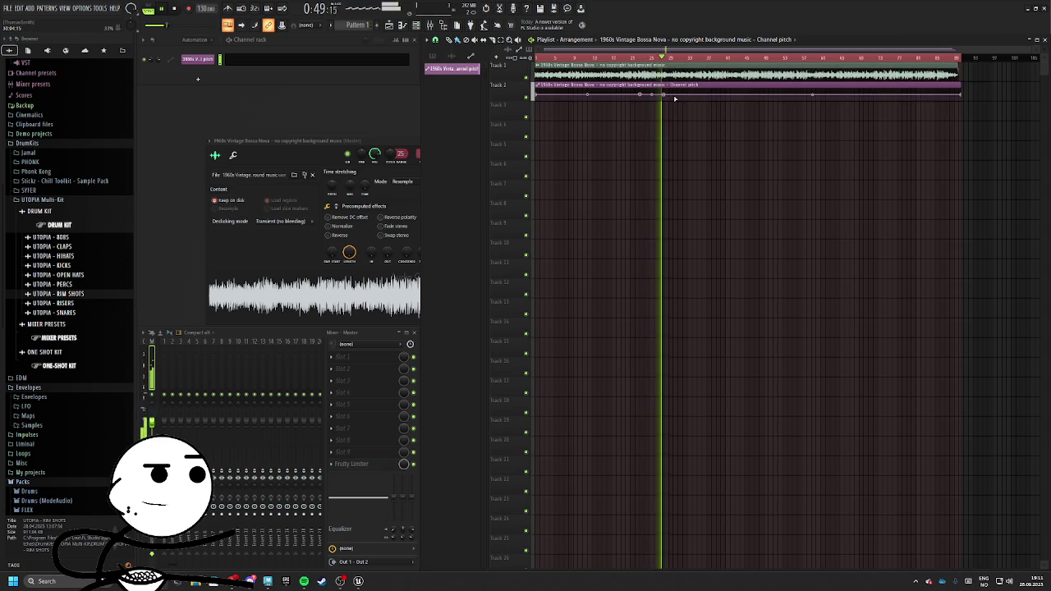
right_click(675, 95)
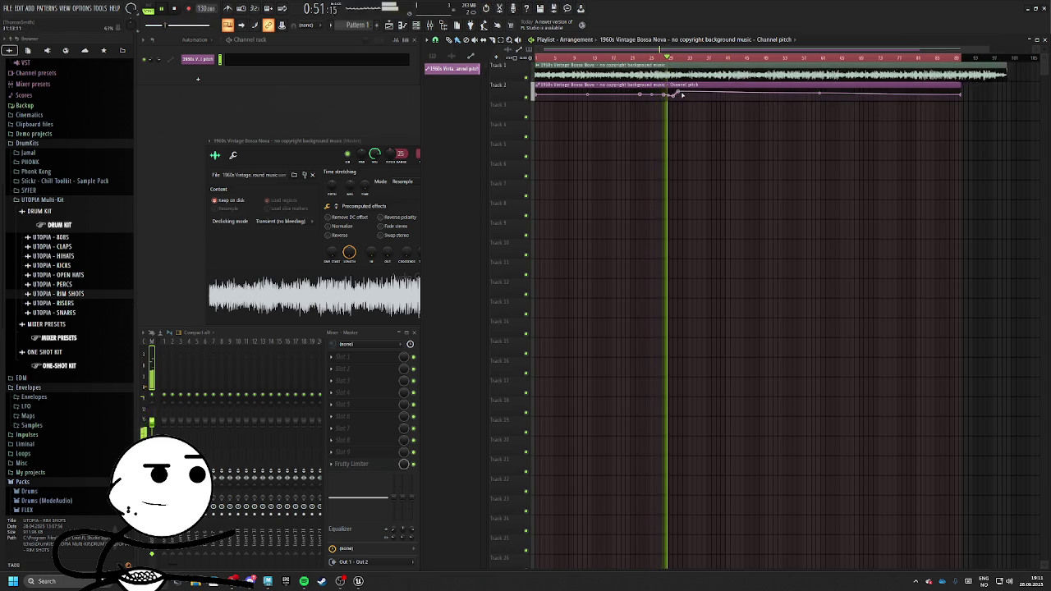
Nudge one pitch automation point and pull a new point down on the curve
scroll(399, 153, down, 3)
scroll(399, 153, down, 14)
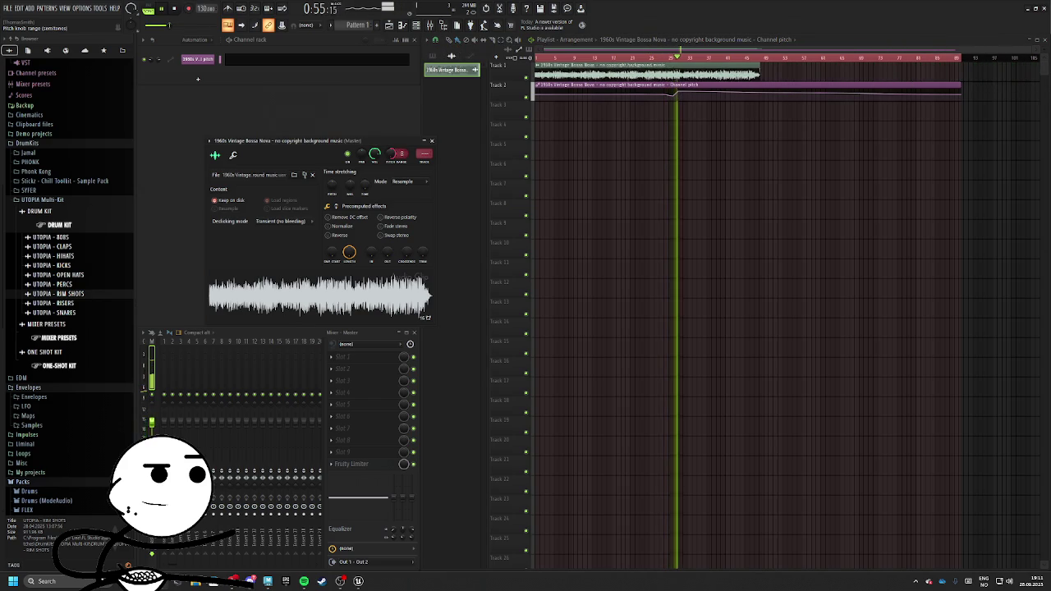
scroll(400, 153, down, 3)
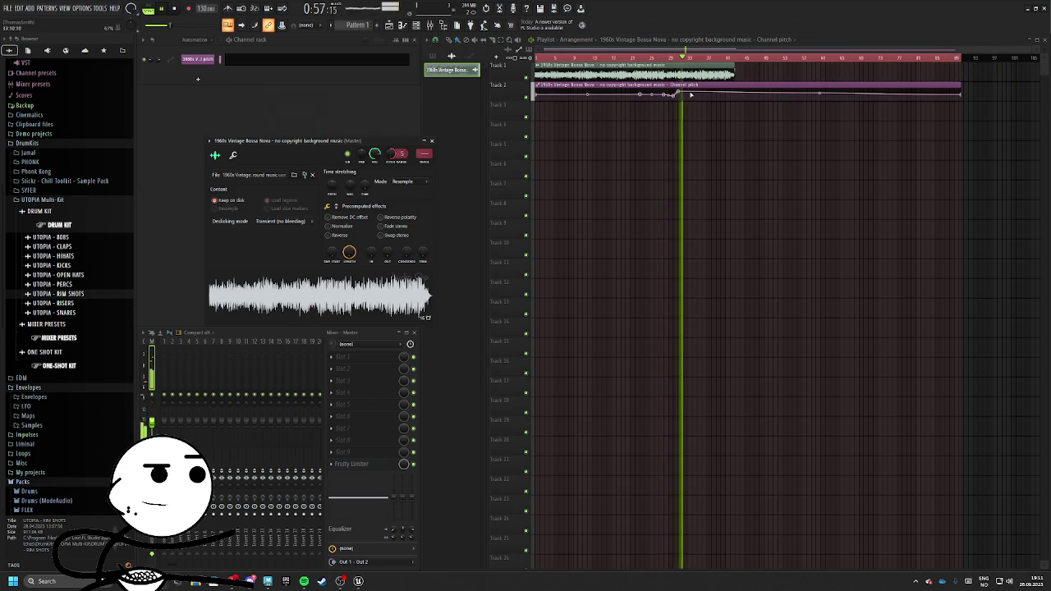
drag(691, 95, 688, 93)
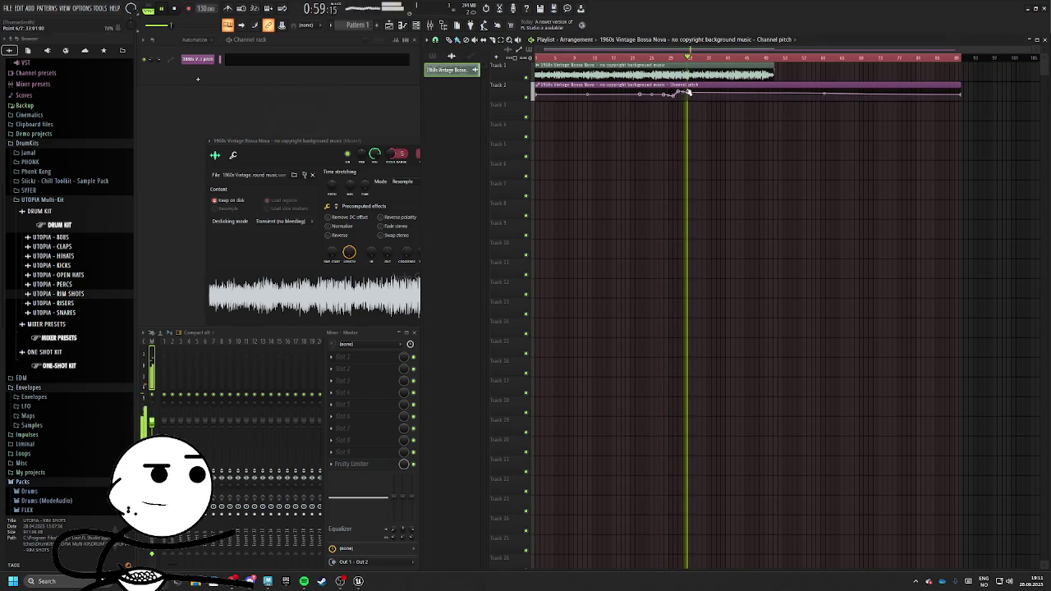
drag(691, 93, 708, 98)
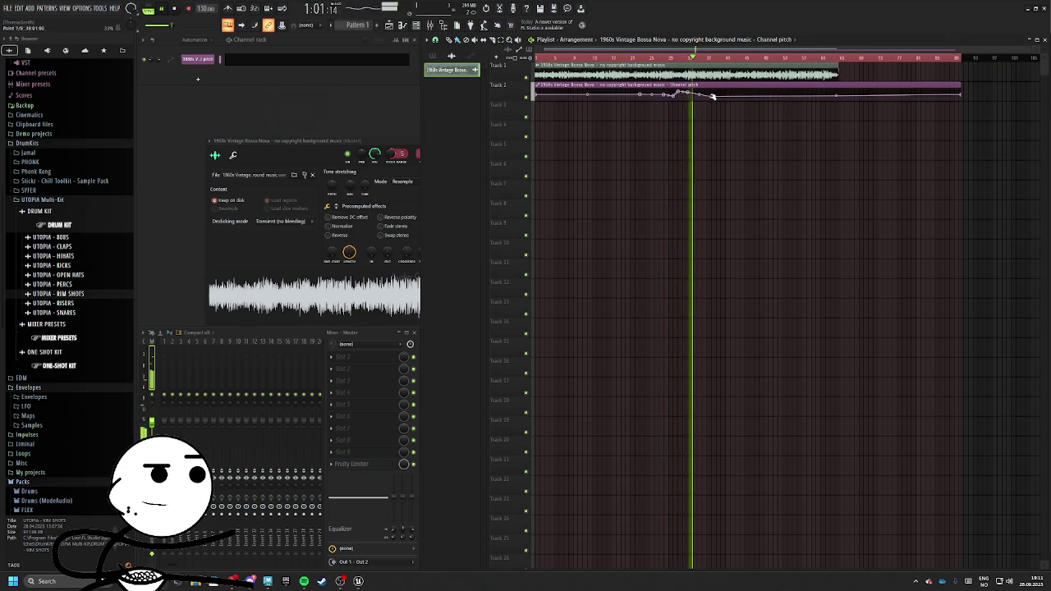
Make one segment stairs-shaped, paste the copied value onto a point, and move another later
right_click(641, 96)
click(654, 192)
right_click(711, 97)
click(744, 235)
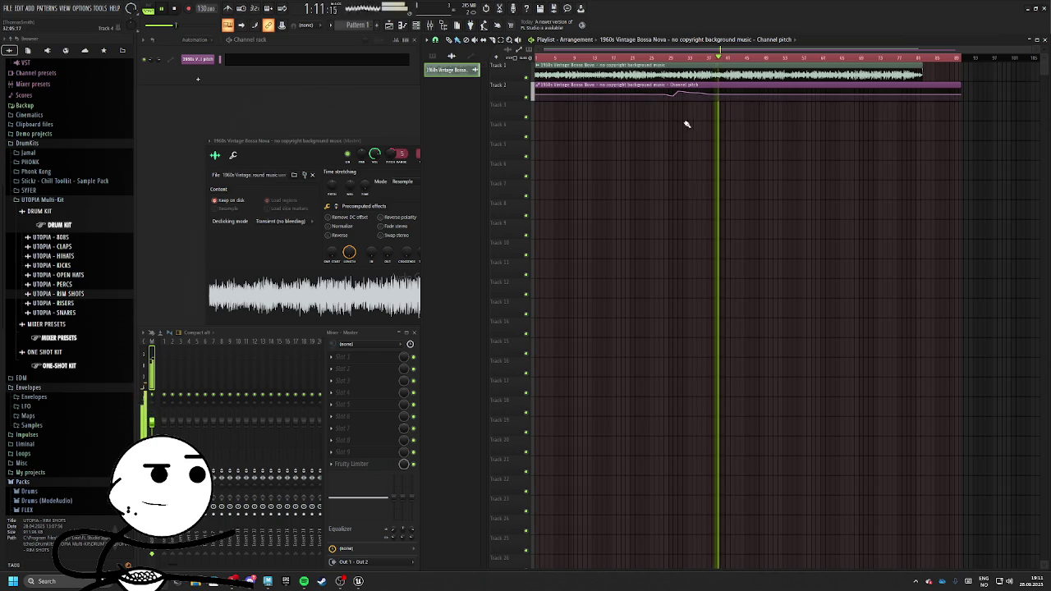
drag(736, 96, 756, 95)
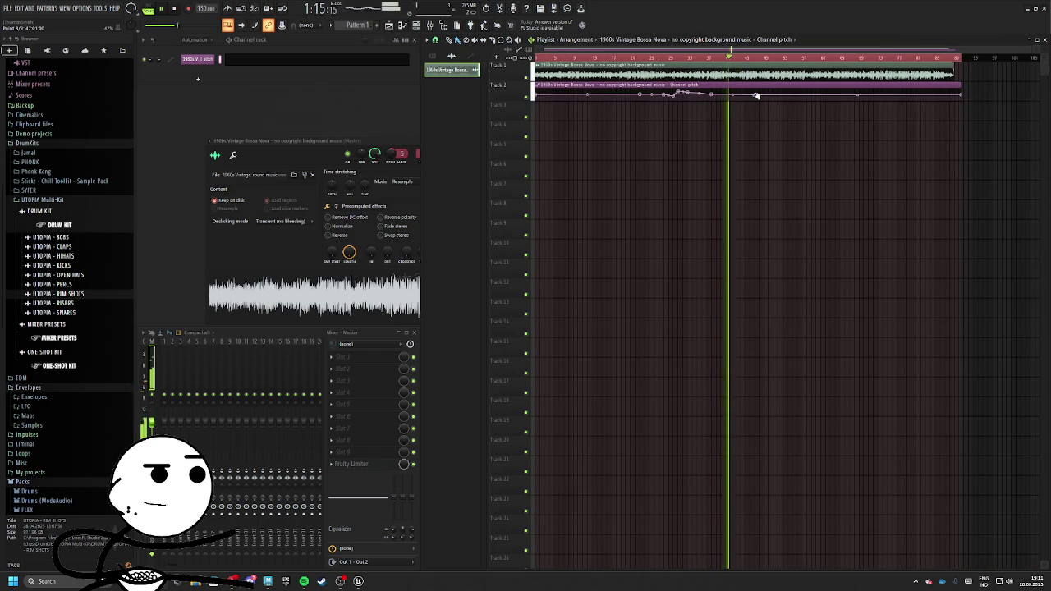
right_click(756, 95)
click(776, 235)
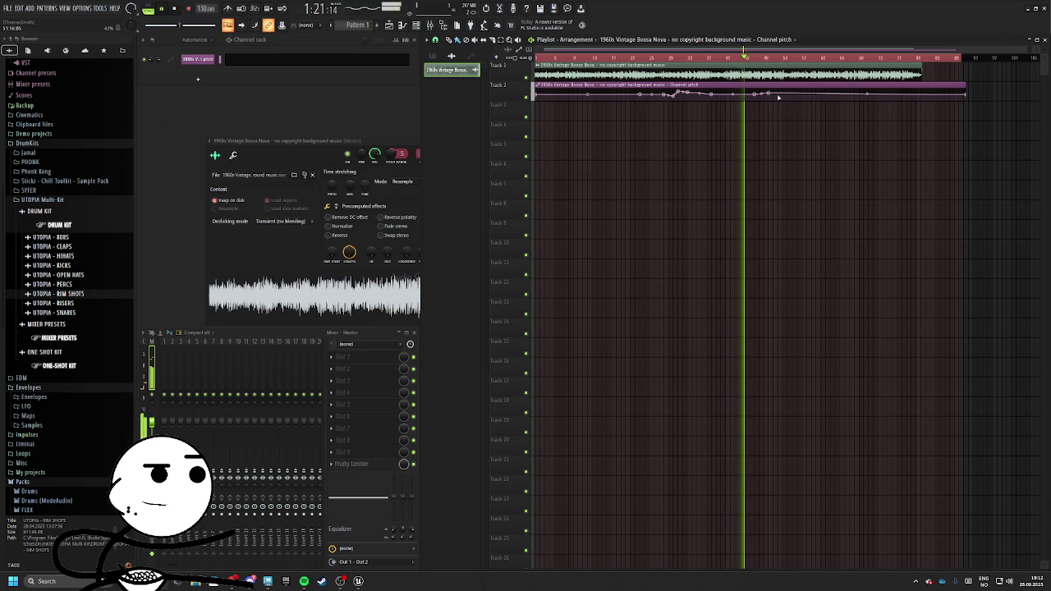
Add further points to the pitch curve and reshape it at the next point
right_click(784, 95)
click(806, 232)
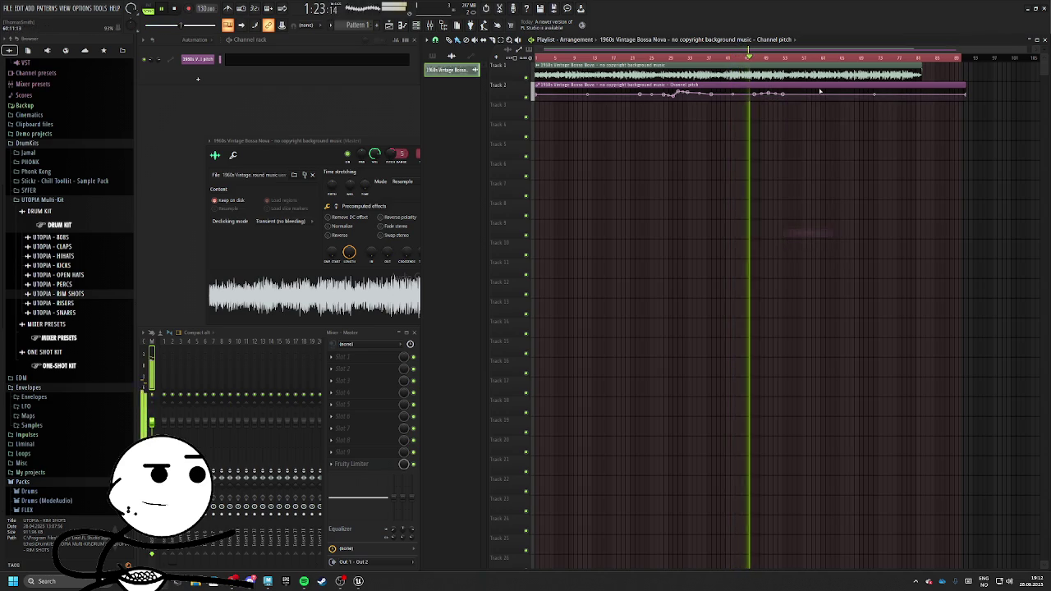
right_click(803, 97)
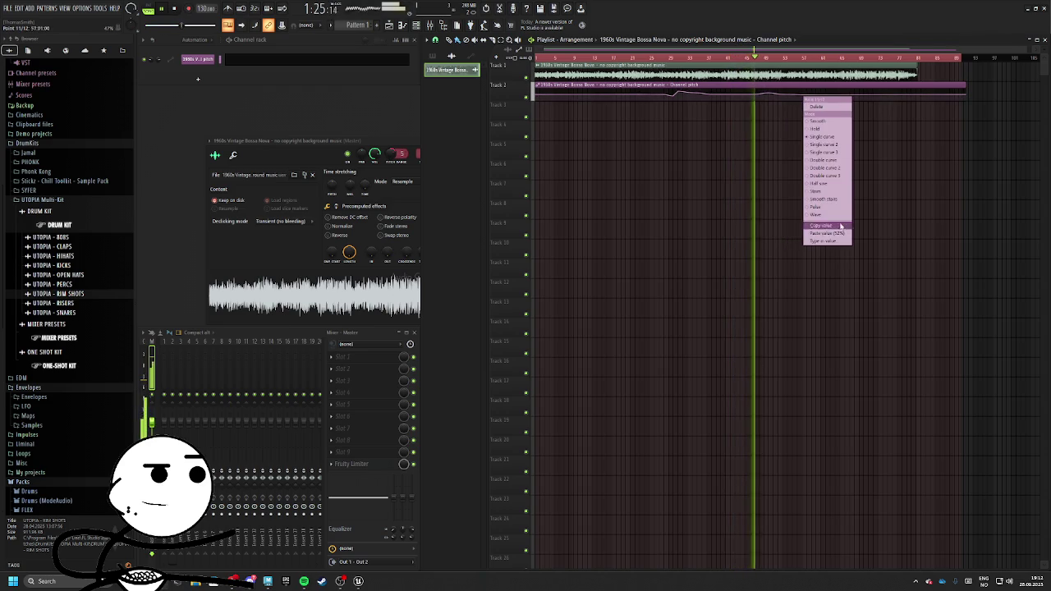
right_click(812, 95)
click(841, 197)
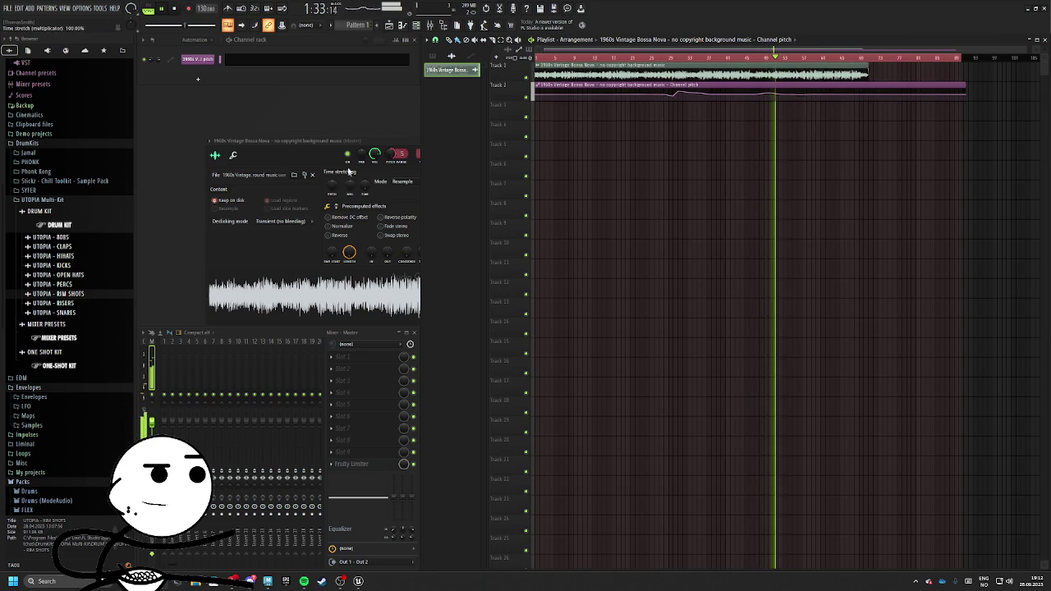
Close the sample's channel settings window and set the Channel rack filter to All
drag(362, 149, 362, 163)
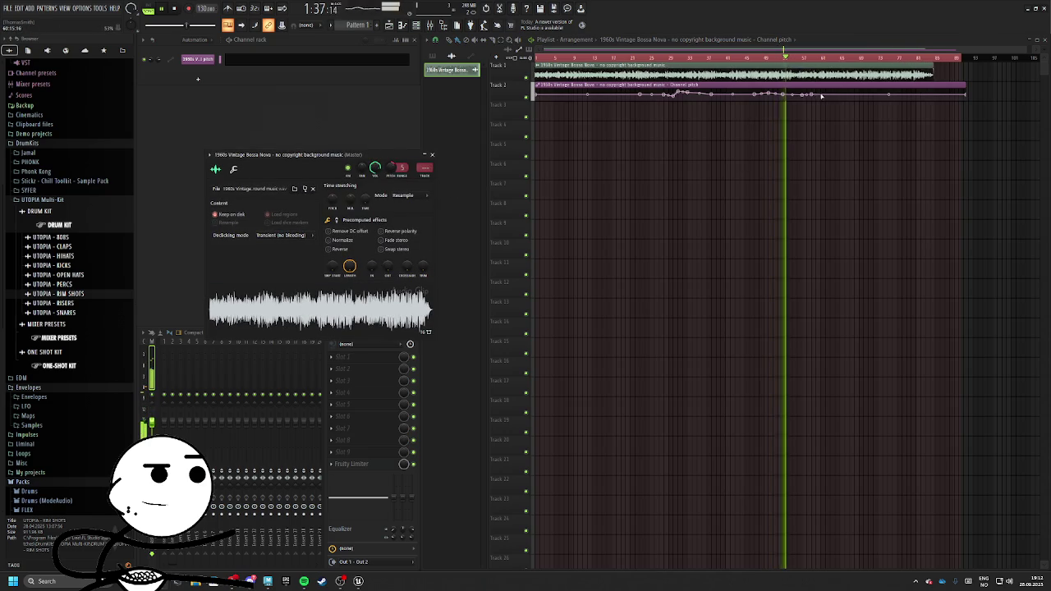
click(432, 154)
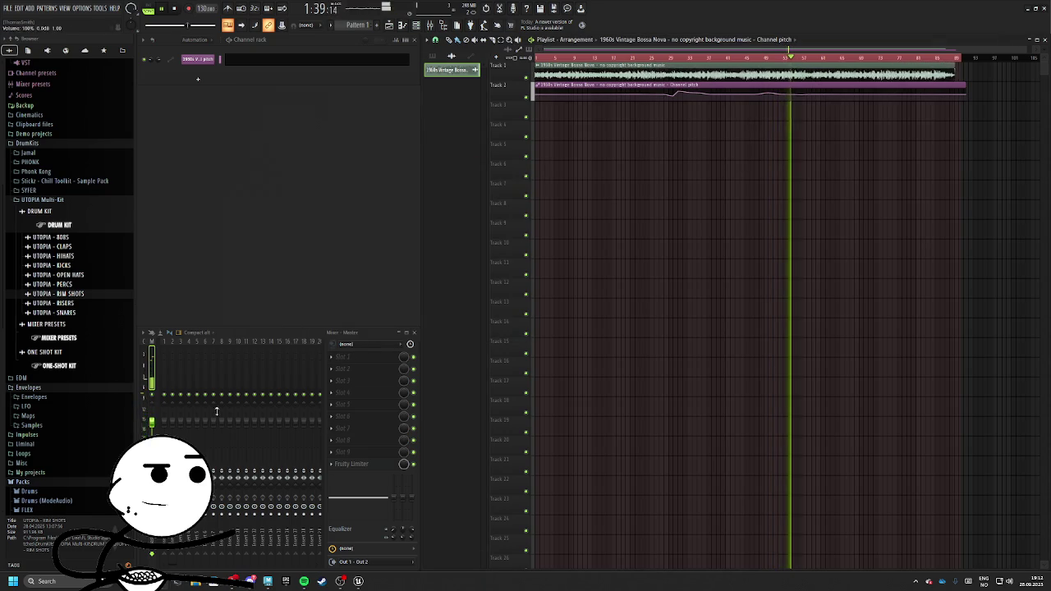
click(187, 40)
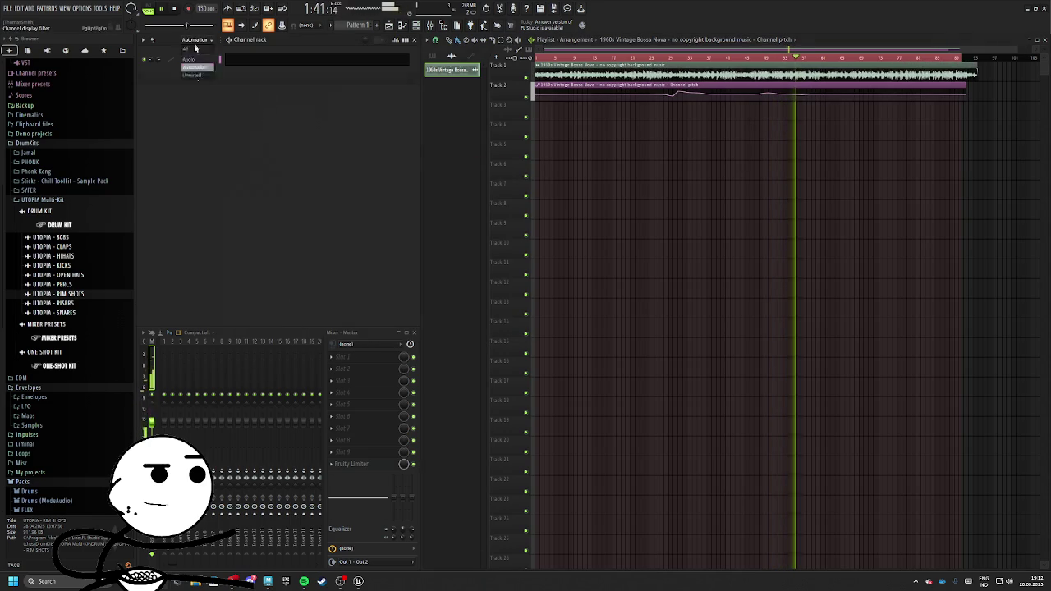
click(197, 49)
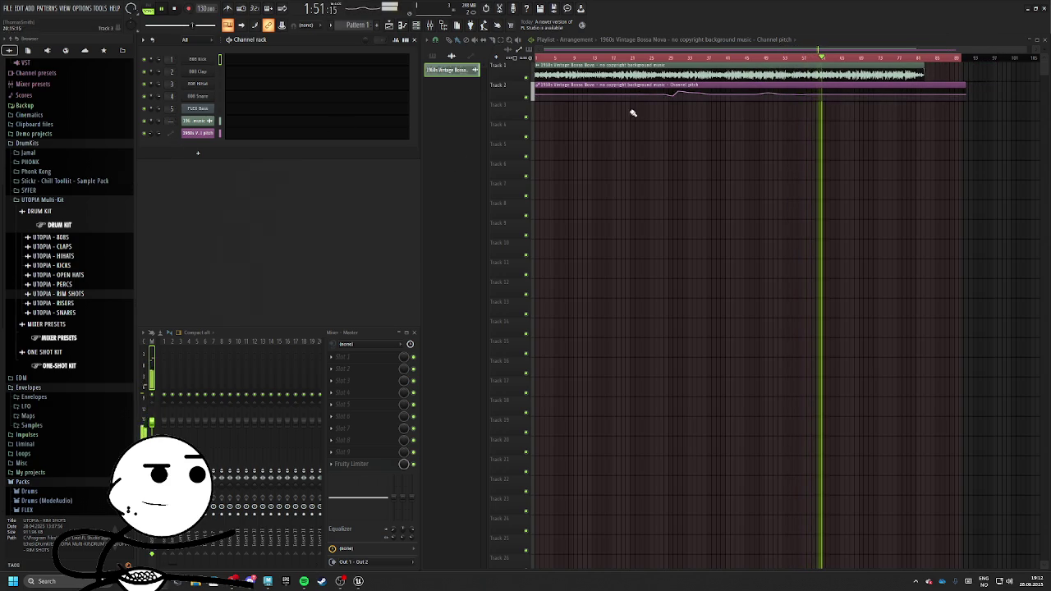
Paste the 52% value onto the first and middle points and change the end point's curve shape
right_click(537, 97)
click(576, 234)
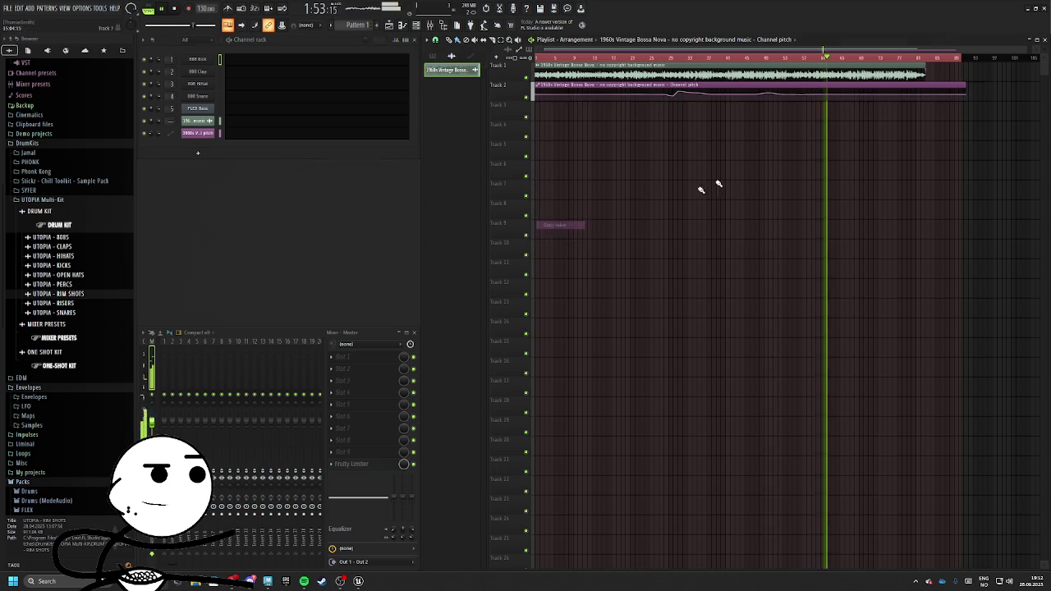
right_click(813, 96)
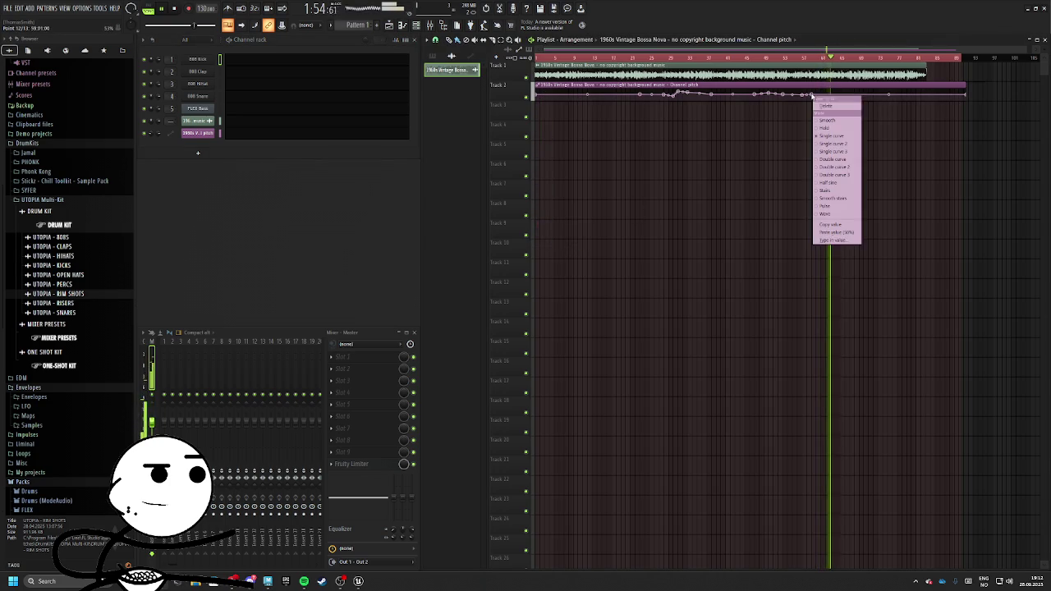
click(859, 233)
right_click(965, 95)
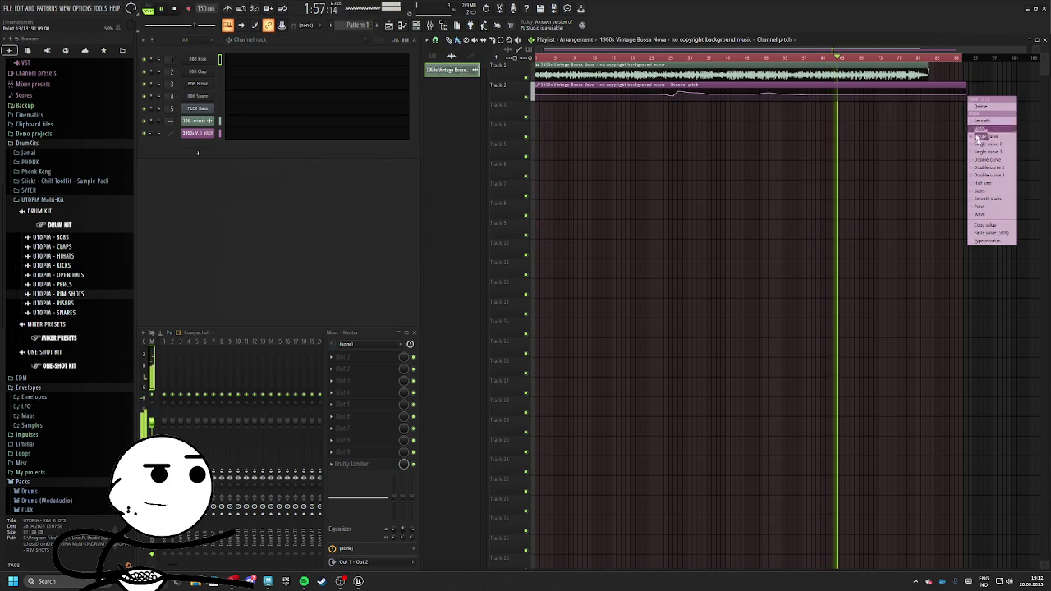
click(977, 222)
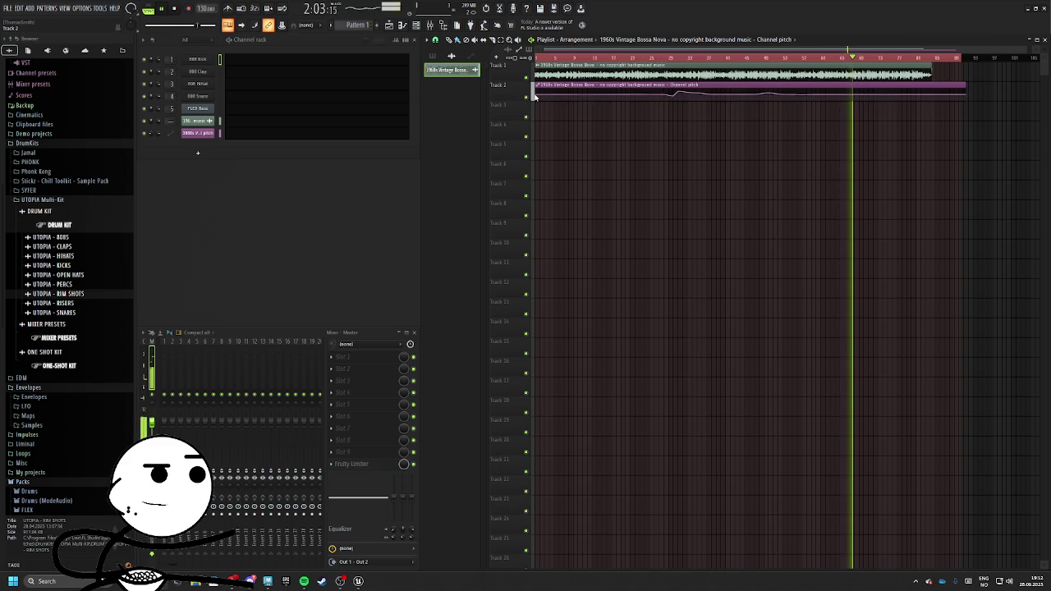
Change the curve shapes of the first, middle and end points, smoothing the final segment
right_click(535, 96)
click(558, 223)
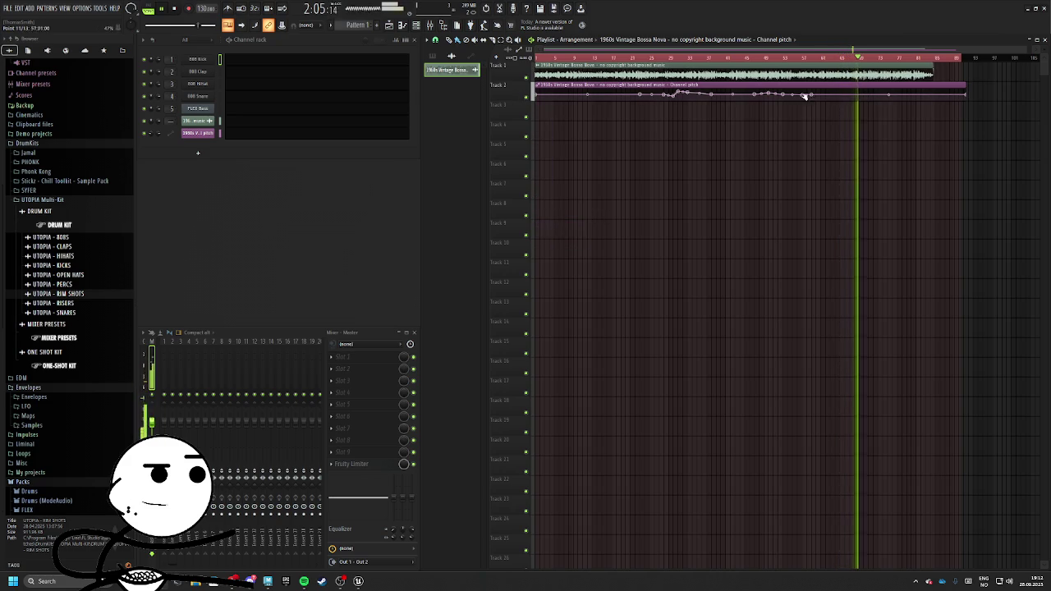
right_click(811, 96)
click(853, 222)
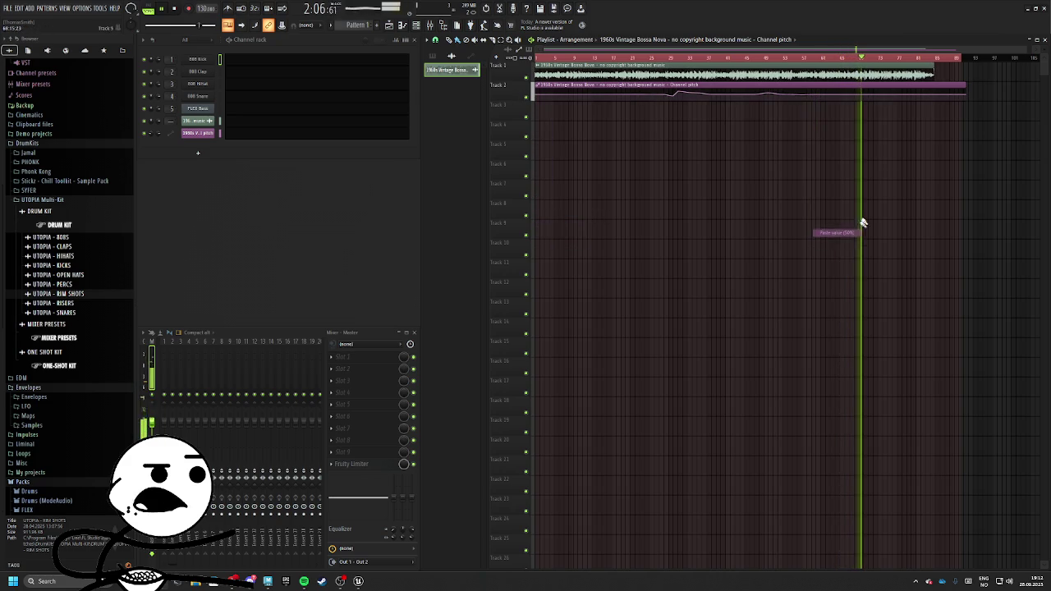
right_click(962, 96)
click(989, 223)
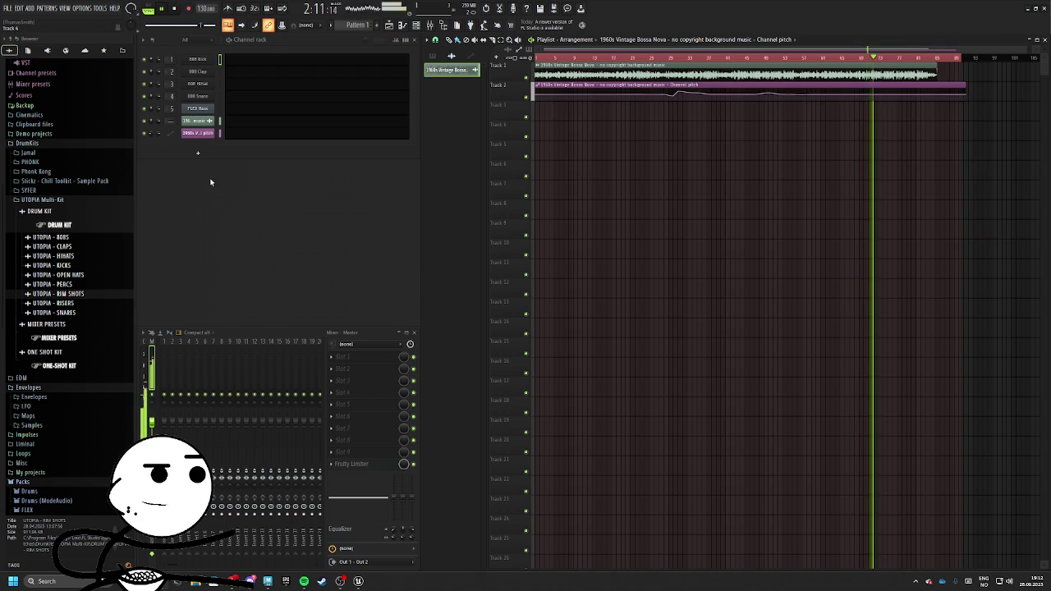
click(359, 388)
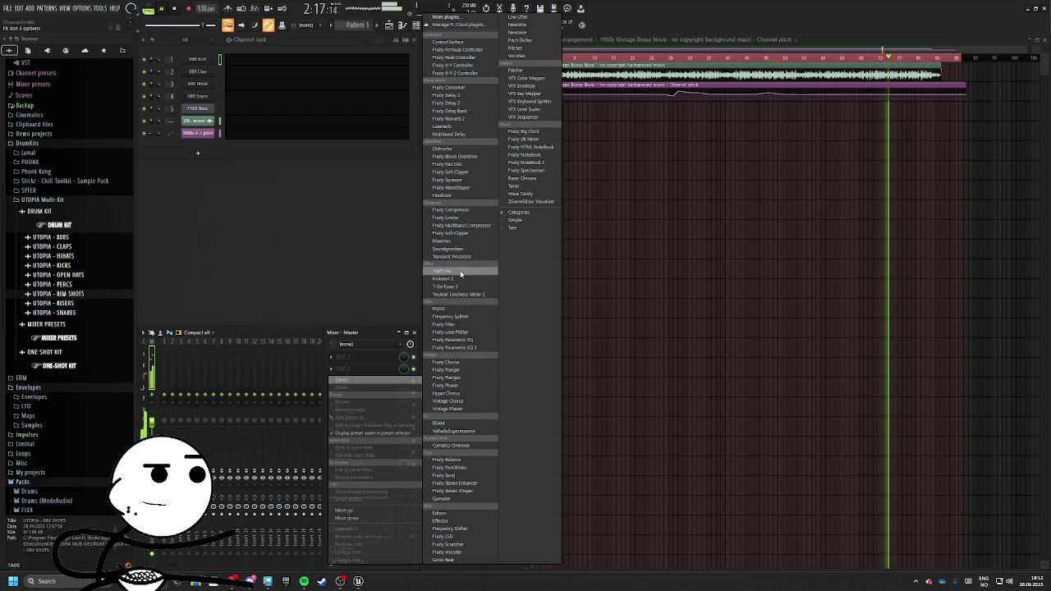
Route the channel to mixer Insert 10 and add Fruity Reeverb 2 with early reflections at 46%
click(172, 120)
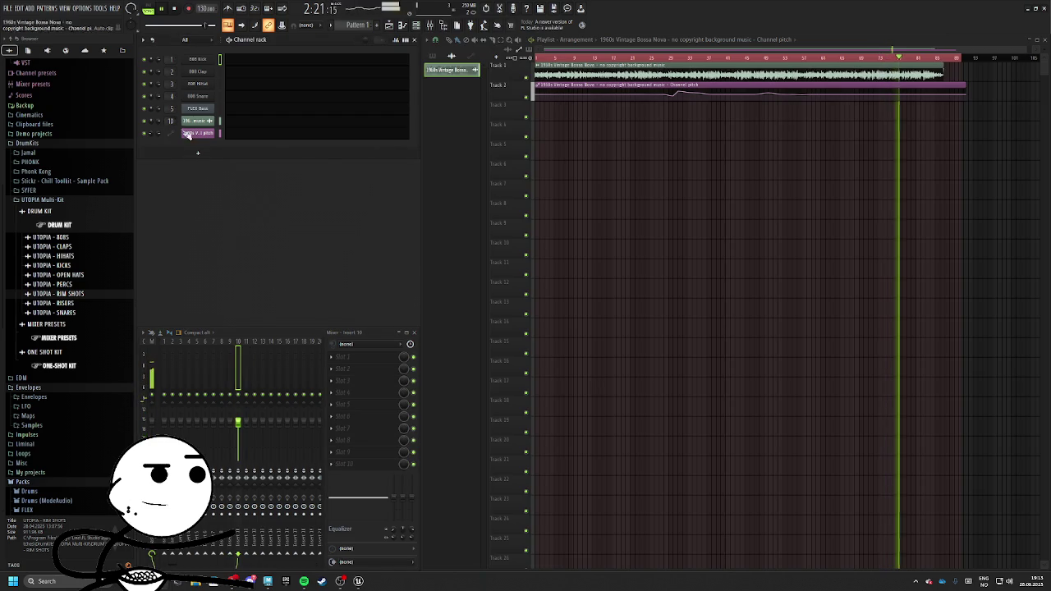
click(353, 392)
click(458, 120)
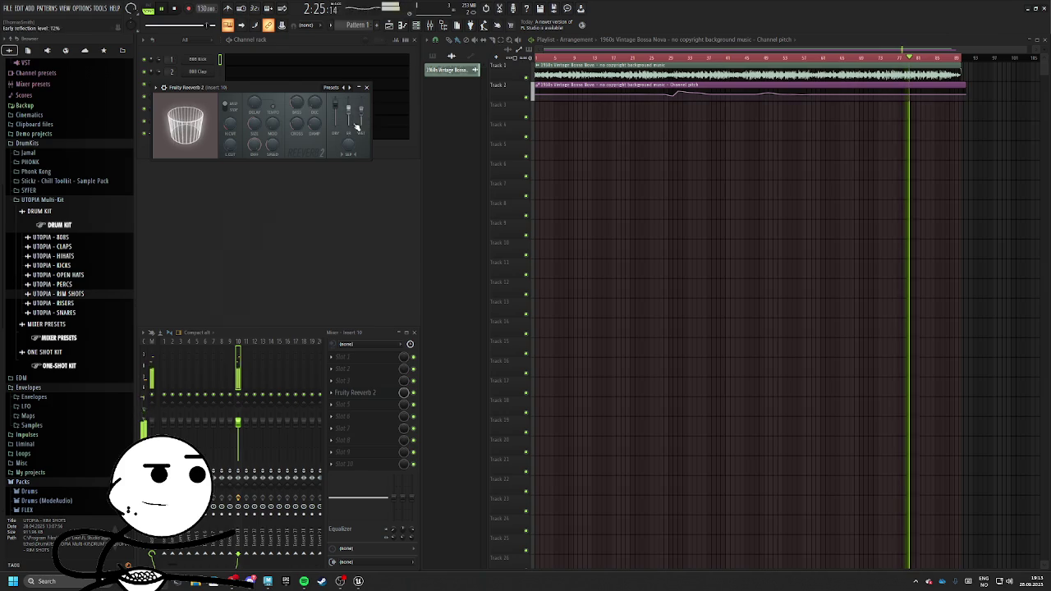
drag(354, 128, 354, 103)
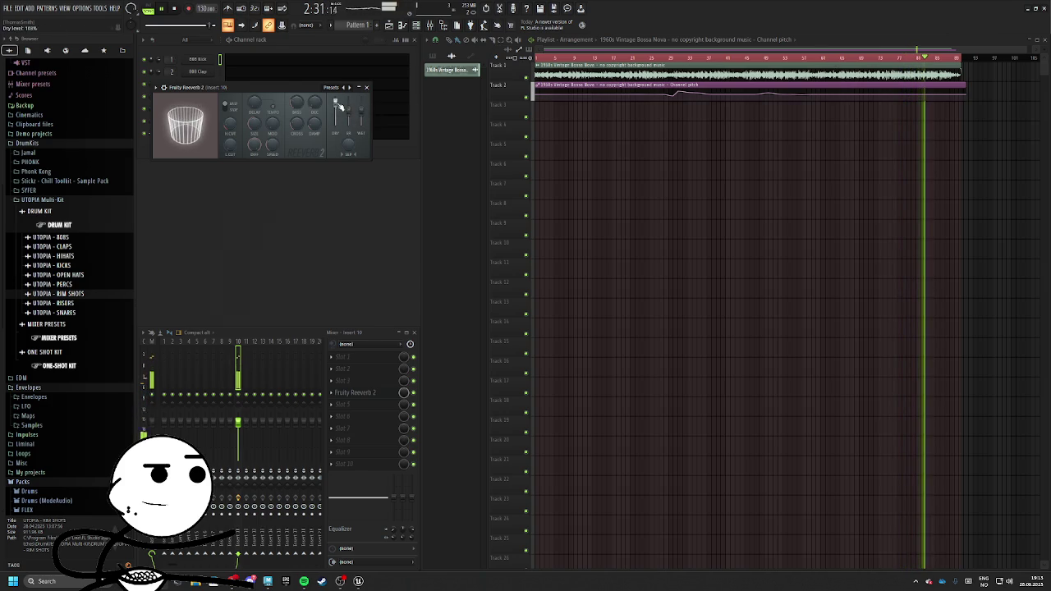
Load Fruity Limiter into slot 5 of Insert 10 and close the effect windows
scroll(356, 405, down, 4)
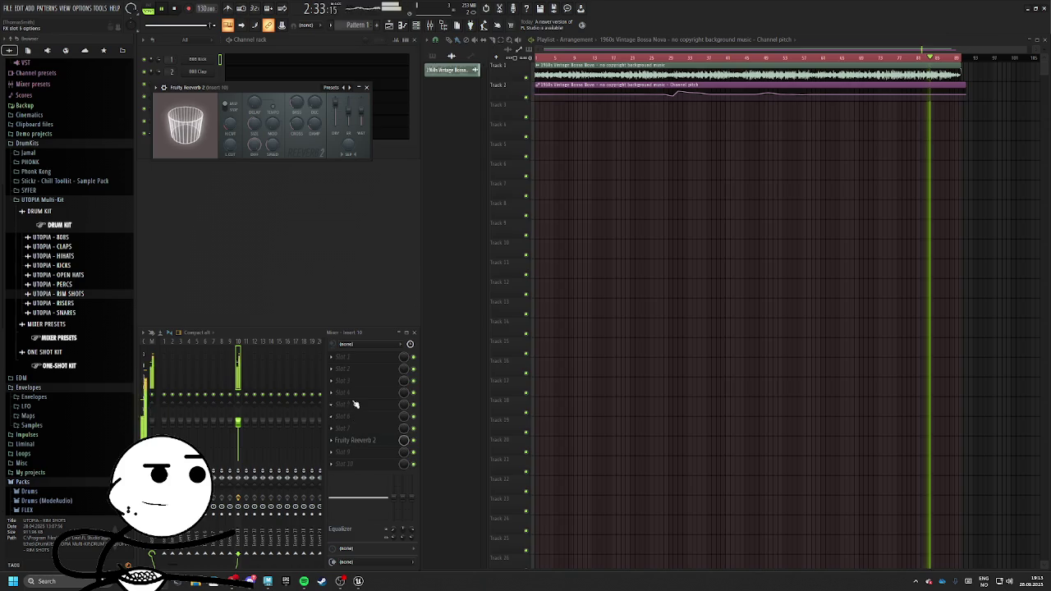
click(355, 406)
click(448, 217)
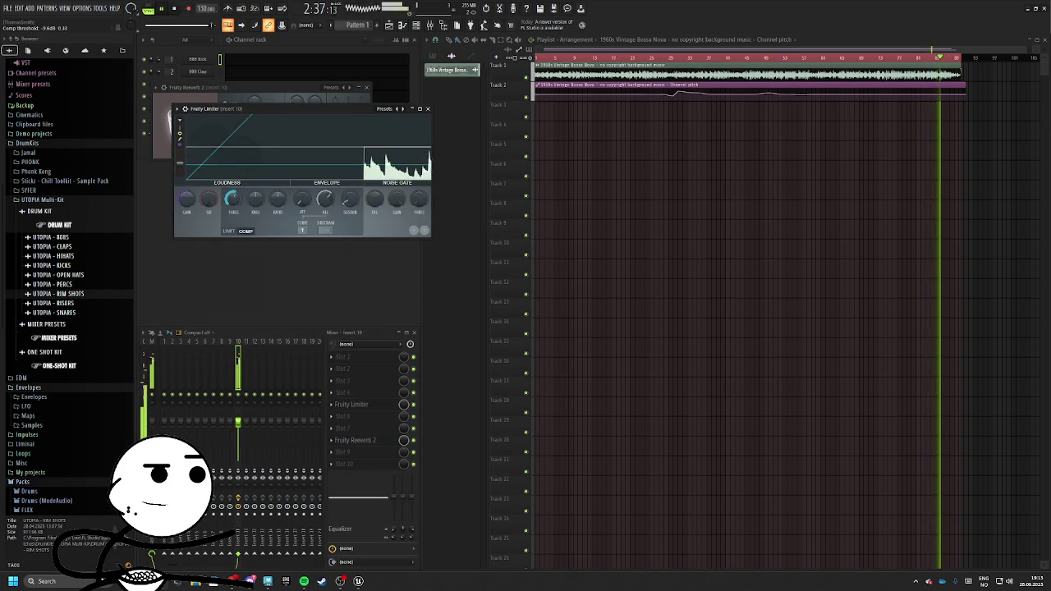
click(353, 403)
click(353, 404)
click(353, 404)
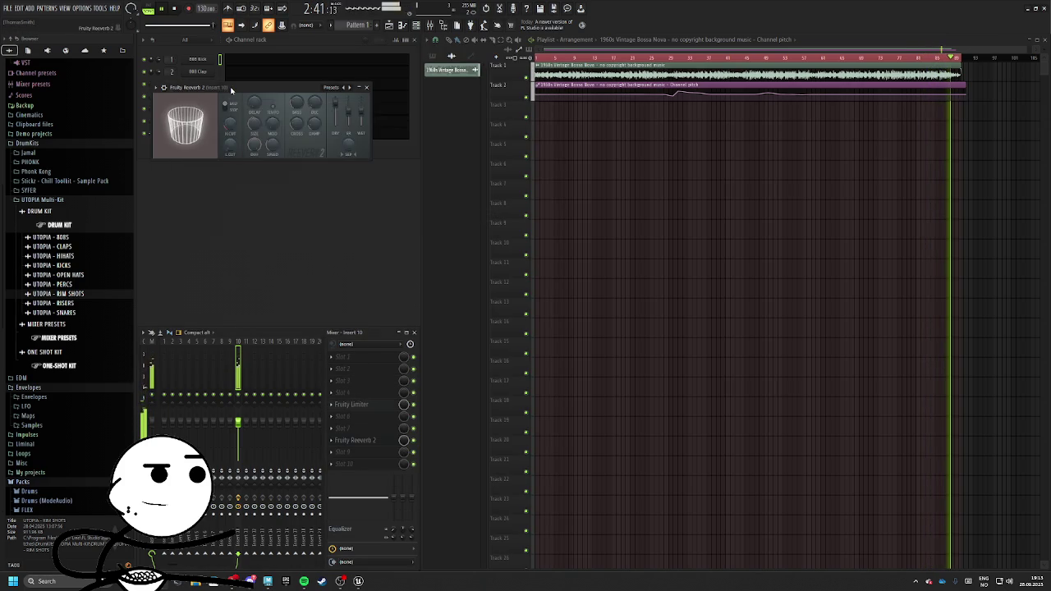
click(197, 152)
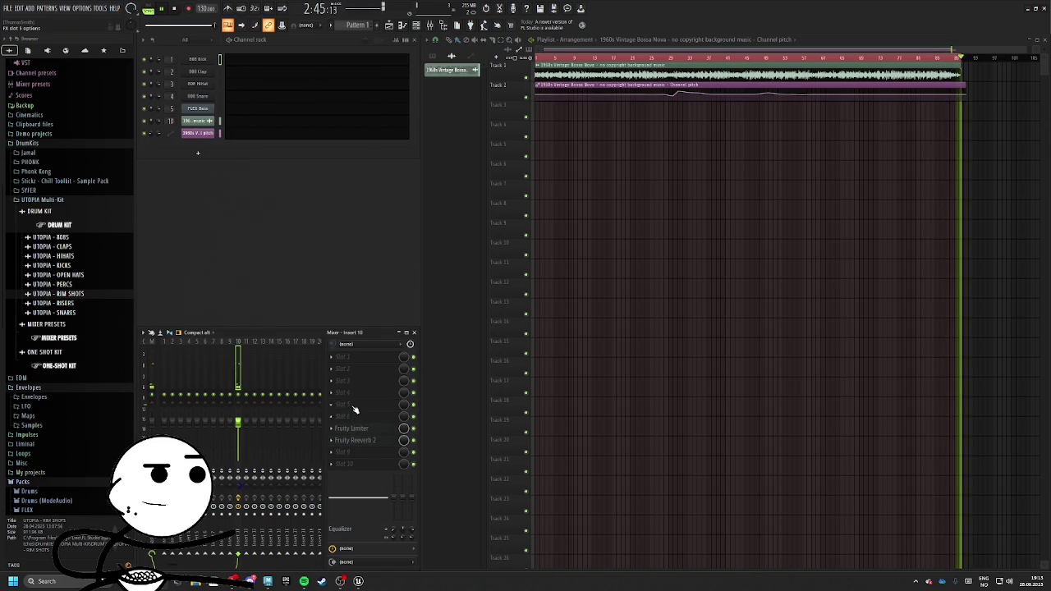
click(355, 408)
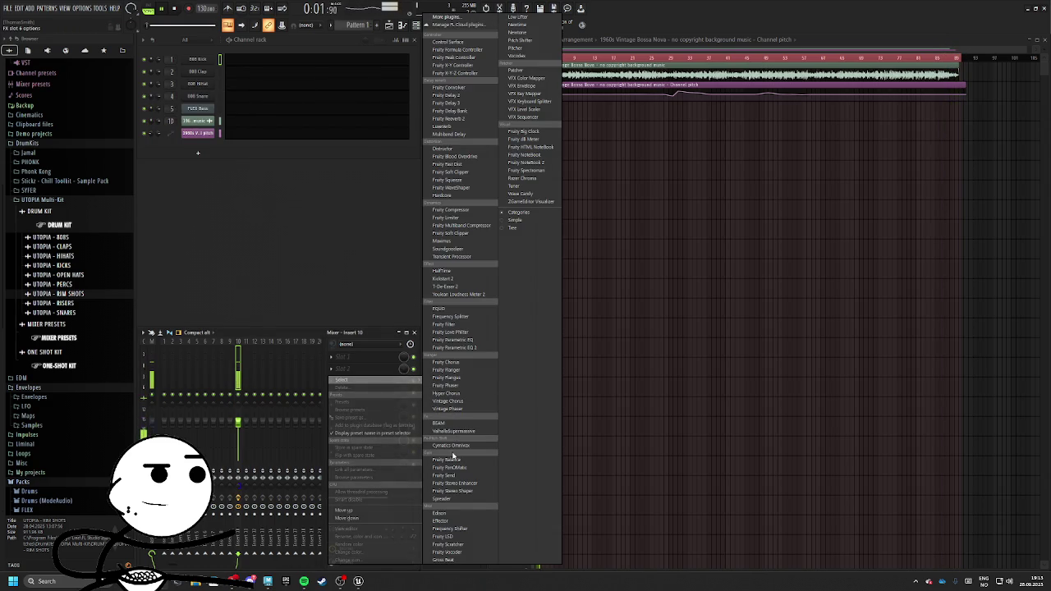
Add Spreader to Insert 10 with spread about 80% and separation 68% merged
click(459, 500)
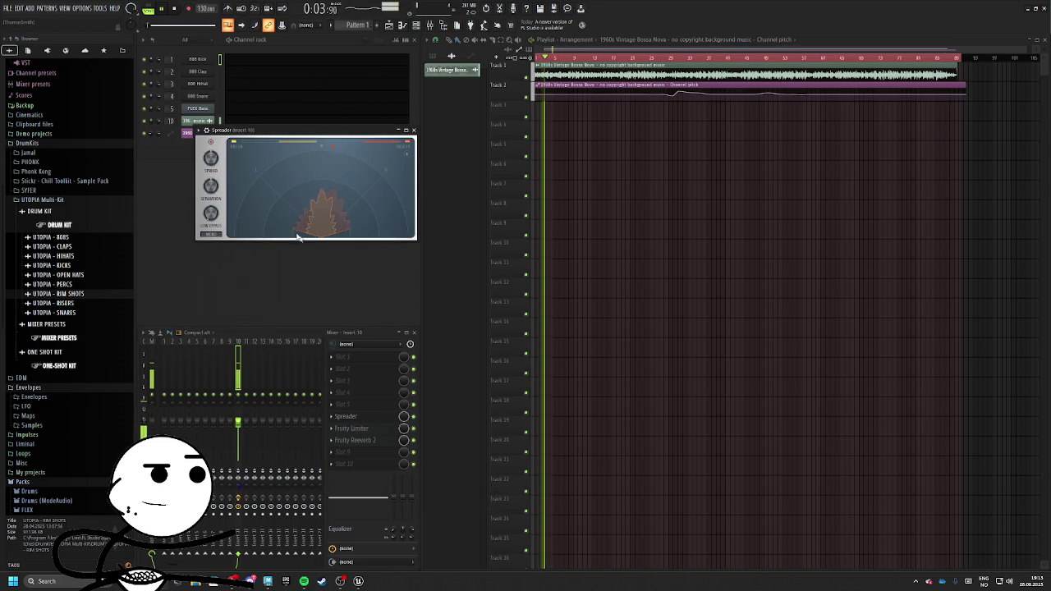
drag(211, 162, 211, 147)
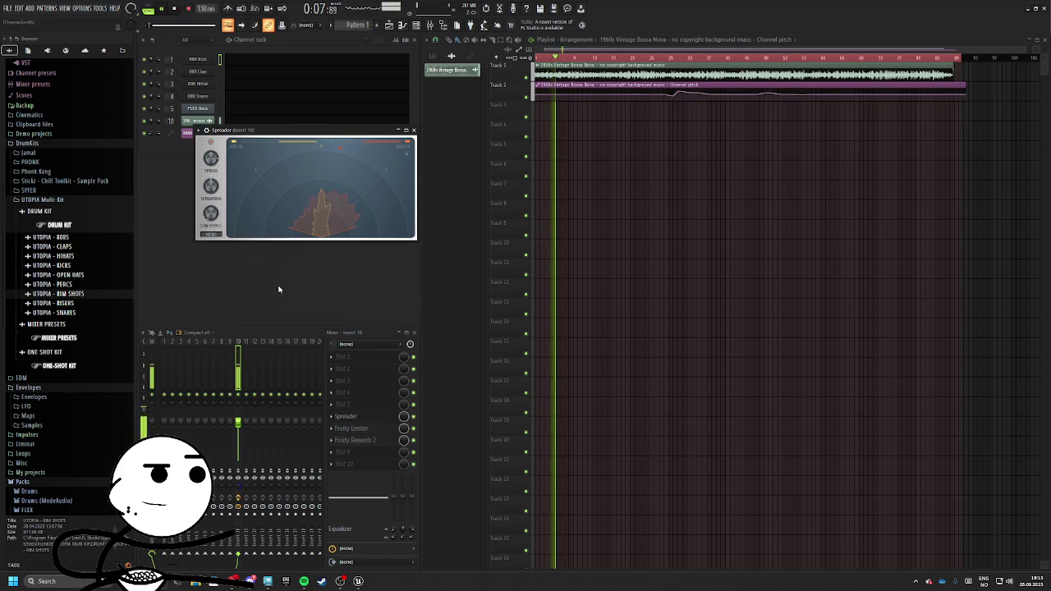
drag(237, 490, 237, 504)
key(F9)
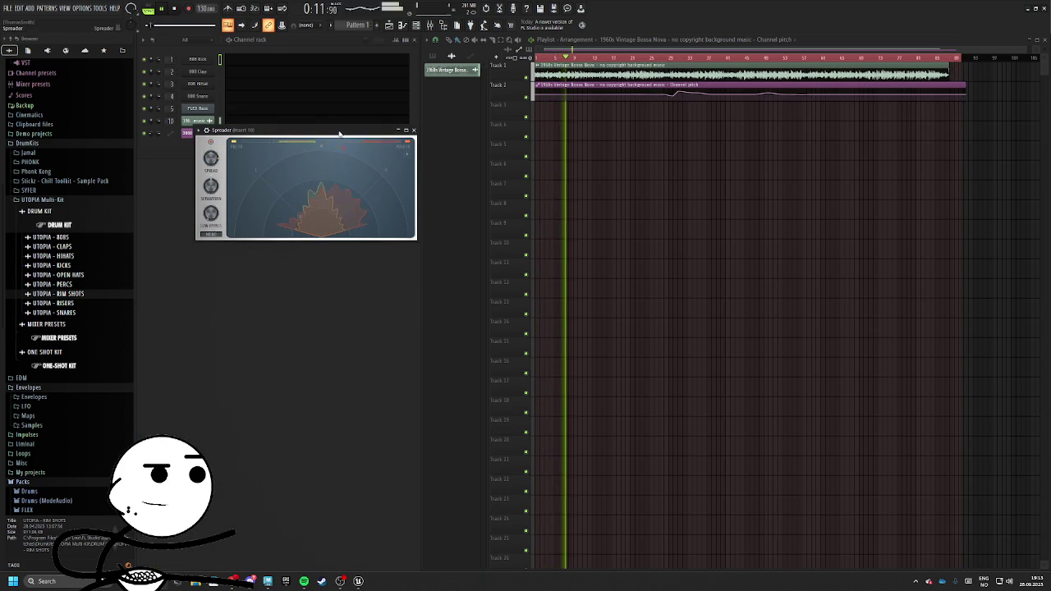
key(Escape)
key(F9)
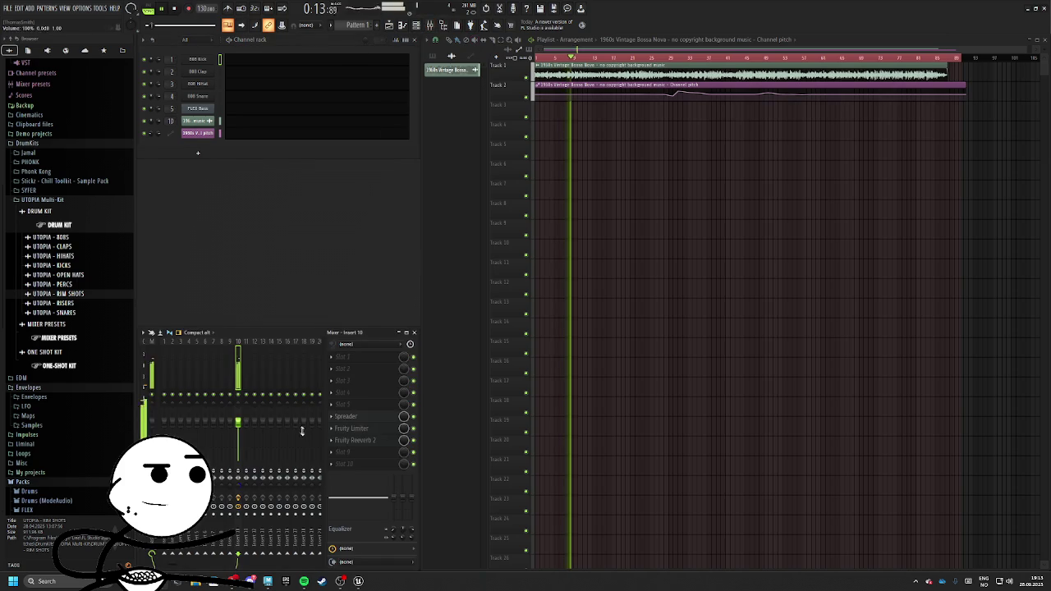
Add Fruity Parametric EQ 2 and make band 1 a steep low cut
click(361, 392)
click(454, 347)
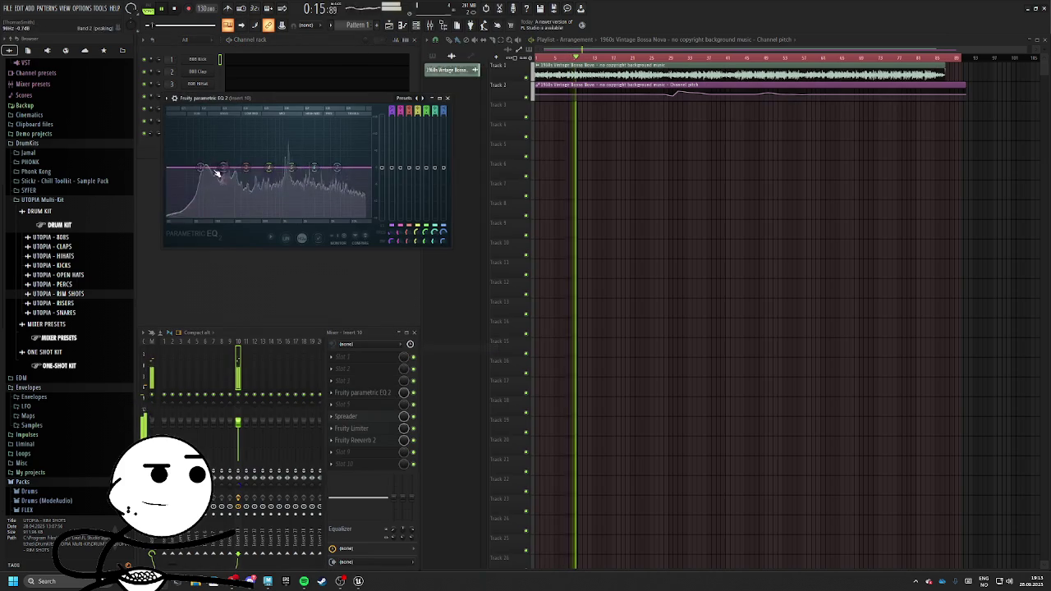
right_click(198, 220)
click(238, 262)
right_click(199, 220)
mouse_move(214, 238)
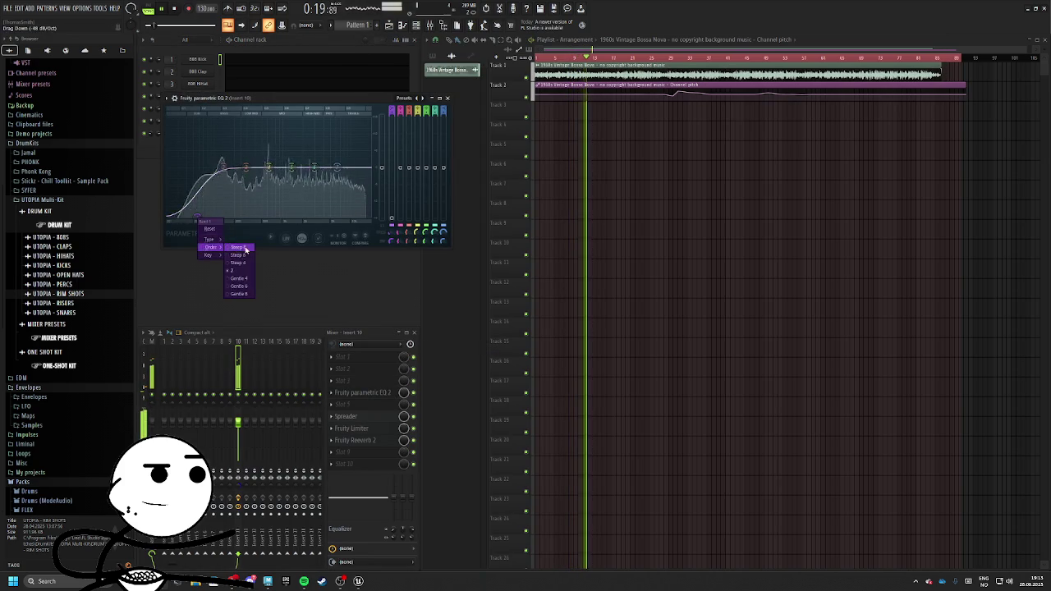
click(237, 252)
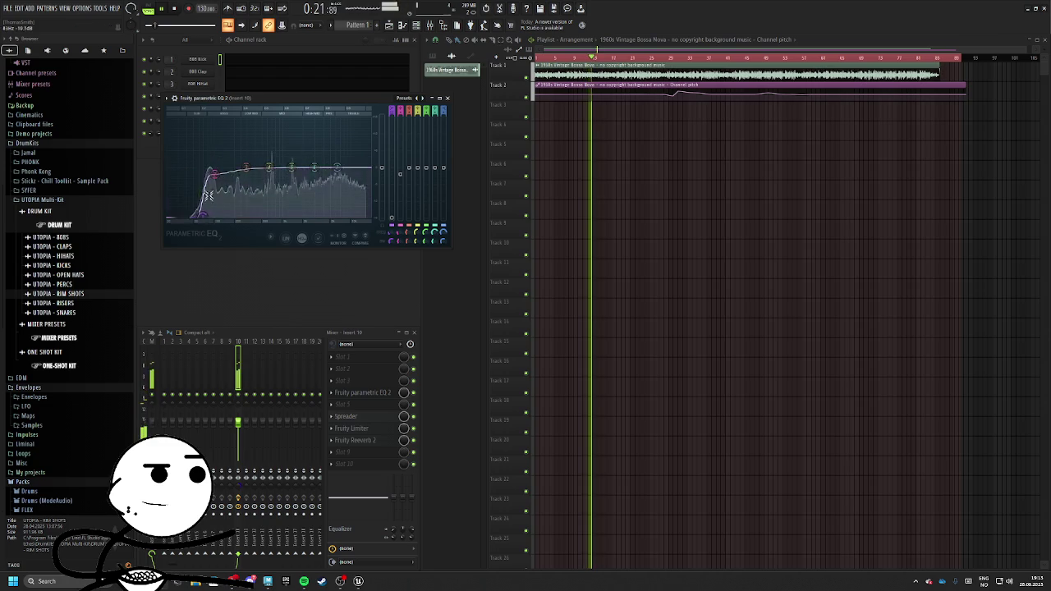